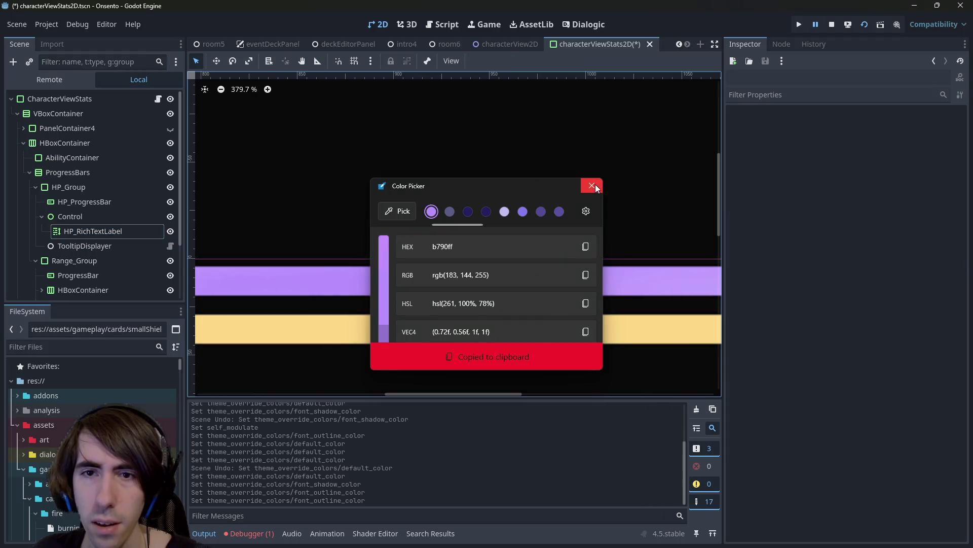
# Save the label's blue font shadow colour 0079c9 as a colour swatch.
pyautogui.click(872, 287)
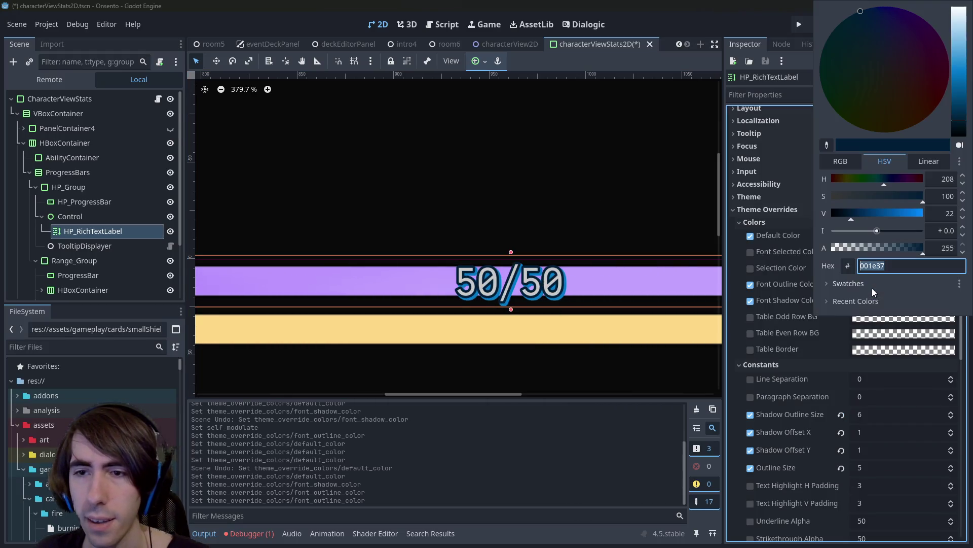
pyautogui.click(875, 299)
pyautogui.click(875, 300)
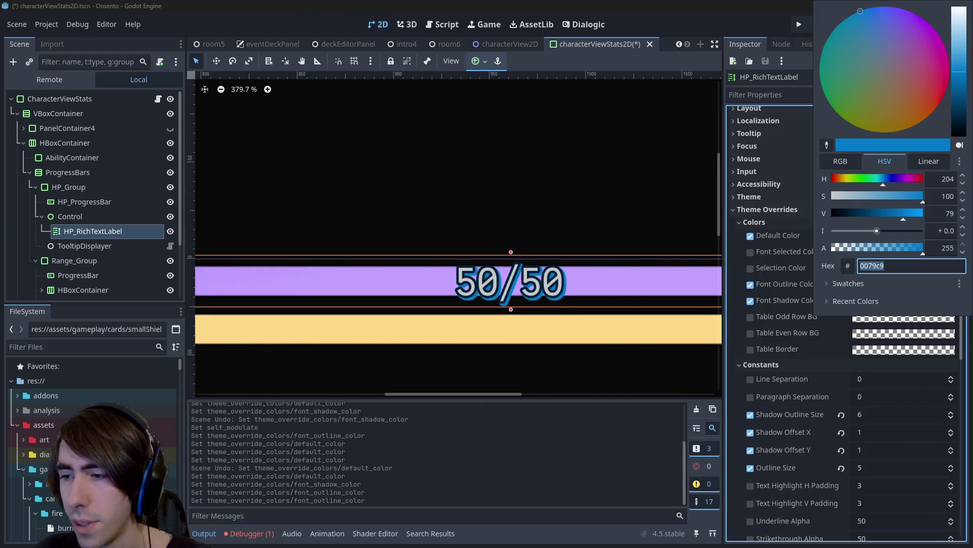
pyautogui.press('Escape')
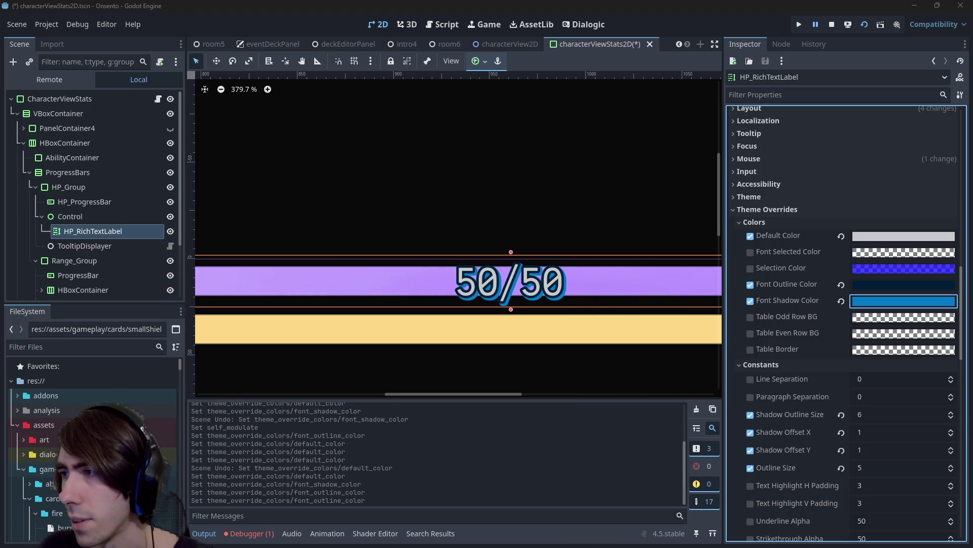
pyautogui.click(897, 300)
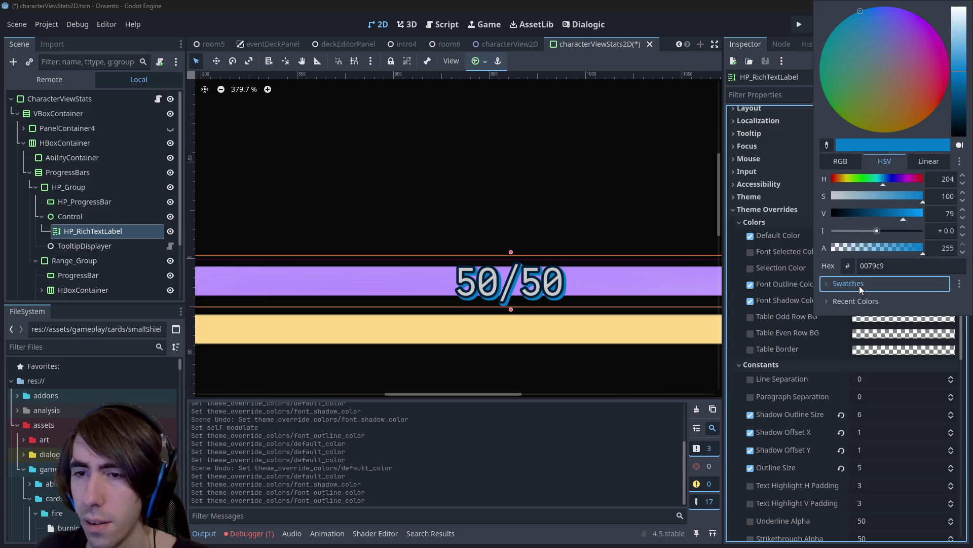
pyautogui.click(859, 284)
pyautogui.click(825, 301)
pyautogui.click(747, 5)
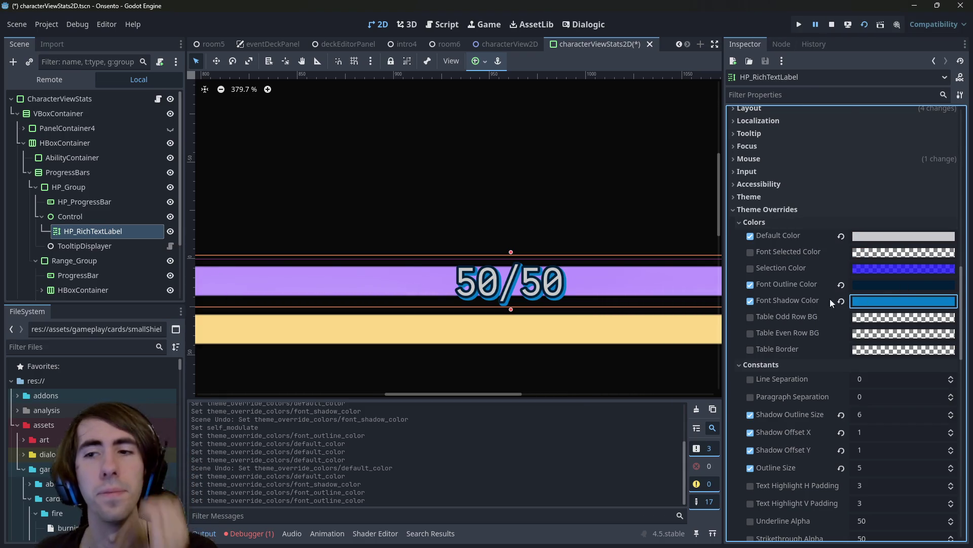
# Sample the purple health bar on screen and copy its hex value bb98ff.
pyautogui.press('super+shift+c')
pyautogui.click(619, 274)
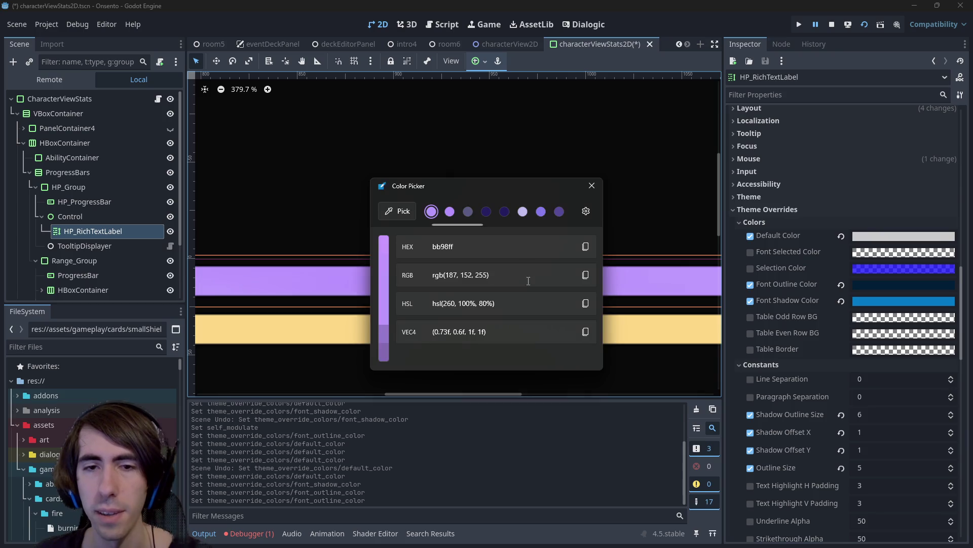
pyautogui.click(585, 246)
pyautogui.click(592, 186)
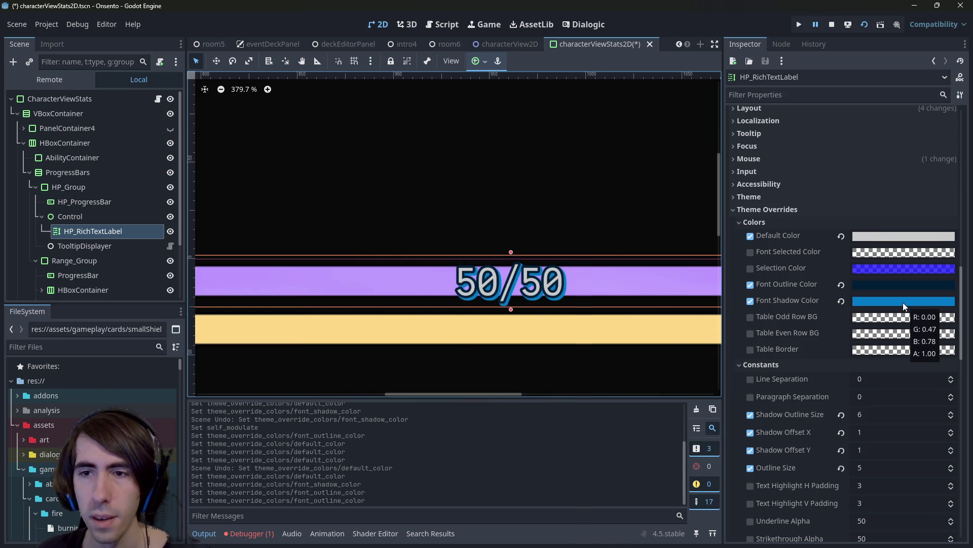
pyautogui.click(902, 302)
pyautogui.hotkey('ctrl', 'v')
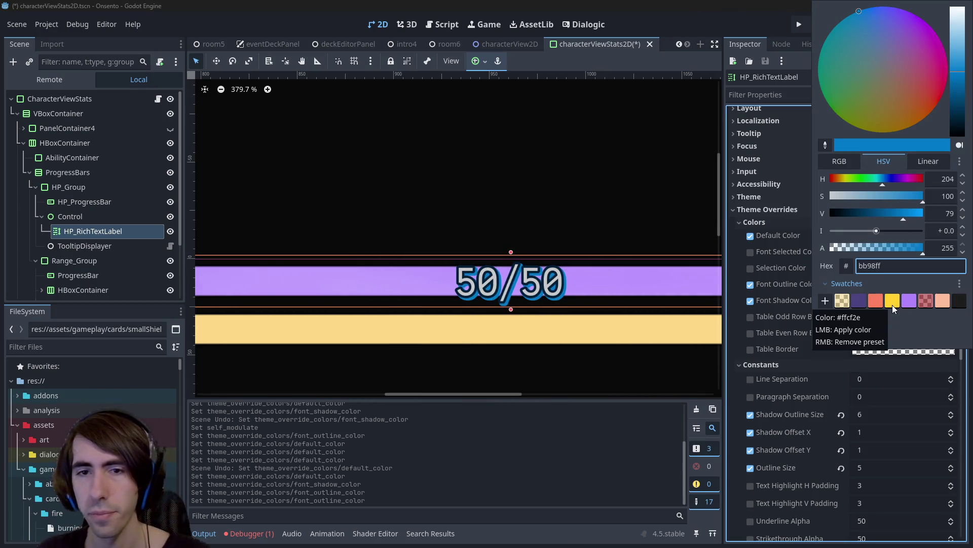
pyautogui.press('Escape')
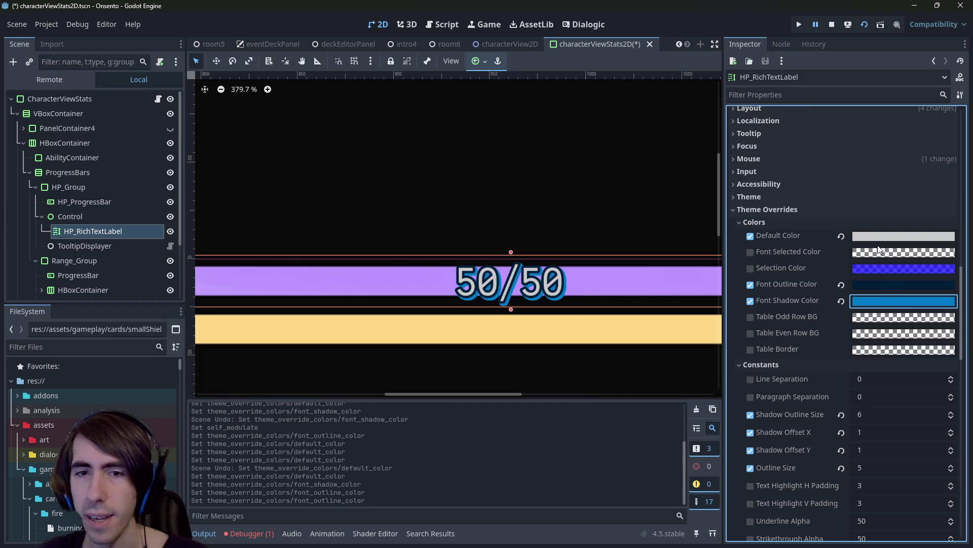
pyautogui.click(880, 243)
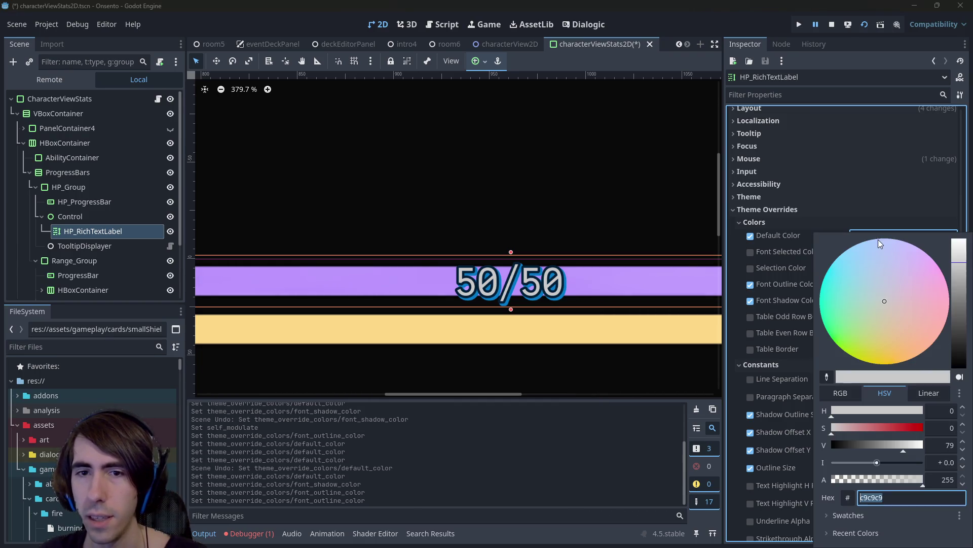
# Set Default Color to a pale lavender by desaturating the pasted bb98ff.
pyautogui.hotkey('ctrl', 'v')
pyautogui.press('Return')
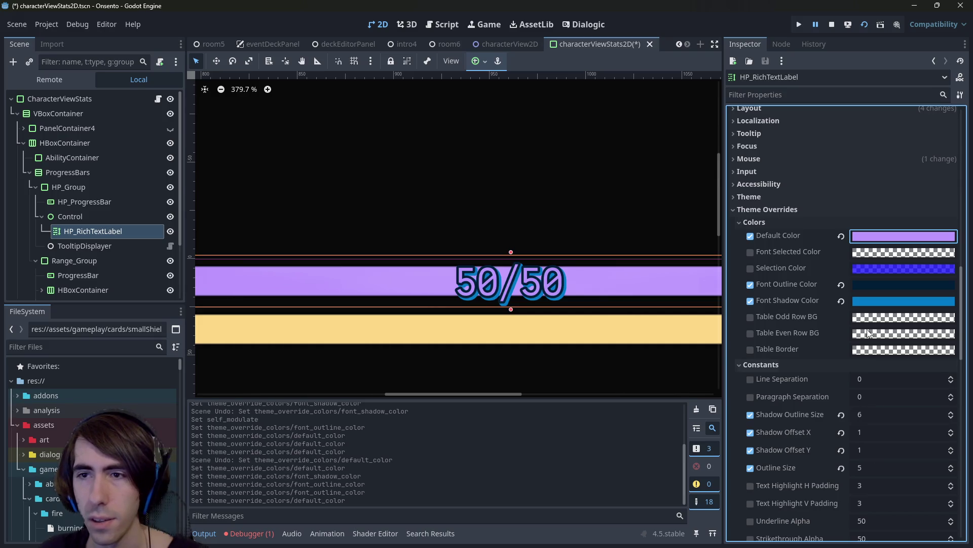
pyautogui.click(865, 235)
pyautogui.click(839, 431)
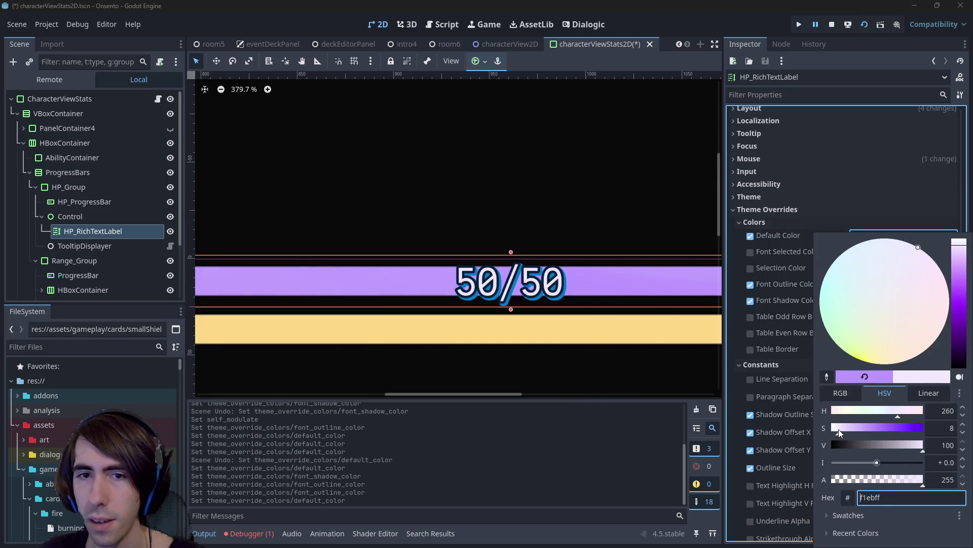
pyautogui.click(847, 428)
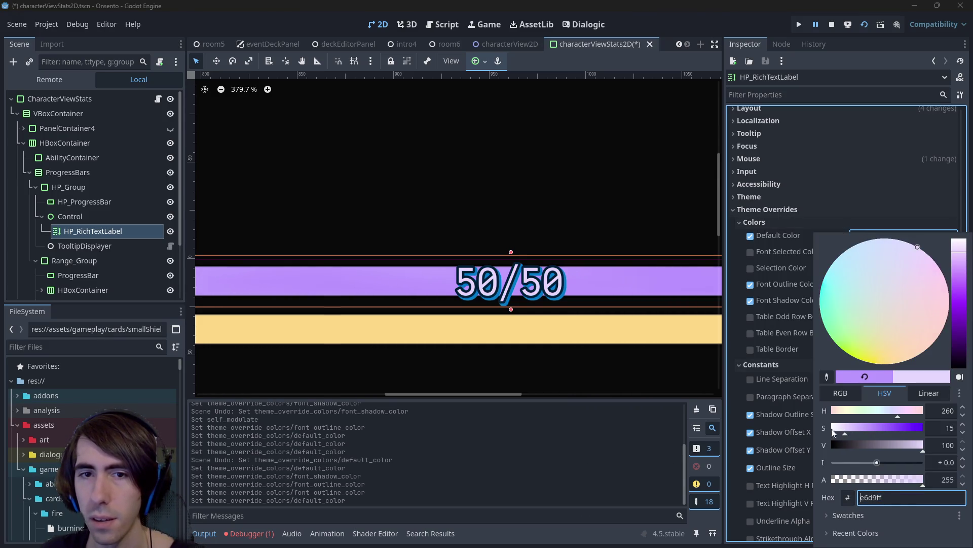
pyautogui.click(726, 5)
# Set Font Outline Color to a dark purple based on bb98ff.
pyautogui.click(877, 284)
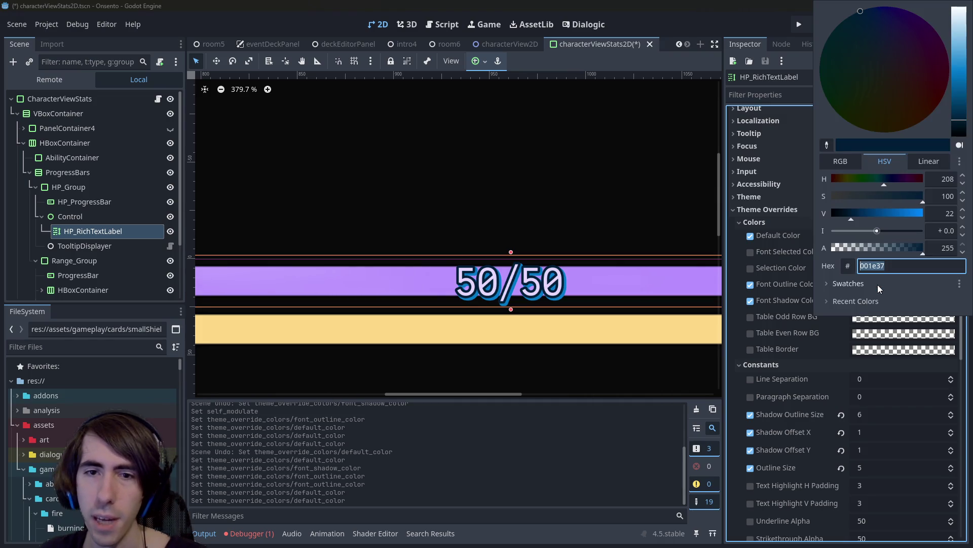
pyautogui.hotkey('ctrl', 'v')
pyautogui.press('Return')
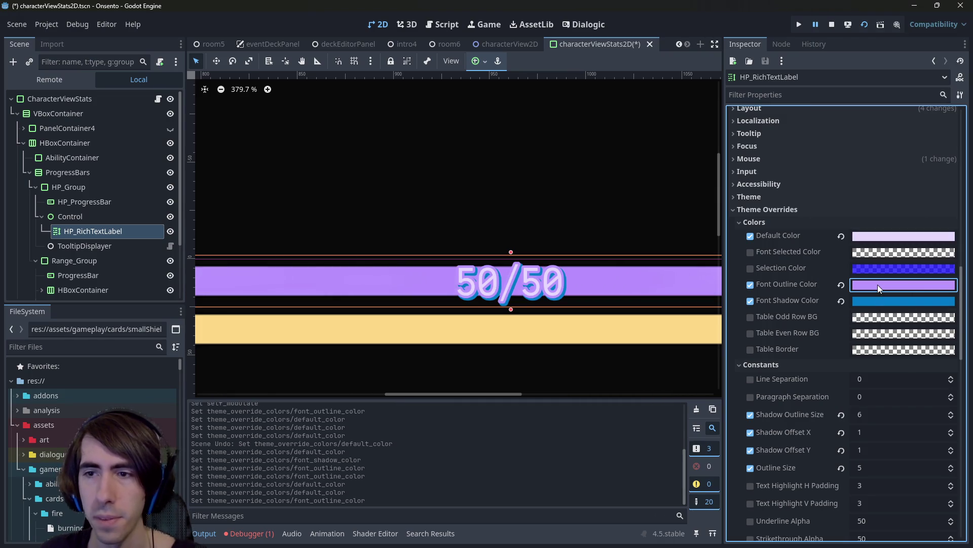
pyautogui.click(877, 284)
pyautogui.moveTo(890, 213); pyautogui.dragTo(860, 214)
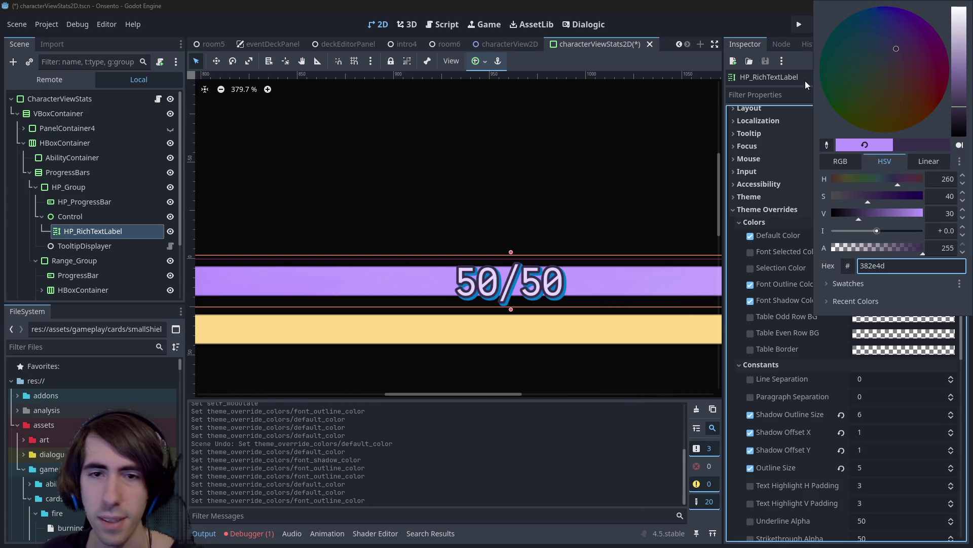
pyautogui.click(690, 3)
# Set Font Shadow Color to a near-black purple.
pyautogui.click(876, 302)
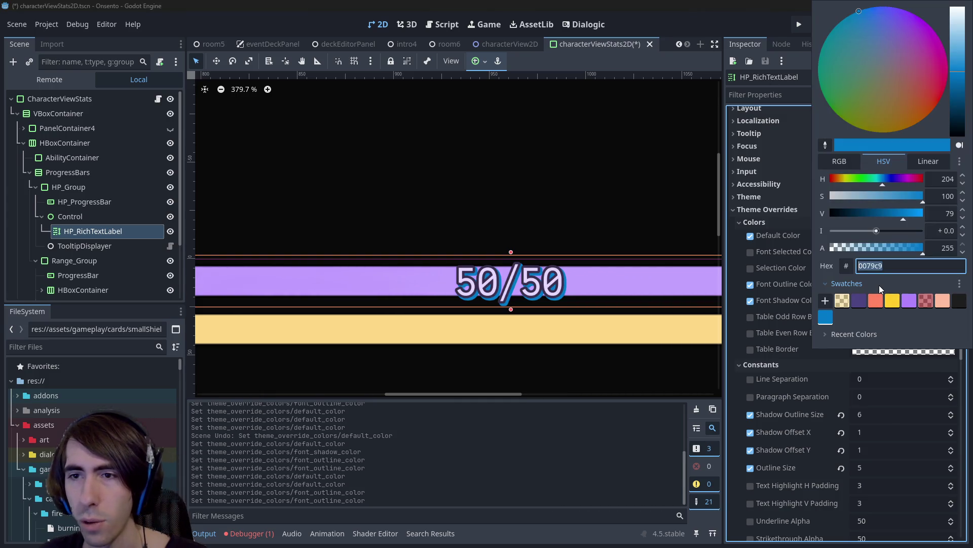
pyautogui.press('Return')
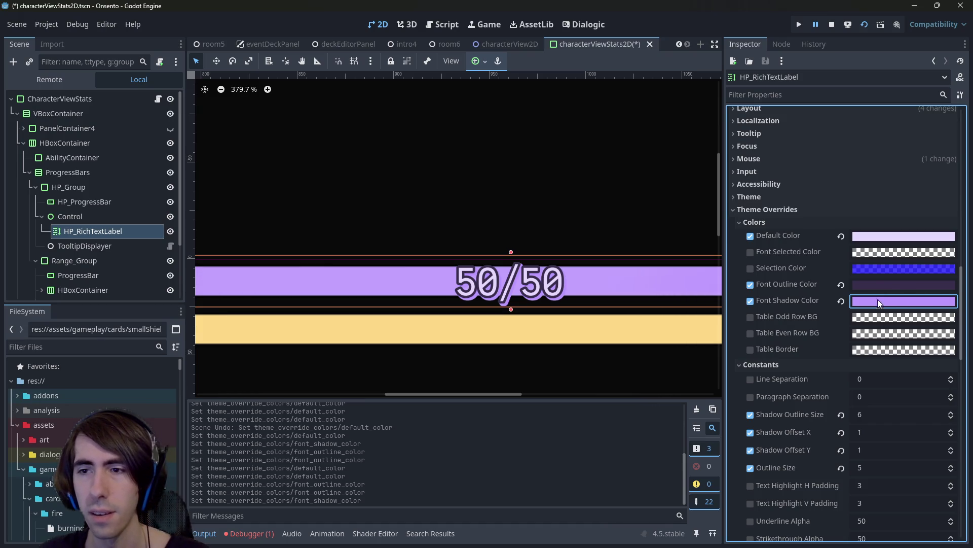
pyautogui.click(875, 303)
pyautogui.moveTo(859, 200)
pyautogui.mouseDown()
pyautogui.moveTo(837, 198)
pyautogui.moveTo(930, 197)
pyautogui.mouseUp()
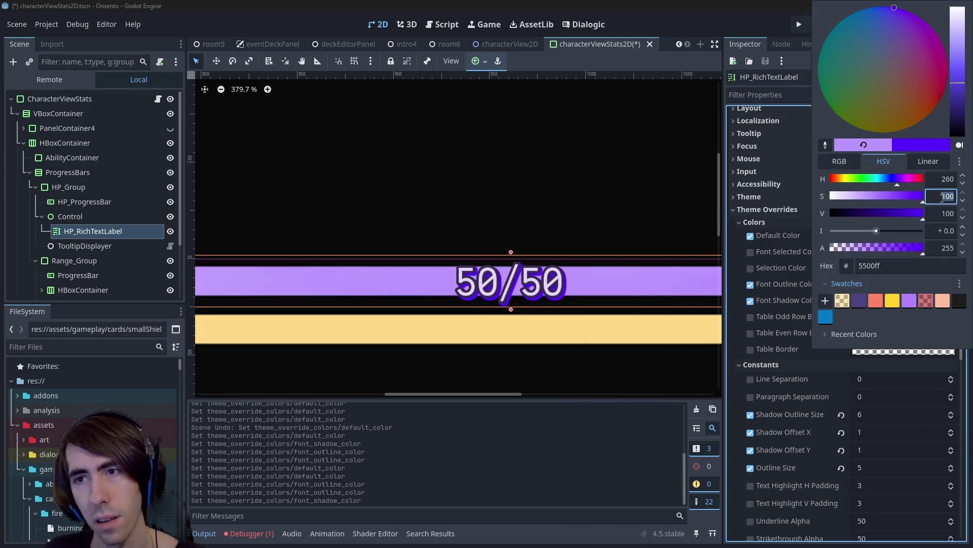
pyautogui.press('Return')
pyautogui.hotkey('ctrl', 'z')
pyautogui.click(872, 303)
pyautogui.moveTo(857, 213); pyautogui.dragTo(848, 215)
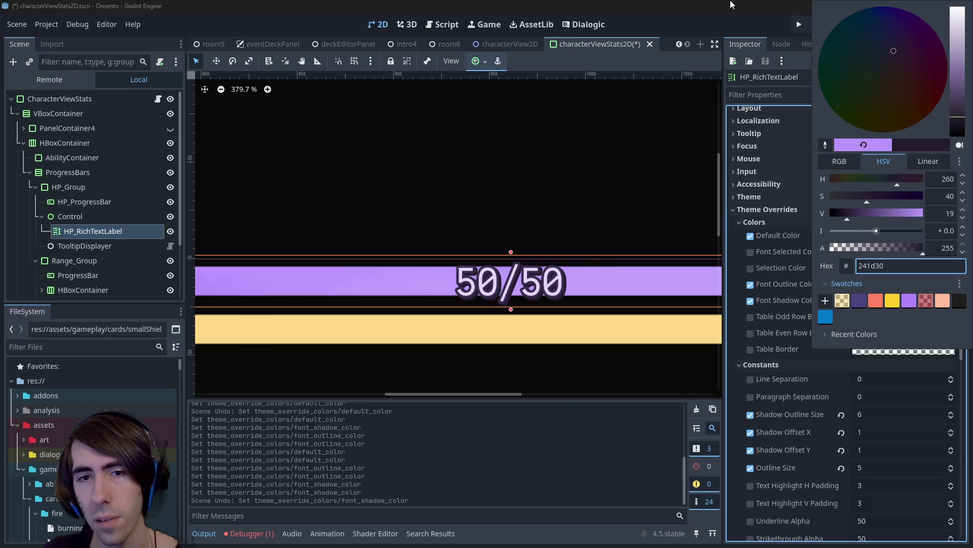
pyautogui.press('Return')
# Fine-tune the brightness of the outline and shadow purples.
pyautogui.click(882, 284)
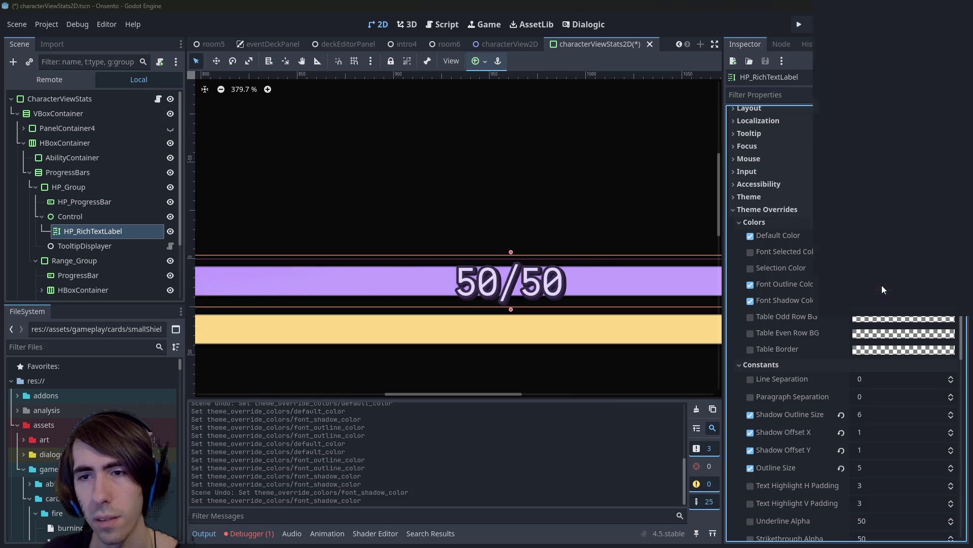
pyautogui.moveTo(876, 209)
pyautogui.mouseDown()
pyautogui.moveTo(929, 218)
pyautogui.moveTo(866, 222)
pyautogui.mouseUp()
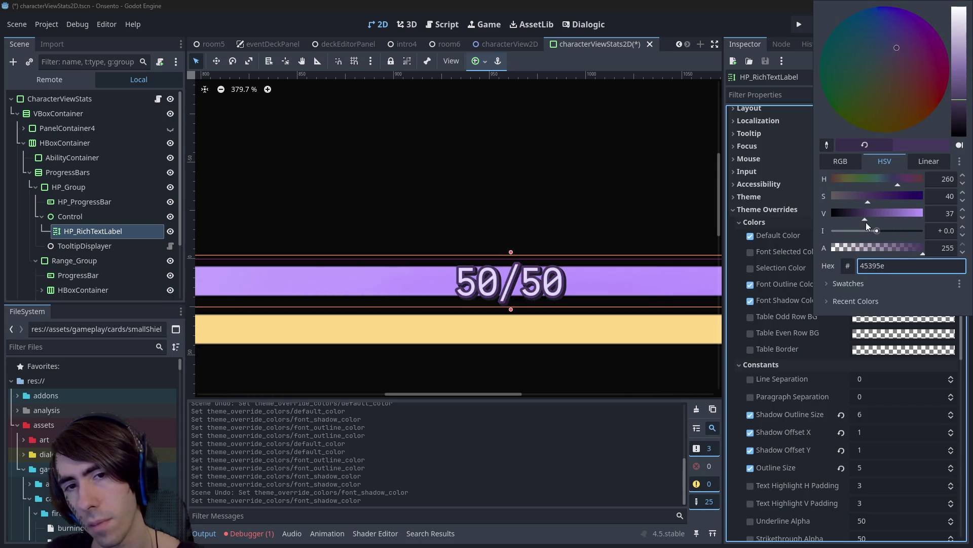
pyautogui.click(698, 40)
pyautogui.click(876, 300)
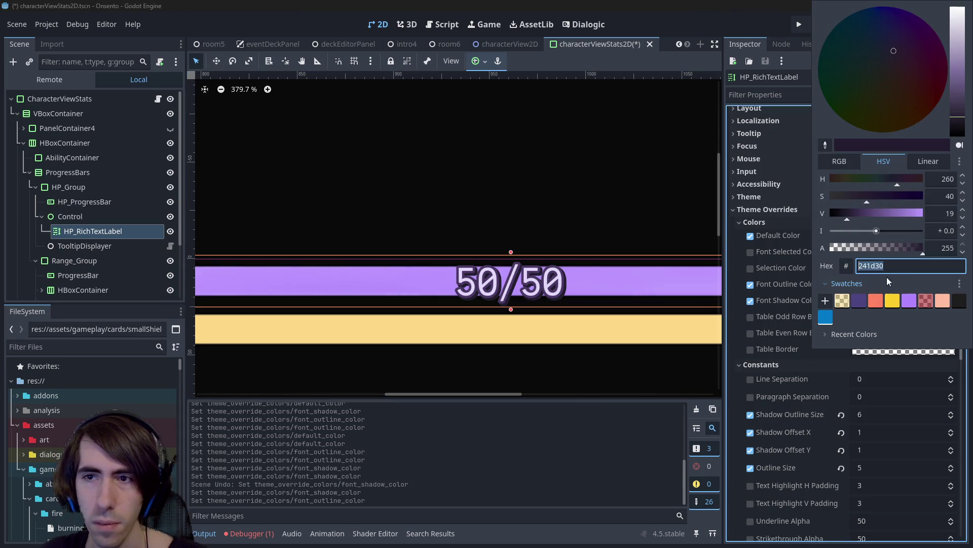
pyautogui.moveTo(837, 214)
pyautogui.mouseDown()
pyautogui.moveTo(824, 215)
pyautogui.moveTo(841, 217)
pyautogui.mouseUp()
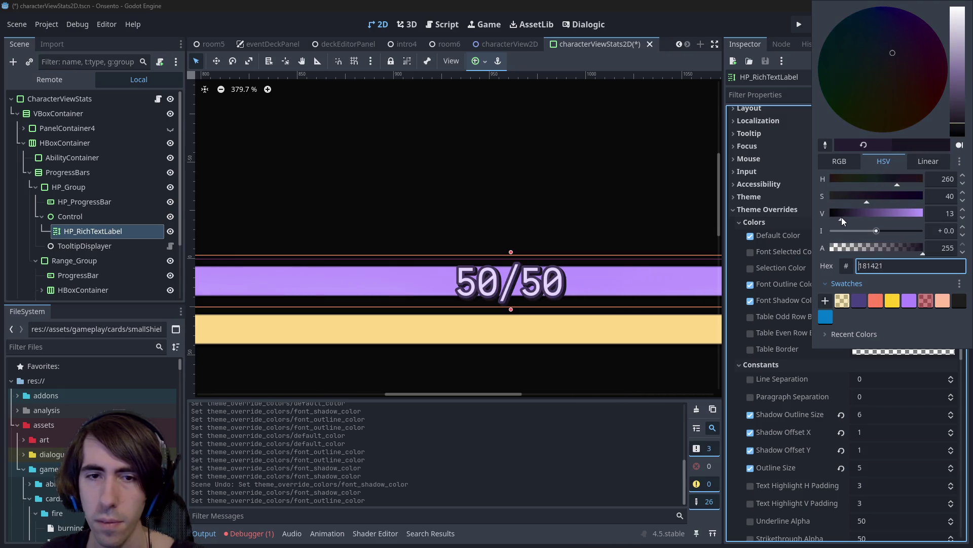
pyautogui.scroll(-8, 573, 345)
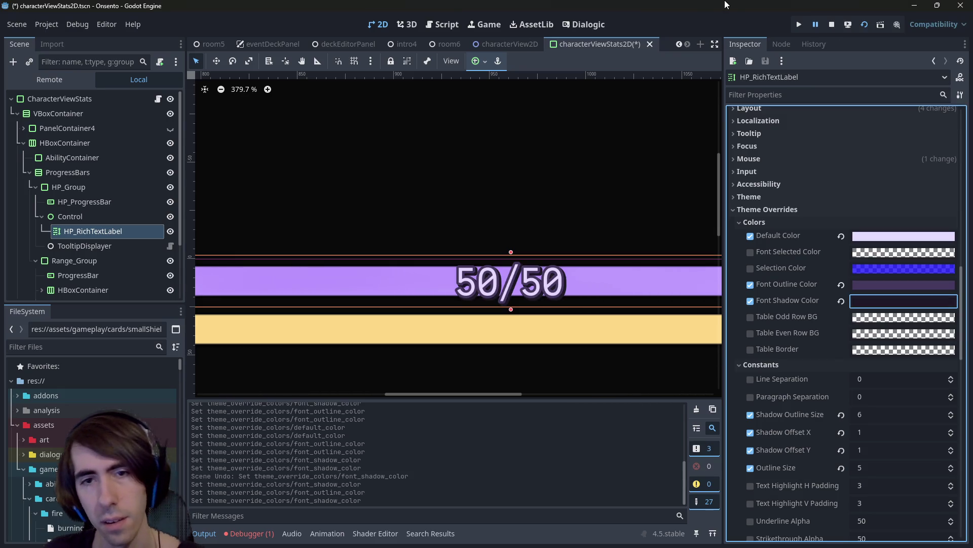
# Save the stats scene and switch to the room5 scene tab.
pyautogui.scroll(-3, 552, 291)
pyautogui.hotkey('ctrl', 's')
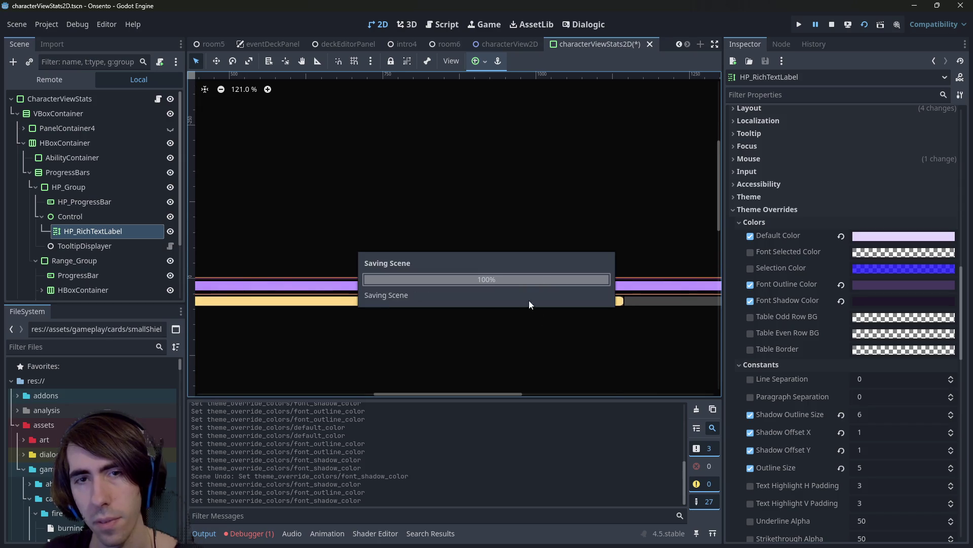
pyautogui.moveTo(531, 46)
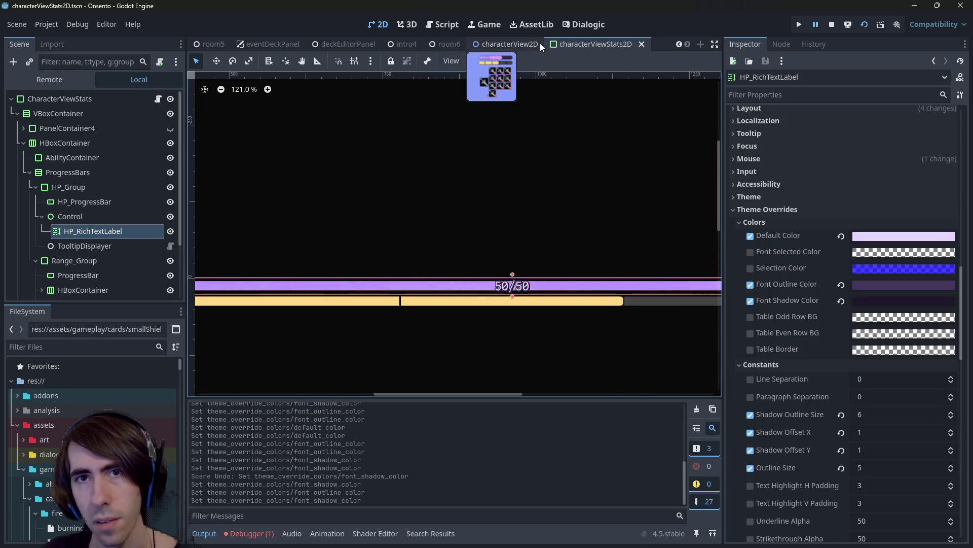
pyautogui.click(221, 44)
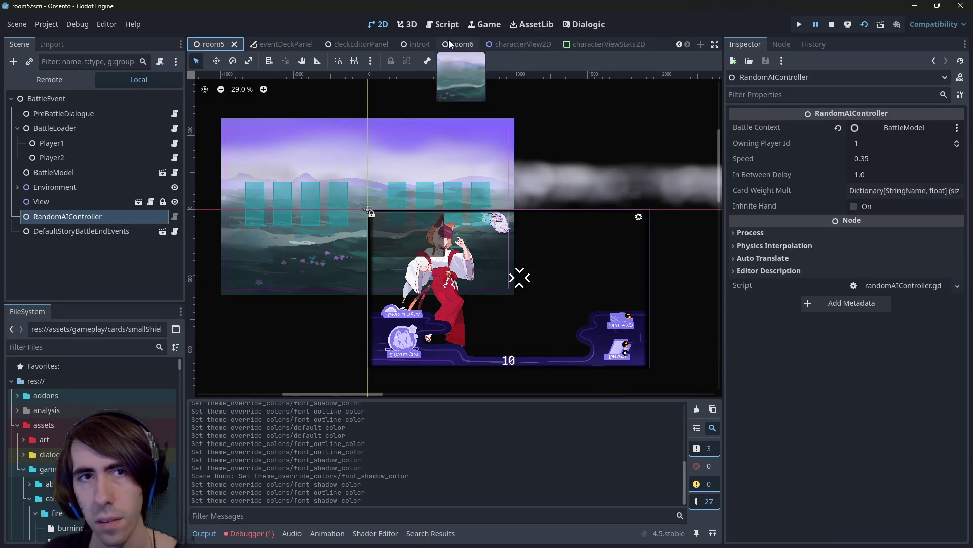
# Quick-open room2.tscn and run it, replacing the previously running game.
pyautogui.hotkey('alt', 'shift', 'o')
pyautogui.write('room2')
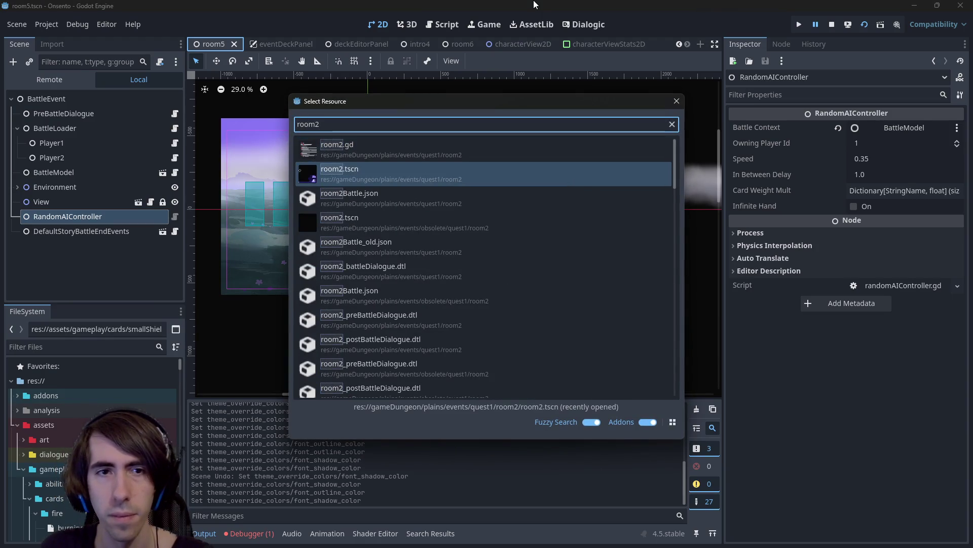
pyautogui.press('Return')
pyautogui.click(831, 24)
pyautogui.click(862, 25)
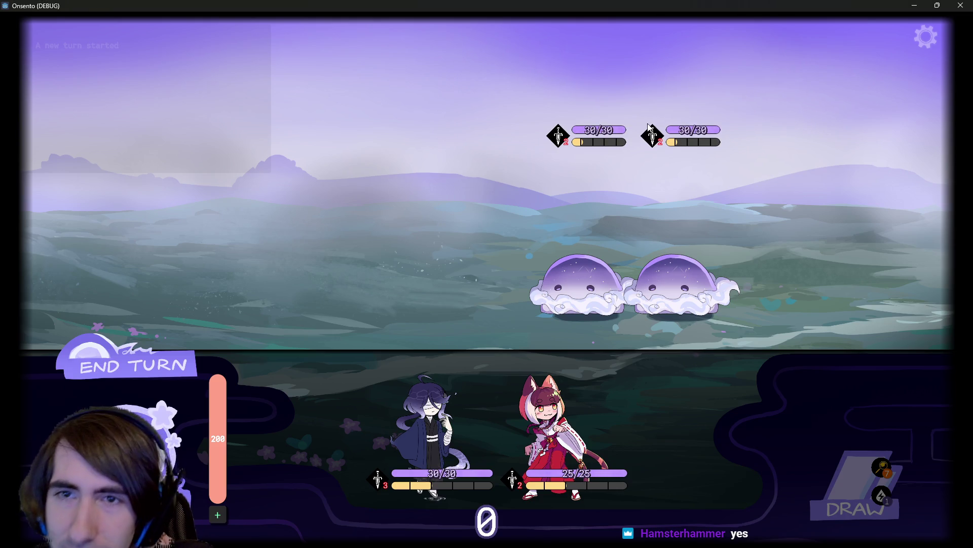
# Shrink and re-maximize the Onsento battle window, then stop the game with F8.
pyautogui.moveTo(758, 4)
pyautogui.mouseDown()
pyautogui.moveTo(701, 38)
pyautogui.moveTo(675, 174)
pyautogui.mouseUp()
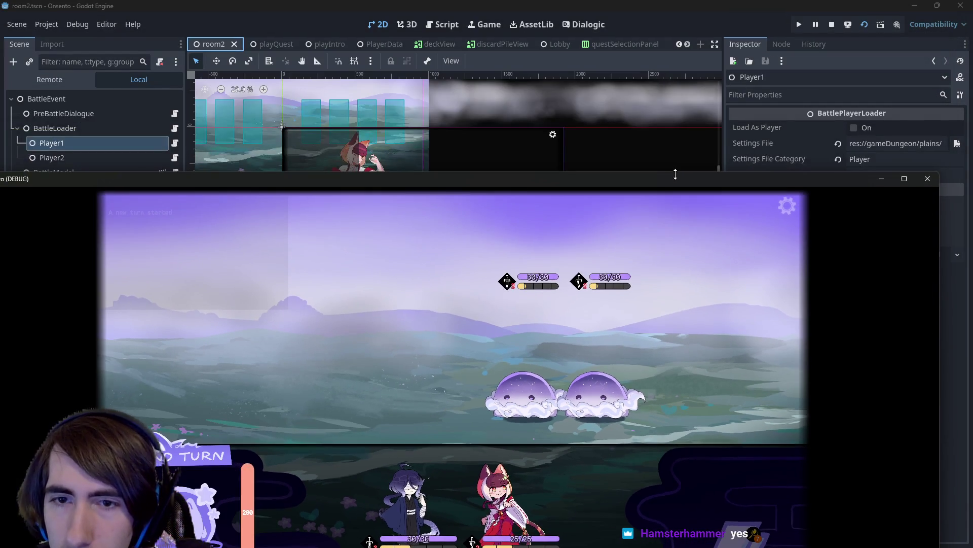
pyautogui.doubleClick(674, 179)
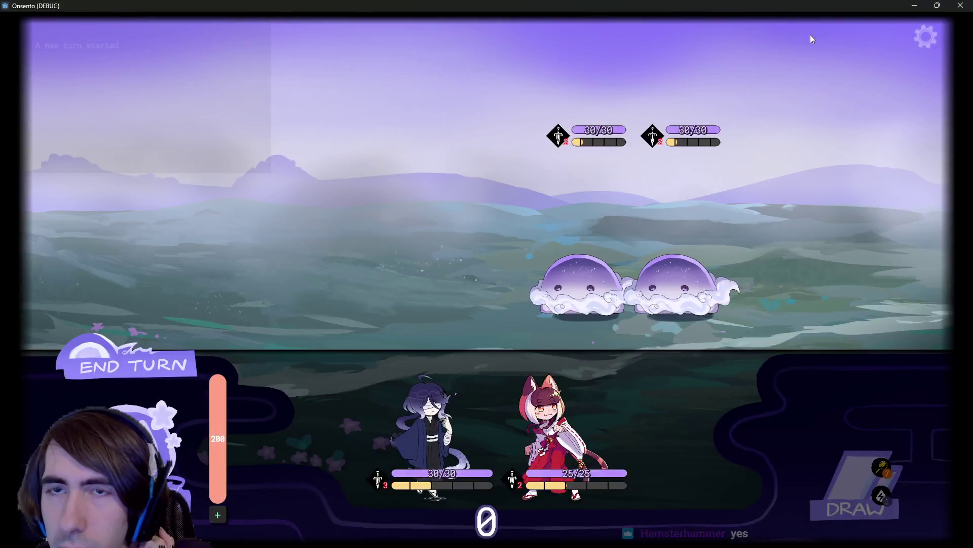
pyautogui.press('F8')
# Open characterViewStats2D, glance at characterView2D, and come back.
pyautogui.scroll(-5, 588, 45)
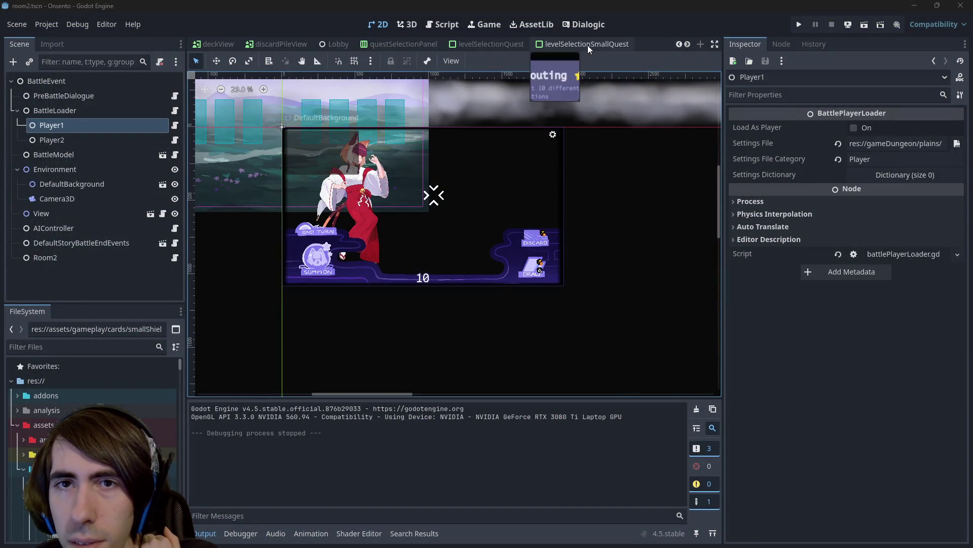
pyautogui.scroll(-6, 589, 45)
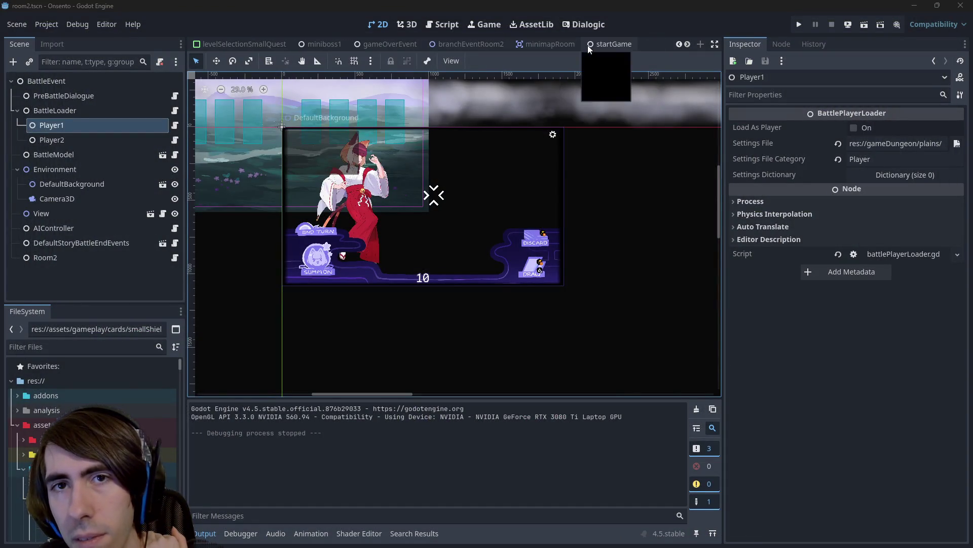
pyautogui.scroll(-5, 592, 45)
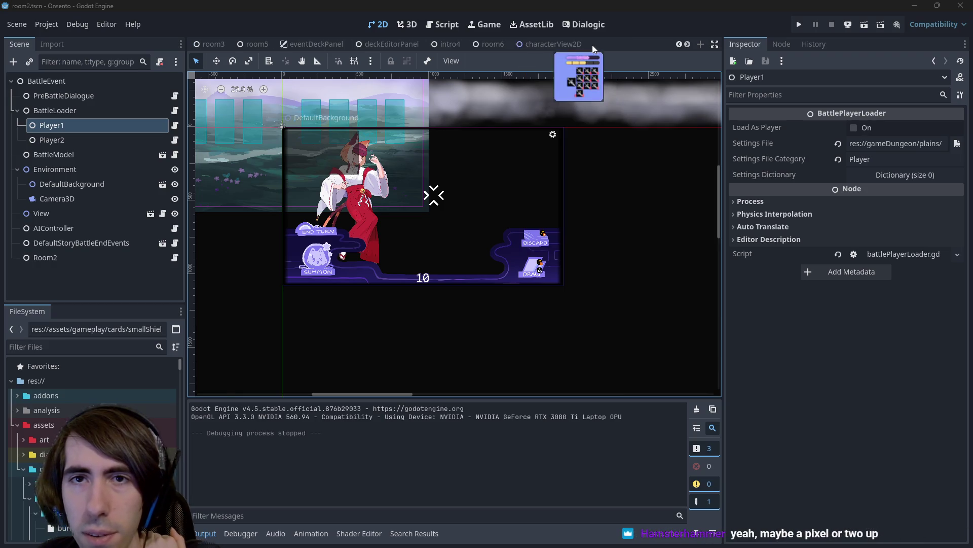
pyautogui.click(593, 45)
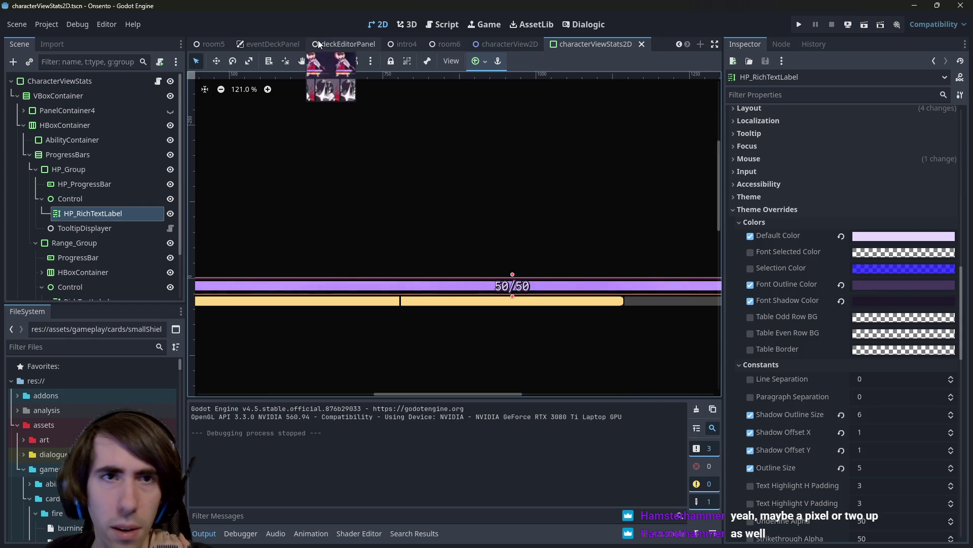
pyautogui.click(499, 44)
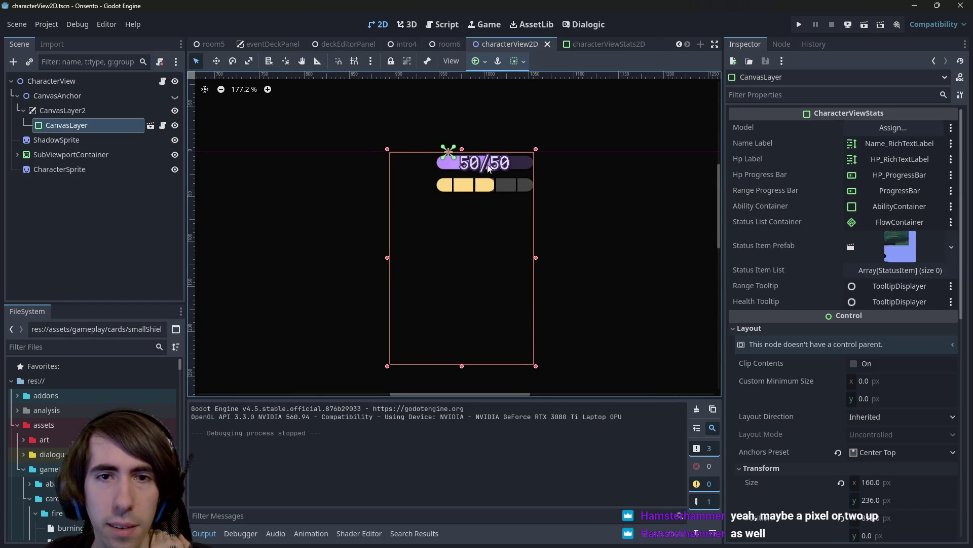
pyautogui.click(151, 125)
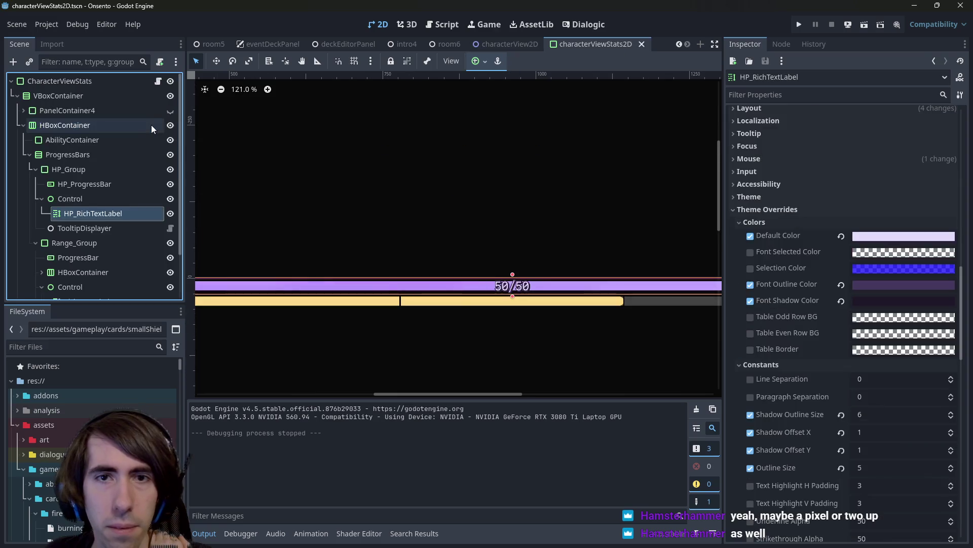
# Select HP_RichTextLabel and zoom the canvas onto its 50/50 text.
pyautogui.scroll(4, 506, 286)
pyautogui.scroll(5, 506, 287)
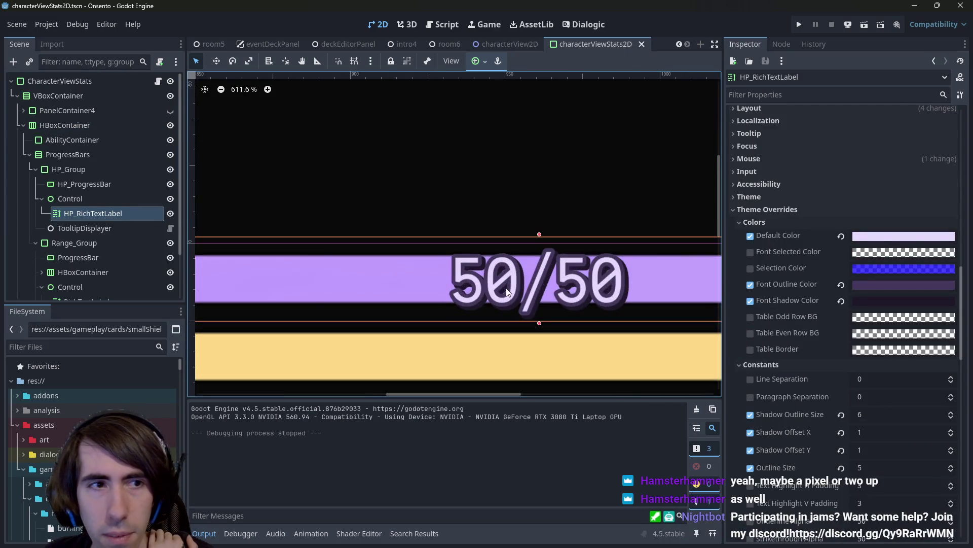
pyautogui.click(66, 198)
pyautogui.click(77, 213)
pyautogui.scroll(5, 848, 299)
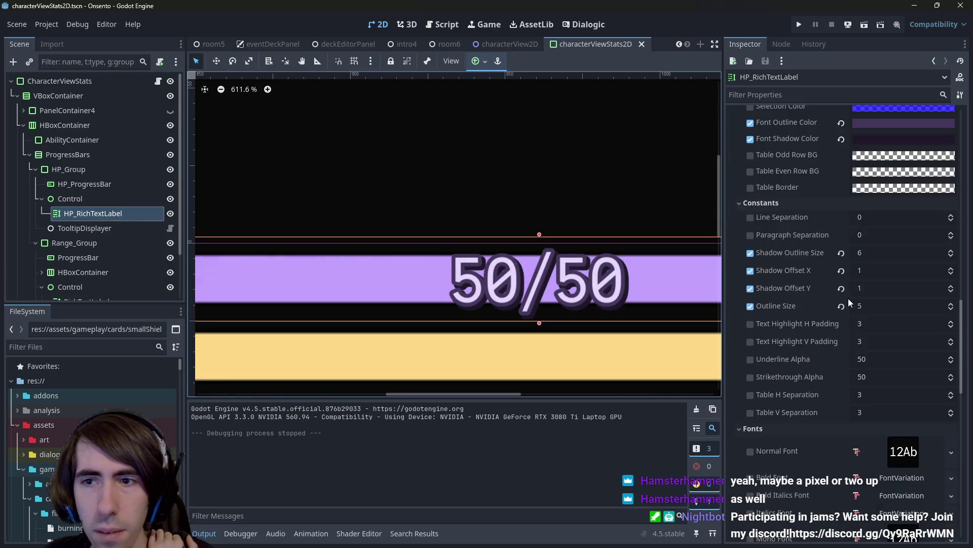
pyautogui.scroll(-12, 534, 302)
pyautogui.scroll(-13, 533, 294)
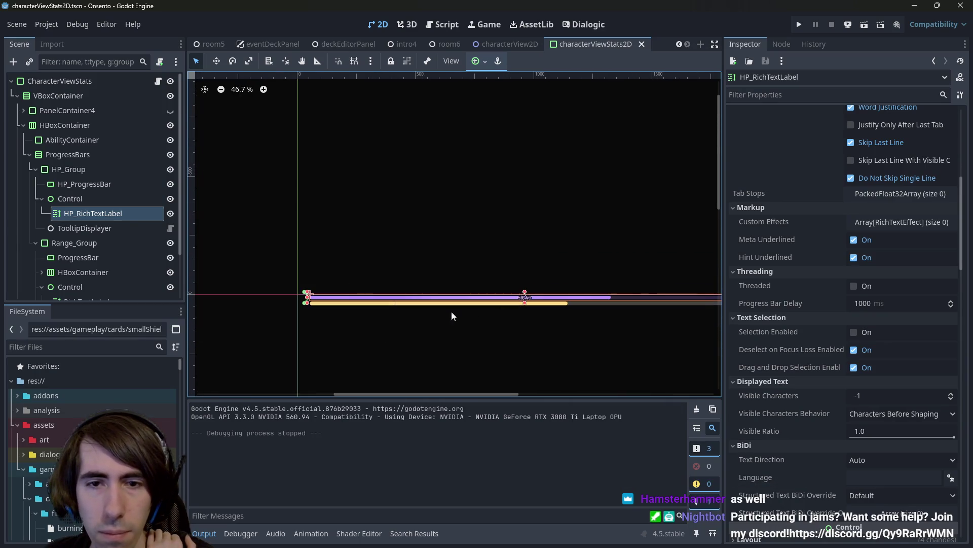
pyautogui.scroll(20, 345, 314)
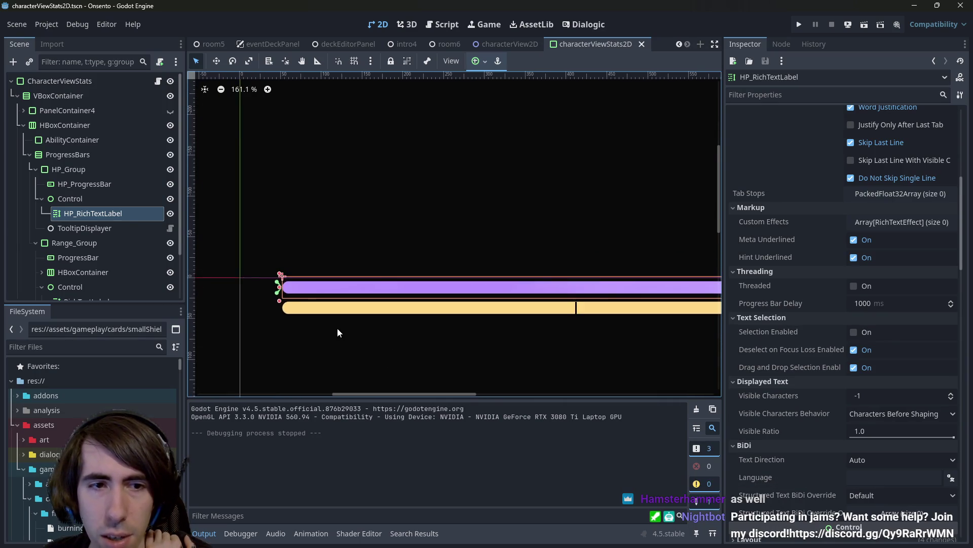
pyautogui.scroll(-3, 469, 304)
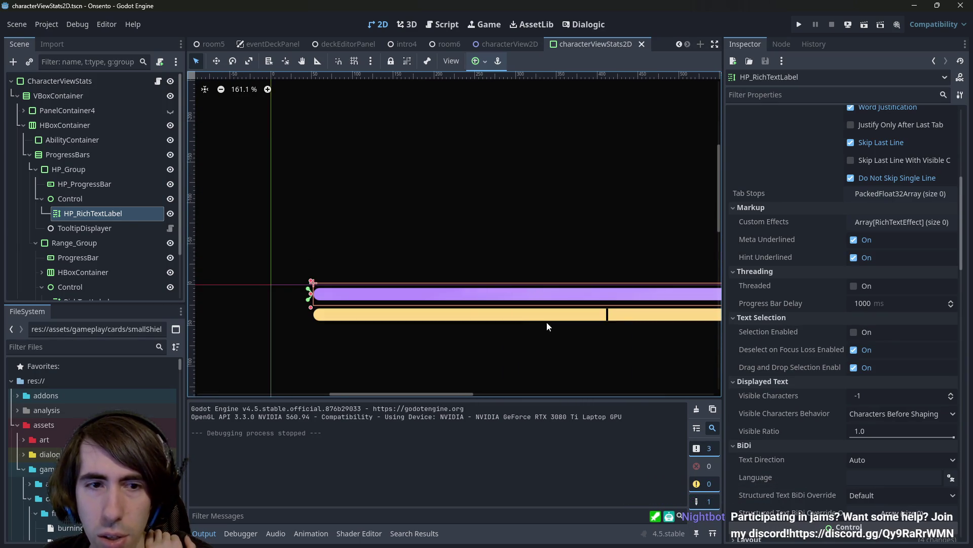
# Expand the label's Layout and Transform sections in the Inspector.
pyautogui.scroll(3, 527, 332)
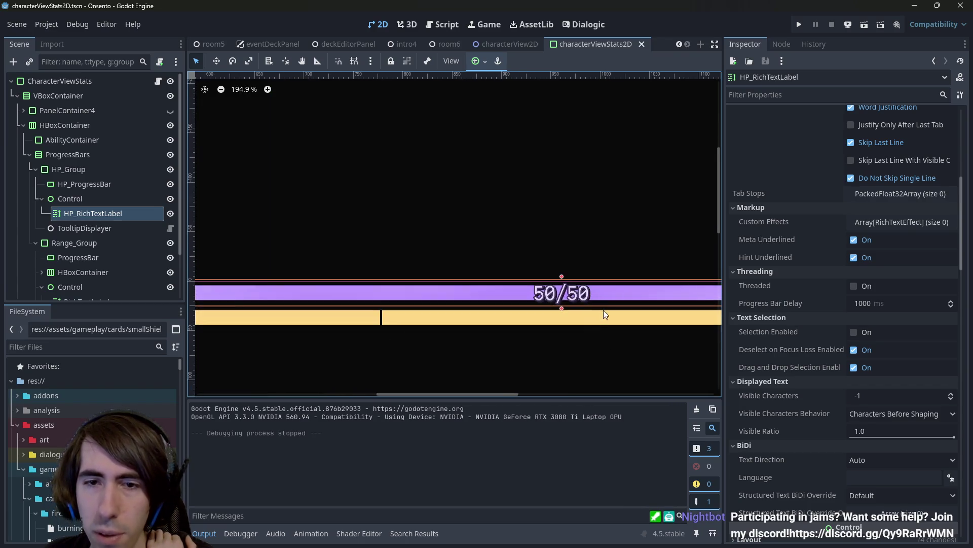
pyautogui.scroll(5, 853, 305)
pyautogui.scroll(-15, 797, 267)
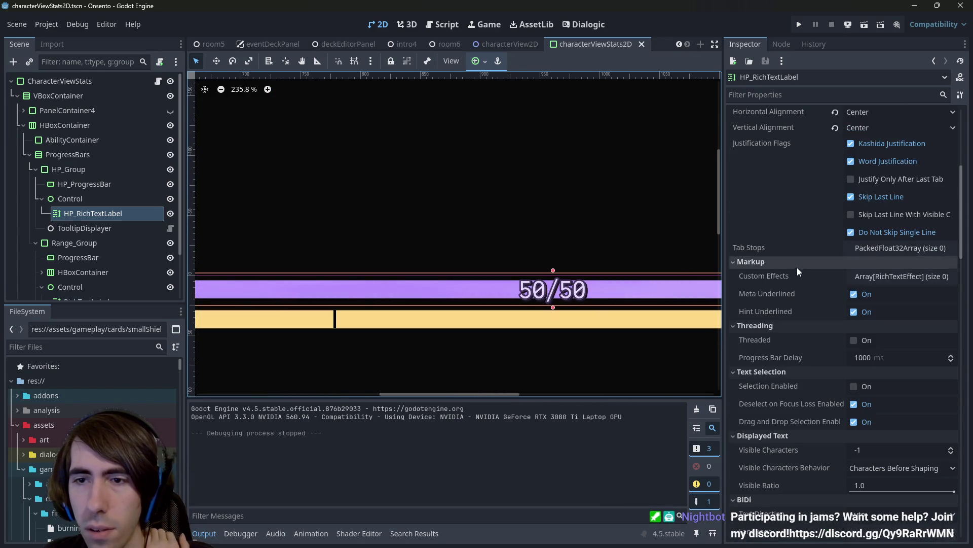
pyautogui.click(816, 323)
pyautogui.click(796, 465)
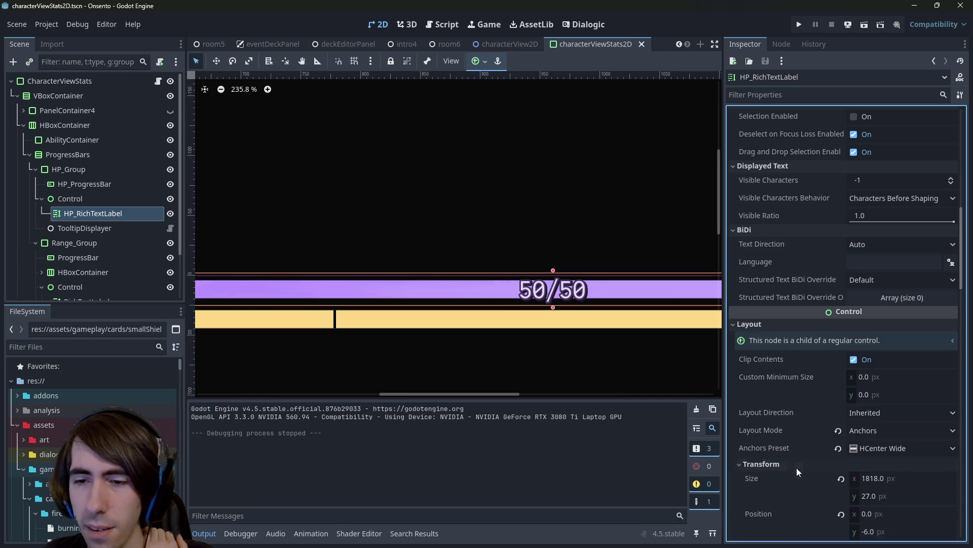
pyautogui.scroll(-4, 821, 446)
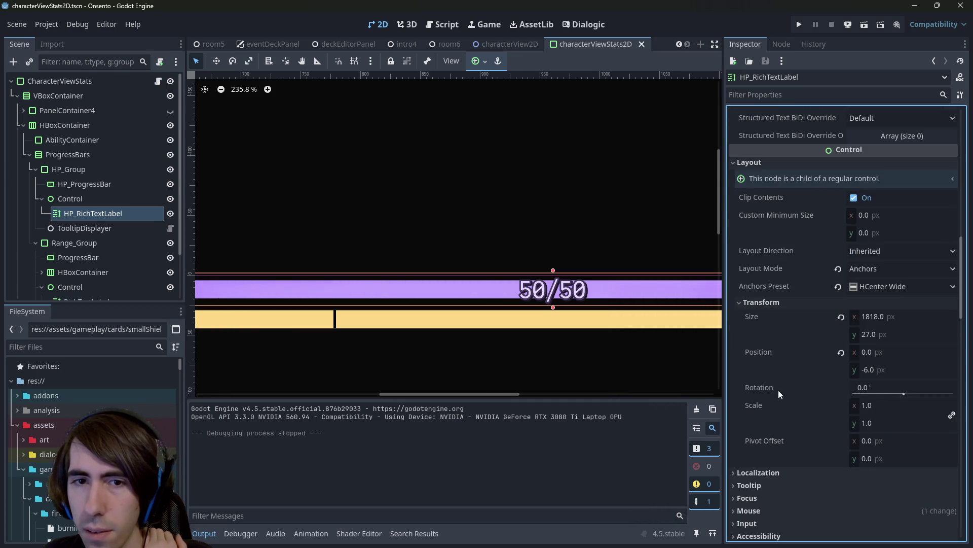
pyautogui.scroll(5, 573, 294)
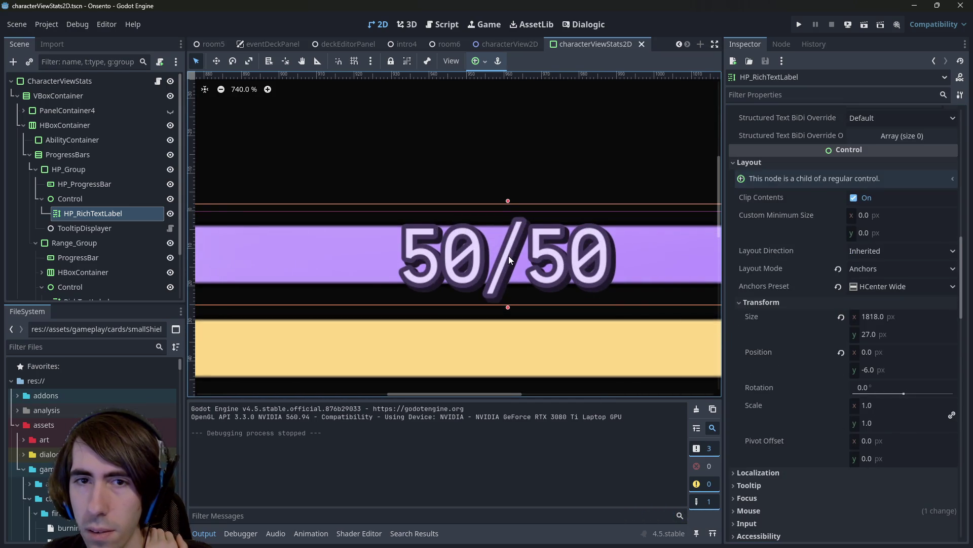
pyautogui.scroll(1, 510, 260)
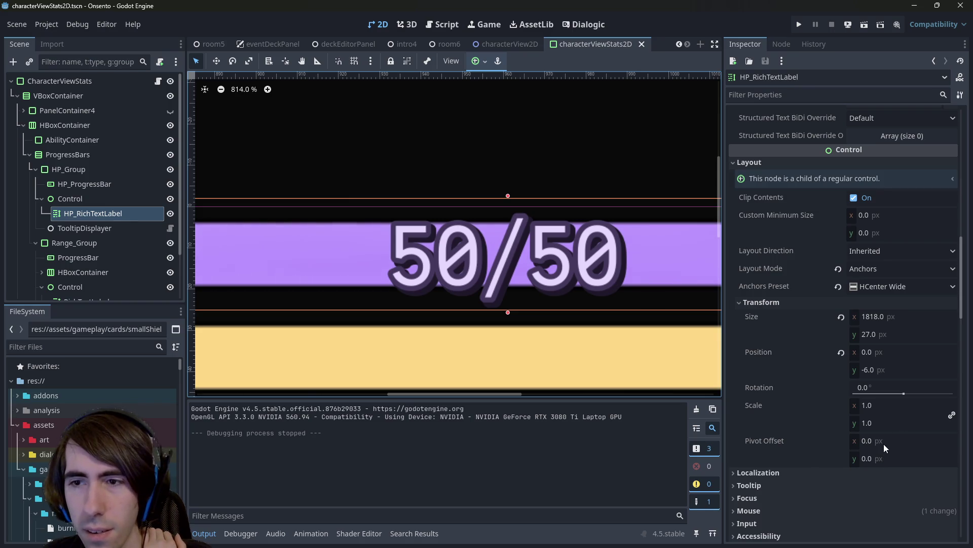
# Set Pivot Offset to half the label's size (909, 13.5) and save the scene.
pyautogui.click(888, 317)
pyautogui.hotkey('ctrl', 'c')
pyautogui.click(898, 442)
pyautogui.hotkey('ctrl', 'v')
pyautogui.write('/2')
pyautogui.press('Return')
pyautogui.click(892, 334)
pyautogui.hotkey('ctrl', 'c')
pyautogui.click(898, 458)
pyautogui.hotkey('ctrl', 'v')
pyautogui.write('/2')
pyautogui.press('Return')
pyautogui.hotkey('ctrl', 's')
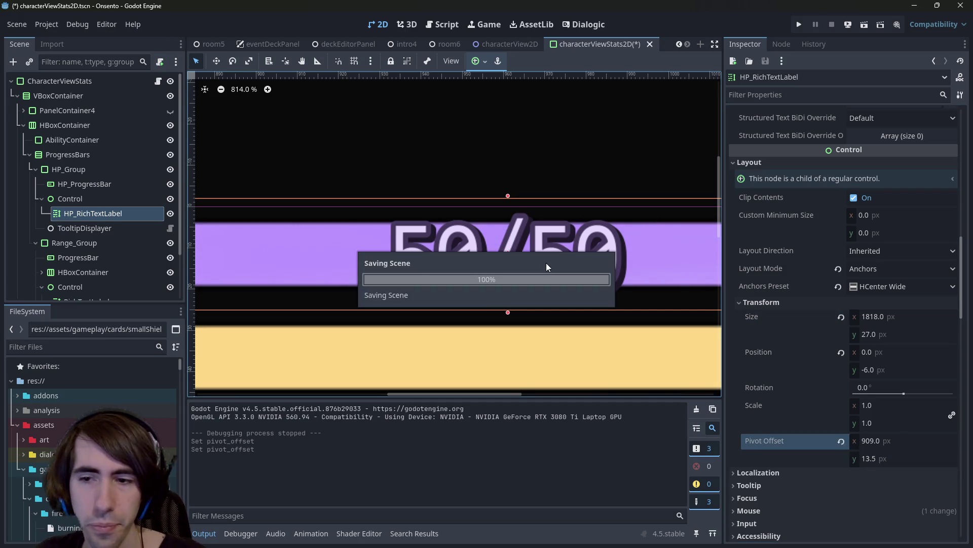
pyautogui.scroll(-3, 484, 285)
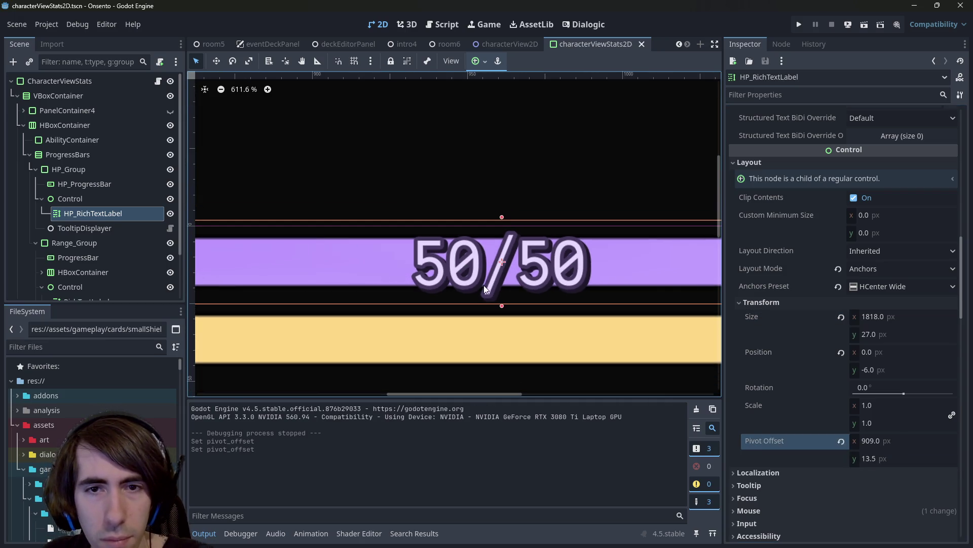
# Try a y position of -5, undo it, then apply HCenter Wide anchoring and save.
pyautogui.click(884, 371)
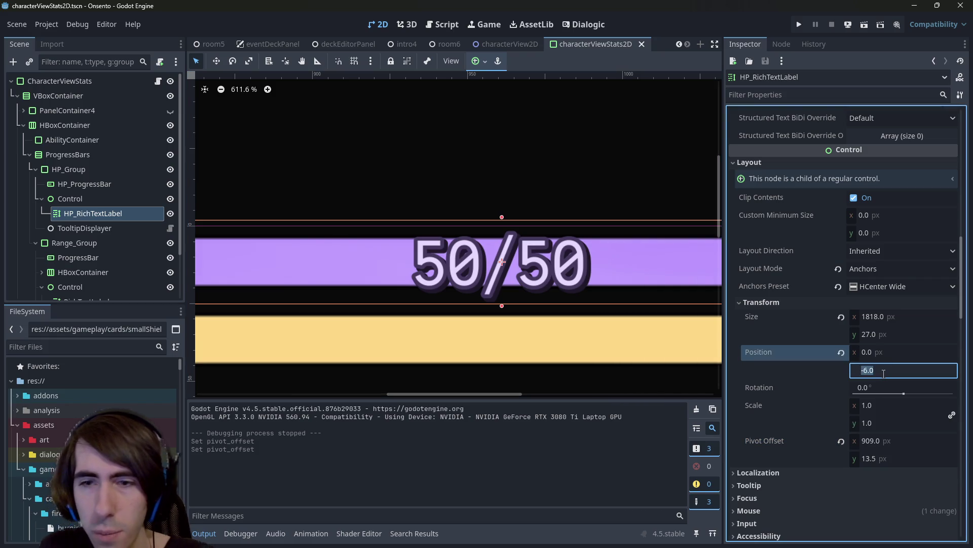
pyautogui.write('0-5')
pyautogui.press('Return')
pyautogui.hotkey('ctrl', 'z')
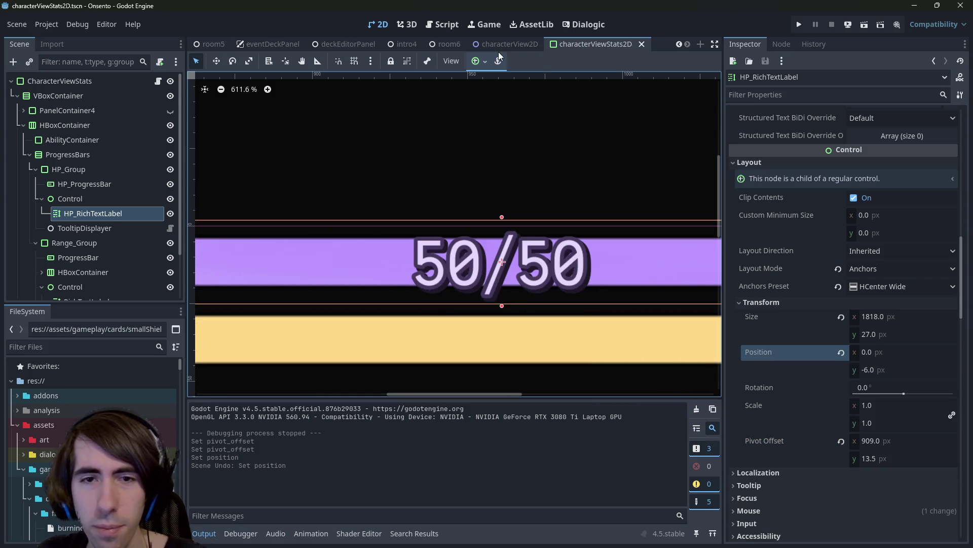
pyautogui.click(498, 61)
pyautogui.click(536, 118)
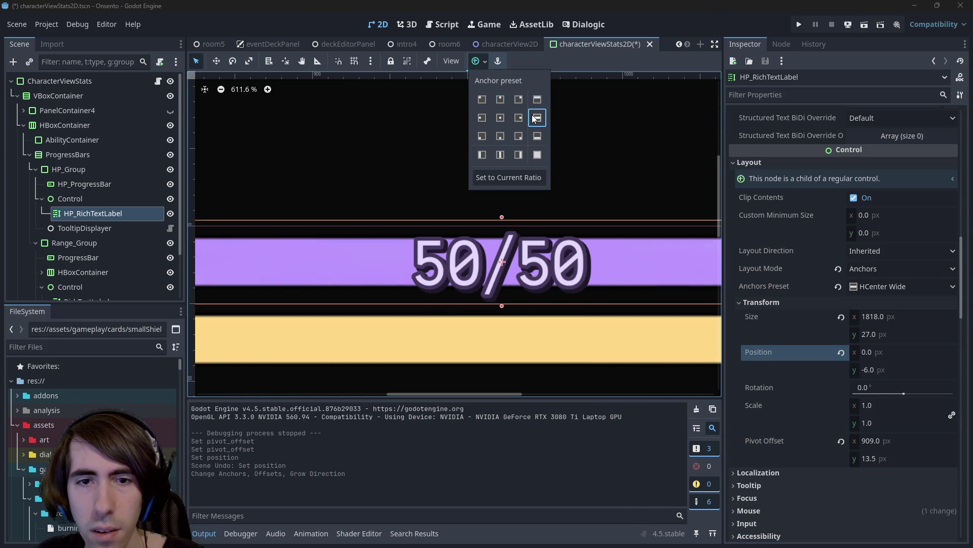
pyautogui.hotkey('ctrl', 's')
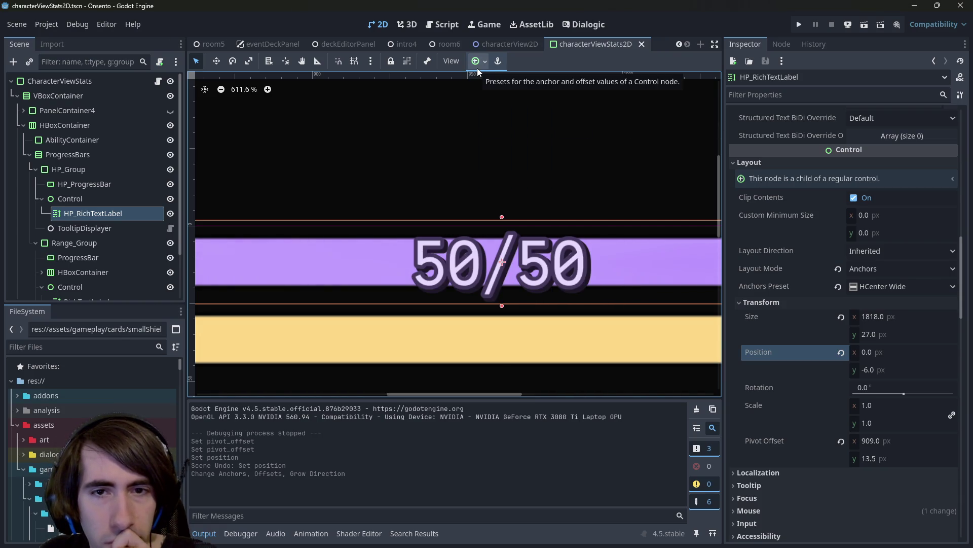
# Compare the Bottom Wide and Top Wide anchor presets, settling back on HCenter Wide.
pyautogui.click(477, 68)
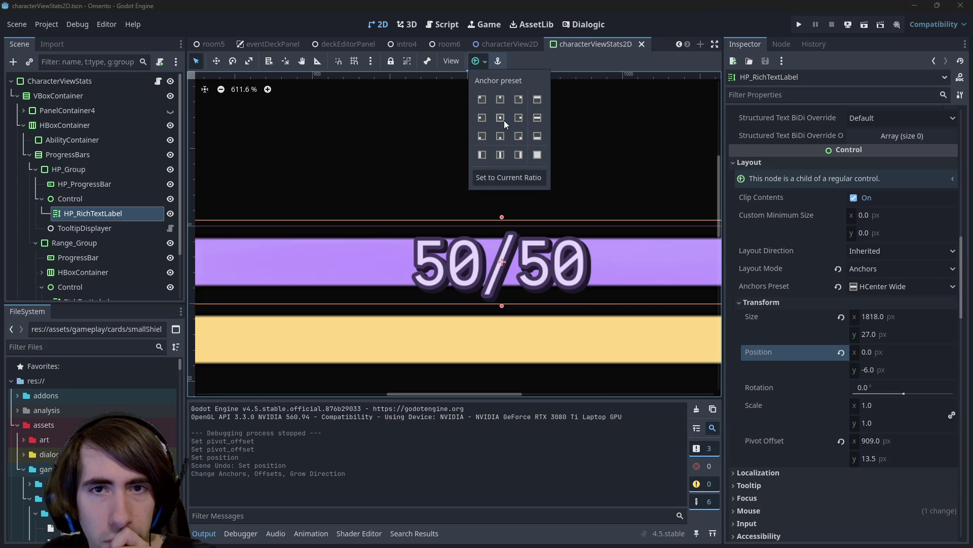
pyautogui.click(536, 136)
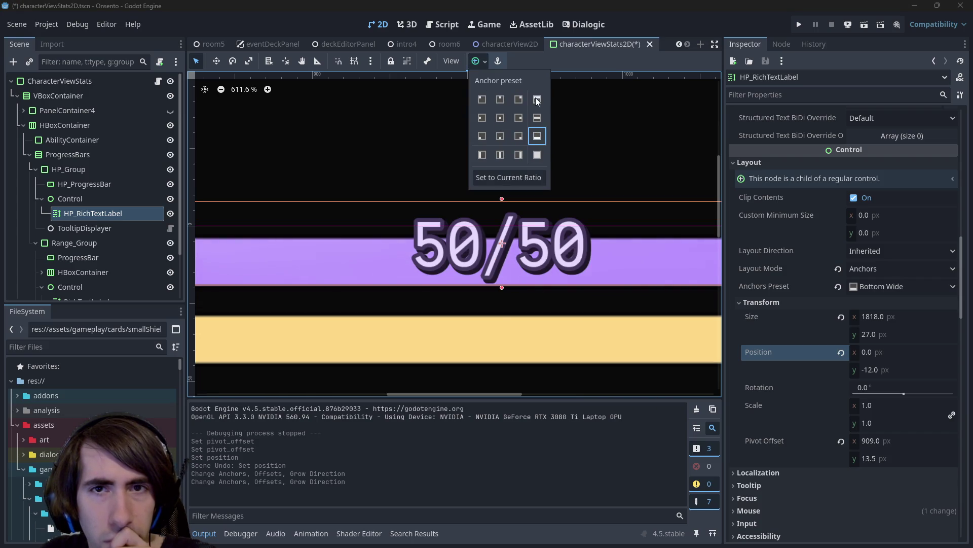
pyautogui.click(537, 101)
pyautogui.click(538, 136)
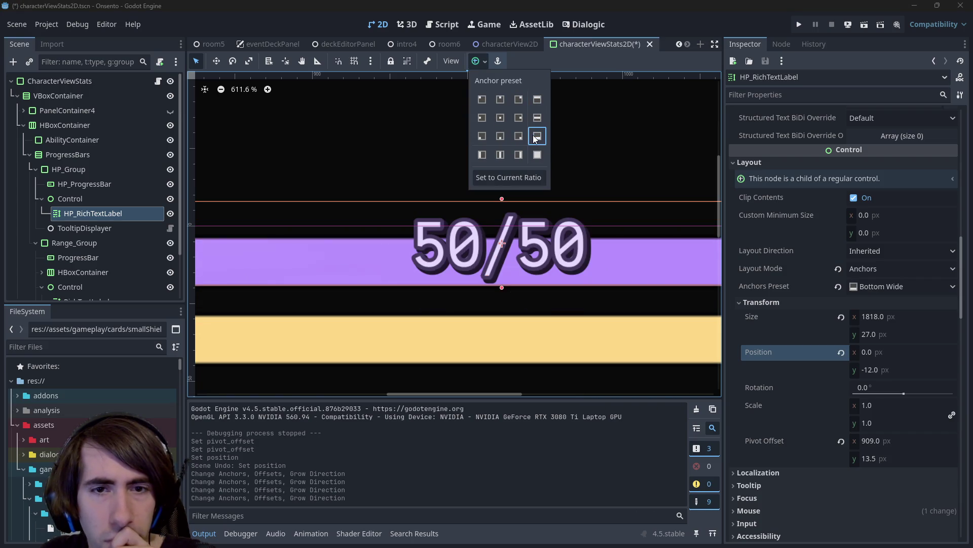
pyautogui.click(537, 118)
pyautogui.click(244, 157)
# Switch between the Control, HP_ProgressBar and TooltipDisplayer nodes, ending on HP_RichTextLabel.
pyautogui.click(93, 203)
pyautogui.scroll(-6, 350, 266)
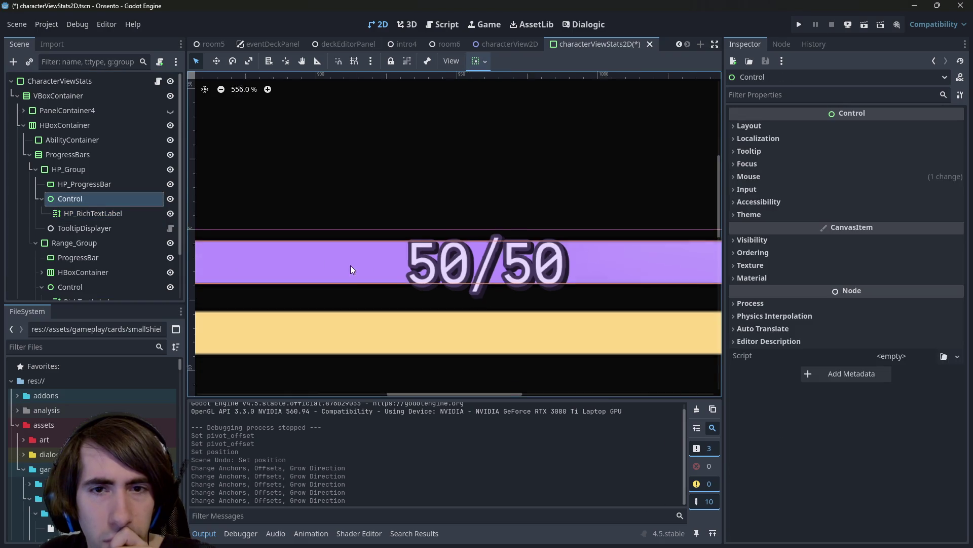
pyautogui.scroll(5, 351, 279)
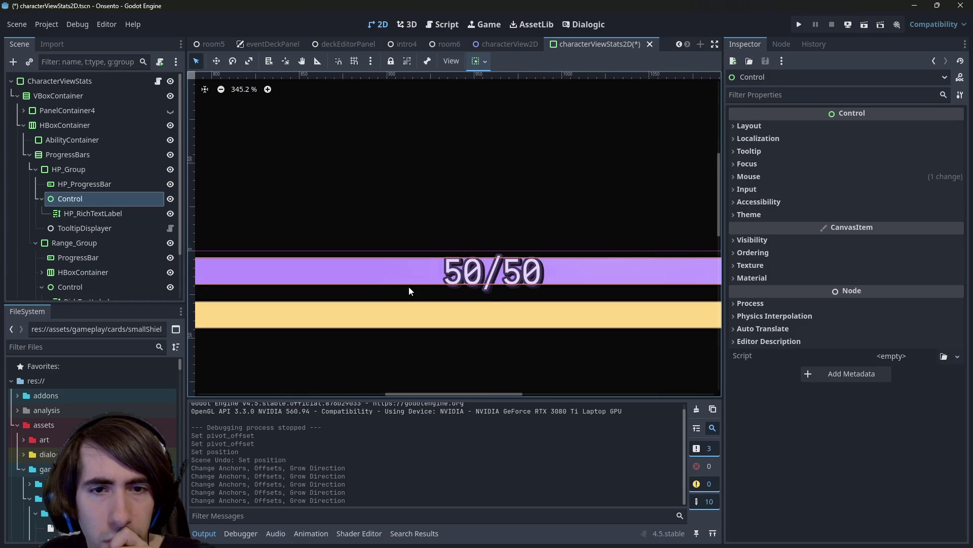
pyautogui.click(92, 186)
pyautogui.click(93, 202)
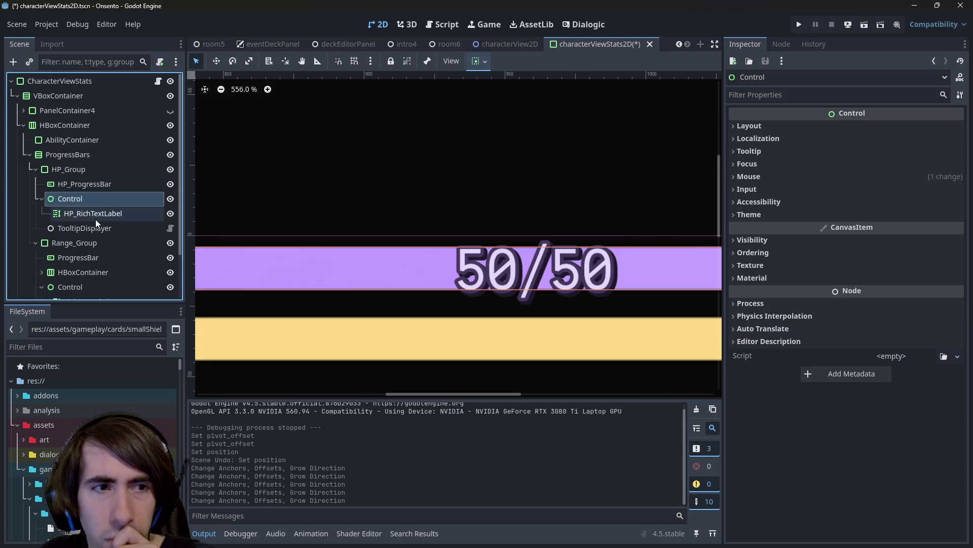
pyautogui.click(93, 215)
pyautogui.click(90, 198)
pyautogui.click(97, 215)
pyautogui.click(97, 204)
pyautogui.click(96, 210)
pyautogui.click(95, 203)
pyautogui.click(95, 226)
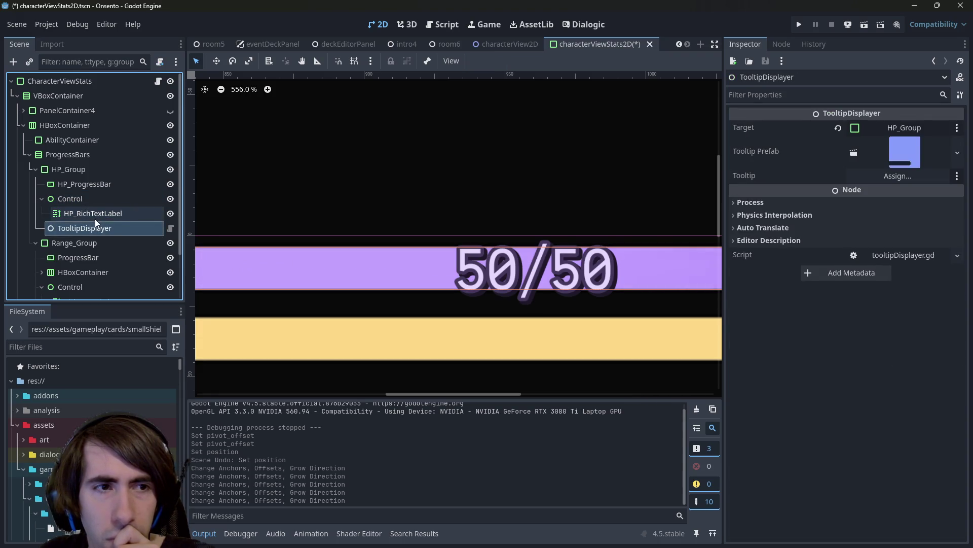
pyautogui.click(93, 211)
pyautogui.click(90, 199)
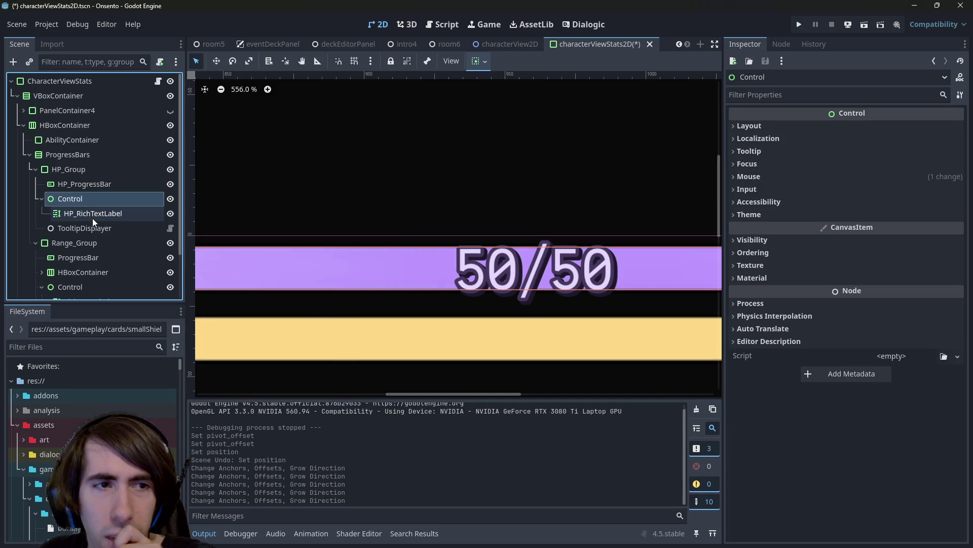
pyautogui.click(93, 218)
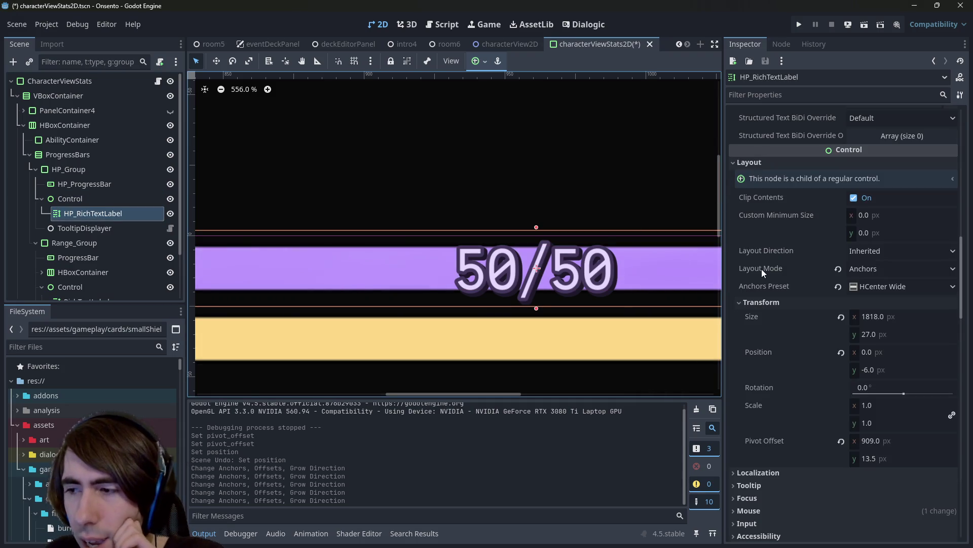
# Try a y position of -5, undo it, then set the label's y position to -7.
pyautogui.click(894, 371)
pyautogui.write('-5')
pyautogui.press('Return')
pyautogui.hotkey('ctrl', 'z')
pyautogui.click(906, 370)
pyautogui.write('-6.')
pyautogui.press('BackSpace')
pyautogui.press('BackSpace')
pyautogui.write('7')
pyautogui.press('Return')
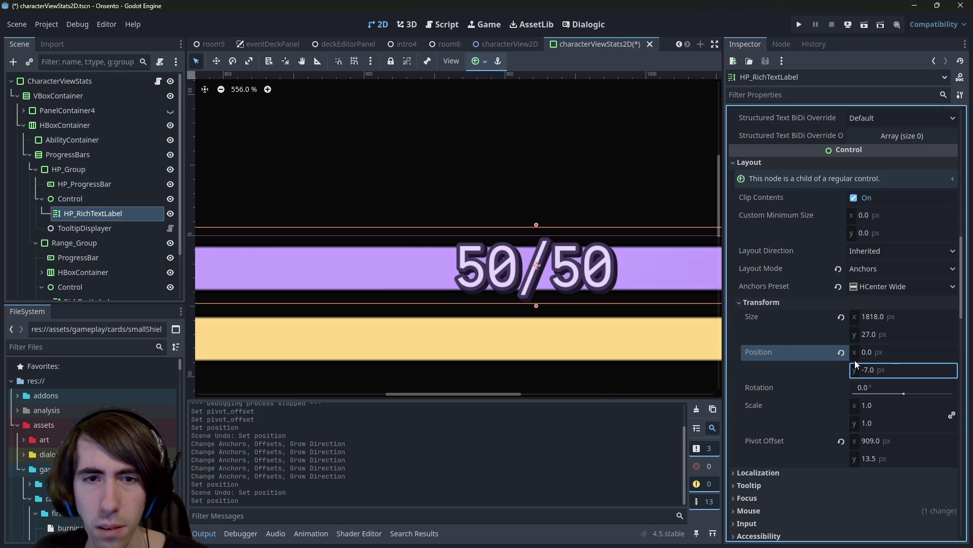
pyautogui.scroll(8, 566, 309)
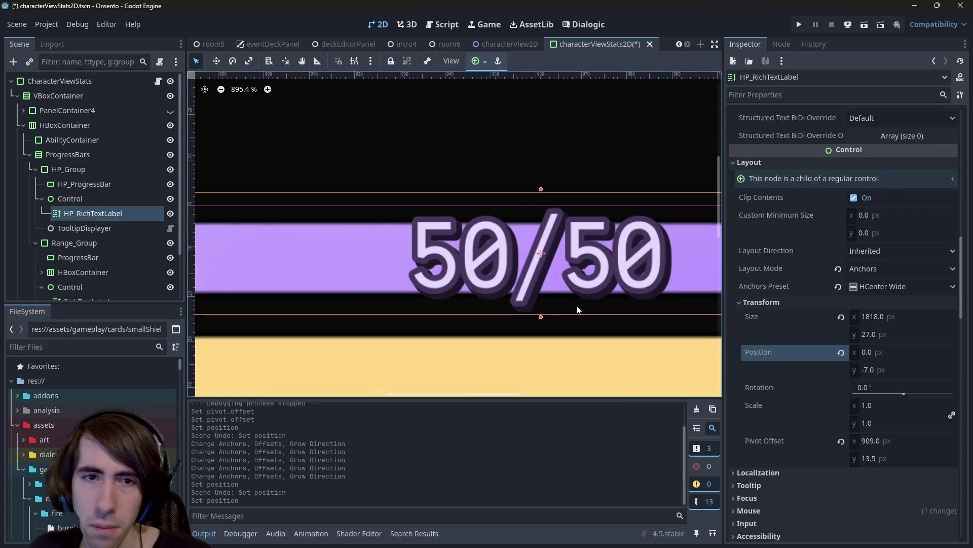
pyautogui.scroll(-7, 481, 307)
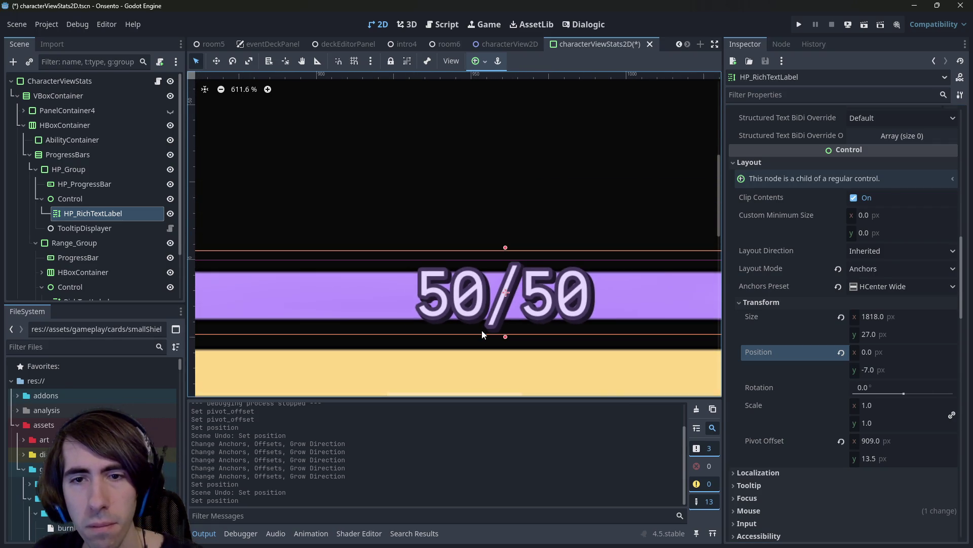
# Test y positions of -6.5 and -6, keep -7, and save characterViewStats2D.
pyautogui.click(910, 369)
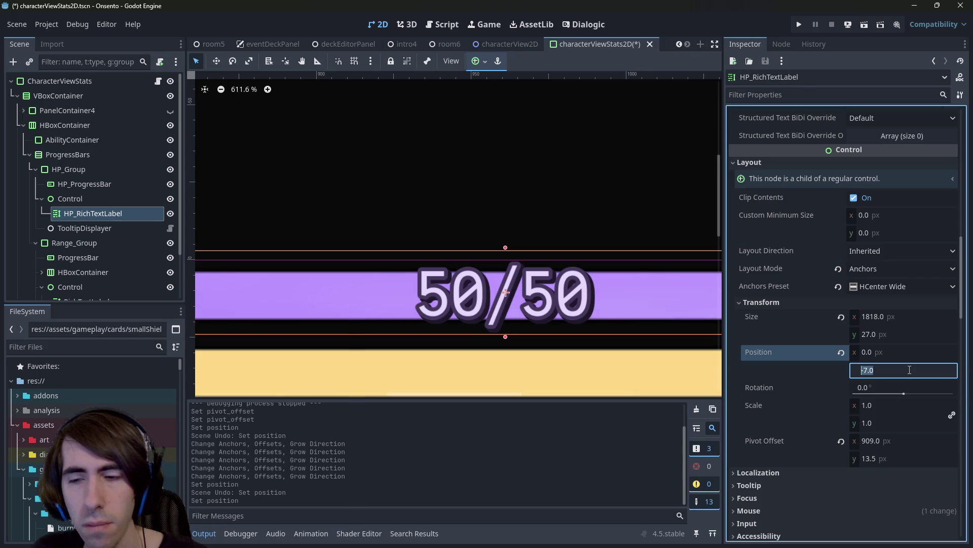
pyautogui.write('-6.5')
pyautogui.press('Return')
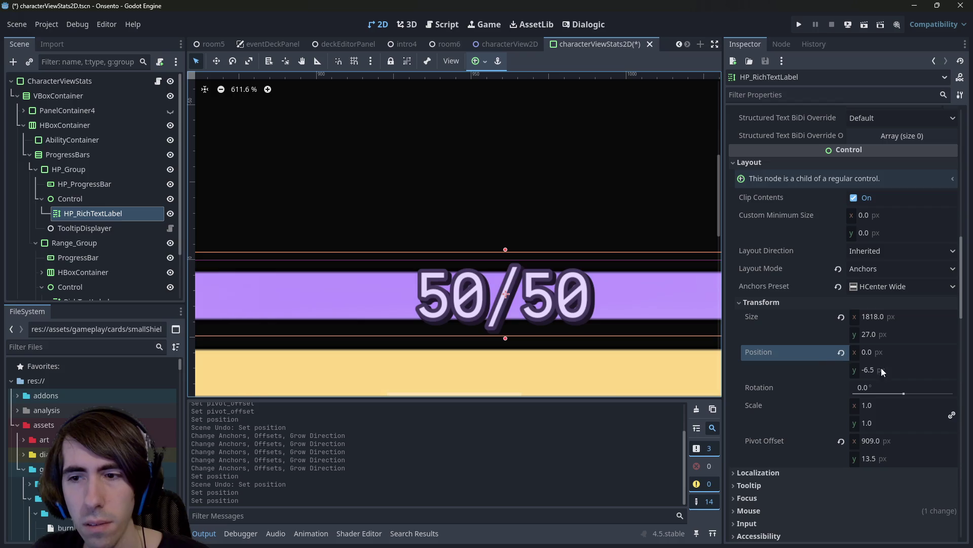
pyautogui.click(888, 369)
pyautogui.write('-6')
pyautogui.press('Return')
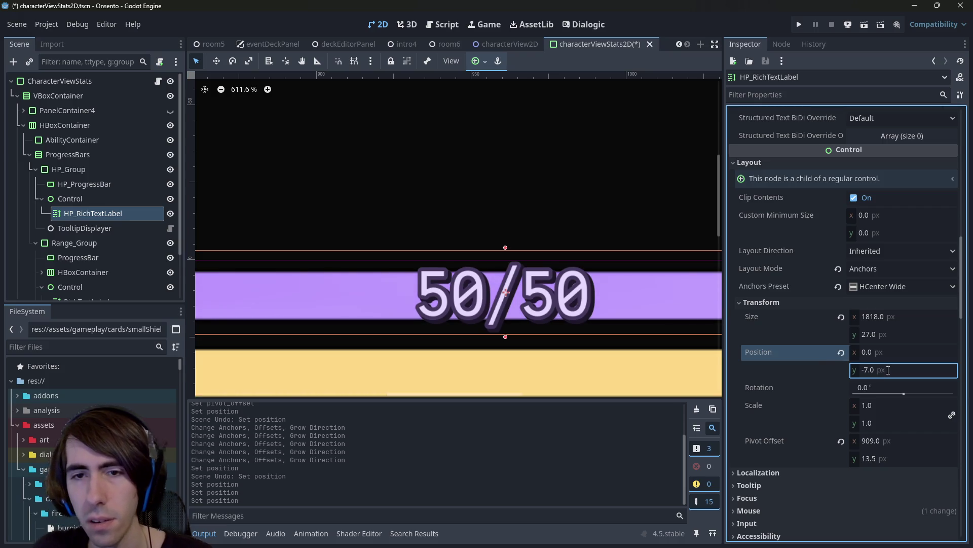
pyautogui.hotkey('ctrl', 's')
pyautogui.scroll(-5, 537, 299)
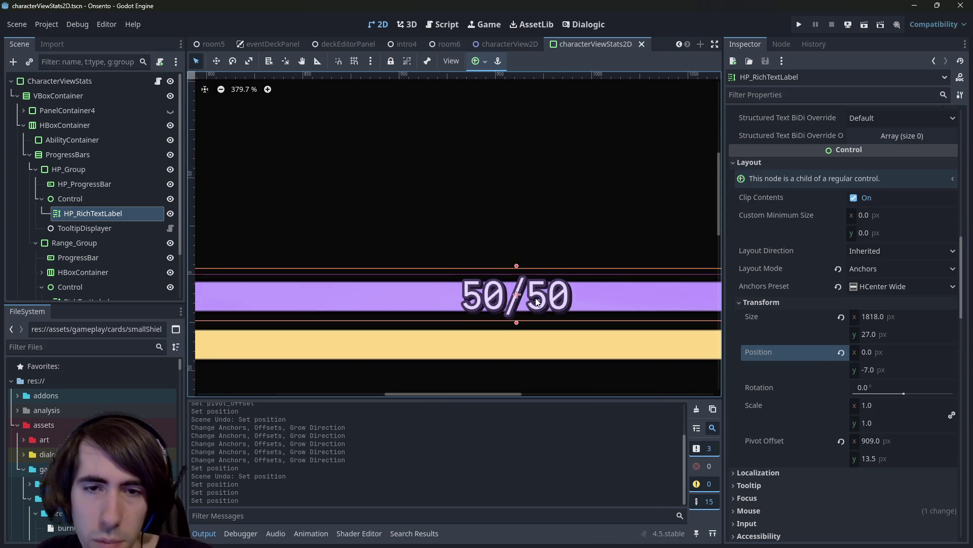
pyautogui.click(496, 367)
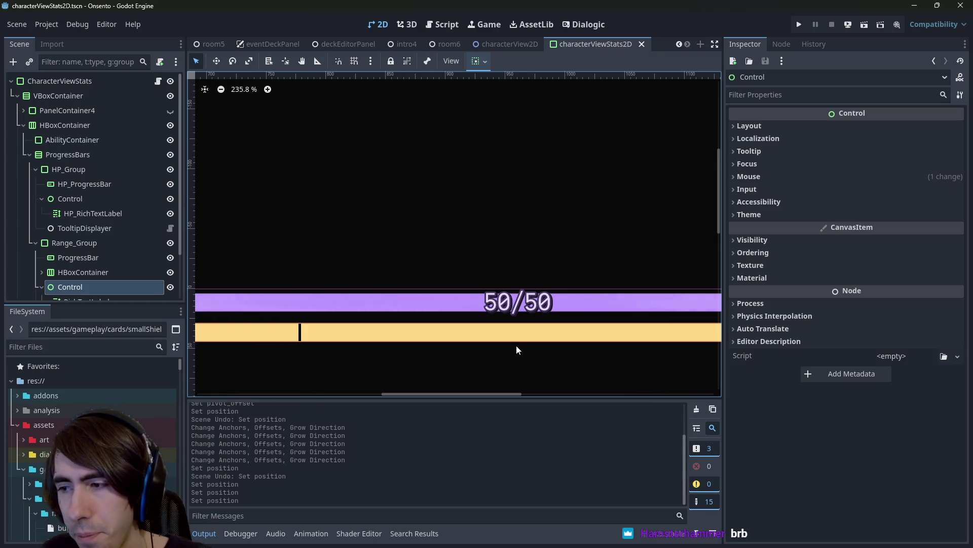
# Select HP_RichTextLabel and try a darker font outline colour, then undo it.
pyautogui.scroll(3, 512, 306)
pyautogui.scroll(-3, 512, 306)
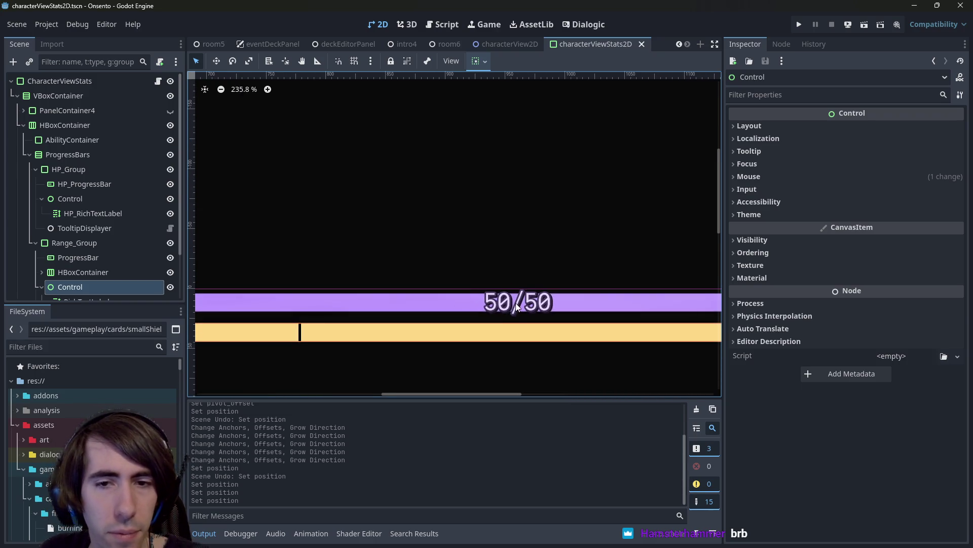
pyautogui.click(516, 303)
pyautogui.scroll(5, 515, 303)
pyautogui.scroll(-10, 838, 395)
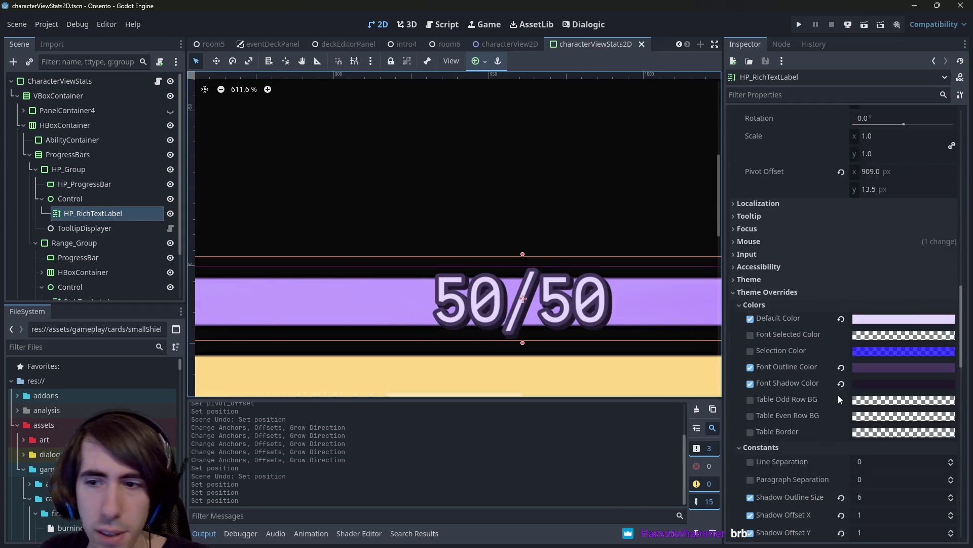
pyautogui.scroll(8, 838, 395)
pyautogui.click(893, 260)
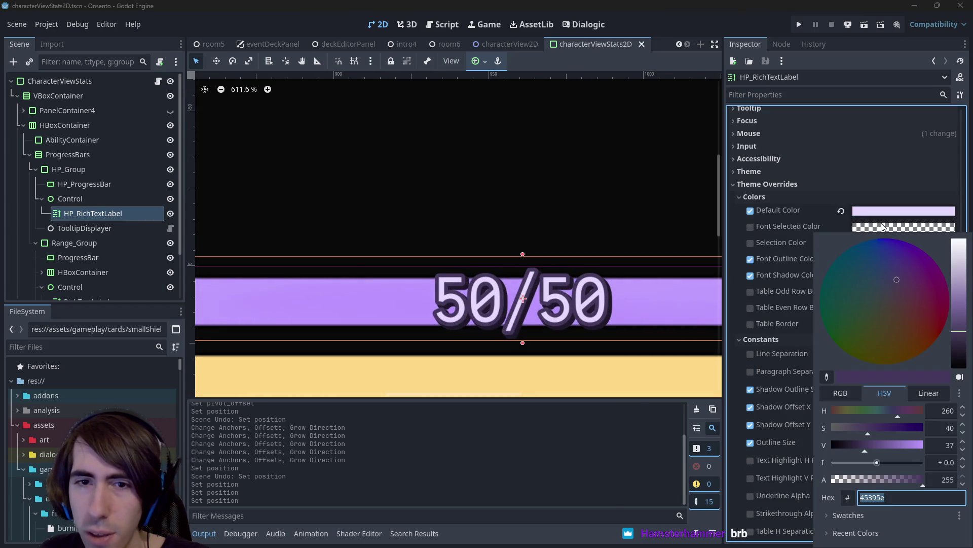
pyautogui.moveTo(963, 283)
pyautogui.mouseDown()
pyautogui.moveTo(962, 273)
pyautogui.moveTo(962, 355)
pyautogui.mouseUp()
pyautogui.click(590, 26)
pyautogui.hotkey('ctrl', 'z')
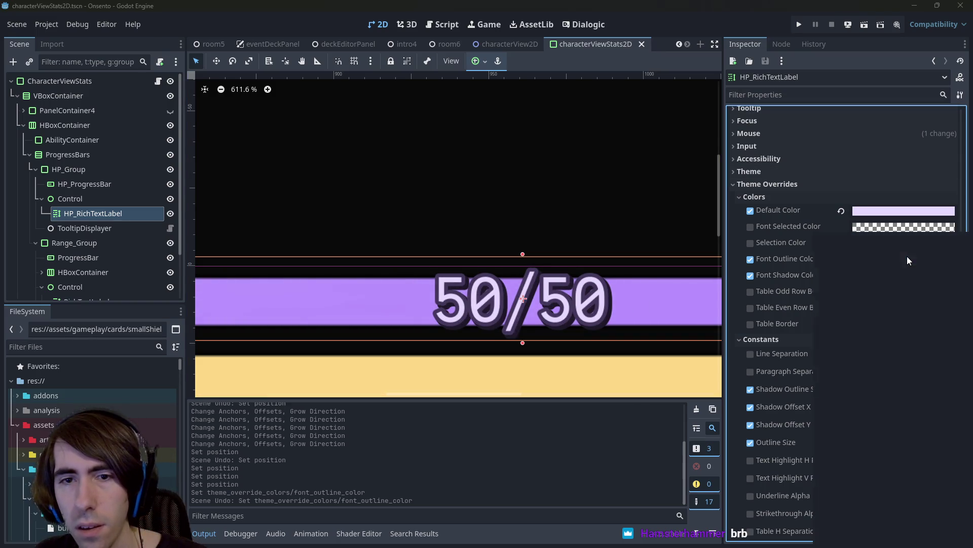
# Try a bright, deep saturated purple outline, then revert to the original colour.
pyautogui.click(908, 257)
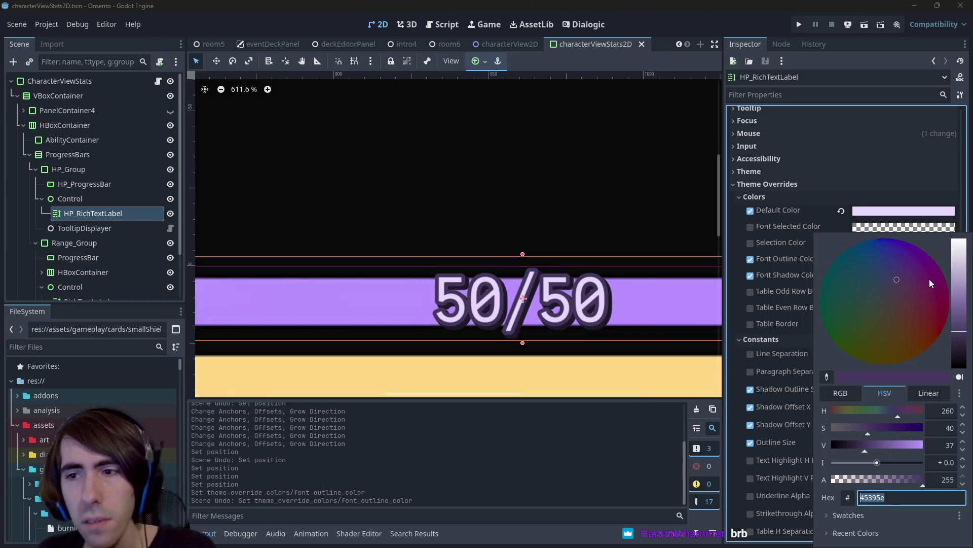
pyautogui.click(919, 447)
pyautogui.moveTo(843, 429); pyautogui.dragTo(891, 434)
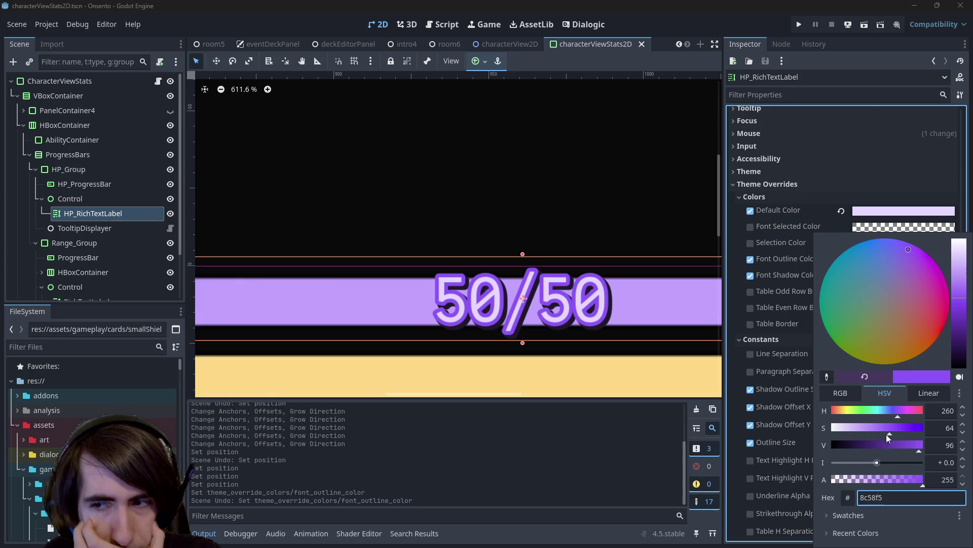
pyautogui.moveTo(900, 432)
pyautogui.mouseDown()
pyautogui.moveTo(916, 433)
pyautogui.moveTo(904, 432)
pyautogui.moveTo(916, 432)
pyautogui.moveTo(898, 409)
pyautogui.mouseUp()
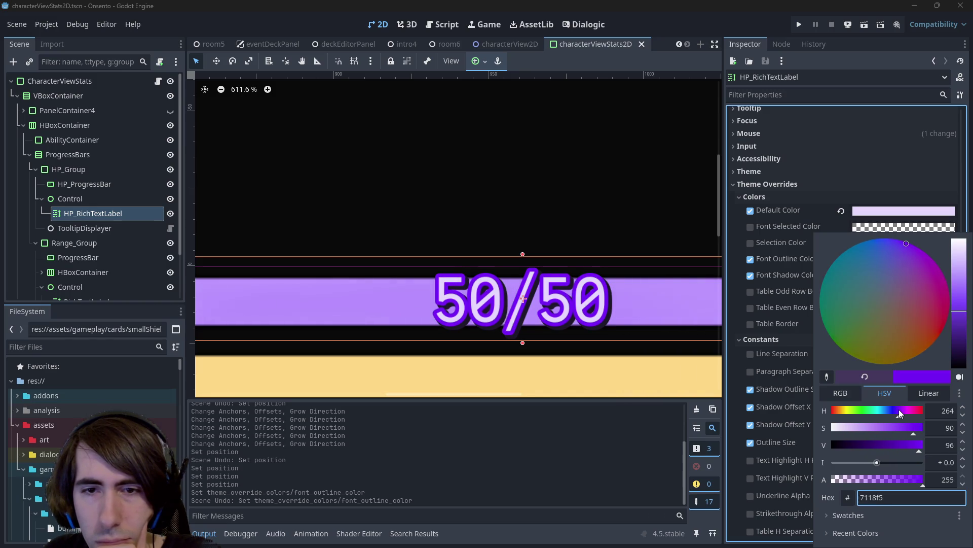
pyautogui.press('Escape')
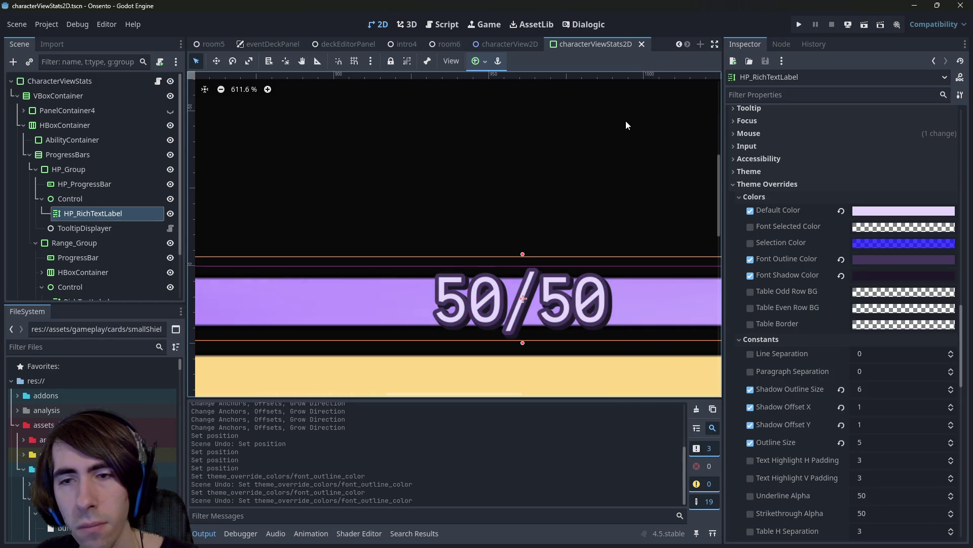
# Lower the font outline colour's hue a few notches.
pyautogui.click(866, 260)
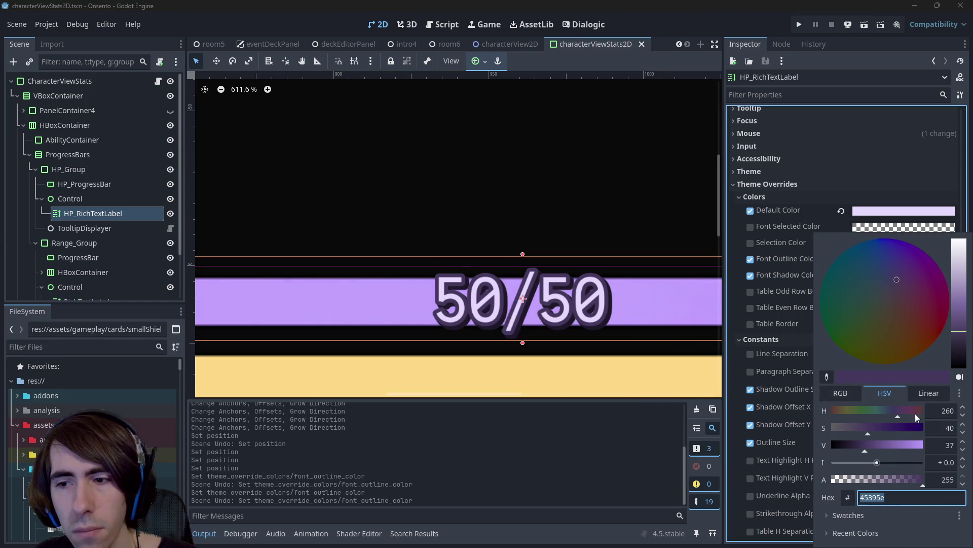
pyautogui.click(937, 413)
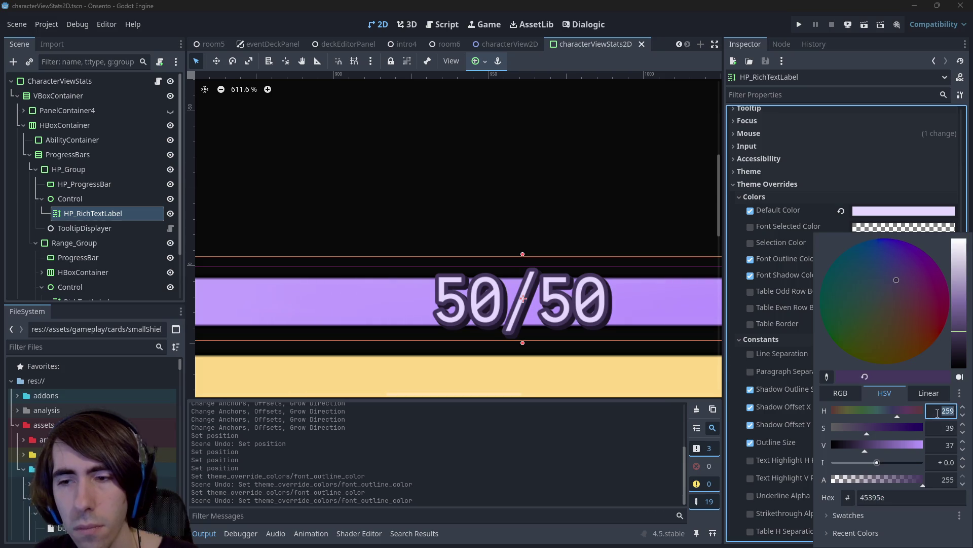
pyautogui.click(963, 416)
pyautogui.click(962, 416)
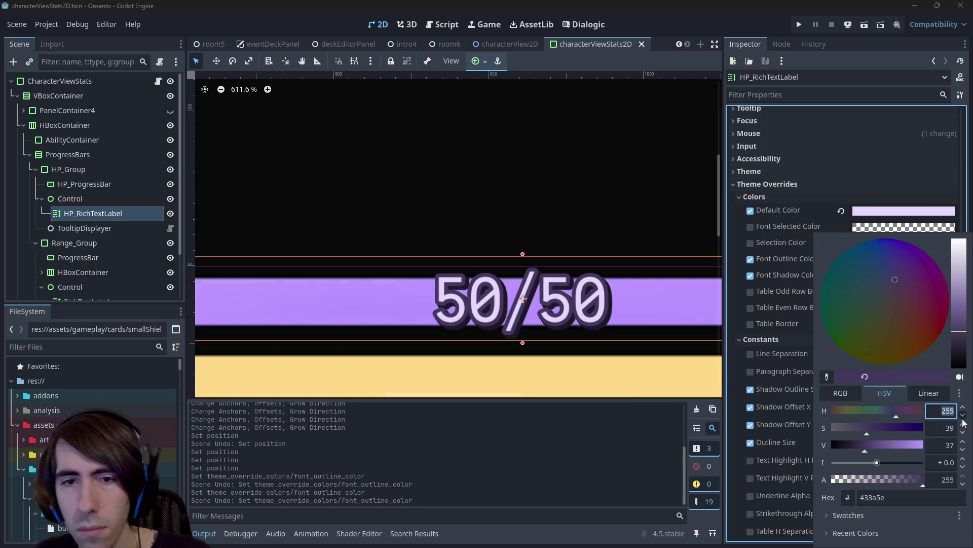
pyautogui.click(963, 416)
pyautogui.click(963, 415)
pyautogui.scroll(-15, 963, 421)
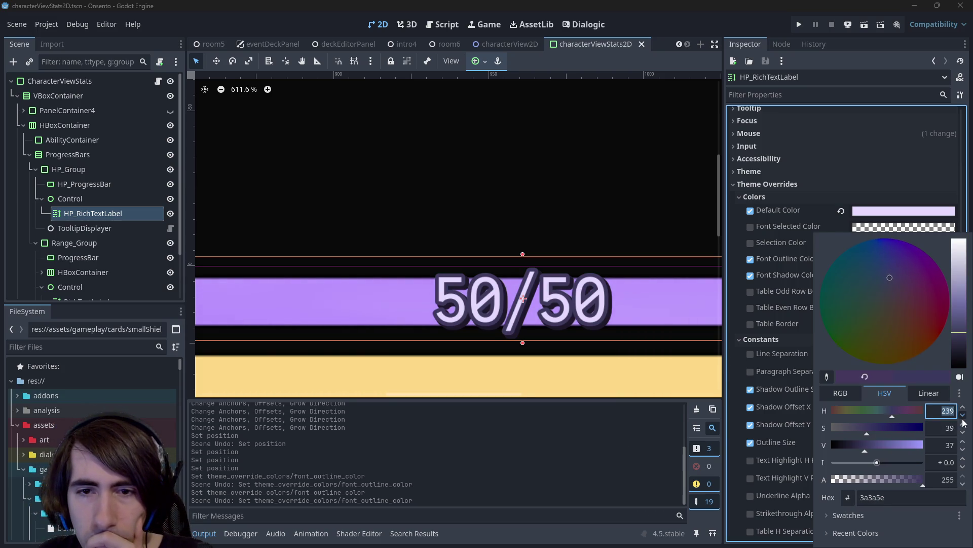
pyautogui.scroll(16, 963, 411)
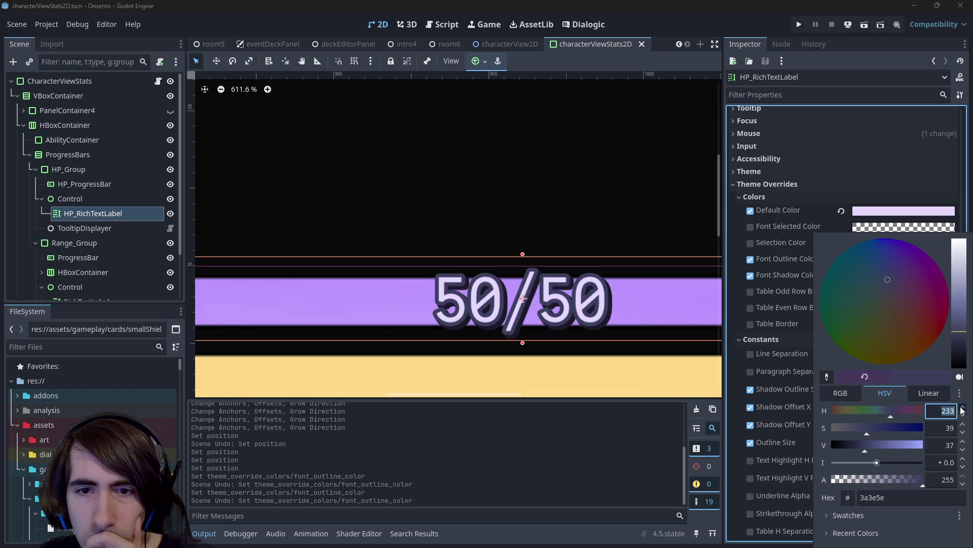
pyautogui.scroll(7, 963, 411)
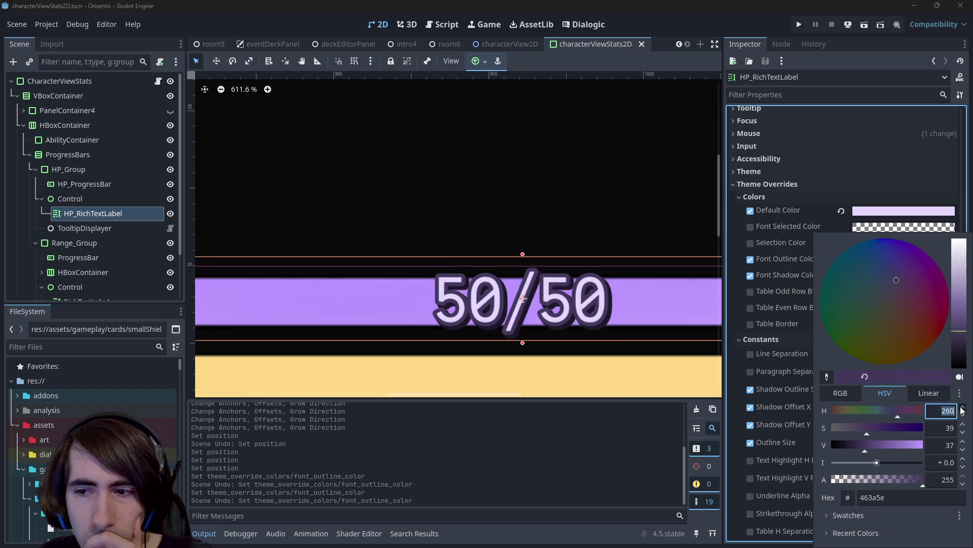
pyautogui.scroll(1, 963, 411)
pyautogui.scroll(14, 963, 410)
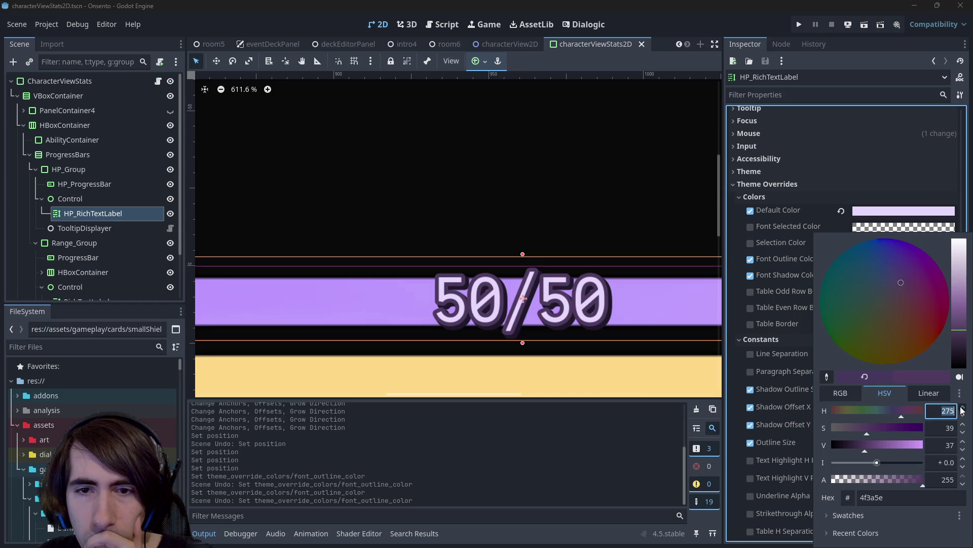
pyautogui.scroll(12, 963, 410)
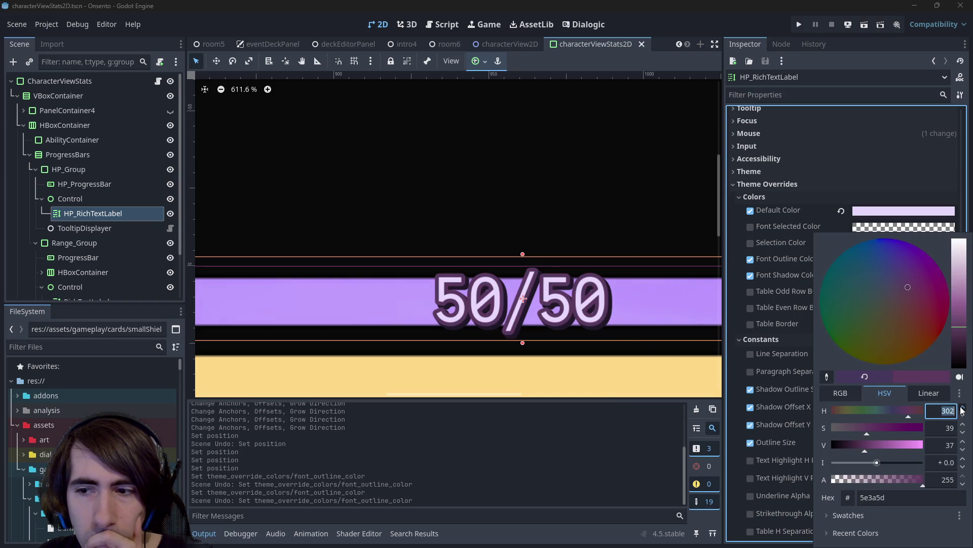
pyautogui.scroll(-13, 960, 422)
pyautogui.scroll(-20, 961, 422)
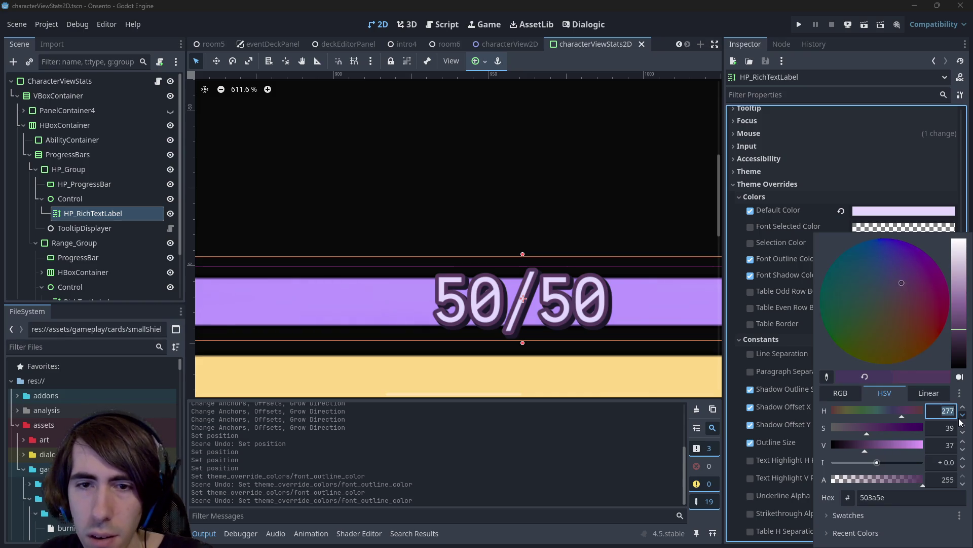
pyautogui.scroll(-13, 961, 422)
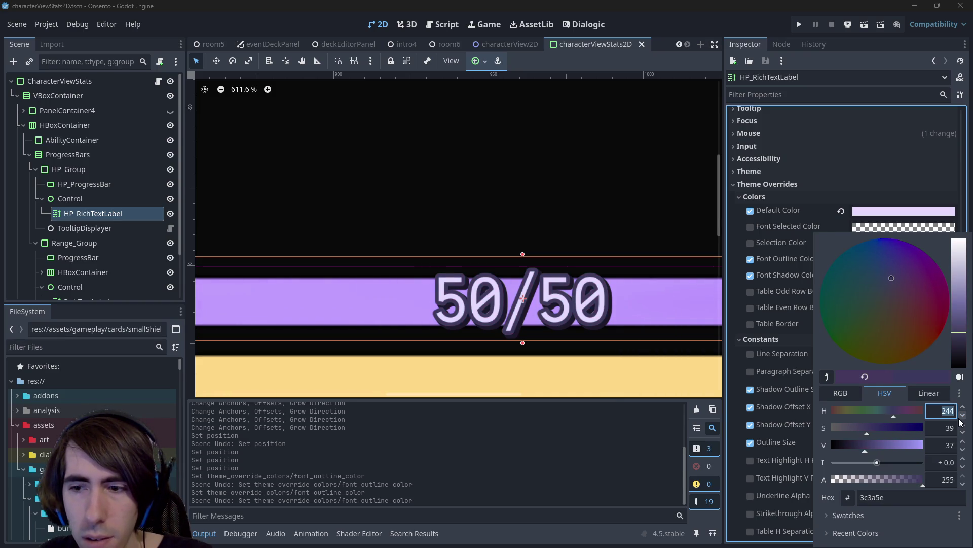
# Raise saturation and brightness to outline colour #5f59b5 and copy its hex code.
pyautogui.moveTo(877, 430)
pyautogui.mouseDown()
pyautogui.moveTo(896, 430)
pyautogui.moveTo(875, 432)
pyautogui.mouseUp()
pyautogui.click(878, 430)
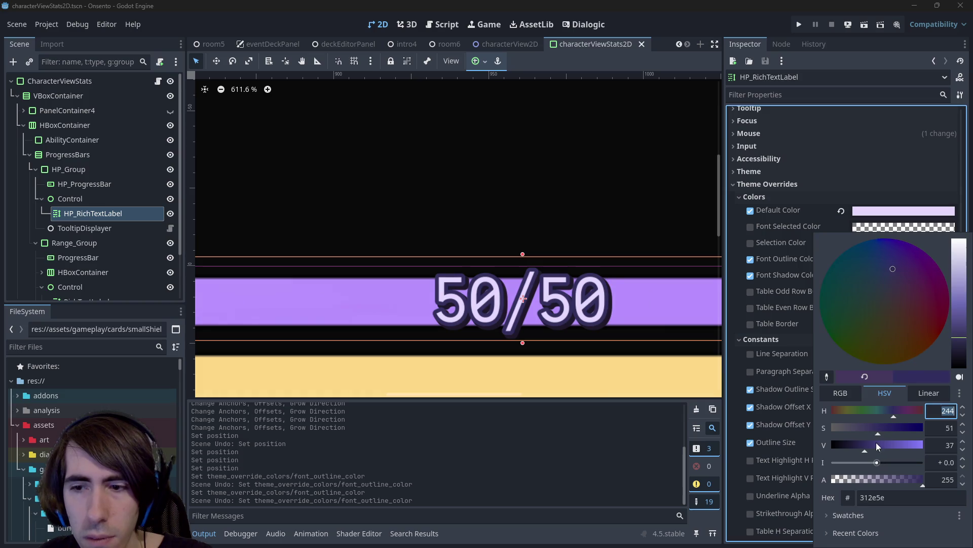
pyautogui.click(876, 449)
pyautogui.moveTo(877, 449)
pyautogui.mouseDown()
pyautogui.moveTo(921, 449)
pyautogui.moveTo(896, 446)
pyautogui.mouseUp()
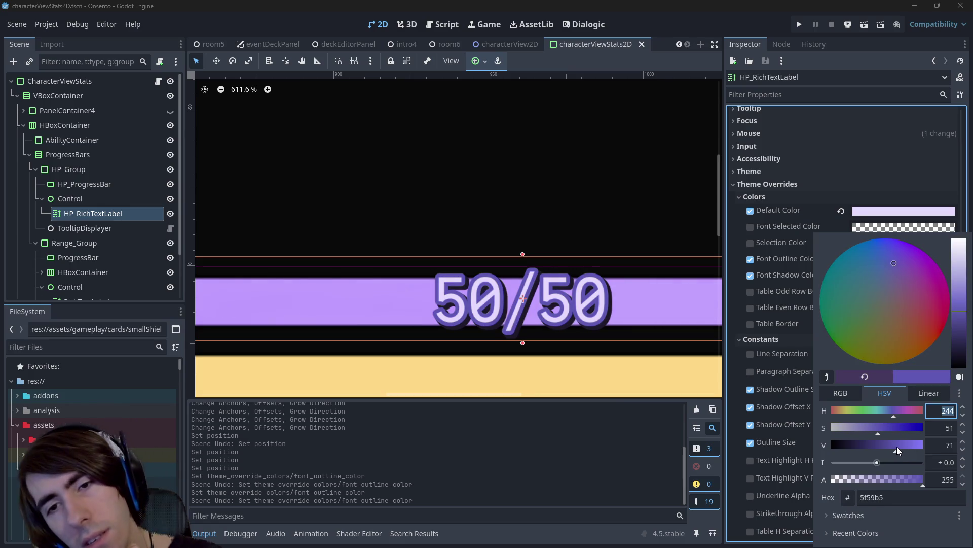
pyautogui.click(707, 93)
pyautogui.click(894, 263)
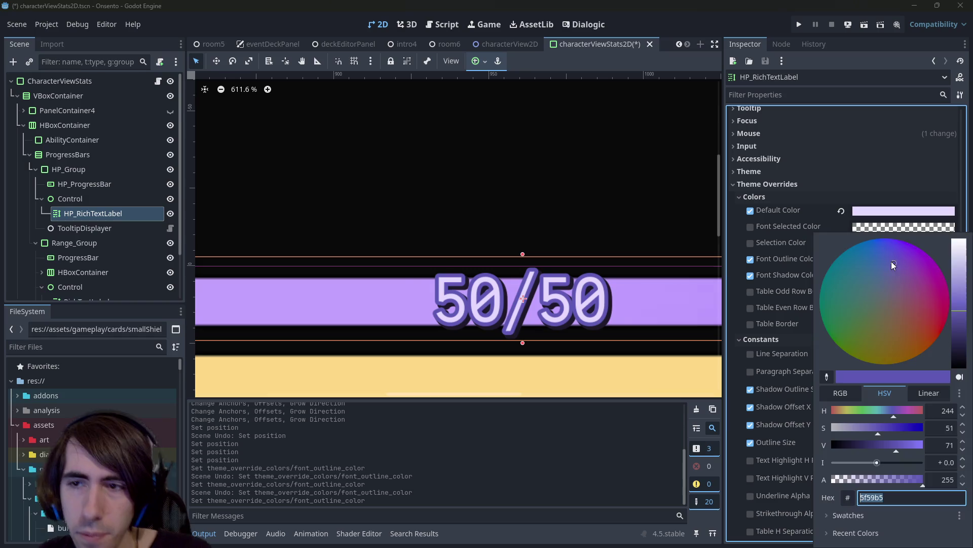
# Paste the outline hex into Font Shadow Color and darken it to #302d5c.
pyautogui.click(817, 172)
pyautogui.click(873, 275)
pyautogui.write('5f59b5')
pyautogui.press('Return')
pyautogui.click(885, 274)
pyautogui.press('Escape')
pyautogui.click(887, 275)
pyautogui.moveTo(877, 441)
pyautogui.mouseDown()
pyautogui.moveTo(856, 445)
pyautogui.moveTo(865, 444)
pyautogui.mouseUp()
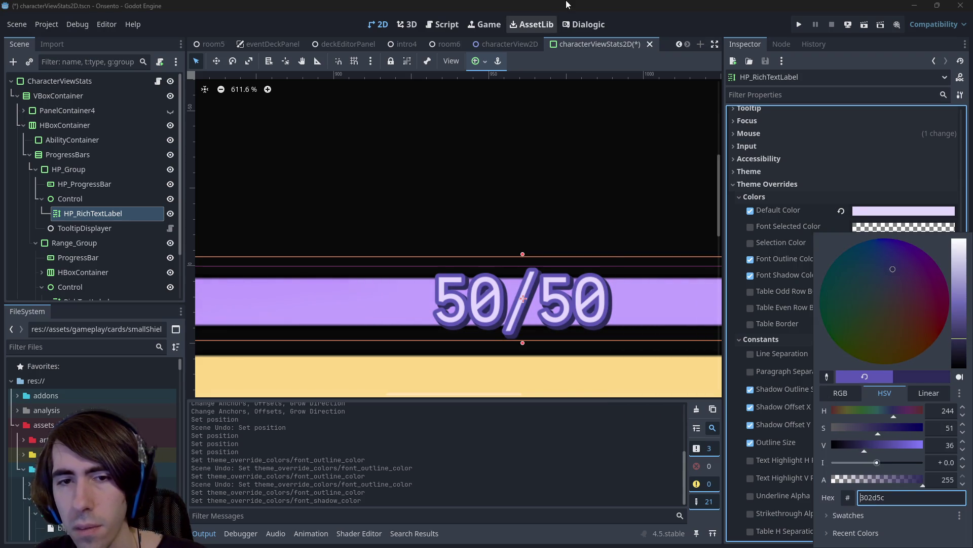
pyautogui.click(576, 239)
# Save the characterViewStats2D scene.
pyautogui.hotkey('ctrl', 's')
pyautogui.scroll(-5, 549, 294)
pyautogui.scroll(-3, 550, 294)
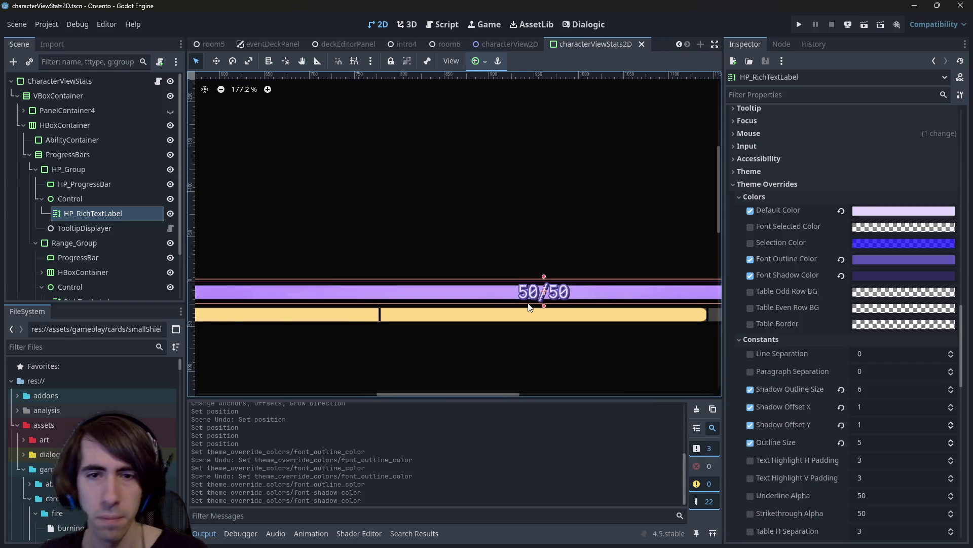
pyautogui.scroll(1, 545, 304)
pyautogui.scroll(7, 546, 305)
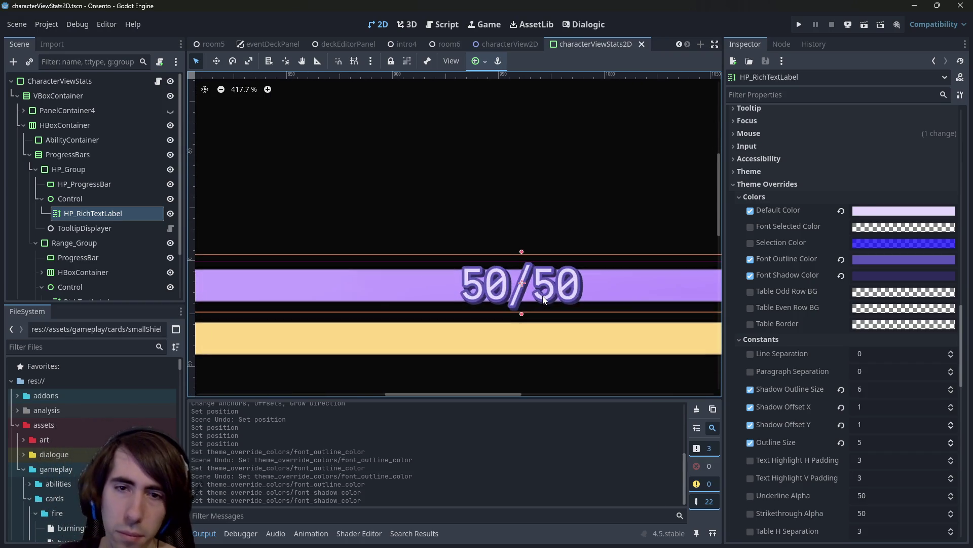
# Darken the font outline colour slightly to #4f499d.
pyautogui.click(881, 257)
pyautogui.moveTo(953, 320); pyautogui.dragTo(965, 320)
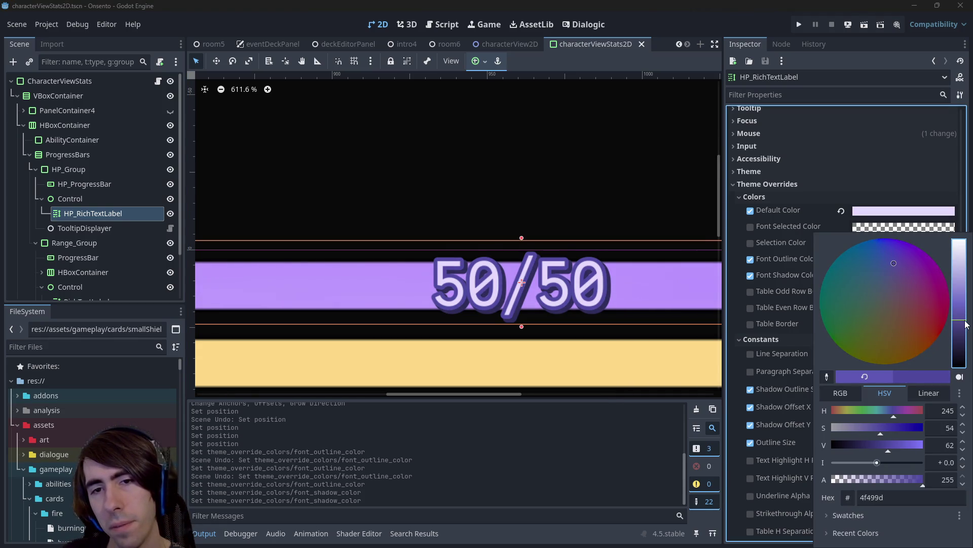
pyautogui.click(643, 4)
pyautogui.scroll(-4, 547, 277)
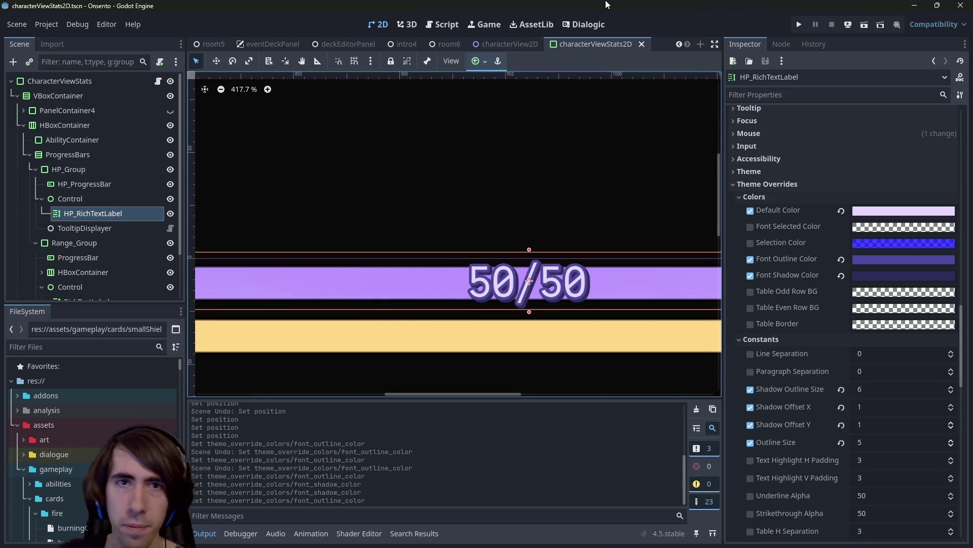
pyautogui.hotkey('ctrl', 'shift', 'o')
# Open room2.tscn, run the game to check the health counters, then close it.
pyautogui.write('room2')
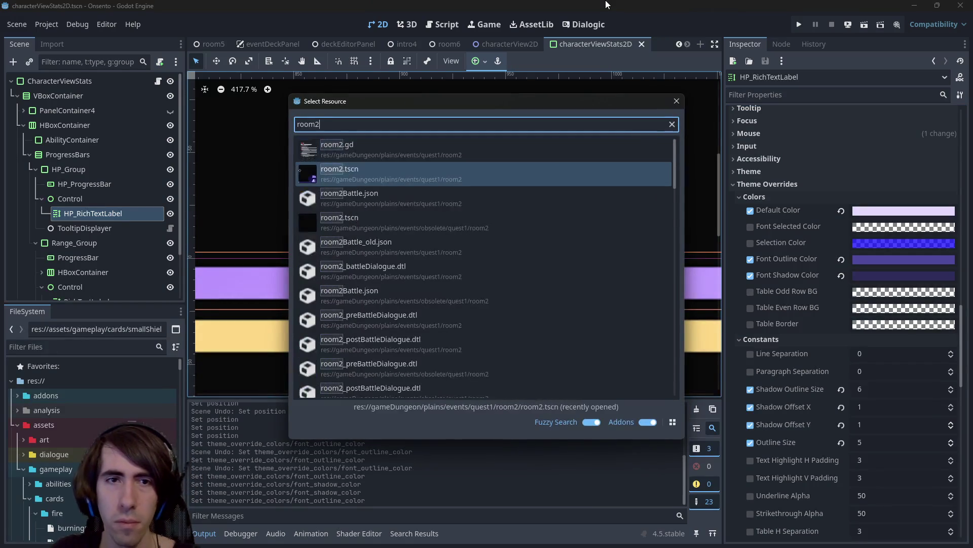
pyautogui.press('Return')
pyautogui.click(865, 25)
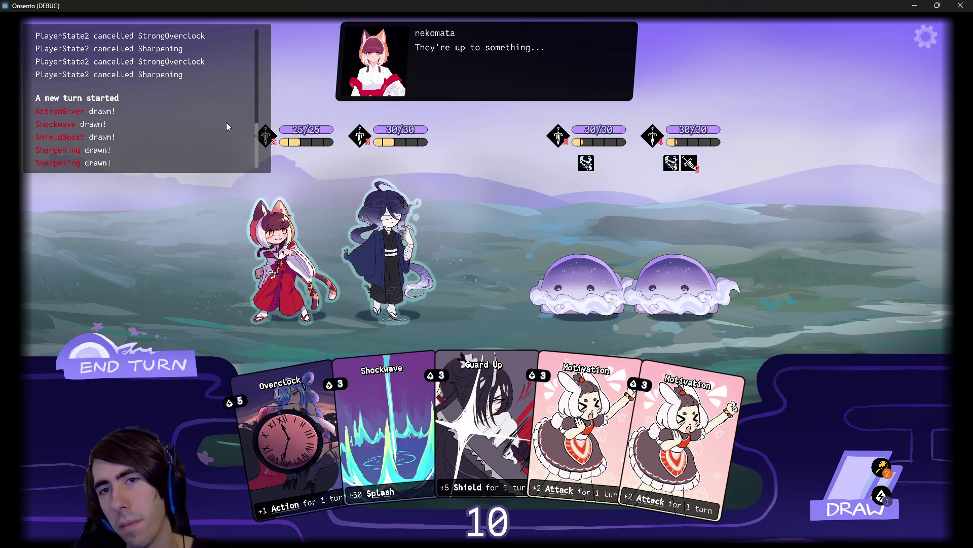
pyautogui.click(962, 5)
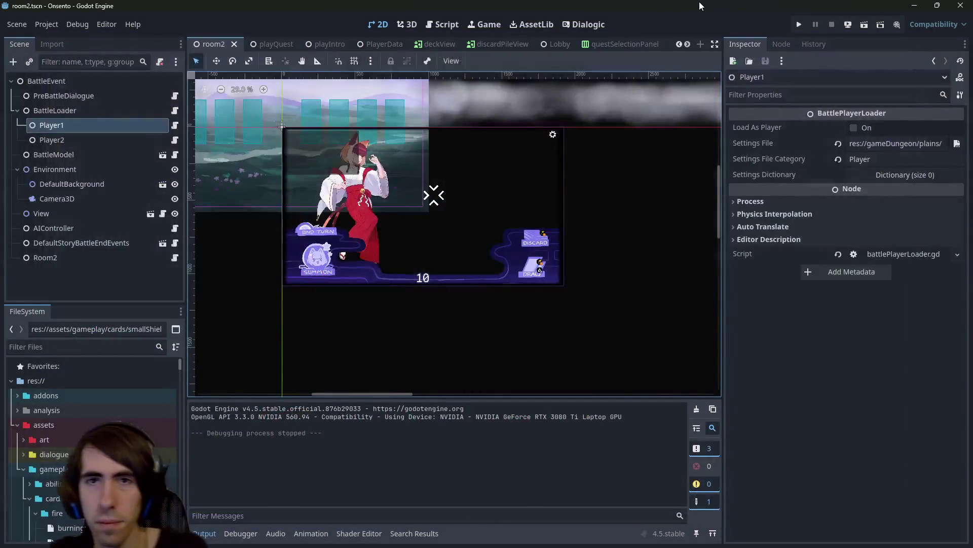
# Open statusTooltip.tscn and inspect its RichTextLabel's properties.
pyautogui.hotkey('shift', 'alt', 'o')
pyautogui.write('statustool')
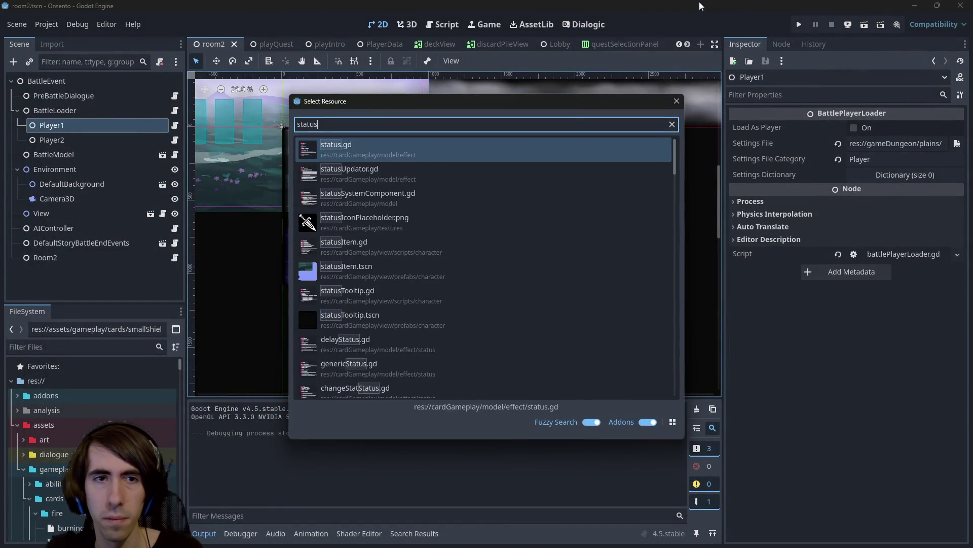
pyautogui.press('Return')
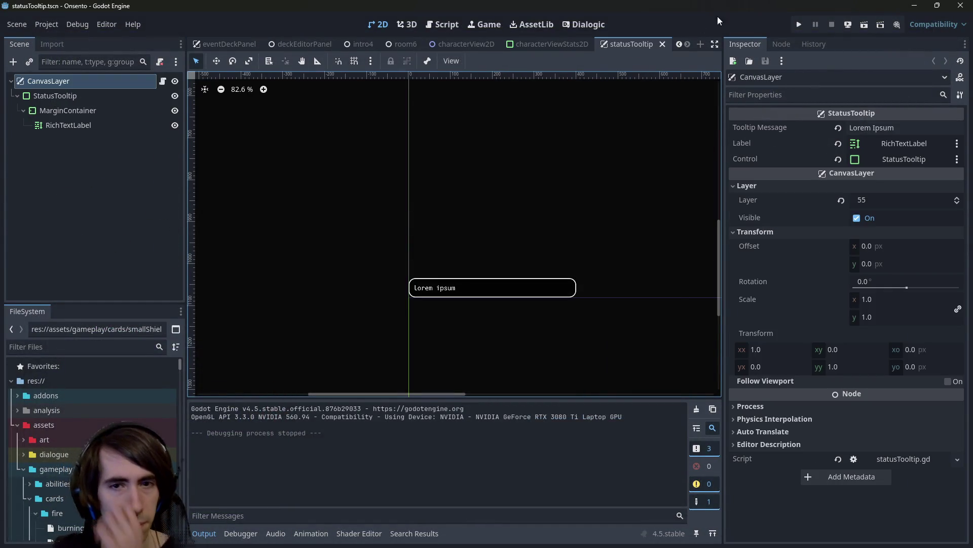
pyautogui.scroll(-5, 580, 215)
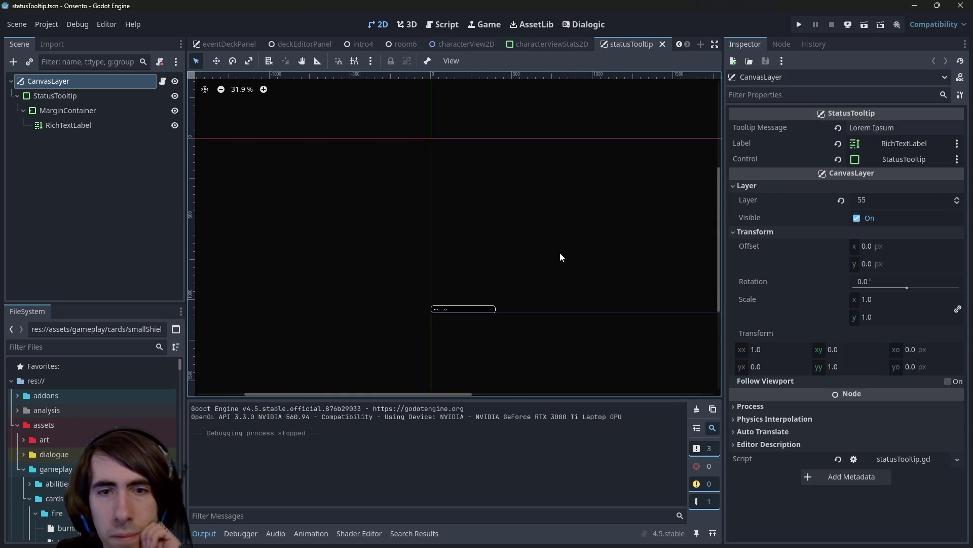
pyautogui.scroll(-2, 552, 269)
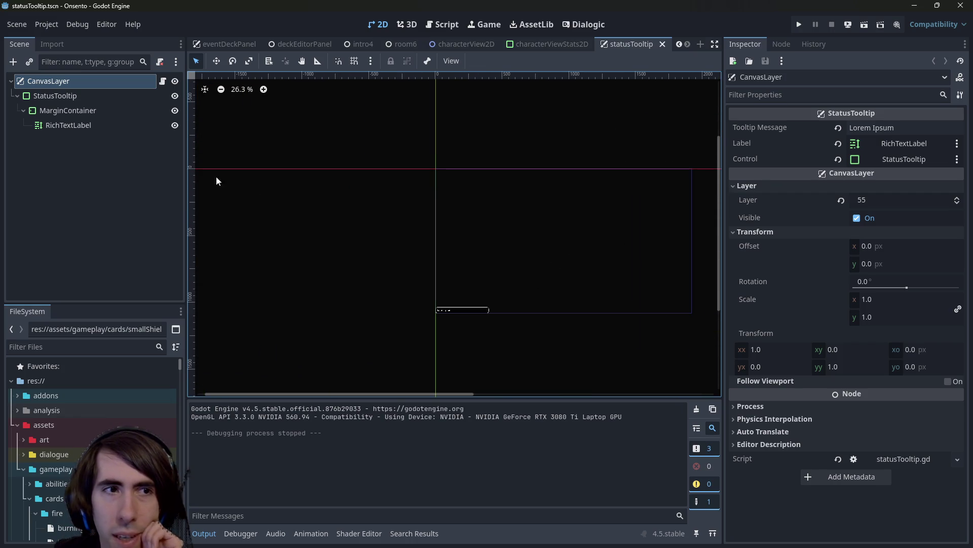
pyautogui.click(105, 132)
pyautogui.scroll(9, 442, 322)
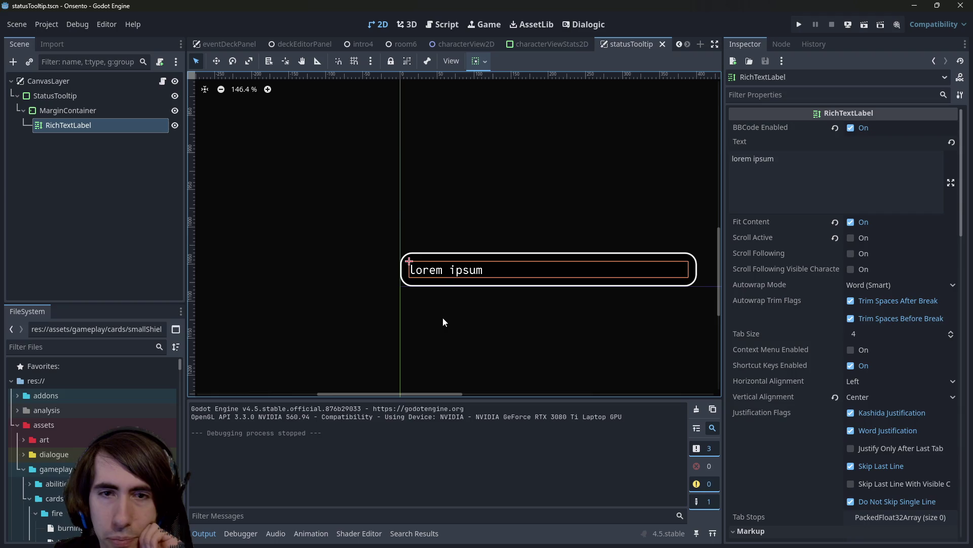
pyautogui.scroll(2, 446, 298)
pyautogui.hscroll(2, 446, 298)
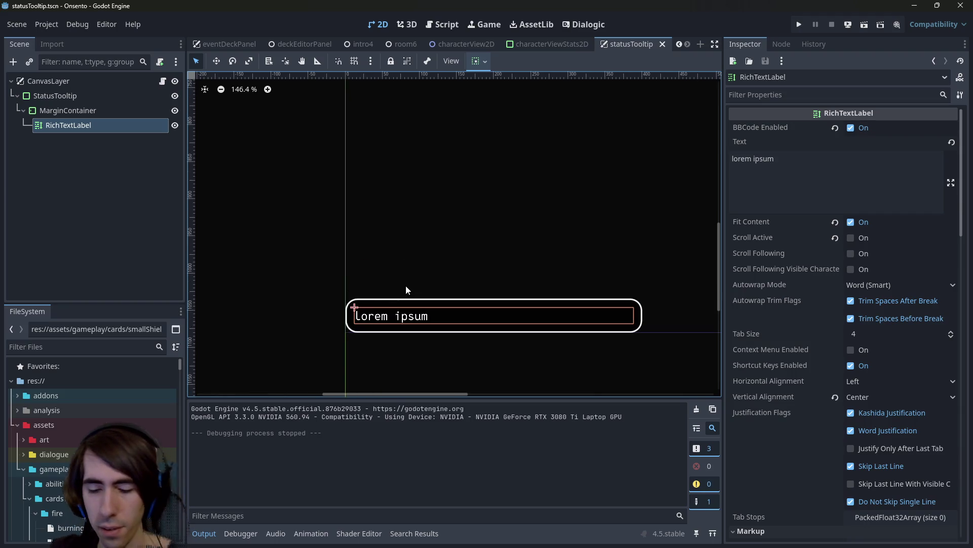
# Quick-open the statusItem.tscn scene with its counter label.
pyautogui.hotkey('alt', 'shift', 'o')
pyautogui.write('status i')
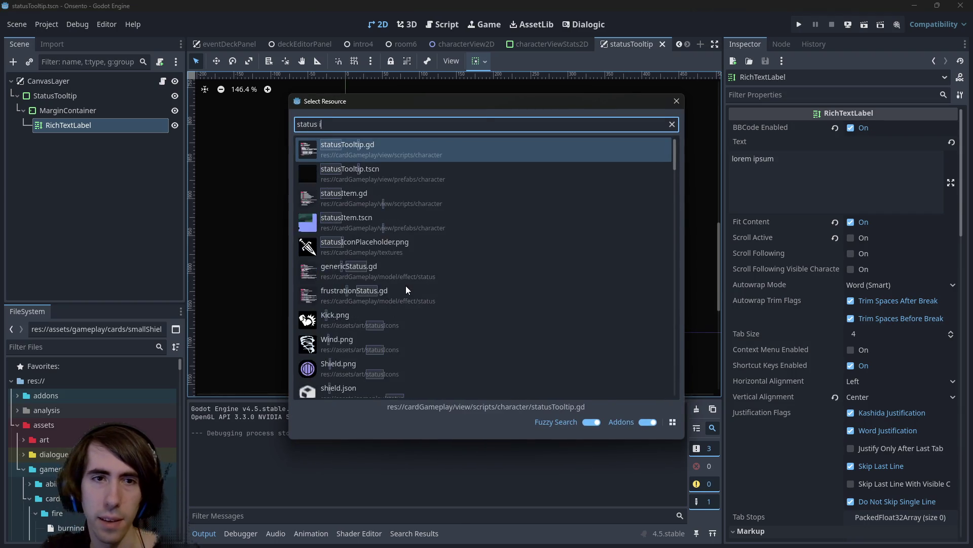
pyautogui.write('tem')
pyautogui.press('Return')
pyautogui.scroll(8, 390, 215)
pyautogui.scroll(-10, 872, 406)
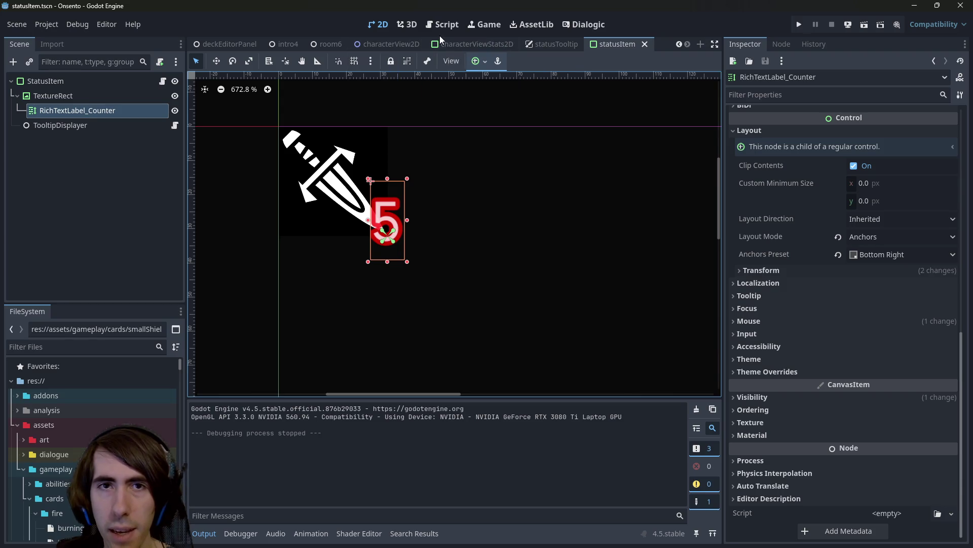
# In characterViewStats2D, experiment with the 50/50 label's self-modulate opacity.
pyautogui.click(456, 44)
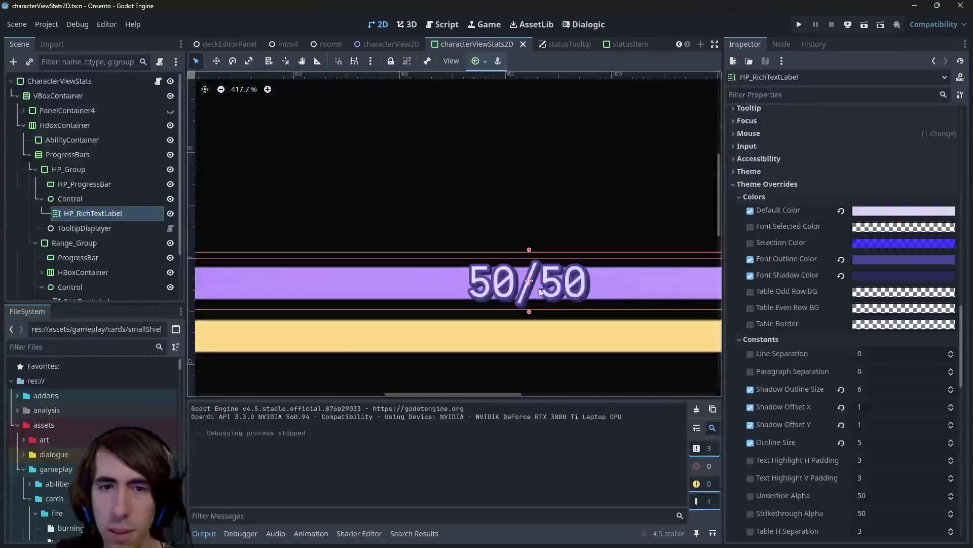
pyautogui.scroll(-15, 823, 345)
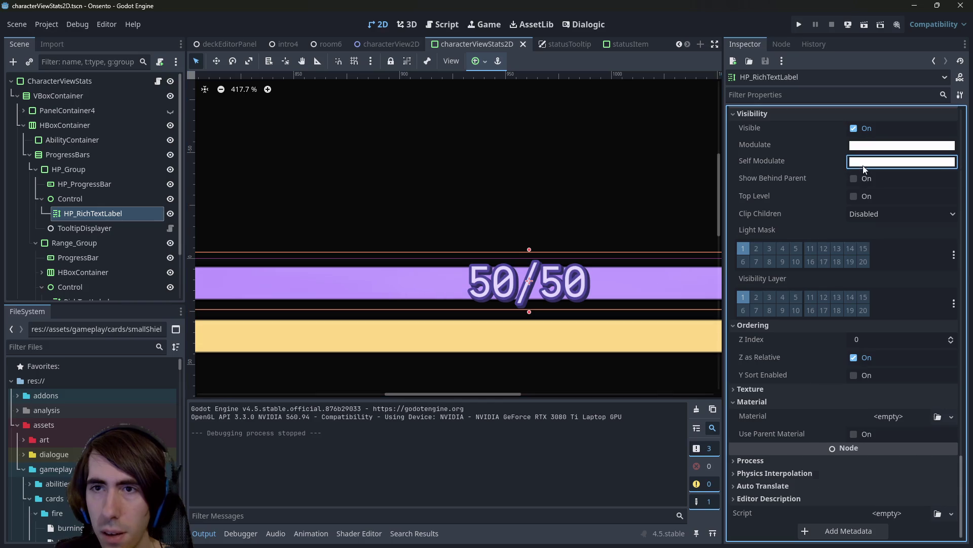
pyautogui.click(892, 161)
pyautogui.click(896, 416)
pyautogui.moveTo(896, 417)
pyautogui.mouseDown()
pyautogui.moveTo(876, 419)
pyautogui.moveTo(936, 426)
pyautogui.mouseUp()
pyautogui.click(947, 417)
pyautogui.write('0')
pyautogui.press('Return')
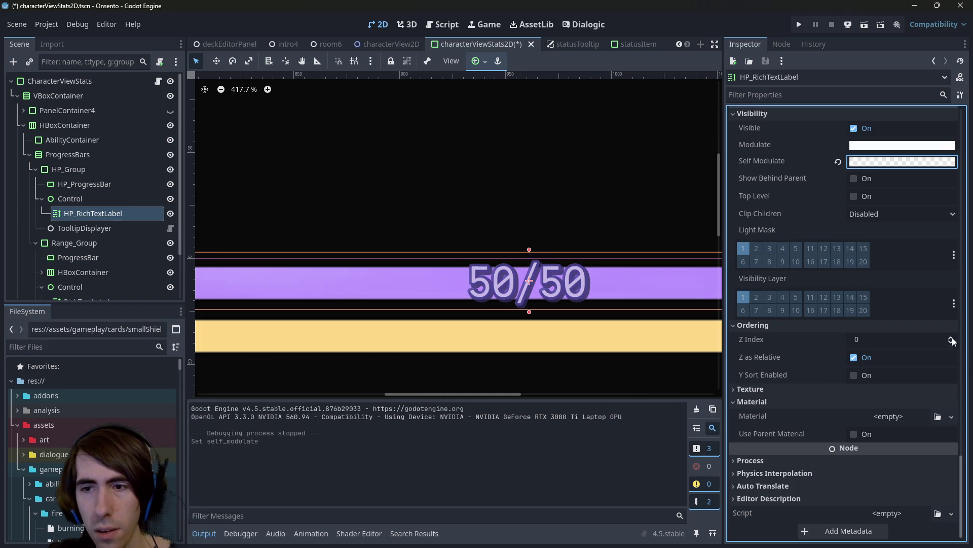
# Re-enter the self-modulate alpha, settling on 230 for a slightly transparent label.
pyautogui.click(887, 162)
pyautogui.click(937, 418)
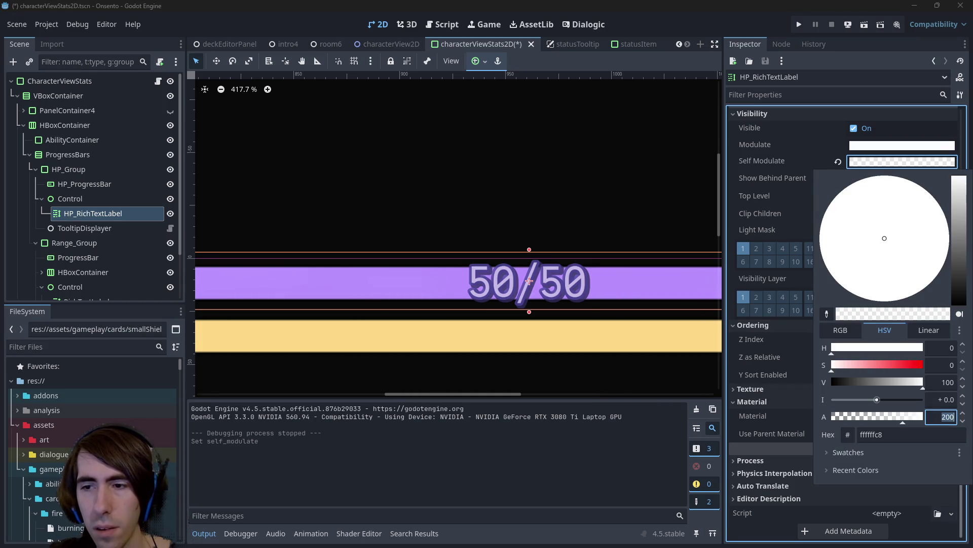
pyautogui.write('255')
pyautogui.press('Return')
pyautogui.write('2')
pyautogui.click(964, 420)
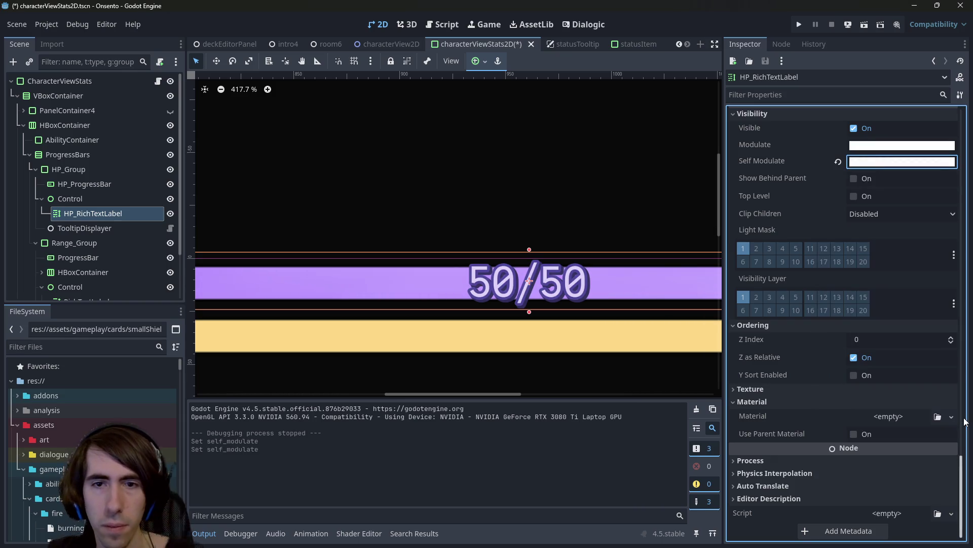
pyautogui.click(868, 161)
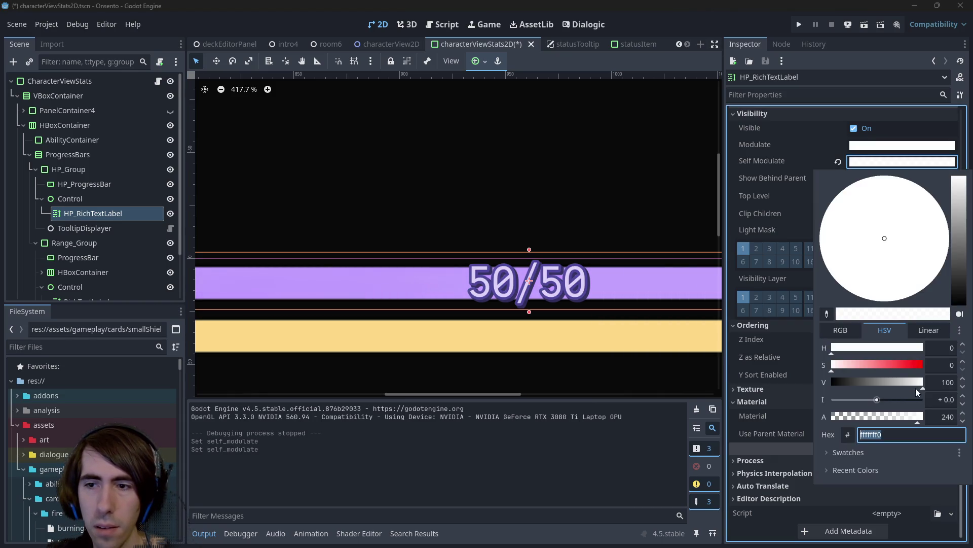
pyautogui.click(940, 416)
pyautogui.write('30')
pyautogui.click(963, 421)
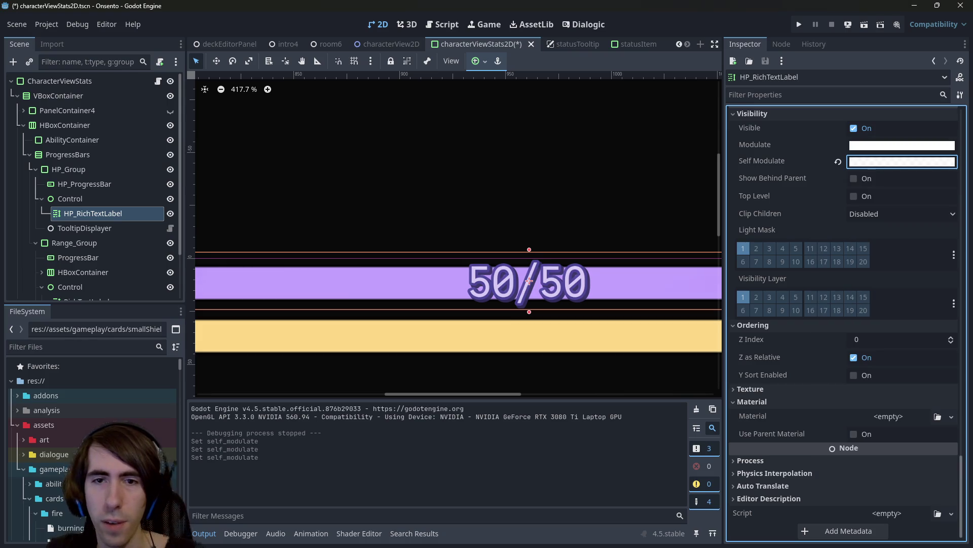
# Adjust and undo the alpha, leaving self-modulate at #fffffff0, and save the scene.
pyautogui.click(918, 161)
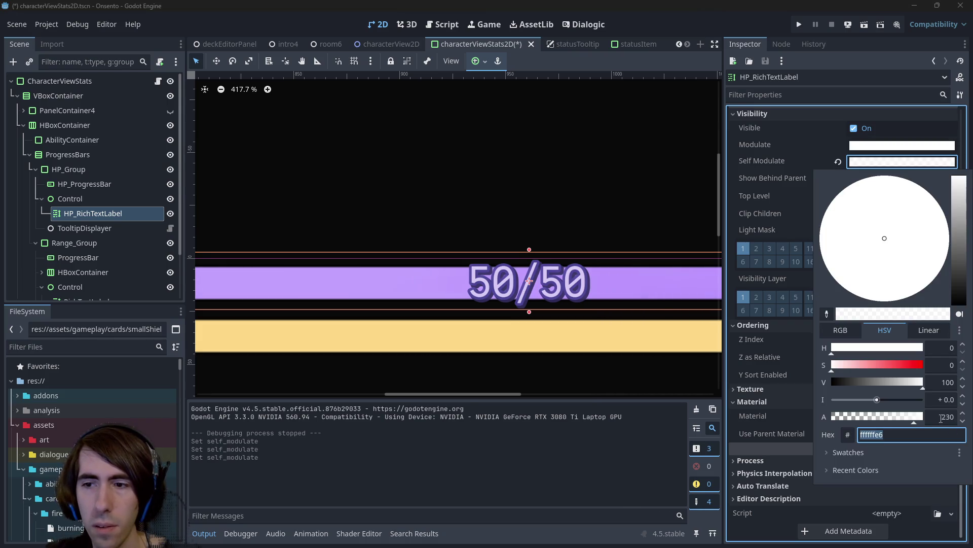
pyautogui.click(969, 422)
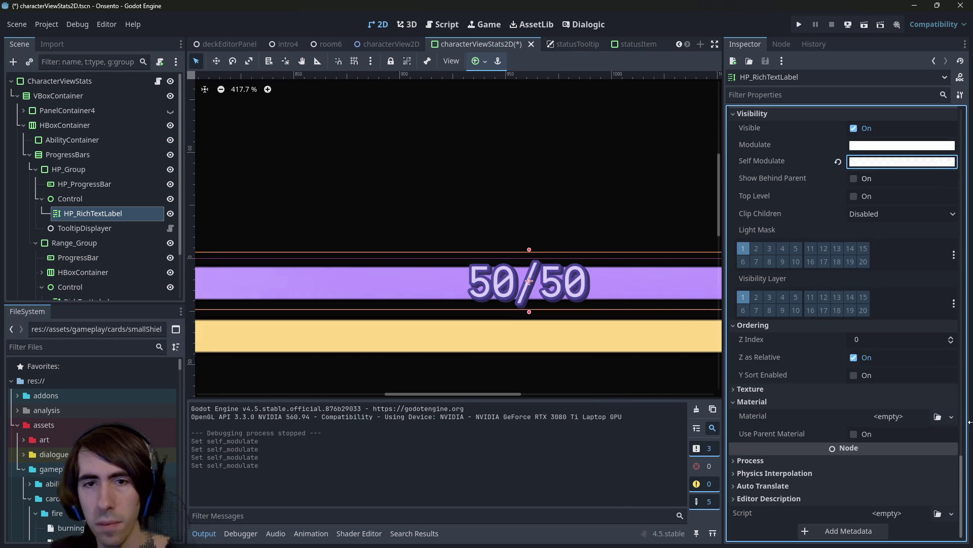
pyautogui.click(906, 161)
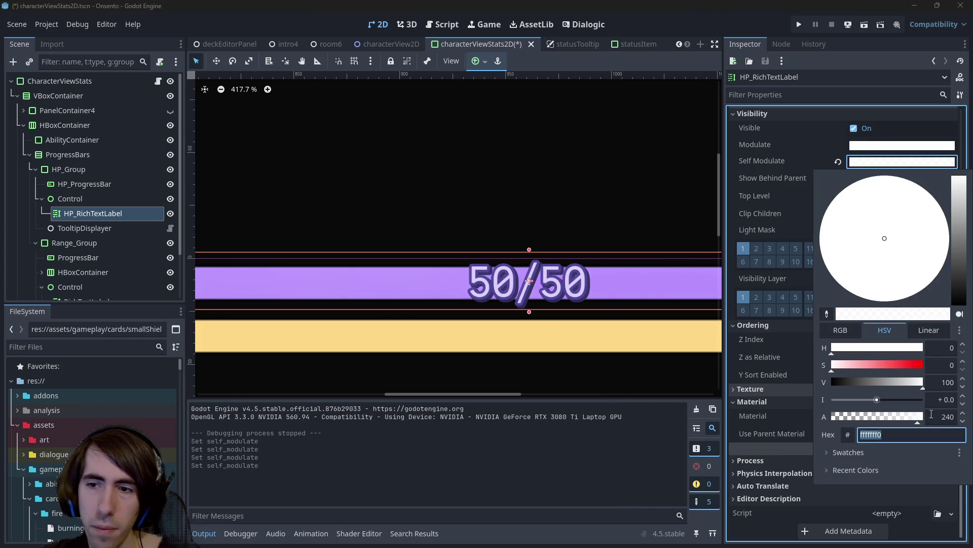
pyautogui.click(932, 414)
pyautogui.write('2')
pyautogui.press('Return')
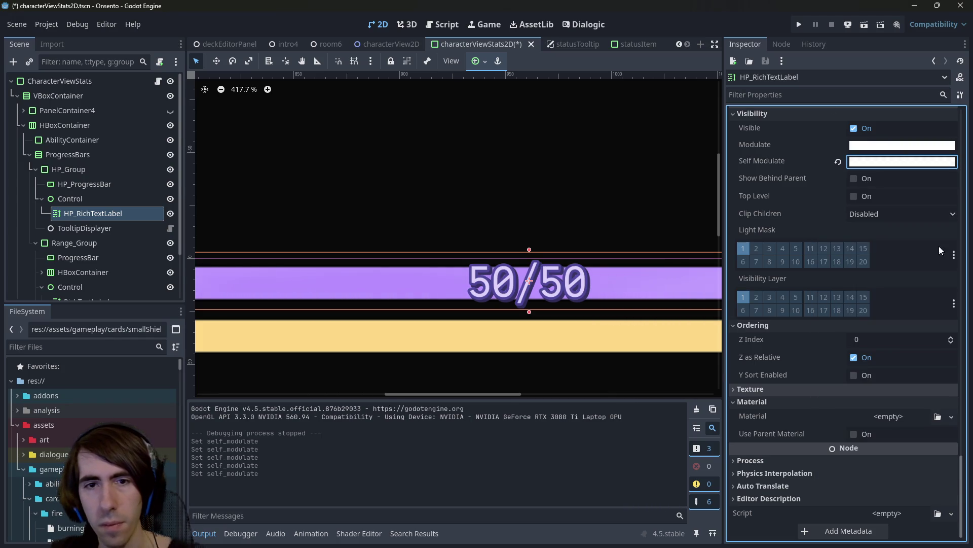
pyautogui.hotkey('ctrl', 'z')
pyautogui.click(863, 161)
pyautogui.press('Escape')
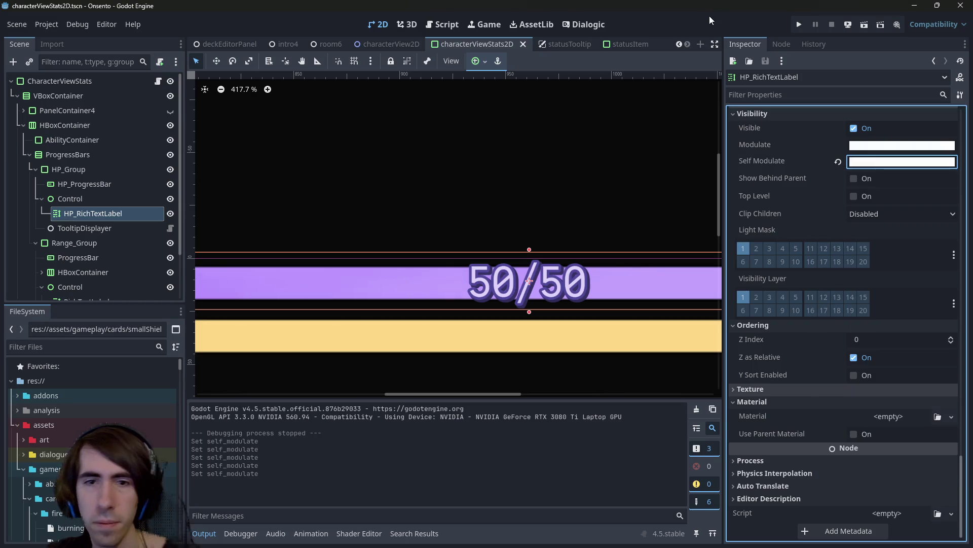
pyautogui.scroll(-2, 595, 292)
pyautogui.scroll(5, 595, 288)
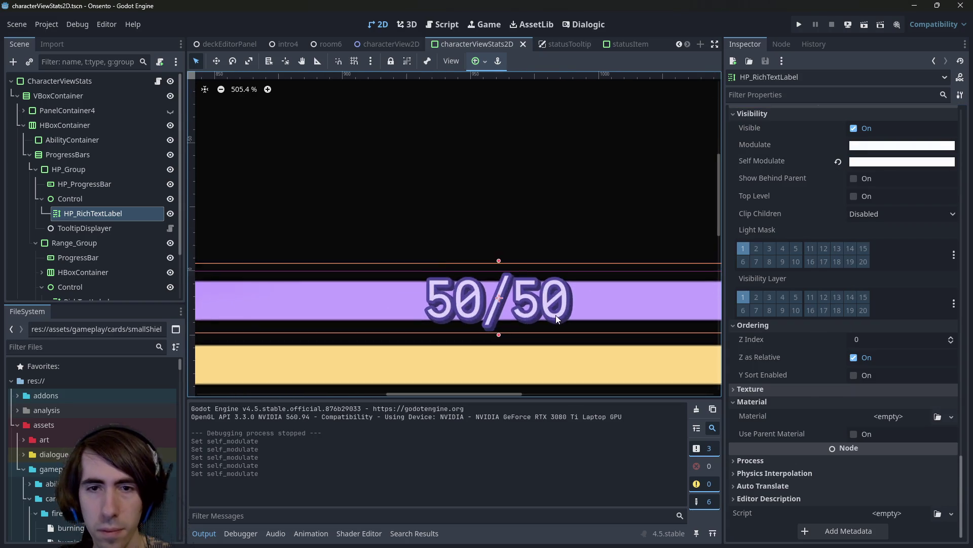
# In statusItem, expand the counter label's Visibility and keep Show Behind Parent off.
pyautogui.scroll(-5, 499, 327)
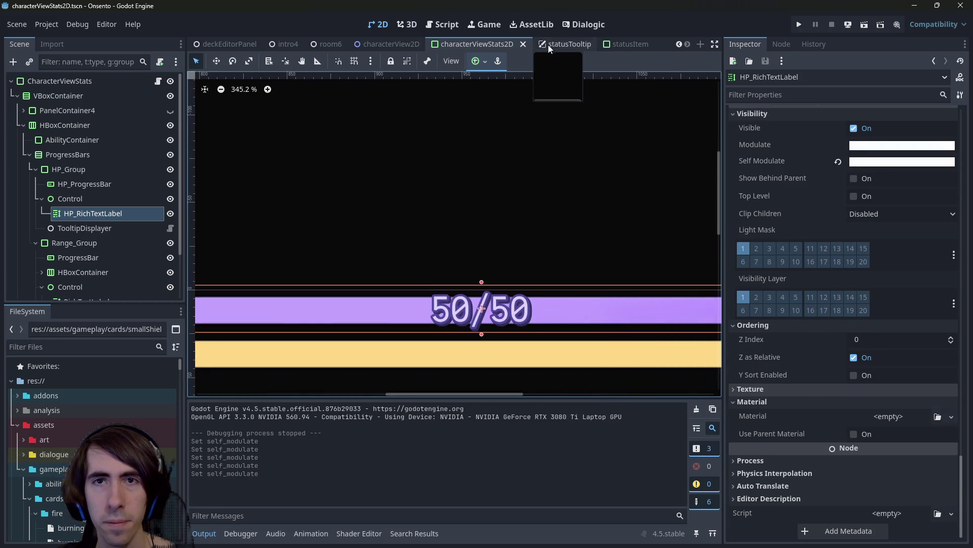
pyautogui.click(619, 44)
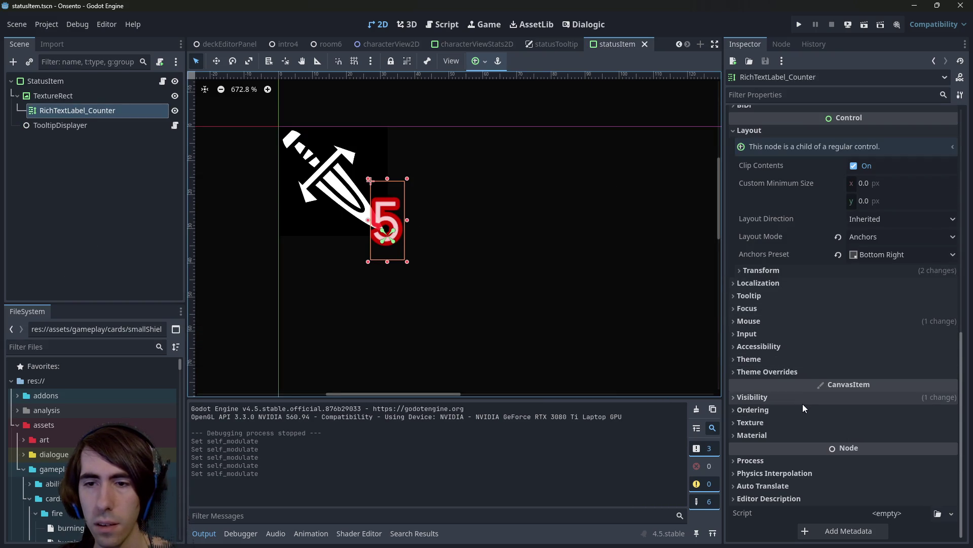
pyautogui.click(753, 397)
pyautogui.click(857, 462)
pyautogui.click(857, 461)
# Set RichTextLabel_Counter's self-modulate alpha to 245 and save the statusItem scene.
pyautogui.click(902, 444)
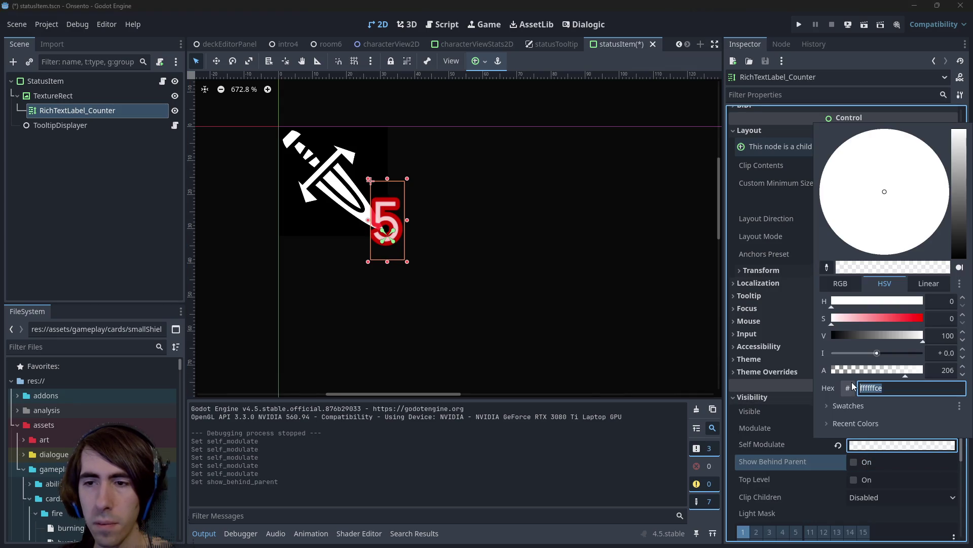
pyautogui.click(941, 370)
pyautogui.write('24')
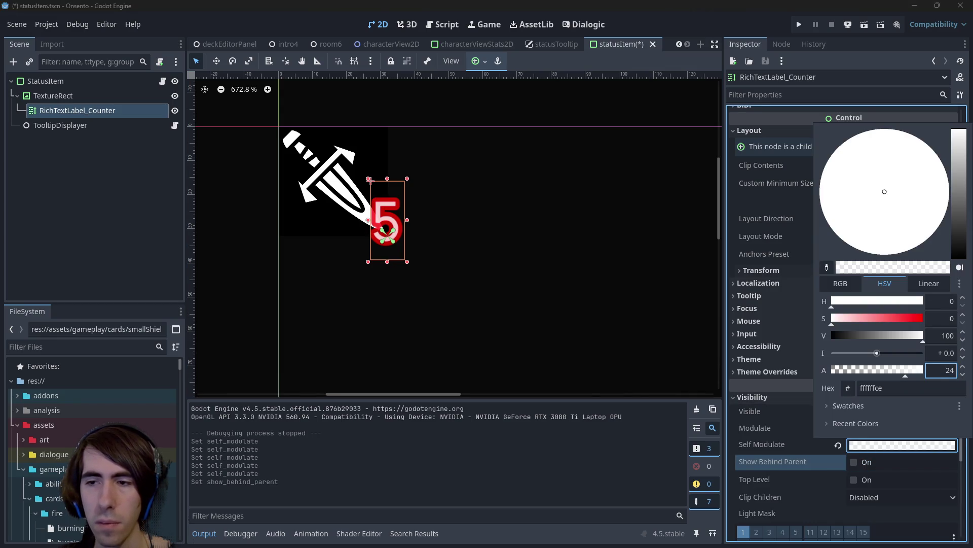
pyautogui.press('Escape')
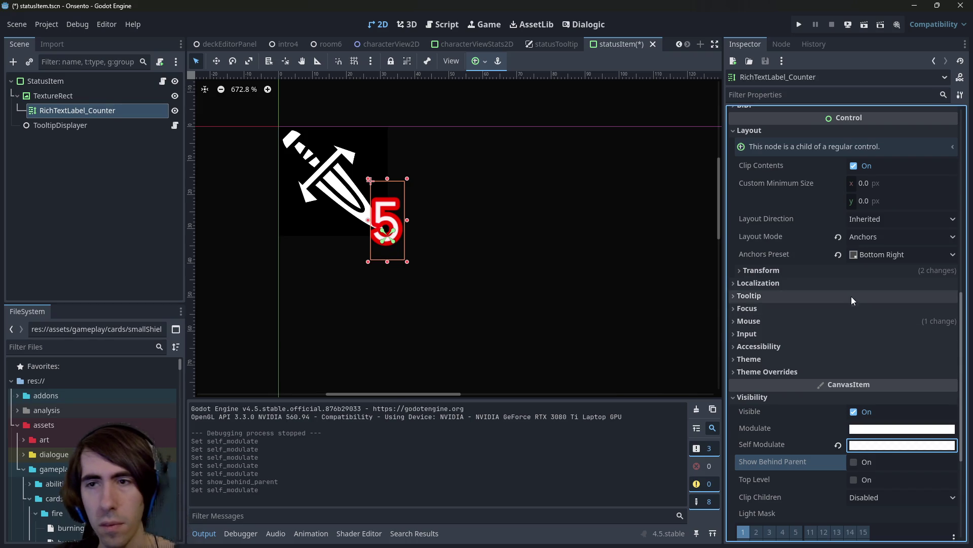
pyautogui.scroll(10, 843, 306)
pyautogui.hotkey('ctrl', 's')
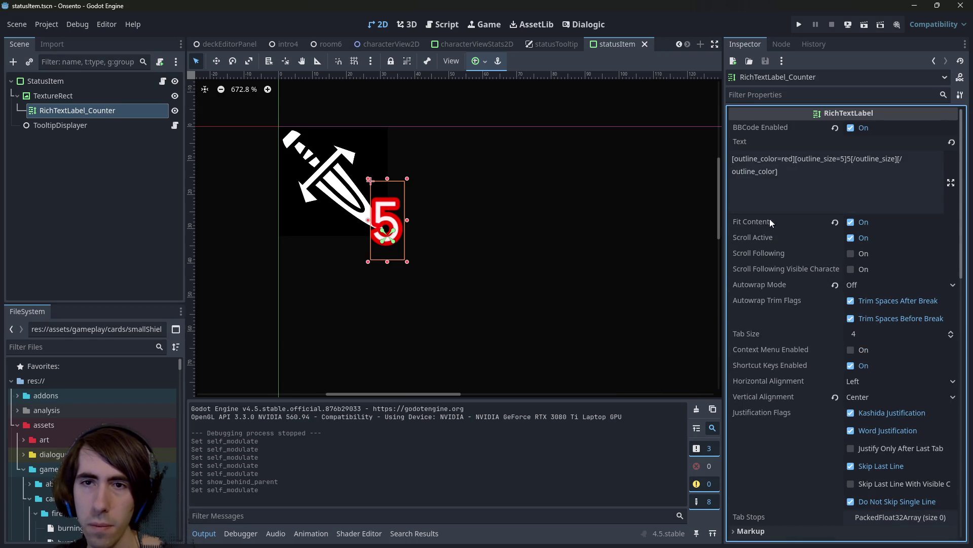
pyautogui.scroll(-8, 799, 306)
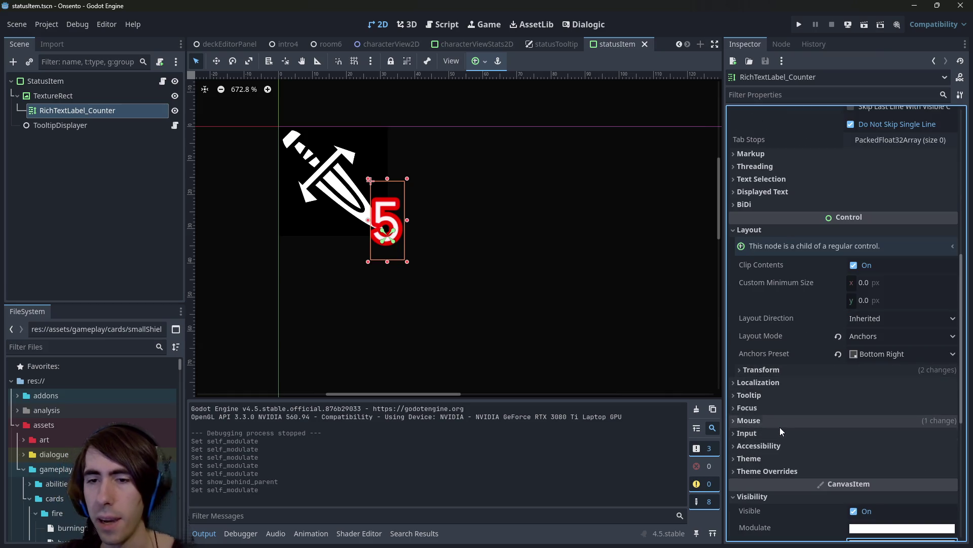
# Browse the counter label's Fonts, Styles, Icons and Font Sizes overrides, ending on Constants.
pyautogui.click(778, 471)
pyautogui.scroll(-3, 779, 446)
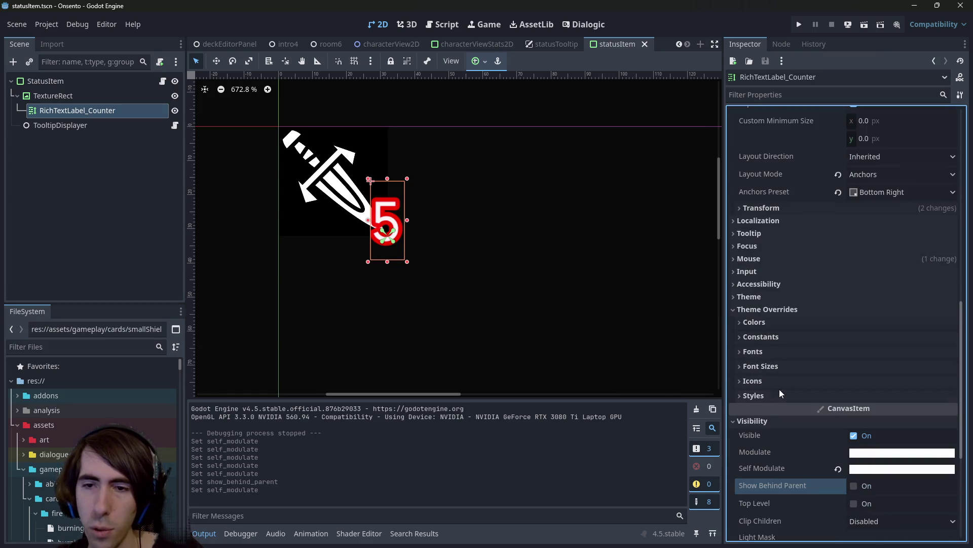
pyautogui.click(766, 351)
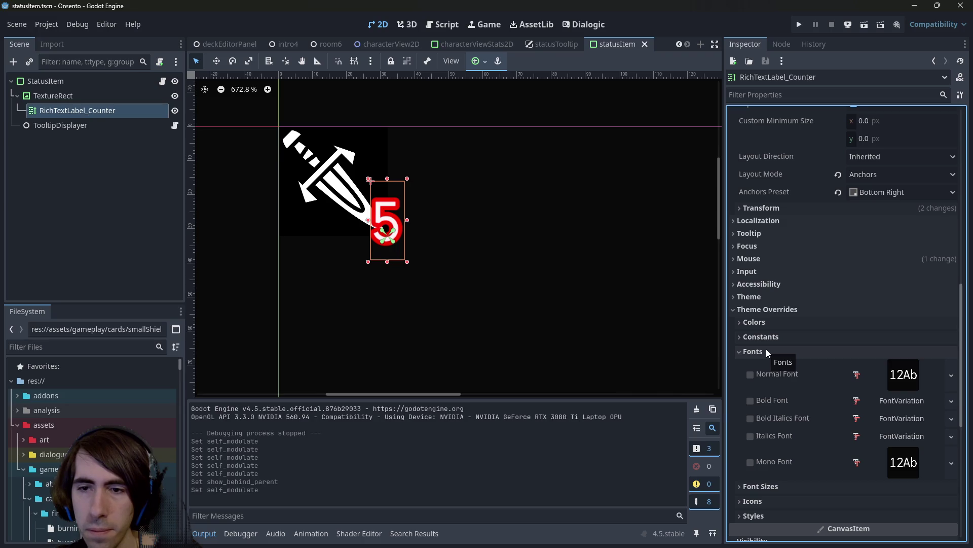
pyautogui.click(761, 354)
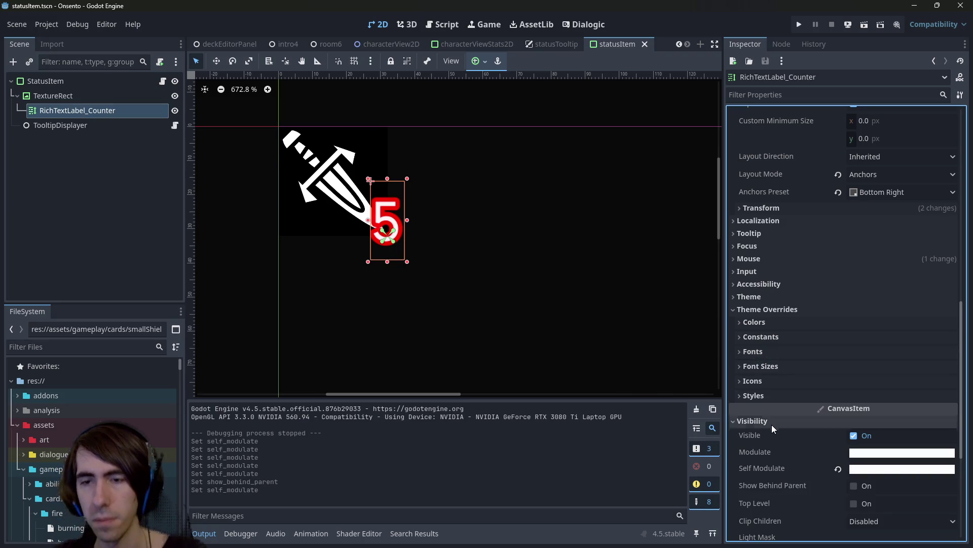
pyautogui.click(770, 396)
pyautogui.click(767, 381)
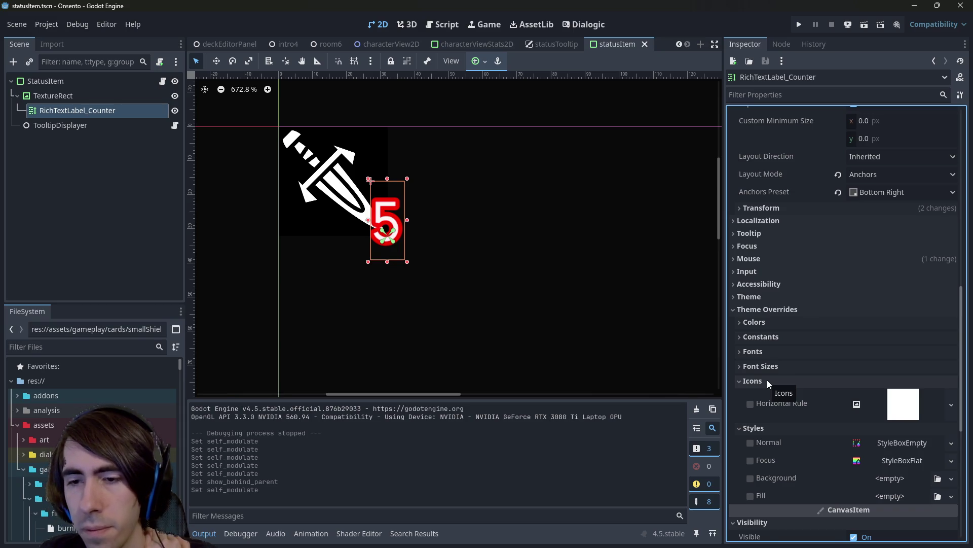
pyautogui.click(768, 380)
pyautogui.click(765, 365)
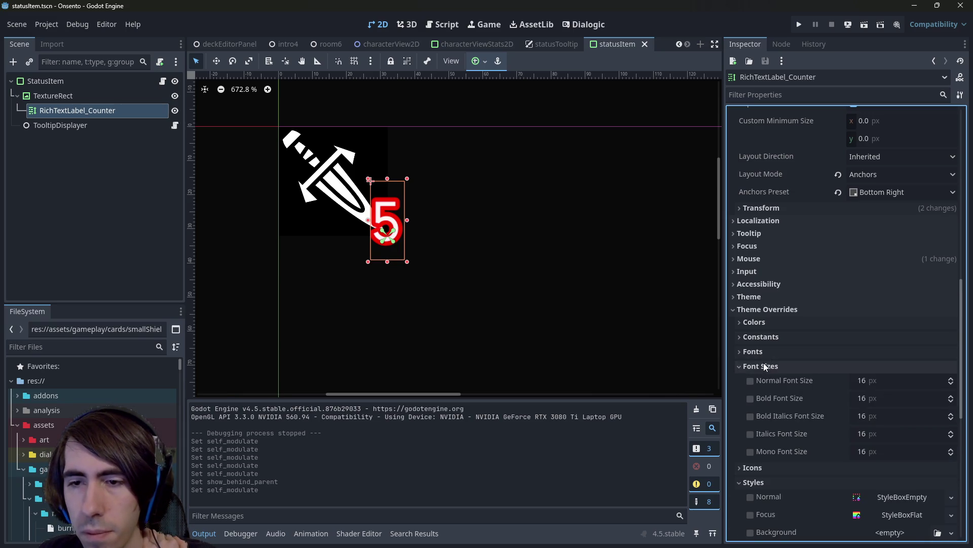
pyautogui.click(763, 354)
pyautogui.click(762, 355)
pyautogui.click(763, 338)
pyautogui.scroll(-3, 775, 364)
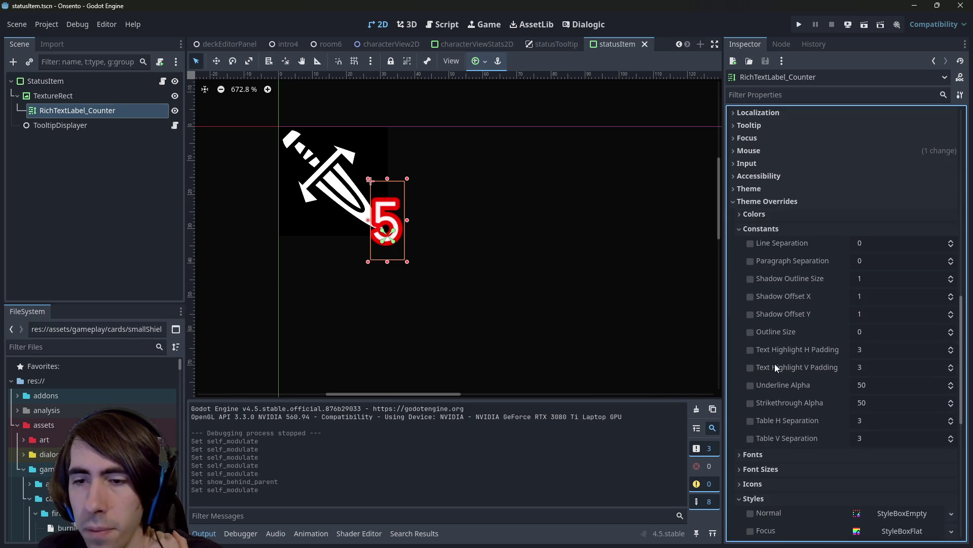
# Enable the Shadow Outline Size and Shadow Offset X/Y overrides, with outline size 5.
pyautogui.click(750, 280)
pyautogui.click(749, 296)
pyautogui.click(750, 314)
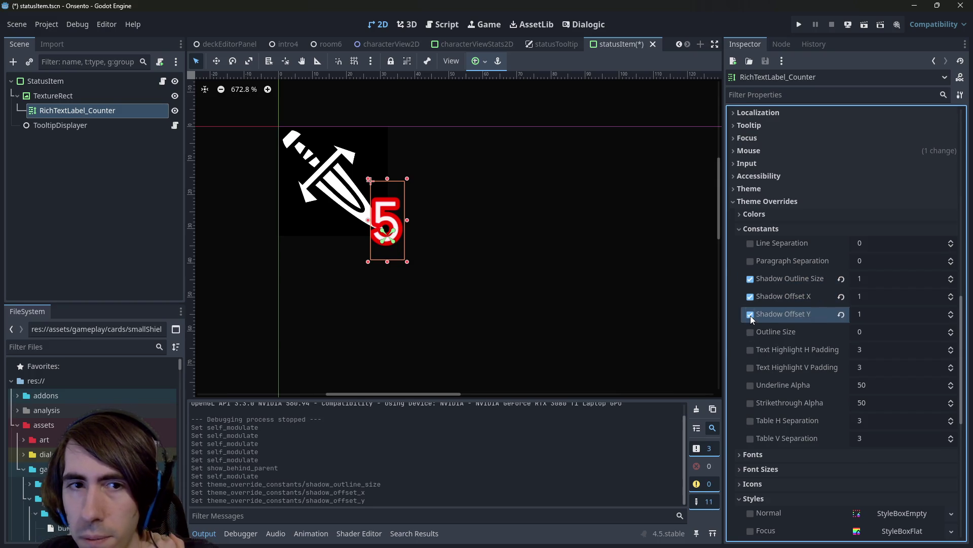
pyautogui.click(868, 280)
pyautogui.write('5')
pyautogui.press('Return')
# Enable the Font Shadow Color override and pick a saturated dark red-orange.
pyautogui.click(814, 214)
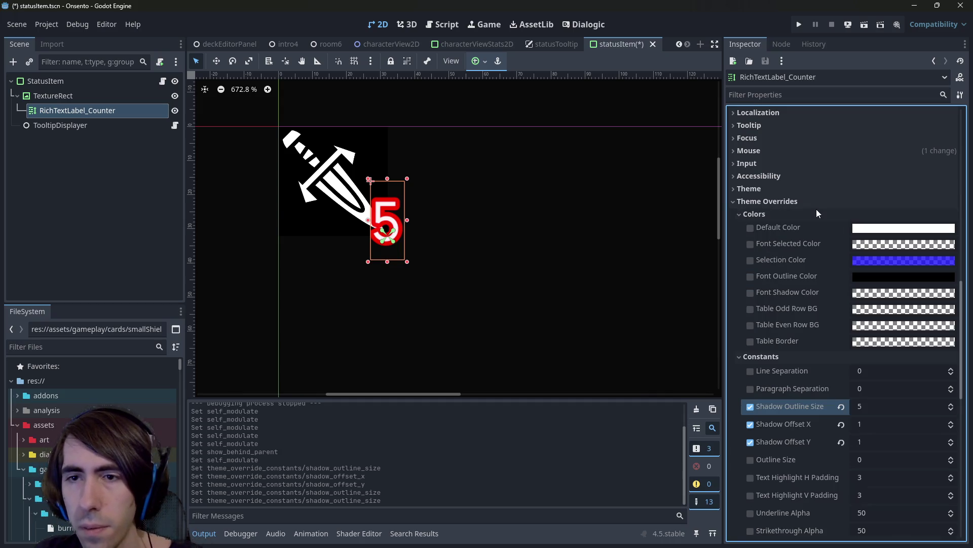
pyautogui.click(749, 293)
pyautogui.click(885, 293)
pyautogui.moveTo(959, 114)
pyautogui.mouseDown()
pyautogui.moveTo(959, 20)
pyautogui.moveTo(958, 136)
pyautogui.mouseUp()
pyautogui.click(963, 91)
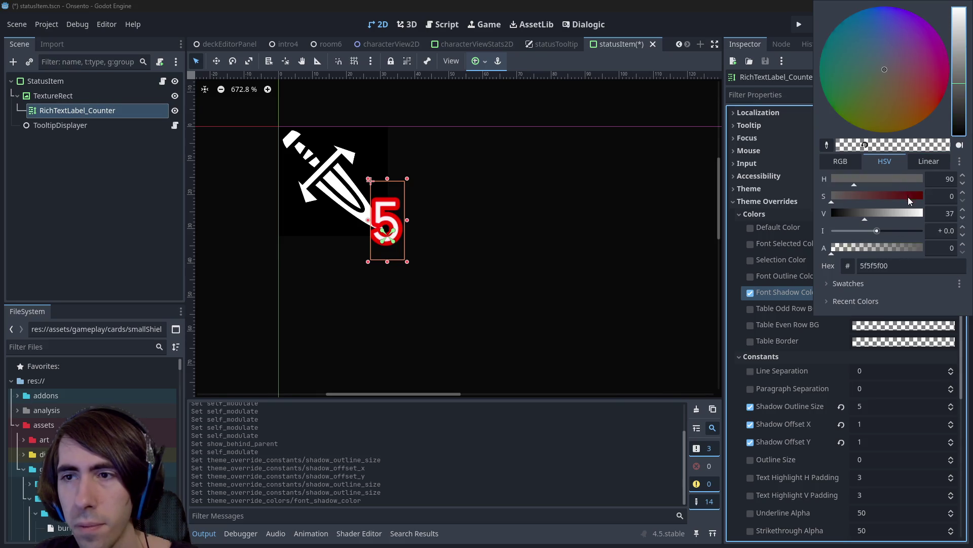
pyautogui.moveTo(905, 96)
pyautogui.mouseDown()
pyautogui.moveTo(926, 54)
pyautogui.moveTo(937, 106)
pyautogui.mouseUp()
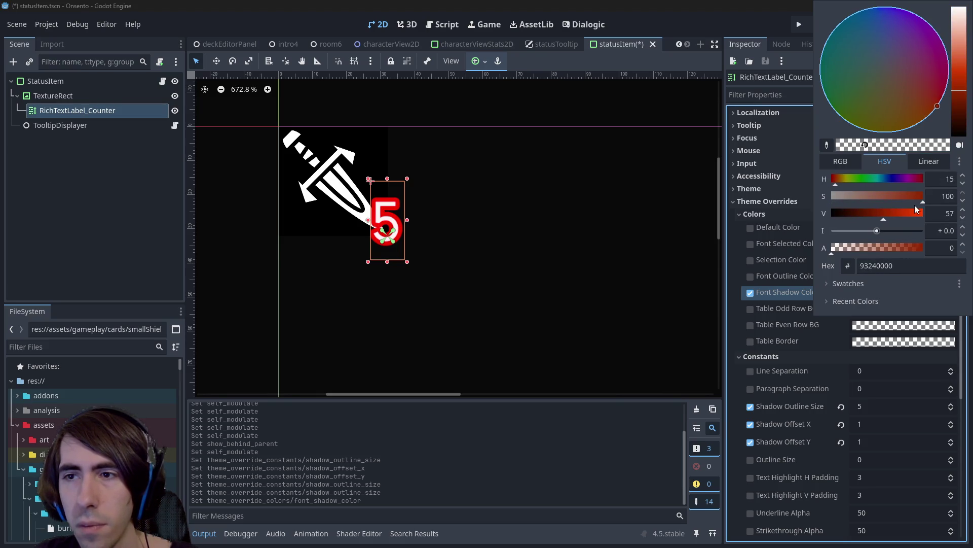
pyautogui.click(784, 292)
# Refine the font shadow colour to hex 992600 and save the scene.
pyautogui.scroll(15, 784, 292)
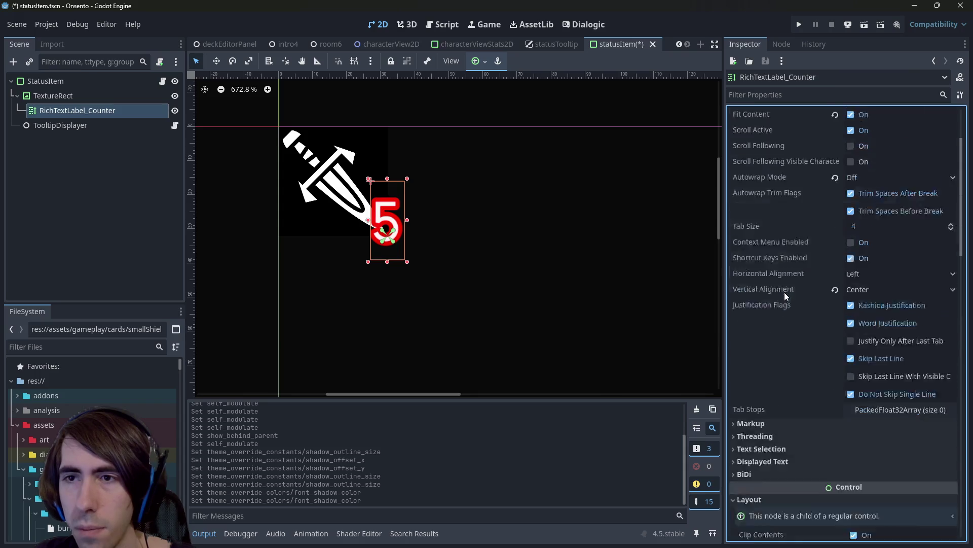
pyautogui.scroll(-15, 799, 301)
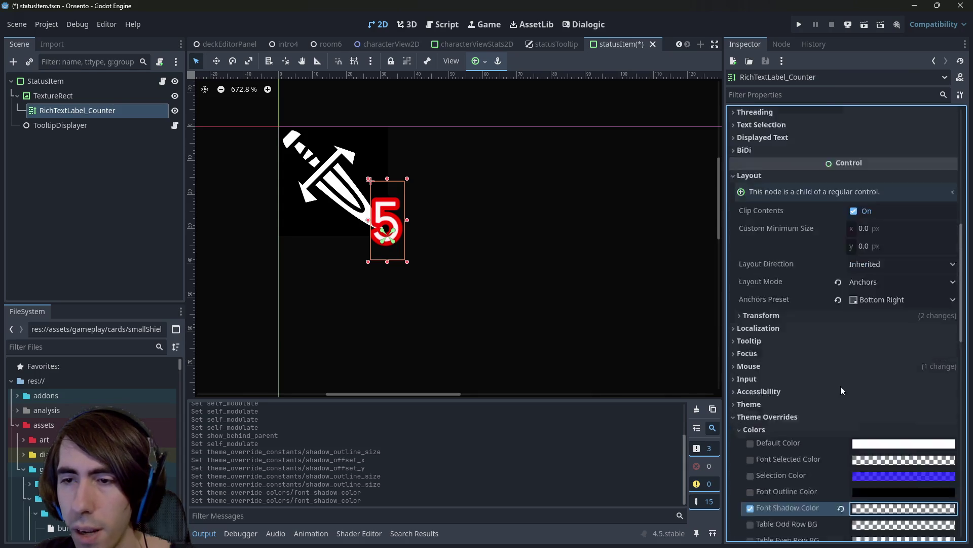
pyautogui.click(857, 454)
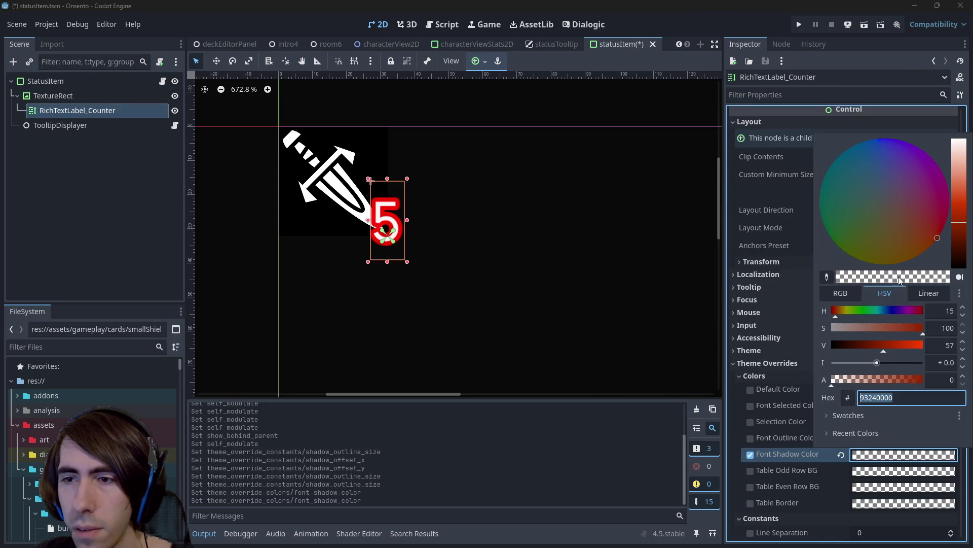
pyautogui.moveTo(884, 348); pyautogui.dragTo(889, 345)
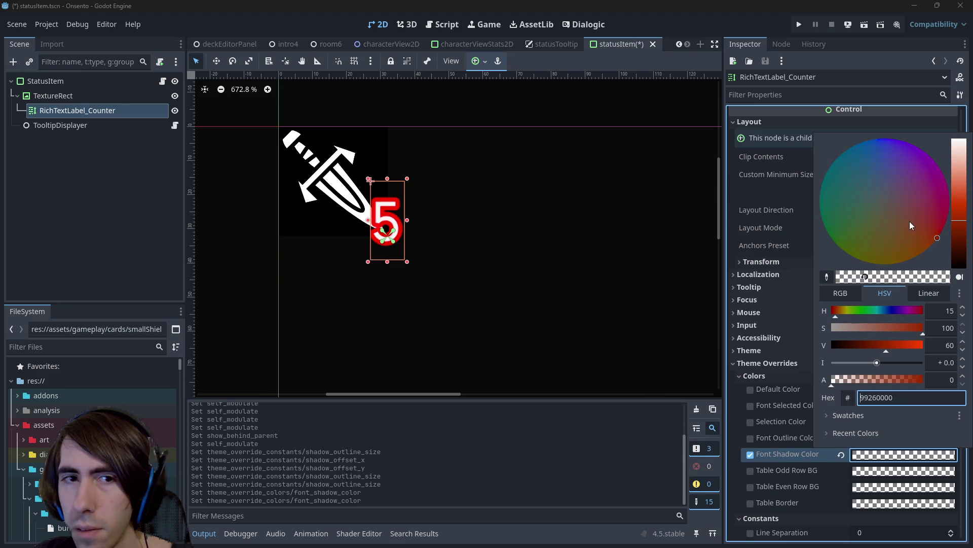
pyautogui.click(707, 20)
pyautogui.click(876, 455)
pyautogui.write('992600')
pyautogui.click(634, 46)
pyautogui.hotkey('ctrl', 's')
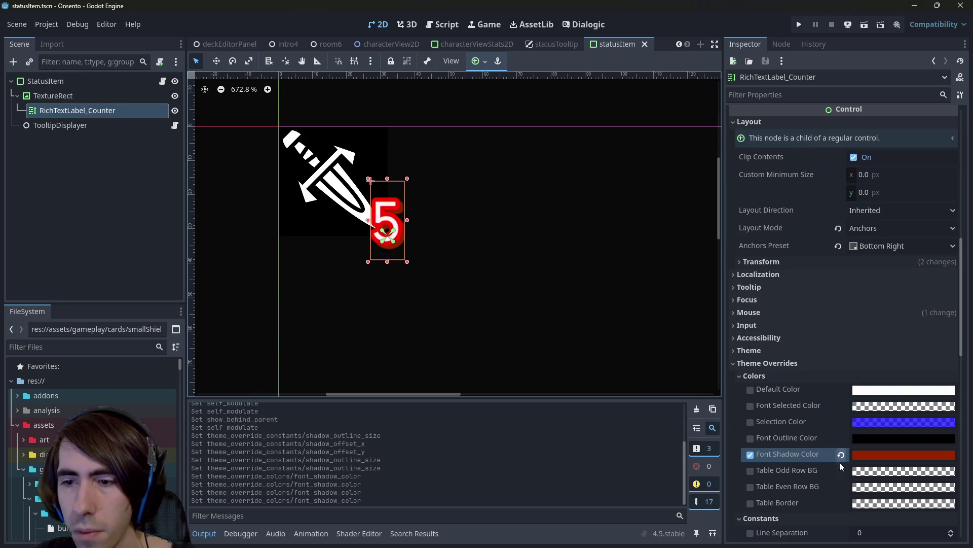
# Recommit the shadow outline size of 5 and save statusItem.
pyautogui.click(872, 455)
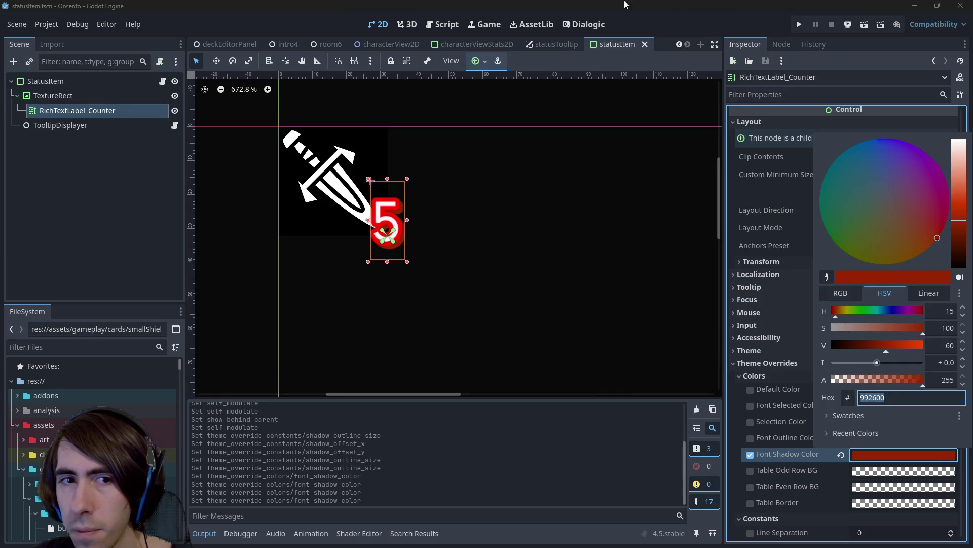
pyautogui.scroll(-3, 839, 461)
pyautogui.scroll(-3, 863, 468)
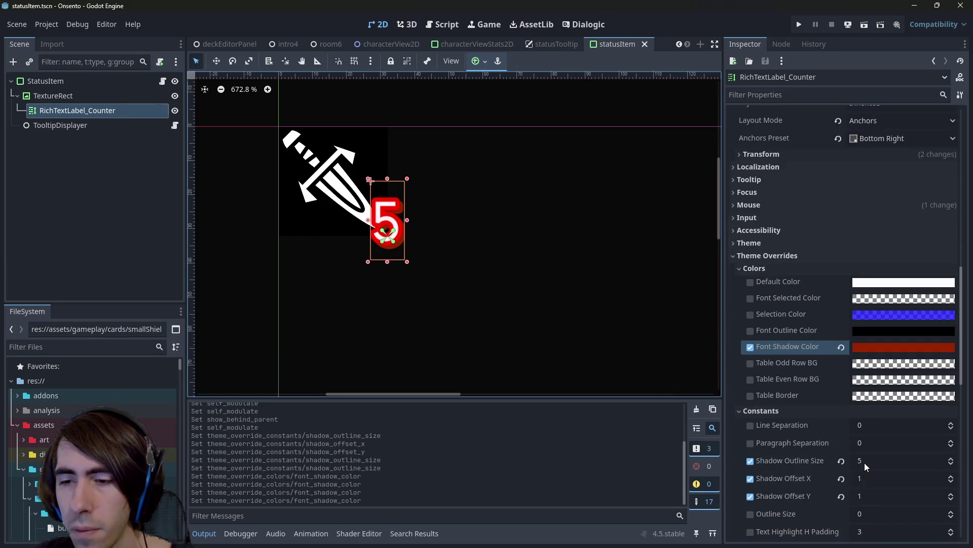
pyautogui.click(865, 462)
pyautogui.press('Return')
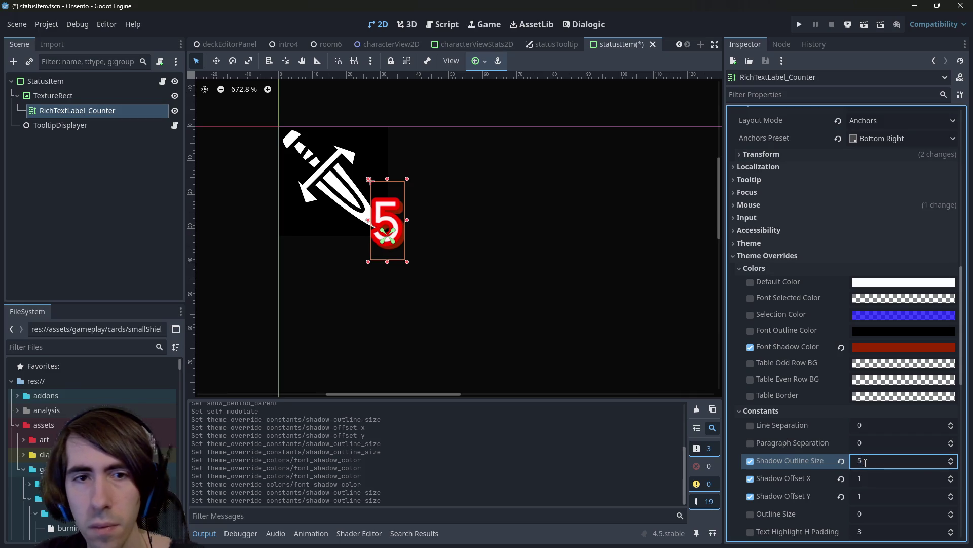
pyautogui.hotkey('ctrl', 's')
pyautogui.scroll(-6, 864, 457)
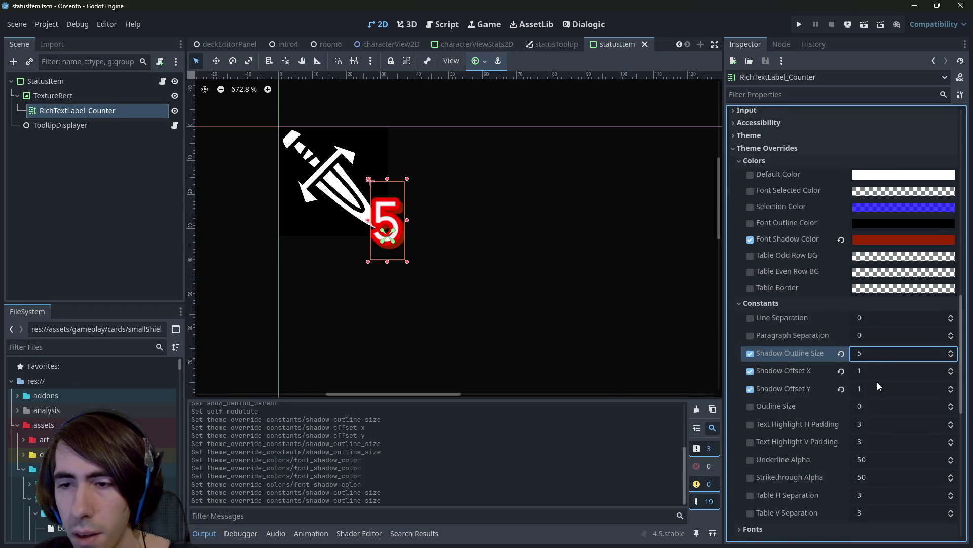
# Change the shadow outline size to 4 and save the scene.
pyautogui.click(908, 237)
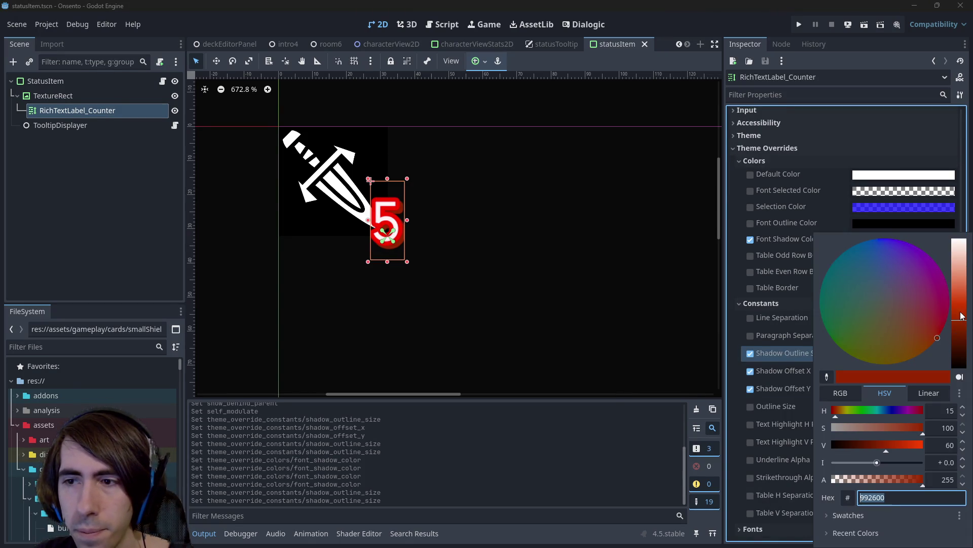
pyautogui.click(774, 366)
pyautogui.click(876, 351)
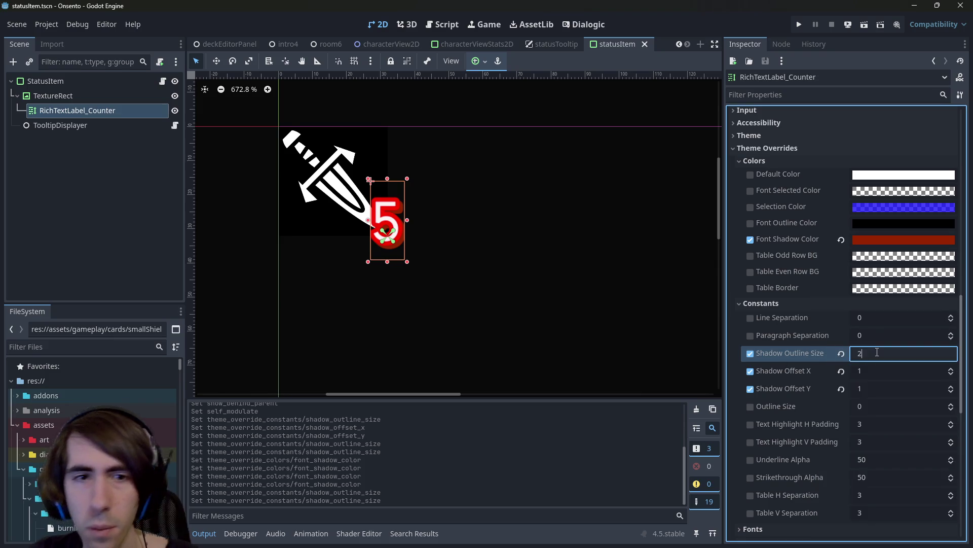
pyautogui.write('43')
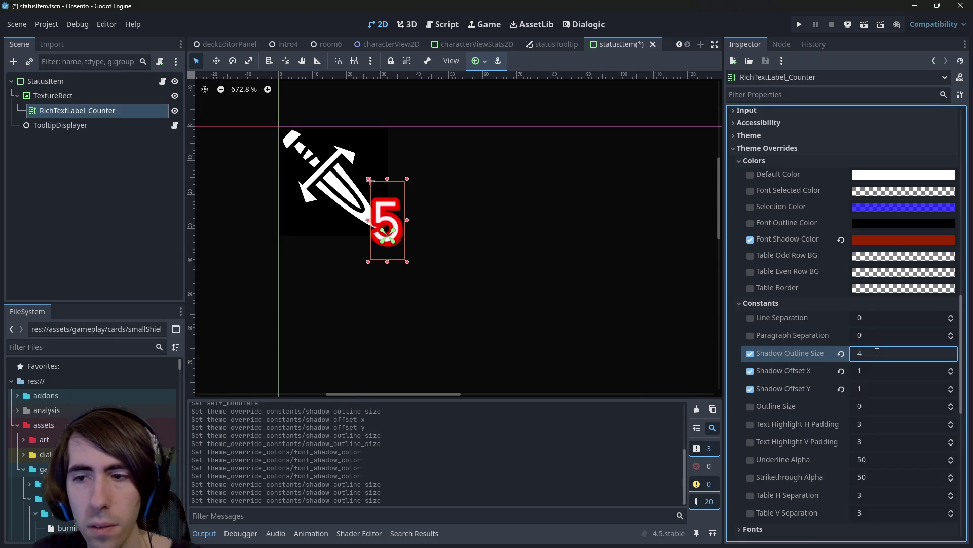
pyautogui.press('Return')
pyautogui.hotkey('ctrl', 's')
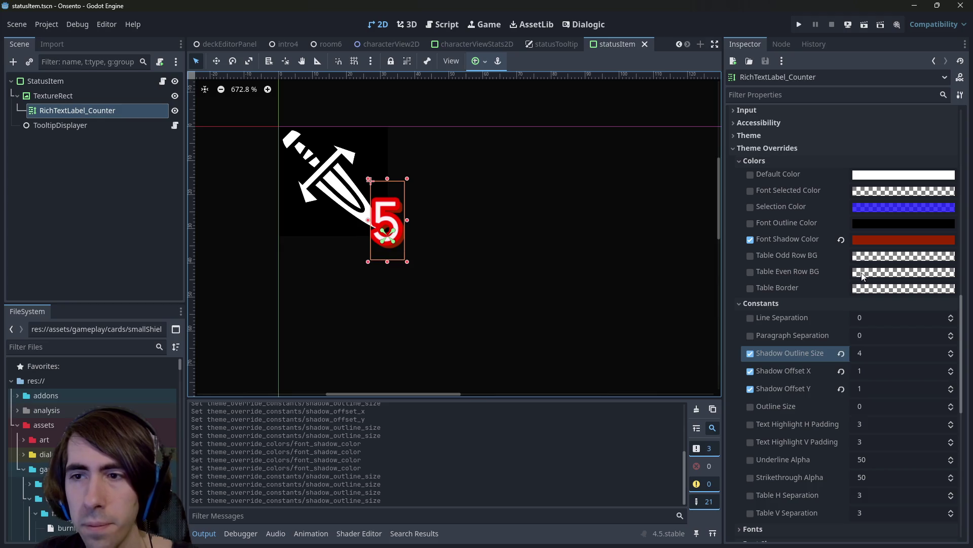
pyautogui.scroll(15, 868, 330)
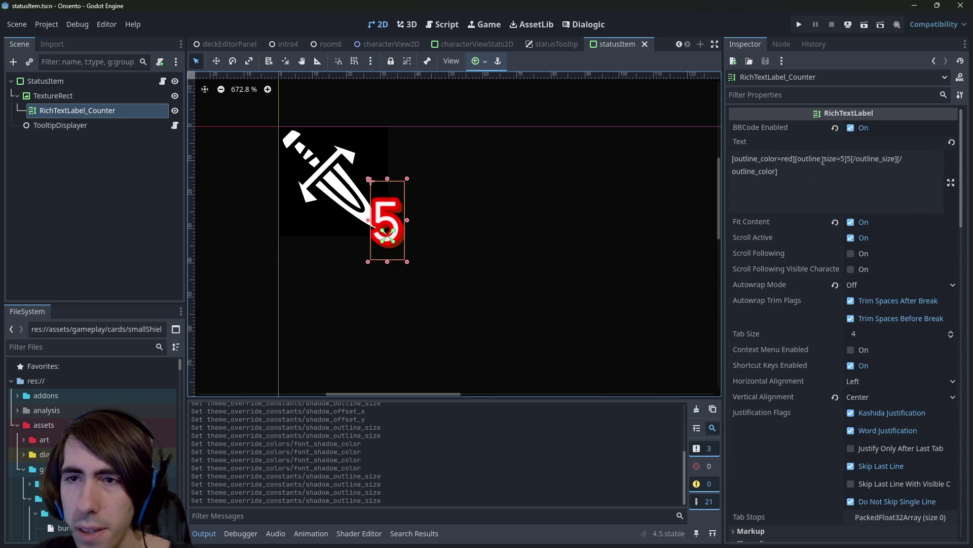
# Enable the Outline Size theme override with a value of 5.
pyautogui.scroll(-15, 846, 315)
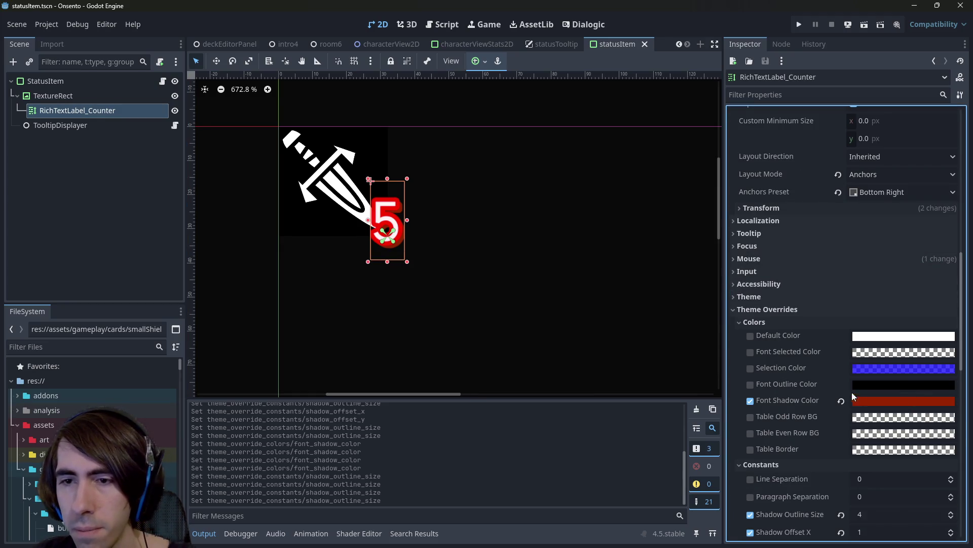
pyautogui.scroll(15, 817, 304)
pyautogui.scroll(-15, 832, 382)
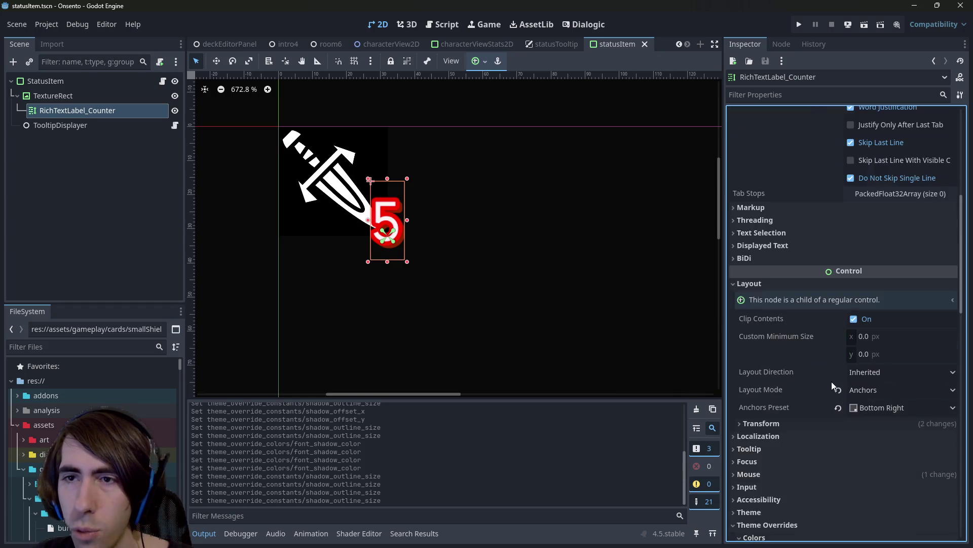
pyautogui.click(750, 352)
pyautogui.click(861, 353)
pyautogui.press('Return')
# Enable the Font Outline Color override, enter hex ff0000, and save the scene.
pyautogui.scroll(10, 837, 284)
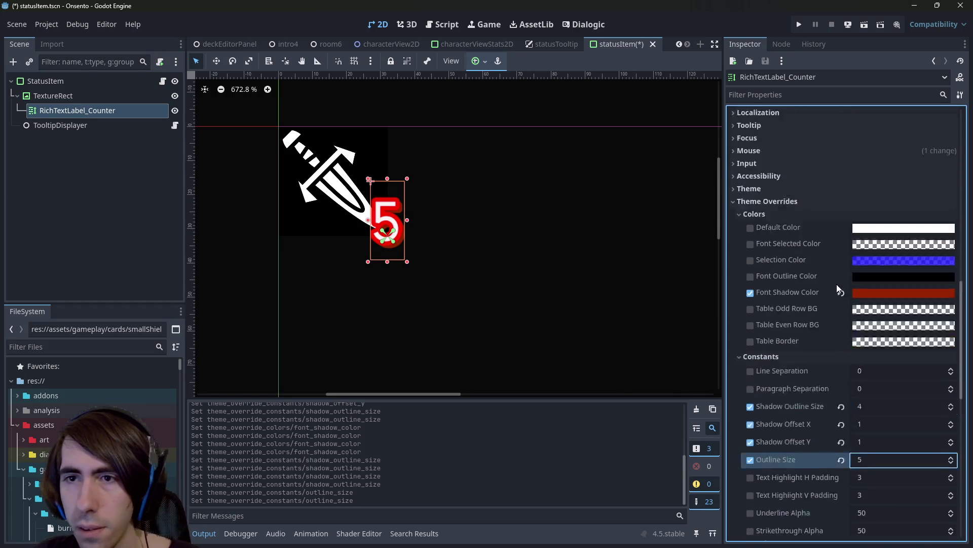
pyautogui.scroll(5, 803, 294)
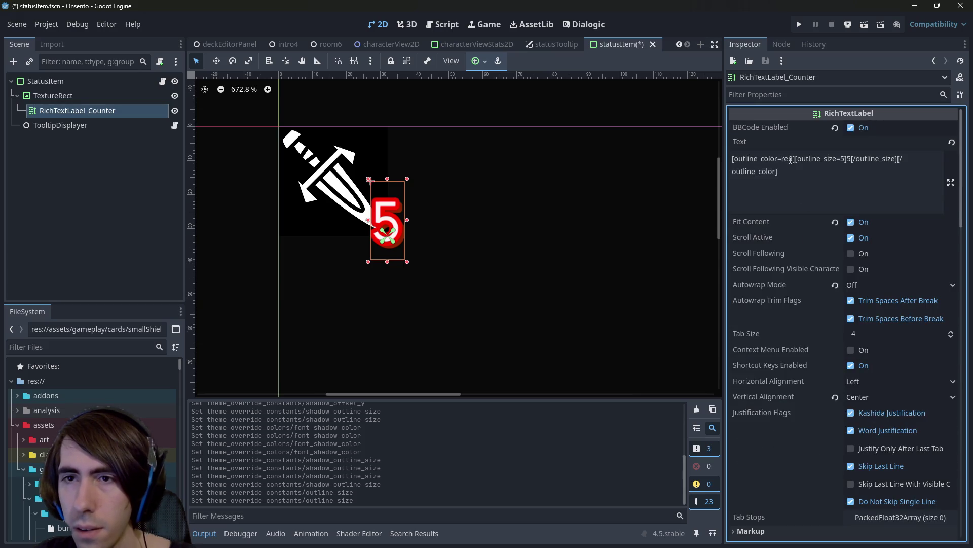
pyautogui.scroll(-14, 863, 431)
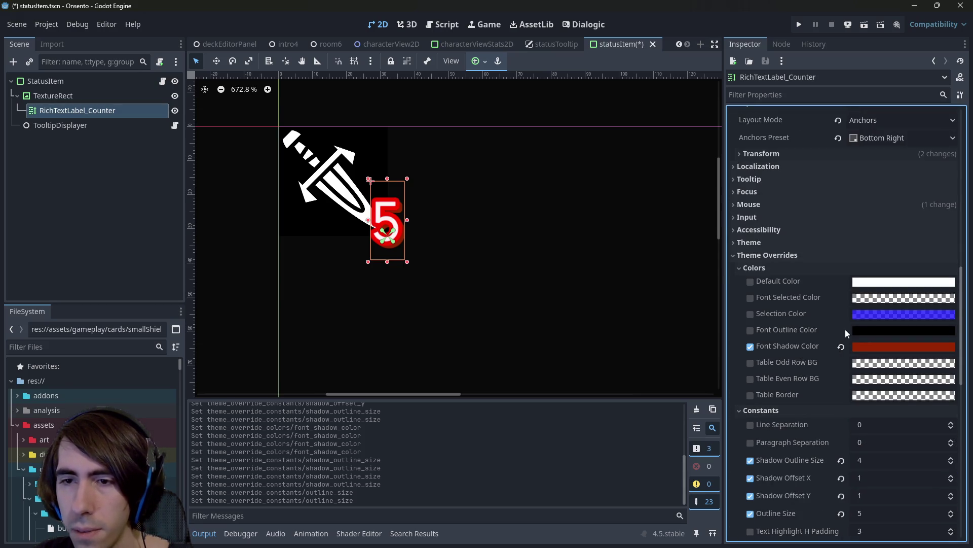
pyautogui.click(751, 329)
pyautogui.click(872, 330)
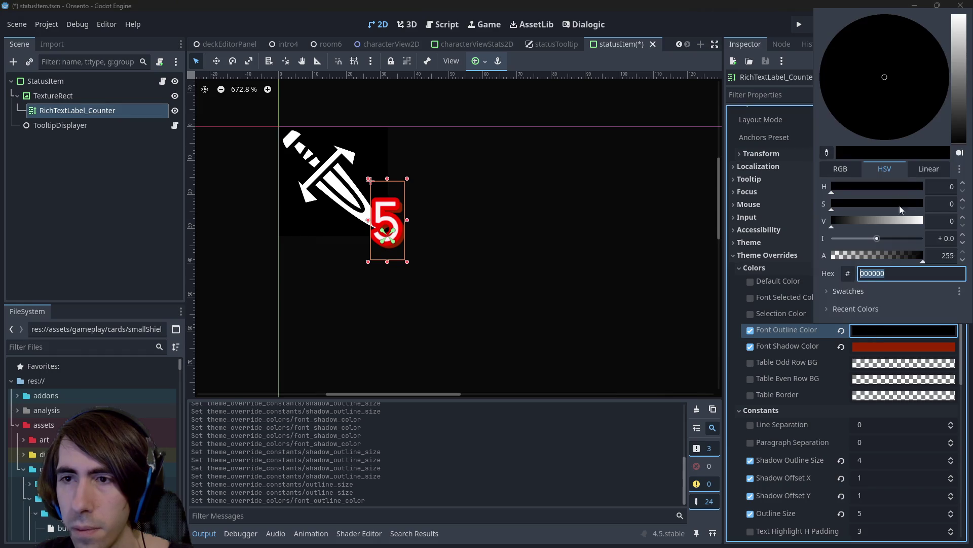
pyautogui.write('ff0000')
pyautogui.press('Return')
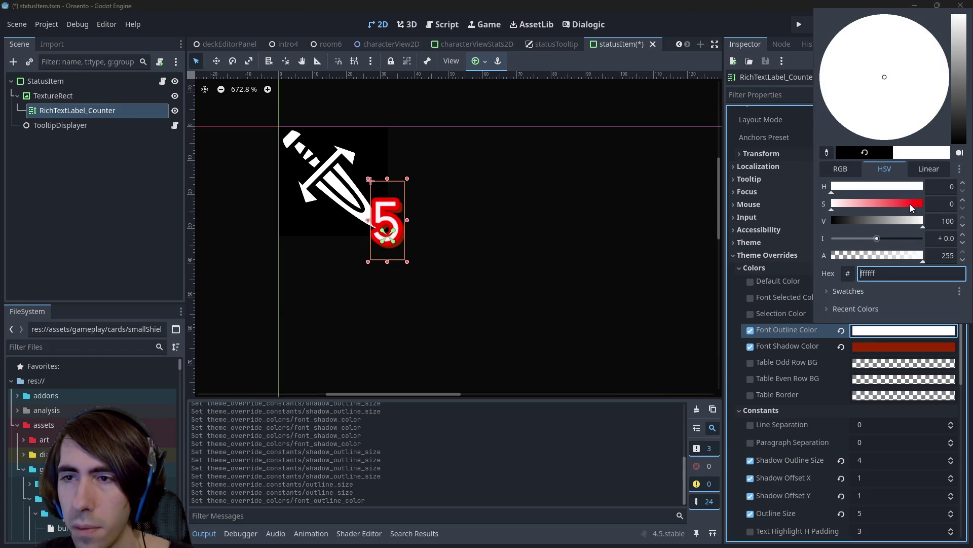
pyautogui.press('Escape')
pyautogui.hotkey('ctrl', 's')
# Select the closing outline_color tag in the label's Text field.
pyautogui.scroll(10, 857, 337)
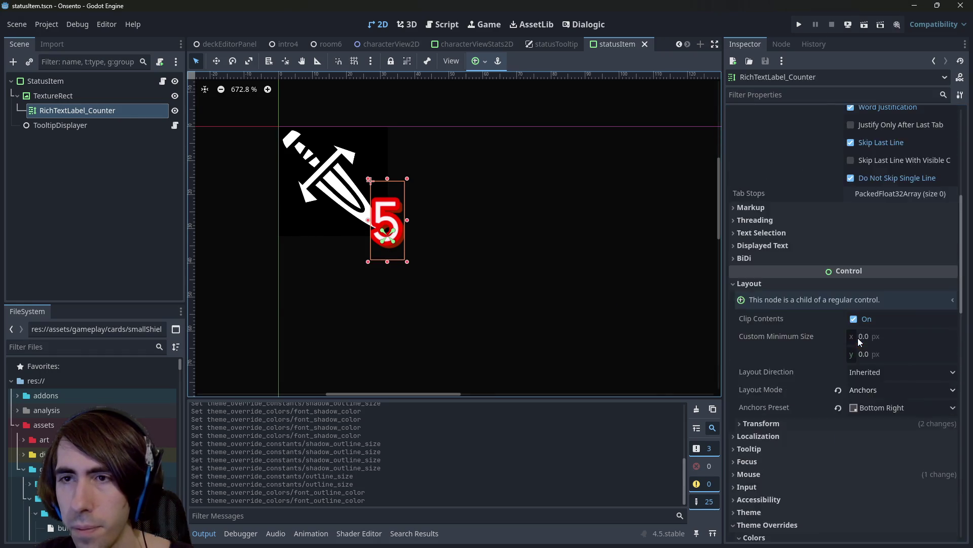
pyautogui.click(858, 208)
pyautogui.moveTo(869, 174); pyautogui.dragTo(896, 158)
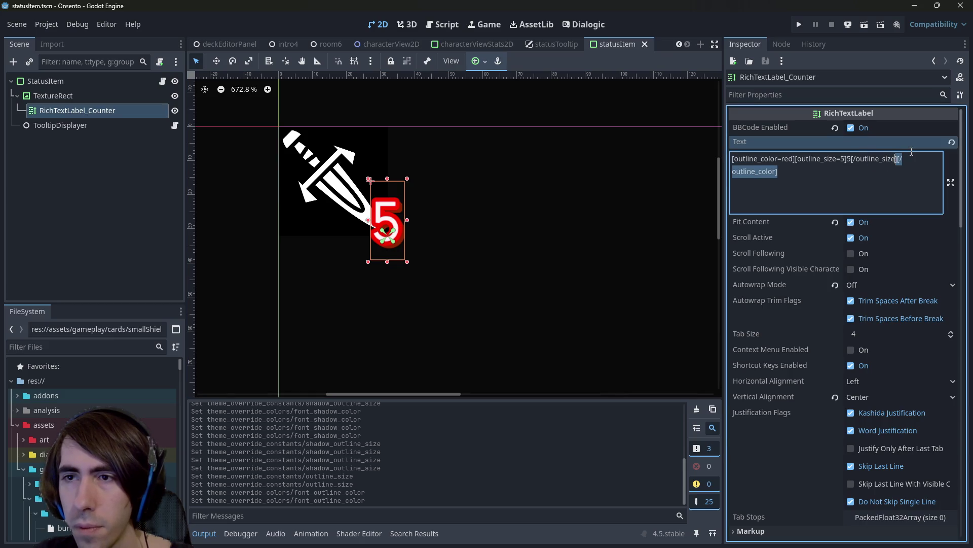
# Strip the BBCode tags from the label text, leaving a plain 5, and save.
pyautogui.press('BackSpace')
pyautogui.press('BackSpace')
pyautogui.press('BackSpace')
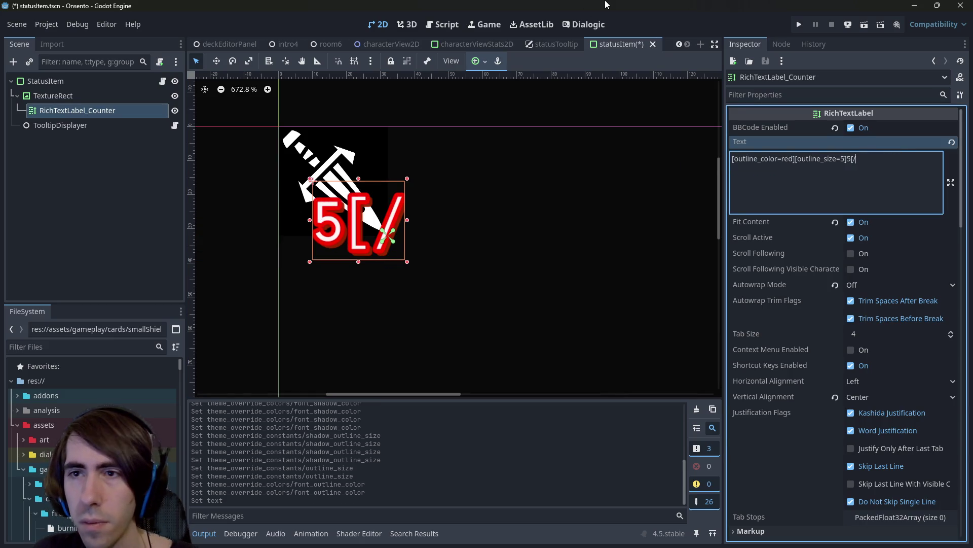
pyautogui.press('BackSpace')
pyautogui.press('BackSpace')
pyautogui.hotkey('ctrl', 'shift', 'Left')
pyautogui.hotkey('ctrl', 'shift', 'Left')
pyautogui.hotkey('ctrl', 'shift', 'Left')
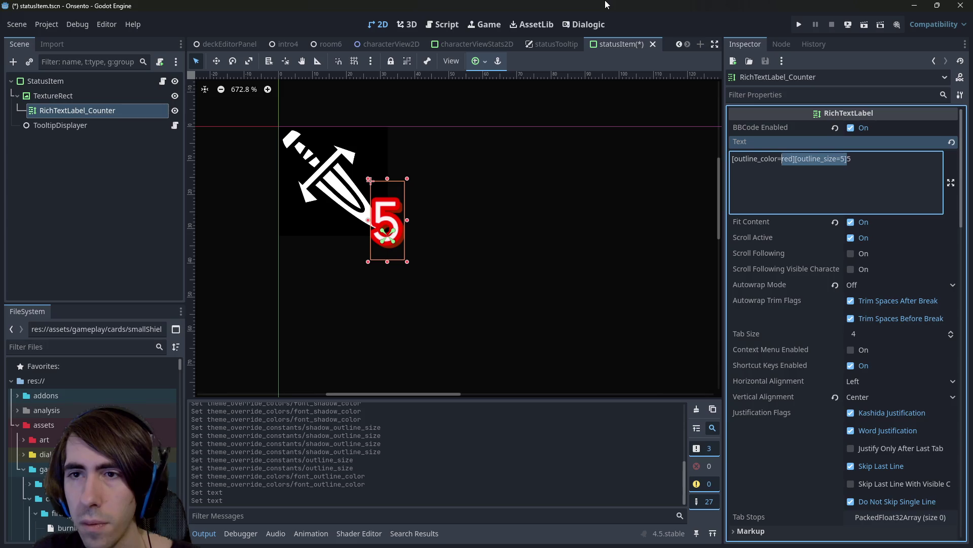
pyautogui.press('BackSpace')
pyautogui.hotkey('ctrl', 's')
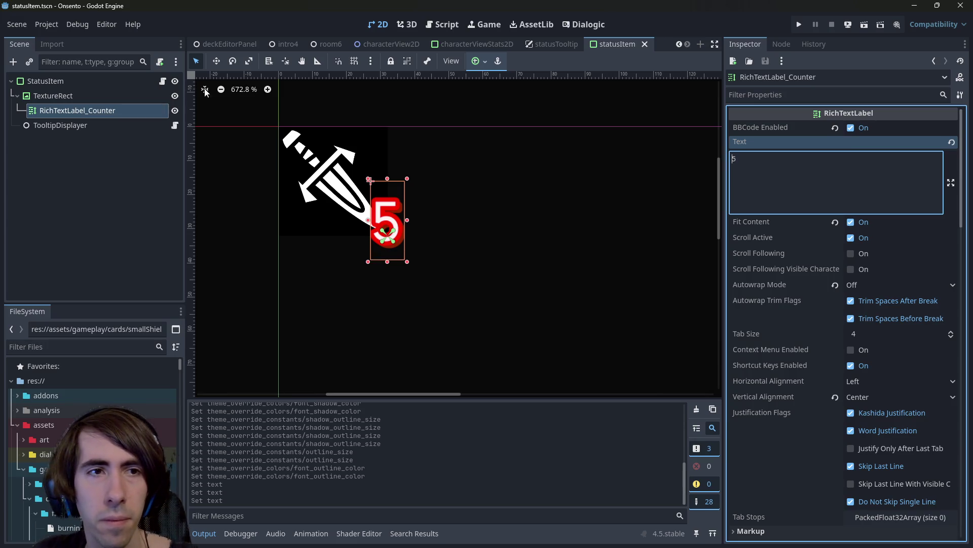
# Comment out the old addAtkBBCode function and paste a fresh copy below it.
pyautogui.click(445, 25)
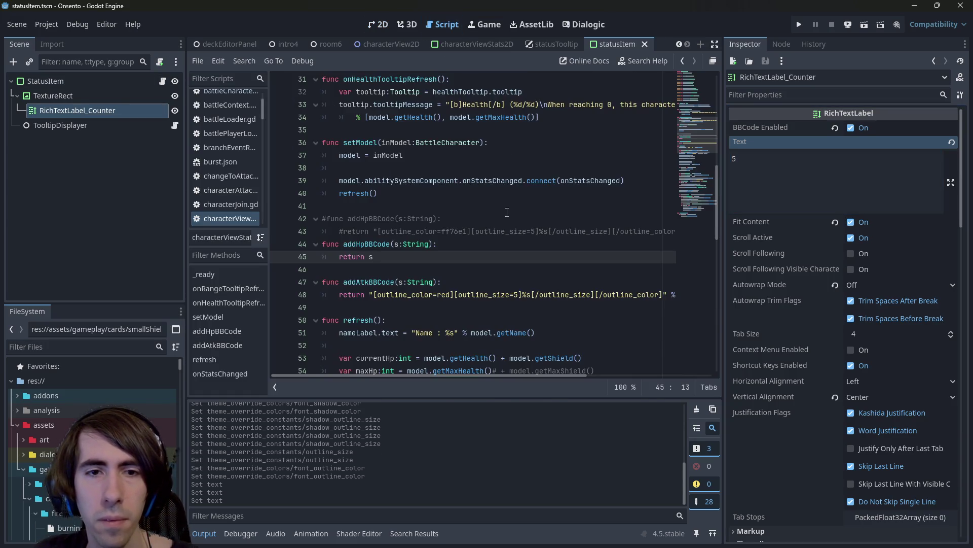
pyautogui.moveTo(287, 308); pyautogui.dragTo(287, 283)
pyautogui.hotkey('ctrl', 'c')
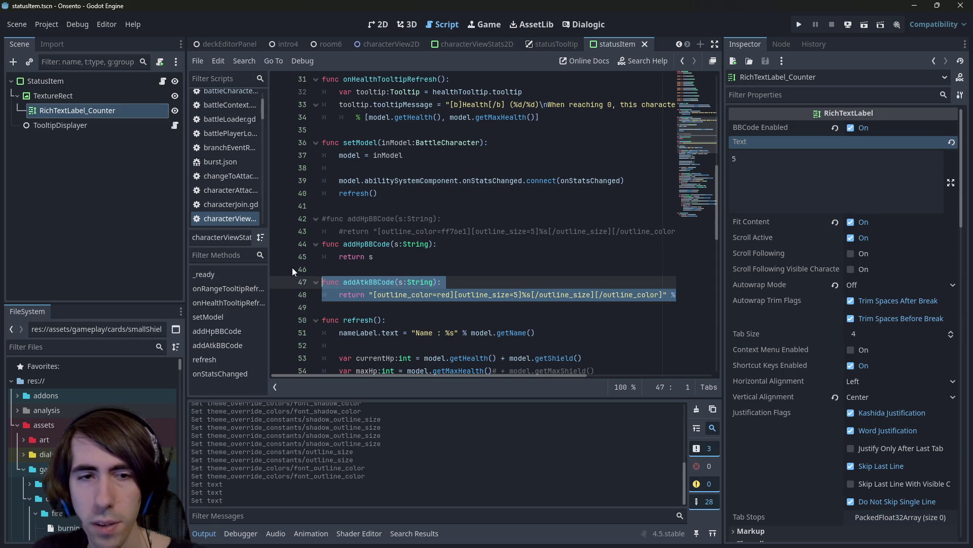
pyautogui.hotkey('ctrl', 'k')
pyautogui.press('Down')
pyautogui.press('Down')
pyautogui.hotkey('ctrl', 'v')
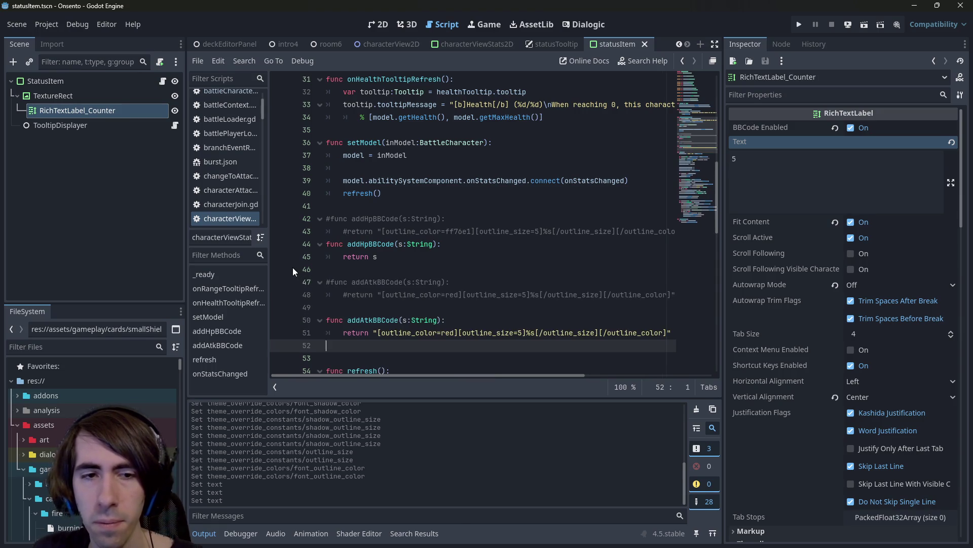
# Edit the new addAtkBBCode copy so its return line returns just s.
pyautogui.press('Up')
pyautogui.press('End')
pyautogui.press('Left')
pyautogui.hotkey('ctrl', 'shift', 'Left')
pyautogui.hotkey('ctrl', 'shift', 'Left')
pyautogui.hotkey('ctrl', 'shift', 'Left')
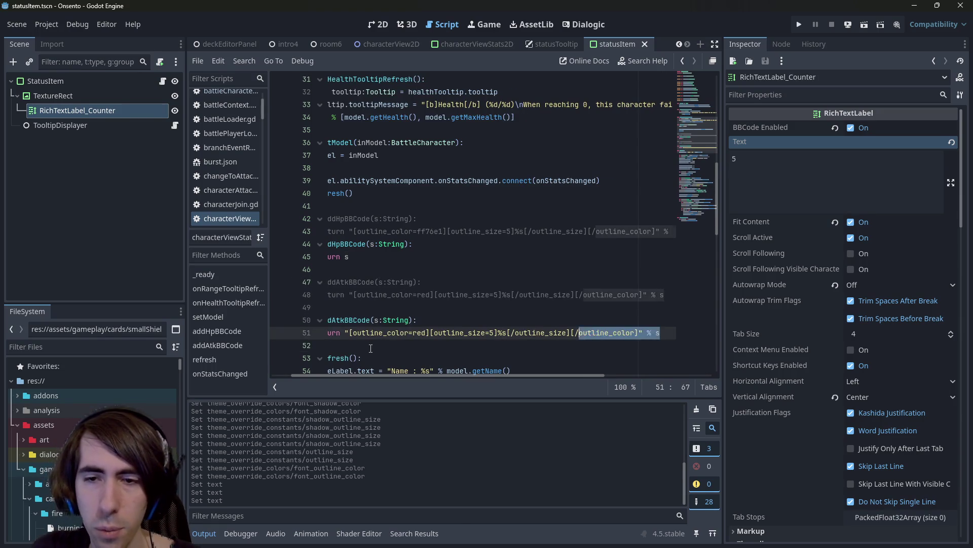
pyautogui.hotkey('ctrl', 'shift', 'Left')
pyautogui.hotkey('ctrl', 'shift', 'Left')
pyautogui.hotkey('ctrl', 'shift', 'Left')
pyautogui.press('BackSpace')
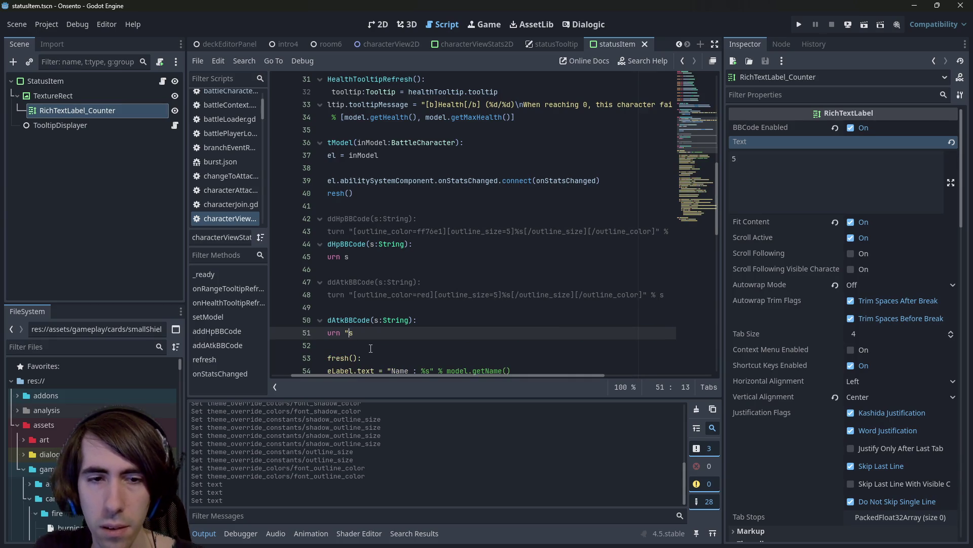
pyautogui.press('BackSpace')
pyautogui.press('Escape')
pyautogui.click(408, 320)
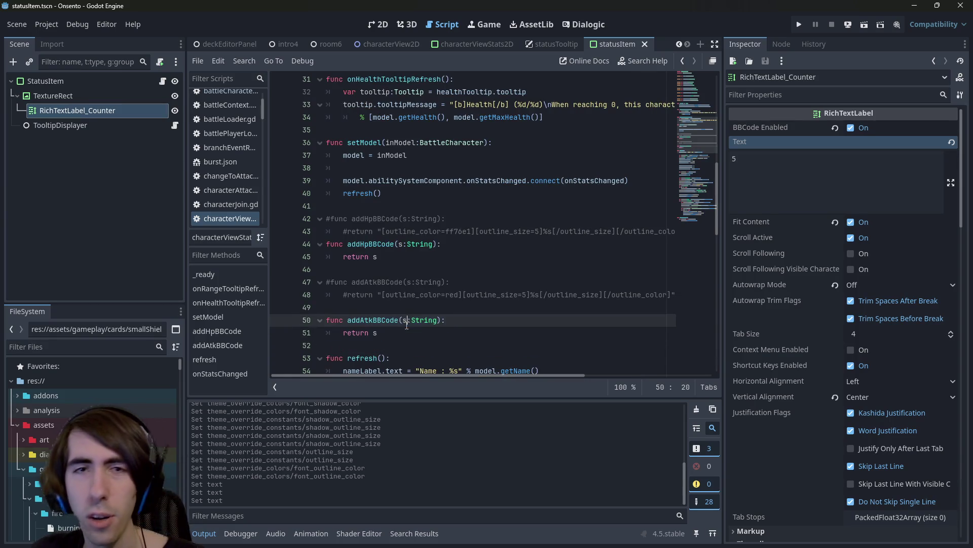
pyautogui.click(378, 25)
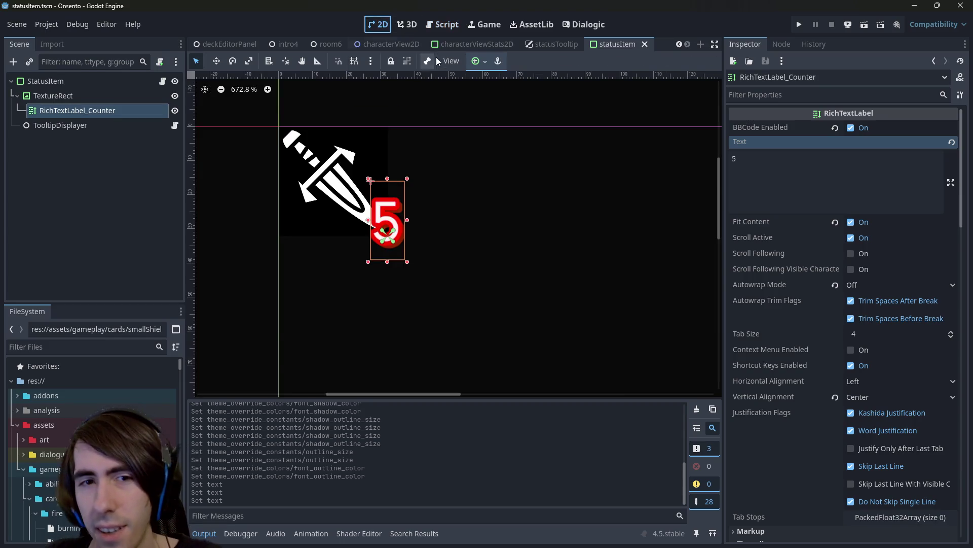
# Reselect RichTextLabel_Counter and lighten its font outline colour to a softer red.
pyautogui.click(107, 120)
pyautogui.click(104, 115)
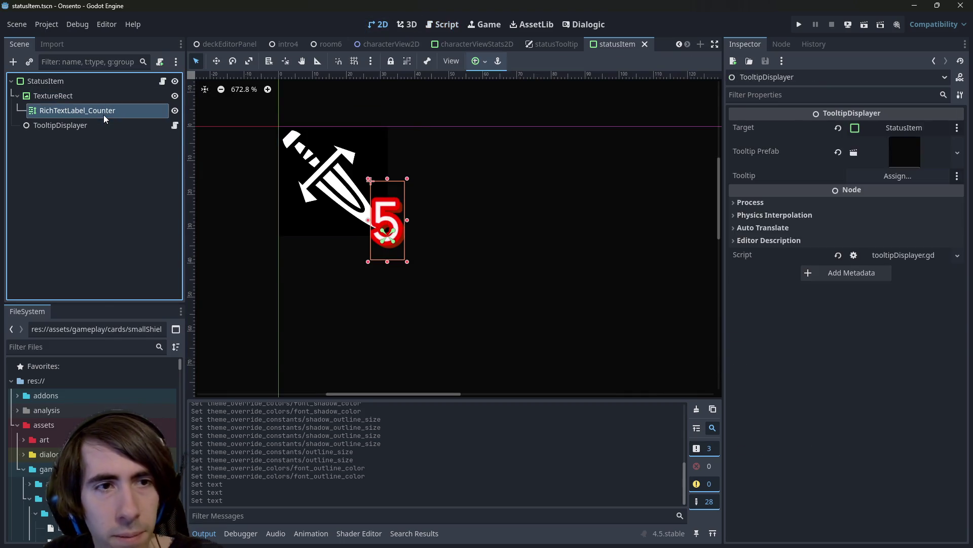
pyautogui.scroll(-15, 737, 338)
pyautogui.scroll(4, 794, 323)
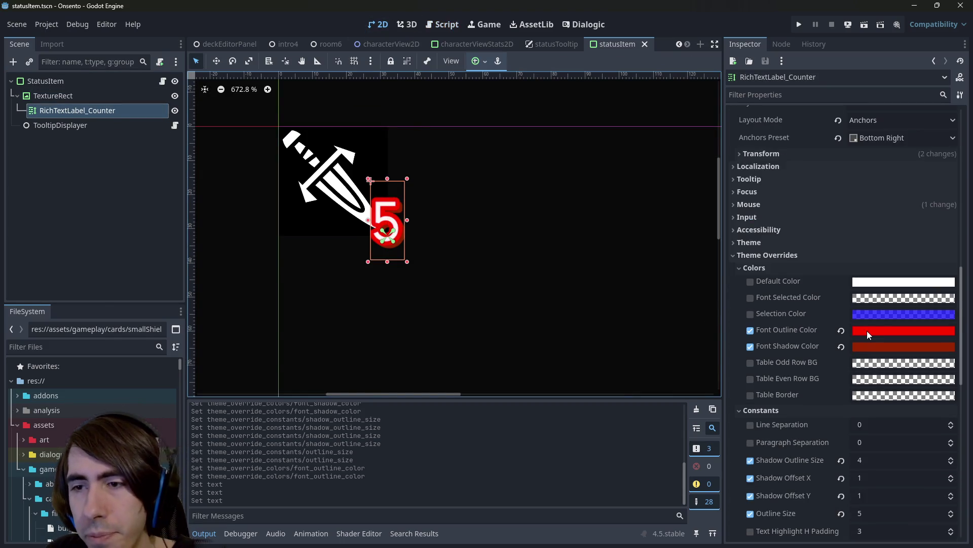
pyautogui.click(883, 330)
pyautogui.moveTo(954, 101)
pyautogui.mouseDown()
pyautogui.moveTo(959, 51)
pyautogui.moveTo(955, 59)
pyautogui.mouseUp()
pyautogui.press('Escape')
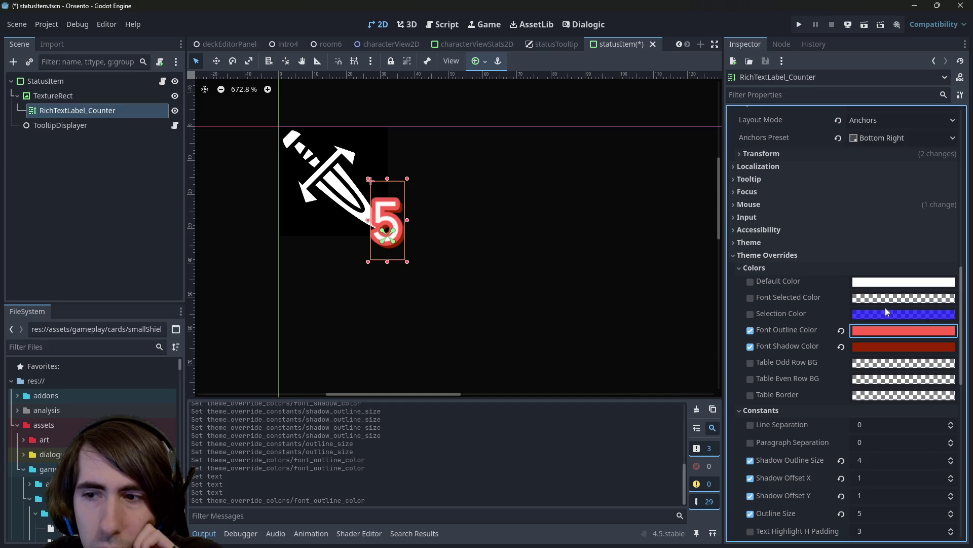
# Fine-tune the outline colour, leaving the shadow colour unchanged, and save the scene.
pyautogui.click(923, 347)
pyautogui.click(677, 5)
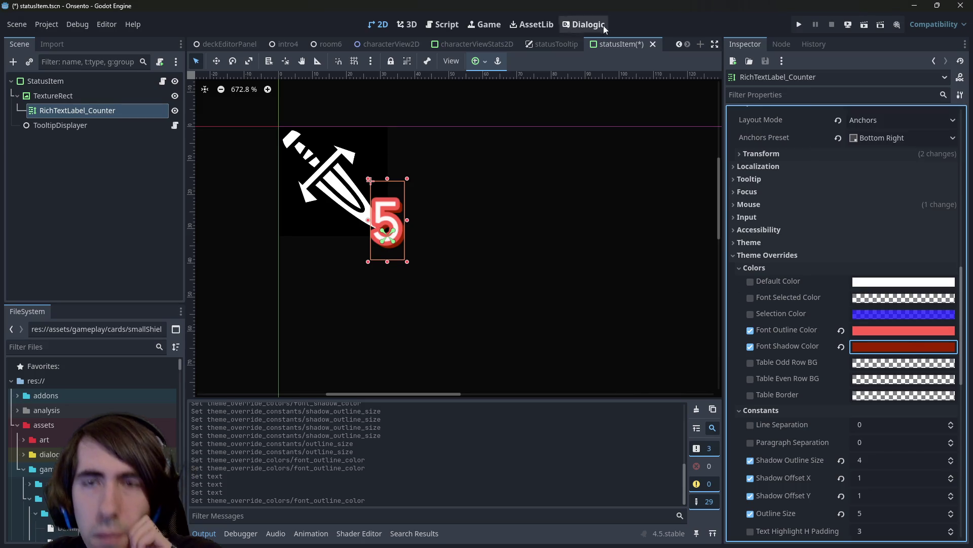
pyautogui.click(876, 332)
pyautogui.click(958, 69)
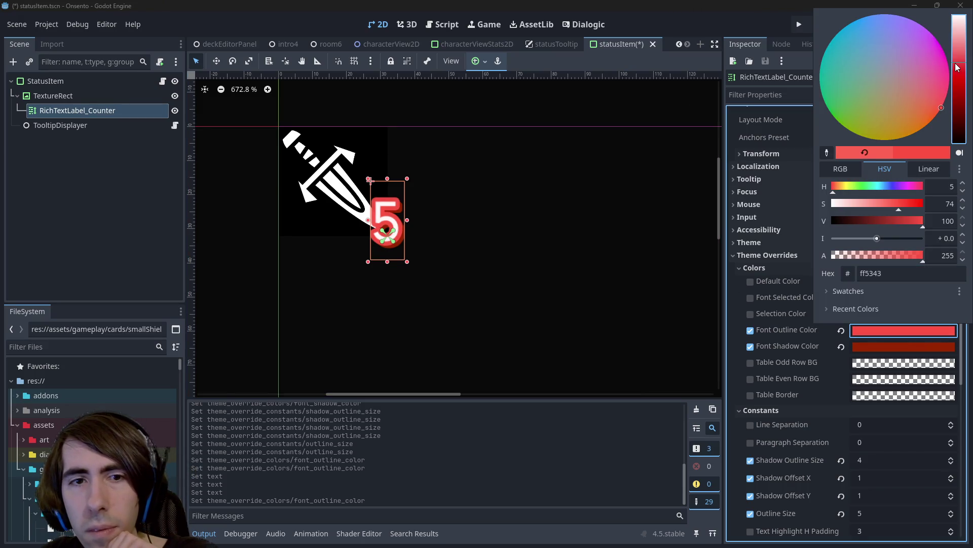
pyautogui.click(579, 4)
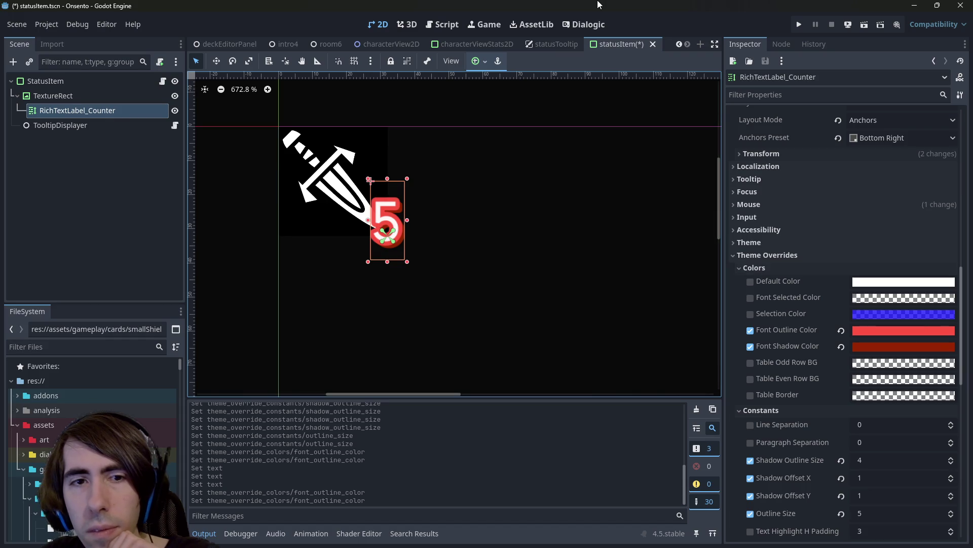
pyautogui.hotkey('ctrl', 's')
# Quick-open the room2 battle scene and run the game.
pyautogui.hotkey('shift', 'alt', 'o')
pyautogui.write('room2')
pyautogui.press('Return')
pyautogui.click(865, 23)
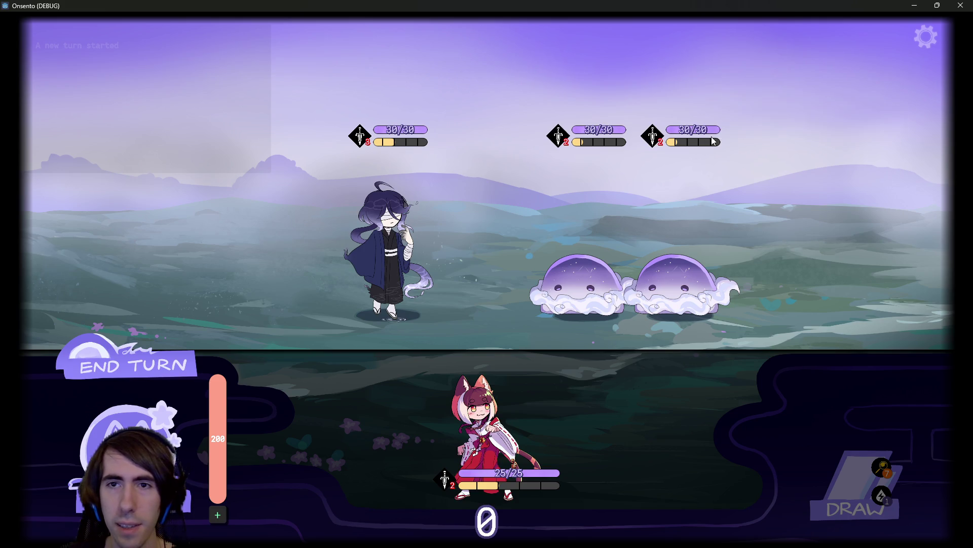
# Close the Onsento debug window after checking the restyled status counters.
pyautogui.click(957, 5)
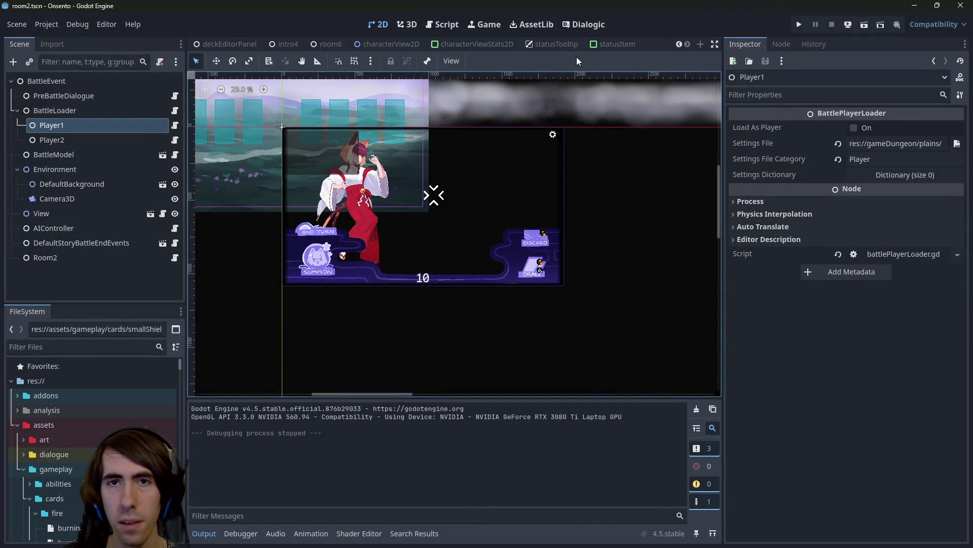
# In characterViewStats2D, try HP label shadow outline size 5, comparing before and after with undo/redo.
pyautogui.click(478, 45)
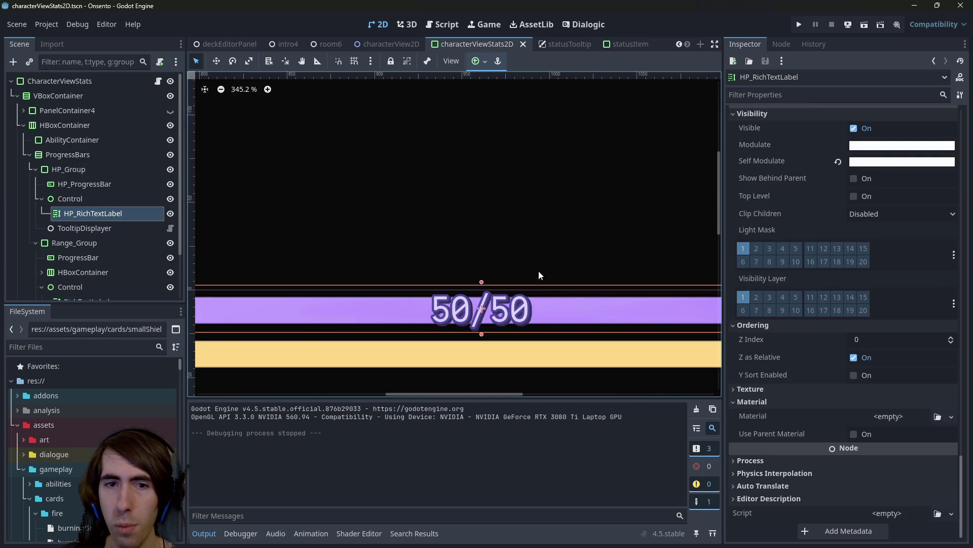
pyautogui.click(83, 228)
pyautogui.click(86, 213)
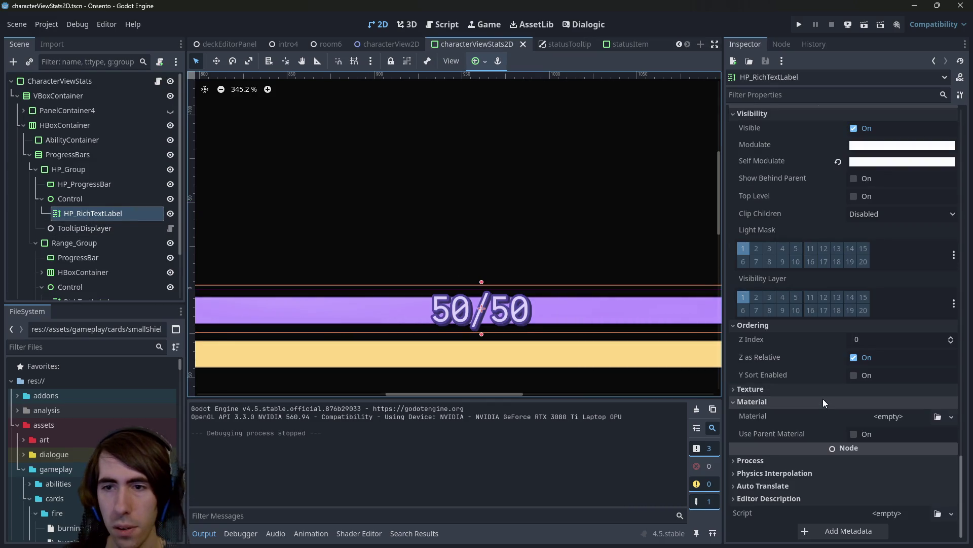
pyautogui.scroll(6, 822, 397)
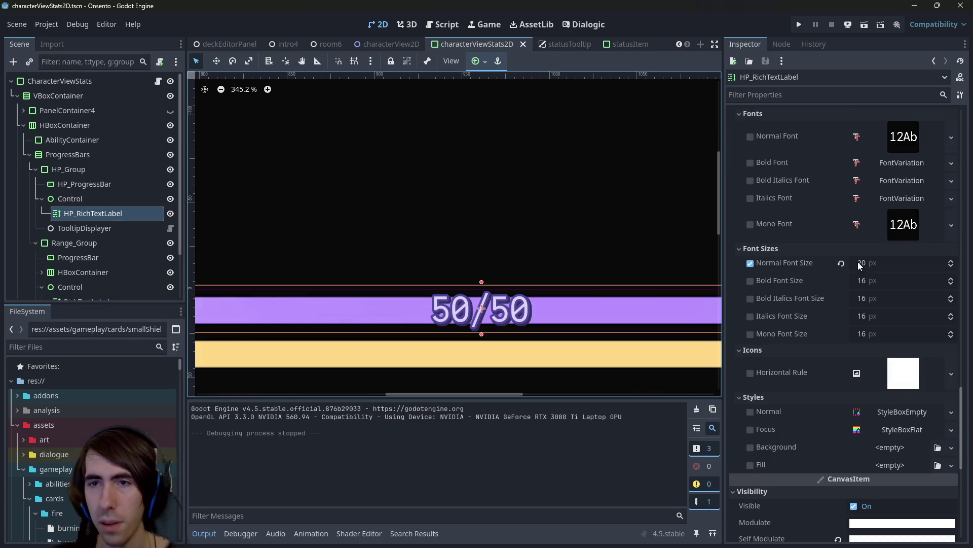
pyautogui.scroll(10, 858, 262)
pyautogui.click(868, 372)
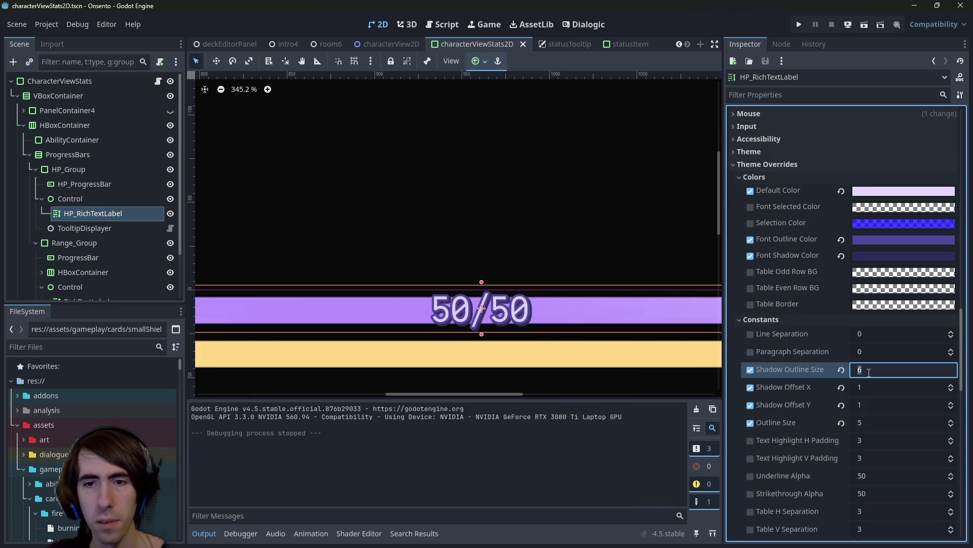
pyautogui.write('5')
pyautogui.press('Return')
pyautogui.hotkey('ctrl', 'z')
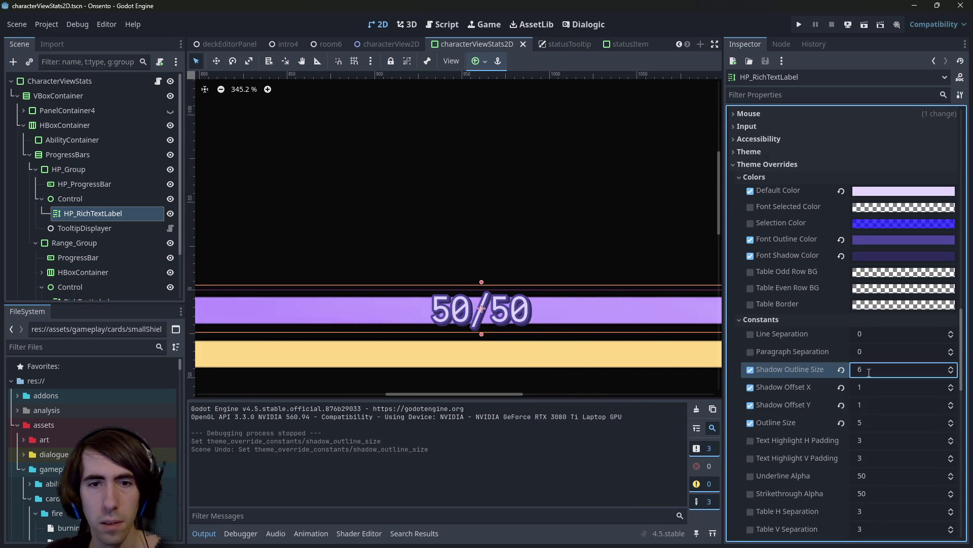
pyautogui.hotkey('ctrl', 'shift', 'z')
pyautogui.hotkey('ctrl', 'z')
pyautogui.hotkey('ctrl', 'shift', 'z')
# Try HP label shadow outline sizes 3, 0, 3 and 5.
pyautogui.click(869, 373)
pyautogui.write('3')
pyautogui.press('Return')
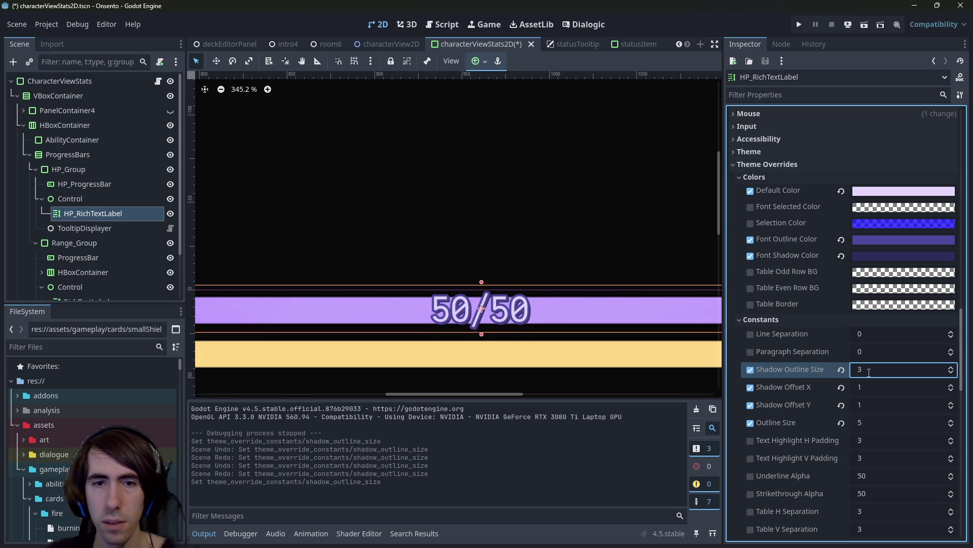
pyautogui.click(869, 373)
pyautogui.write('0')
pyautogui.press('Return')
pyautogui.click(869, 373)
pyautogui.write('3')
pyautogui.press('Return')
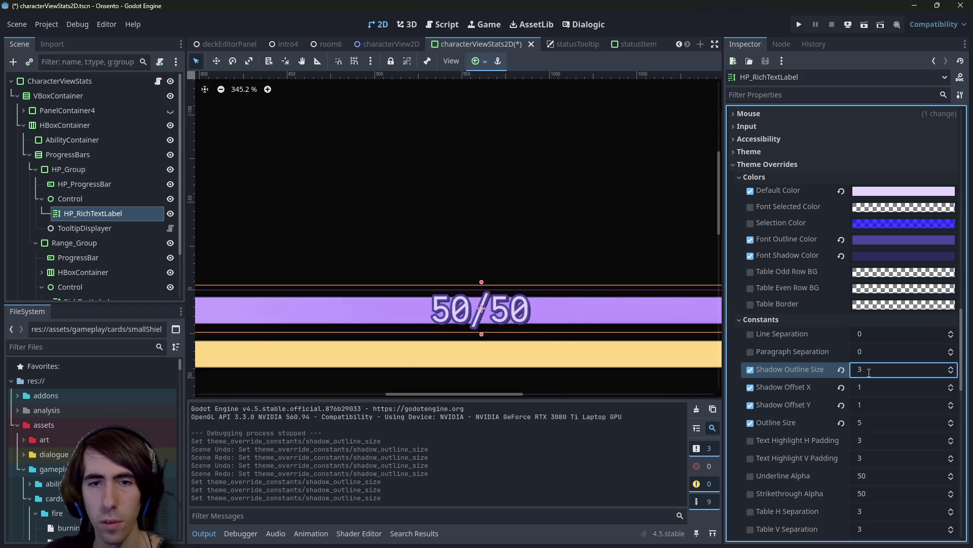
pyautogui.click(869, 372)
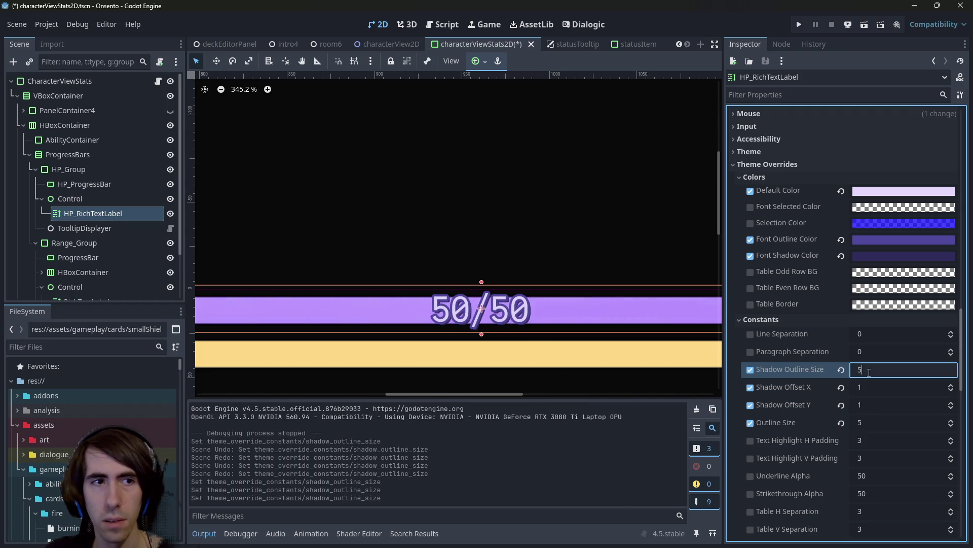
pyautogui.press('Return')
# After comparing with statusItem, set the HP label's shadow outline size to 4 and save.
pyautogui.click(624, 38)
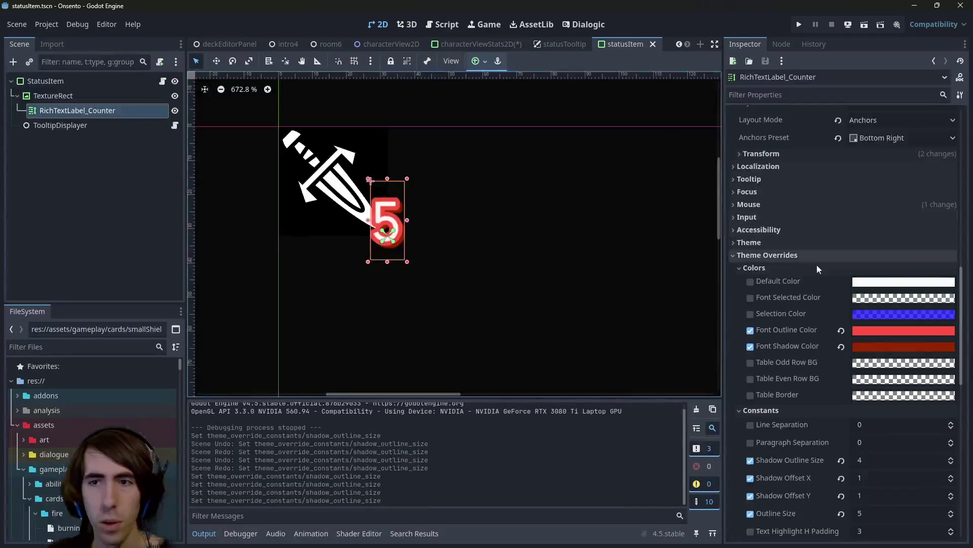
pyautogui.click(498, 42)
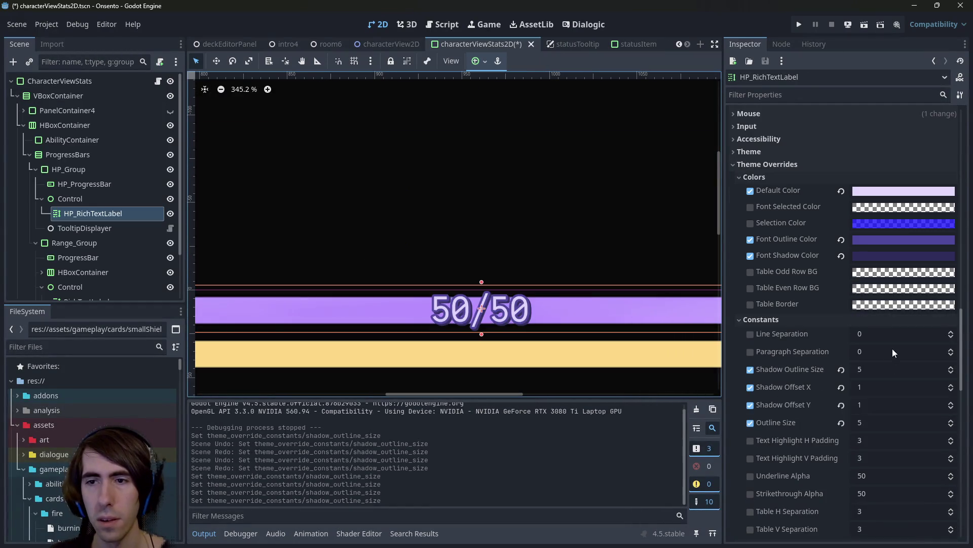
pyautogui.click(887, 368)
pyautogui.write('4')
pyautogui.press('Return')
pyautogui.hotkey('ctrl', 's')
# Bring up the room5 battle scene tab in the editor.
pyautogui.click(868, 422)
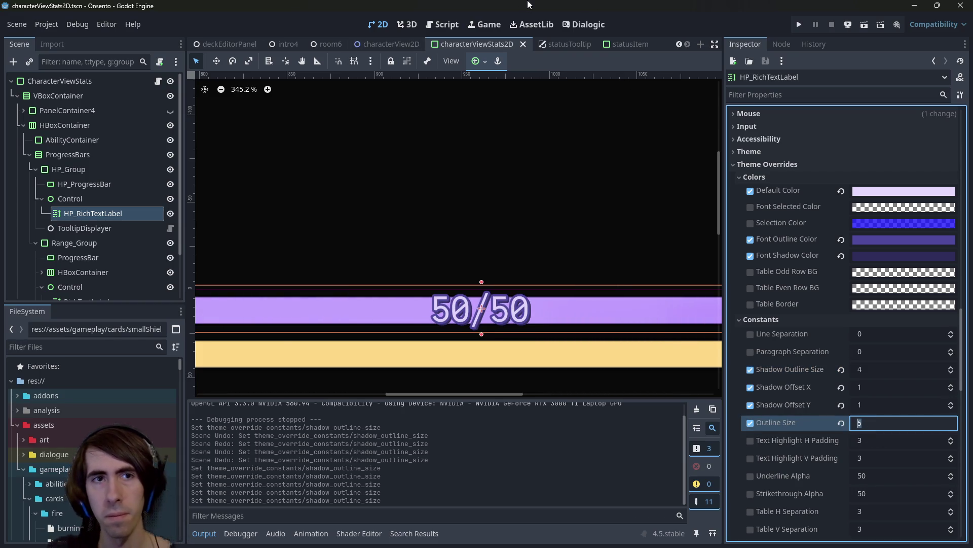
pyautogui.hotkey('shift', 'alt', 'o')
pyautogui.write('round')
pyautogui.press('Escape')
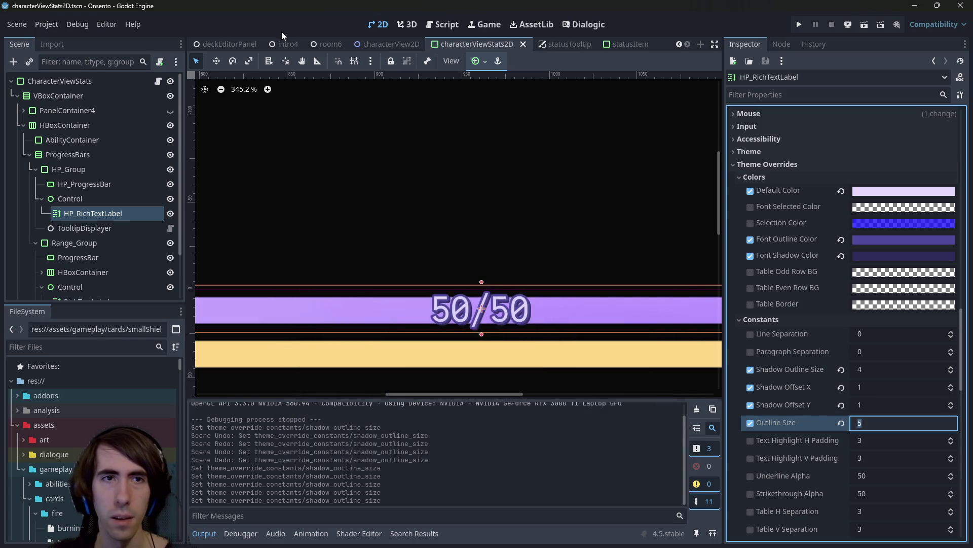
pyautogui.scroll(2, 274, 41)
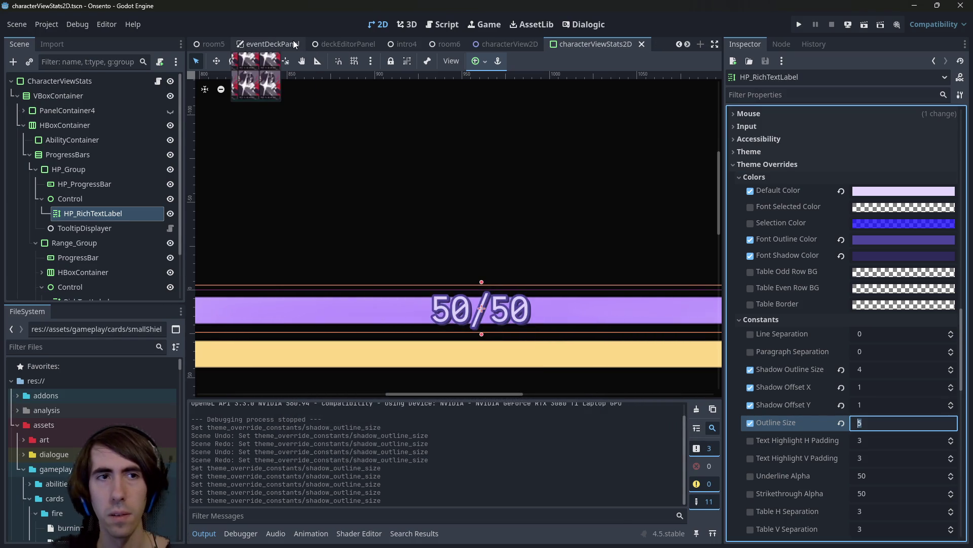
pyautogui.moveTo(224, 44); pyautogui.dragTo(655, 45)
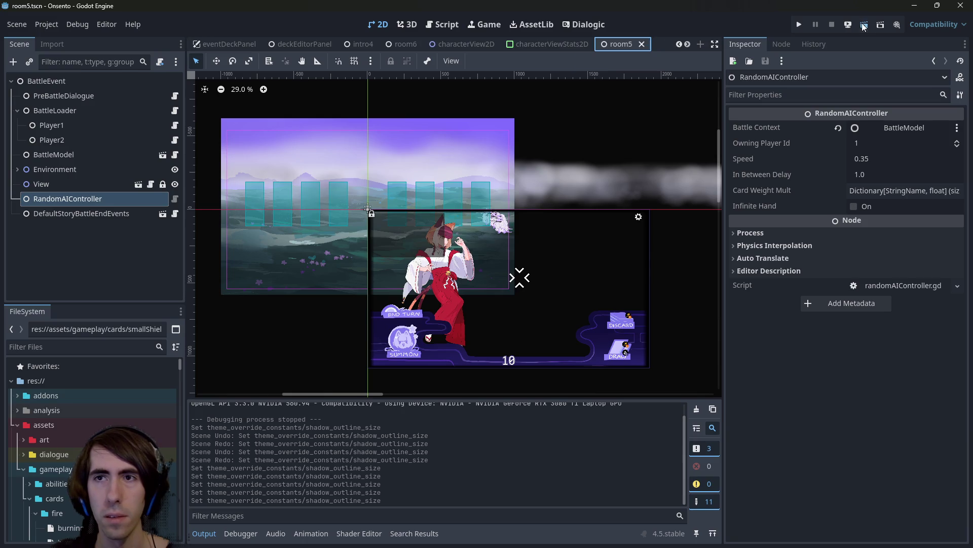
# Run room5, drag the blue-haired character onto the battlefield, then close the game.
pyautogui.click(863, 25)
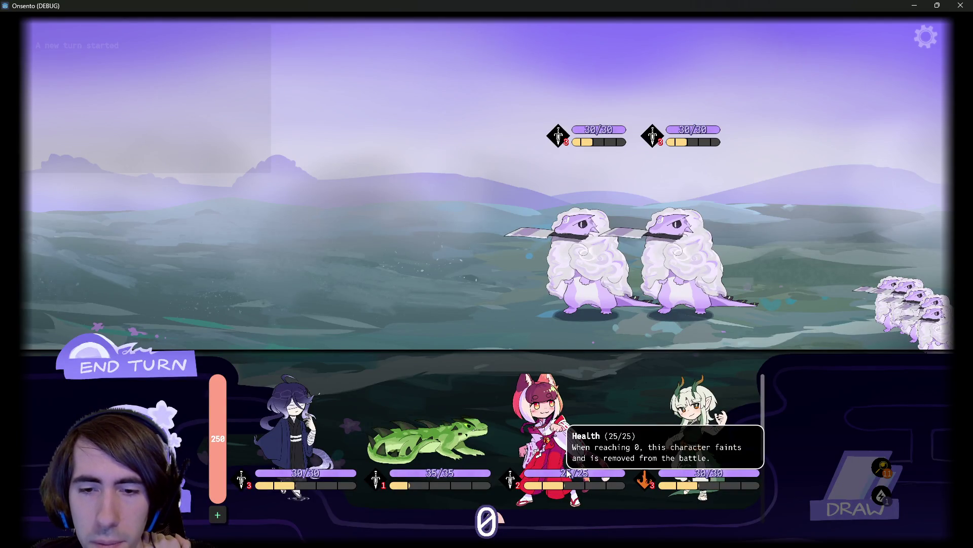
pyautogui.moveTo(466, 479)
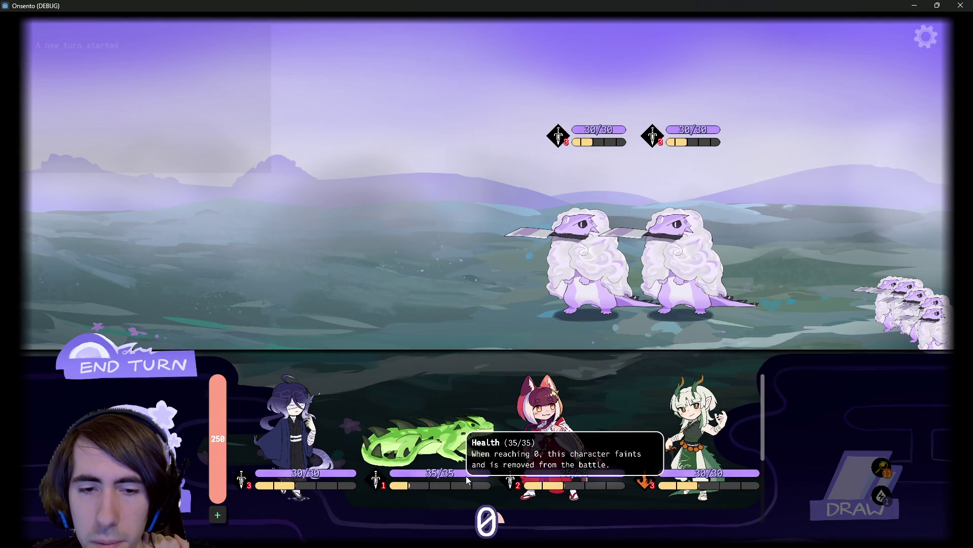
pyautogui.moveTo(308, 479)
pyautogui.mouseDown()
pyautogui.moveTo(288, 406)
pyautogui.moveTo(378, 227)
pyautogui.mouseUp()
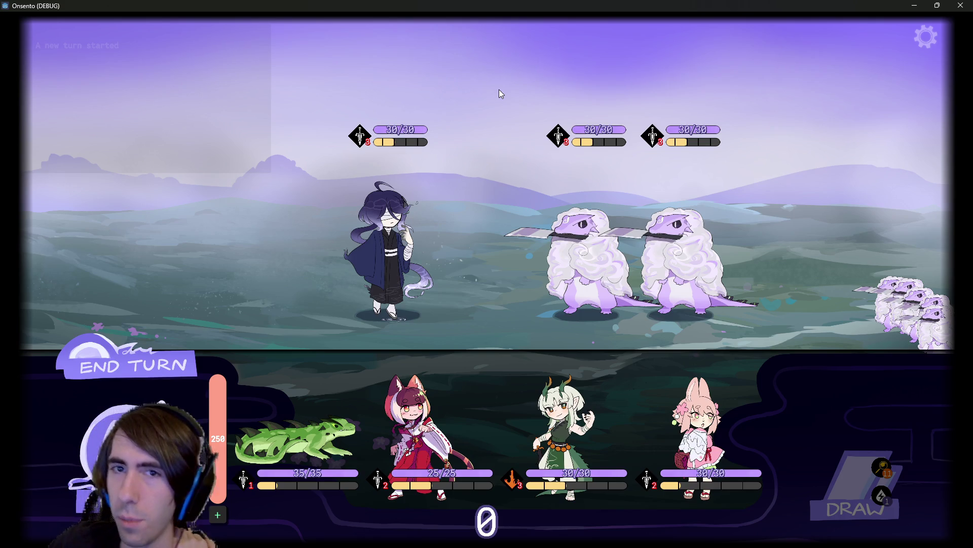
pyautogui.click(961, 5)
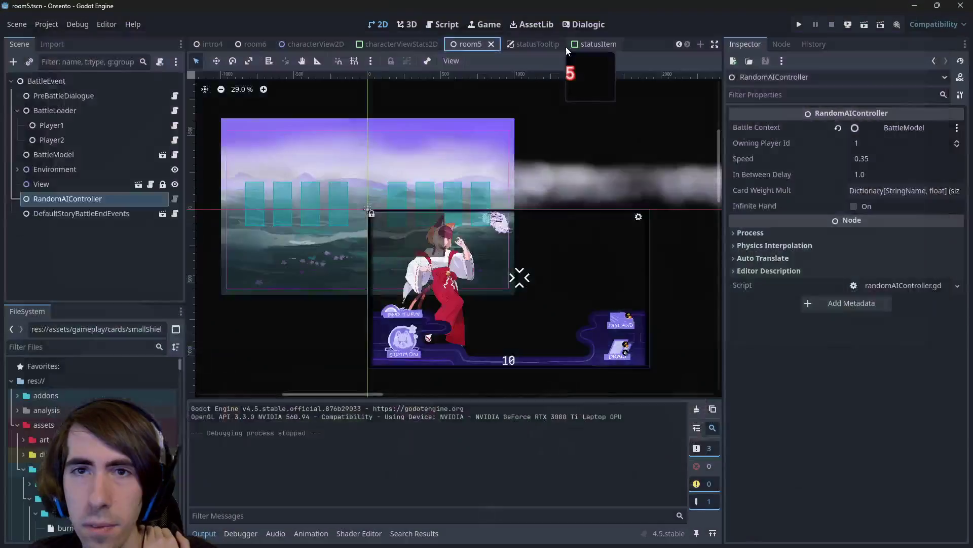
# Reset the status counter label's Self Modulate tint and save the statusItem scene.
pyautogui.click(534, 46)
pyautogui.click(582, 40)
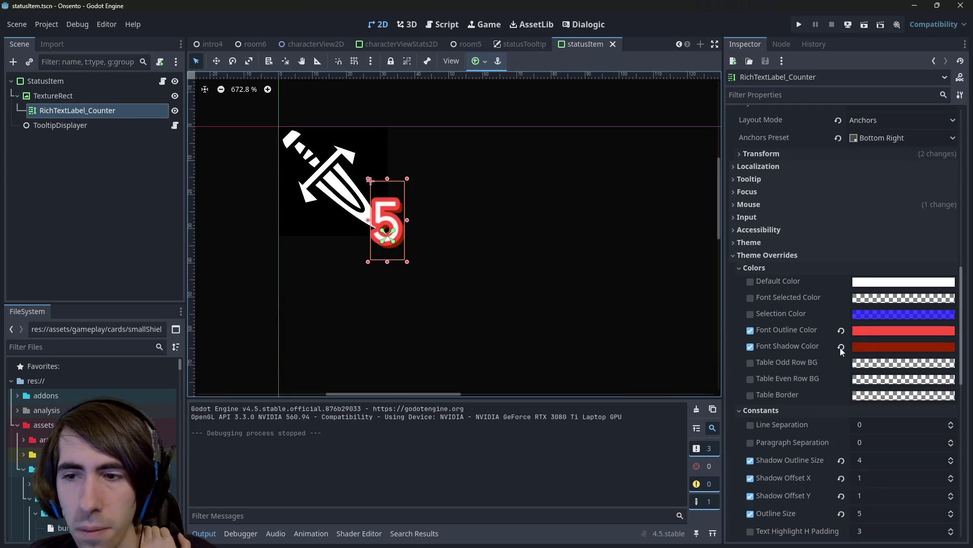
pyautogui.scroll(-10, 840, 348)
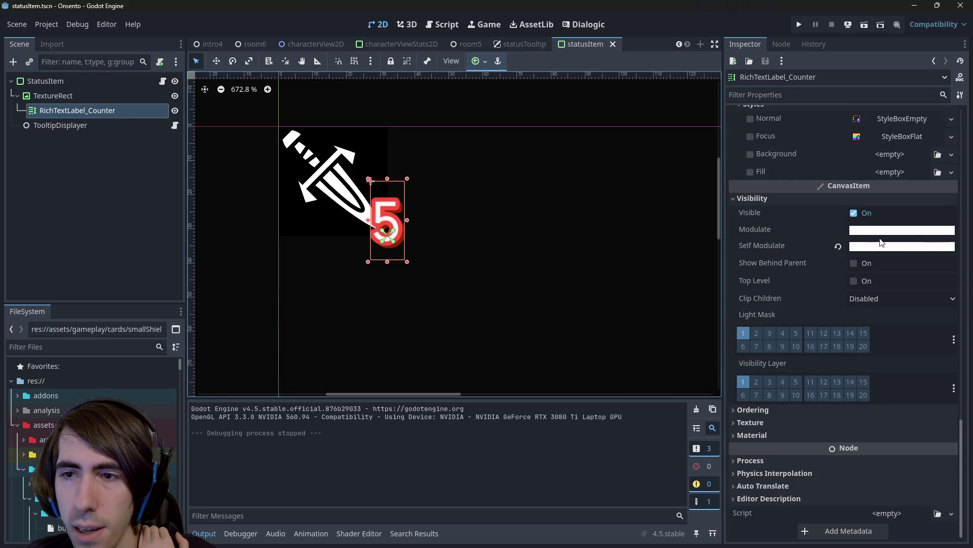
pyautogui.click(838, 246)
pyautogui.click(862, 246)
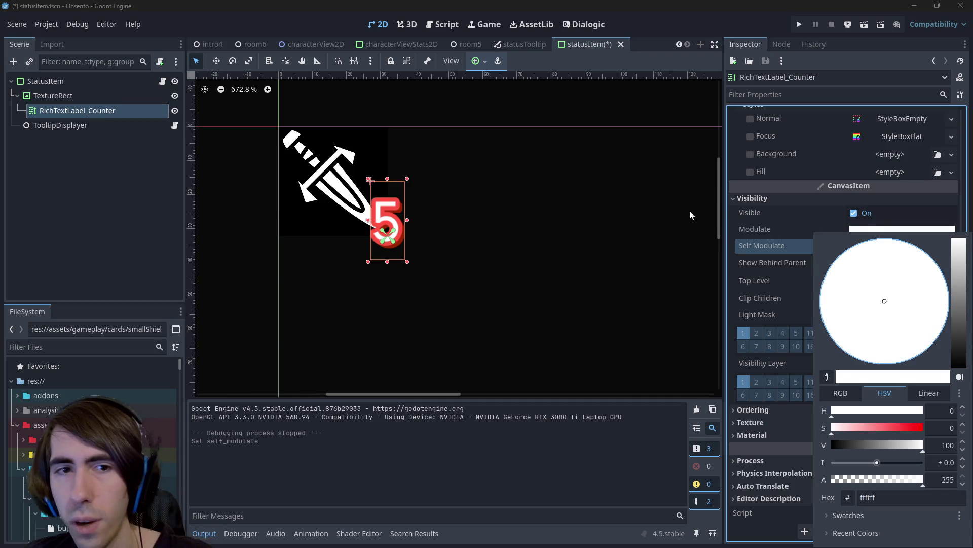
pyautogui.click(734, 202)
pyautogui.hotkey('ctrl', 'z')
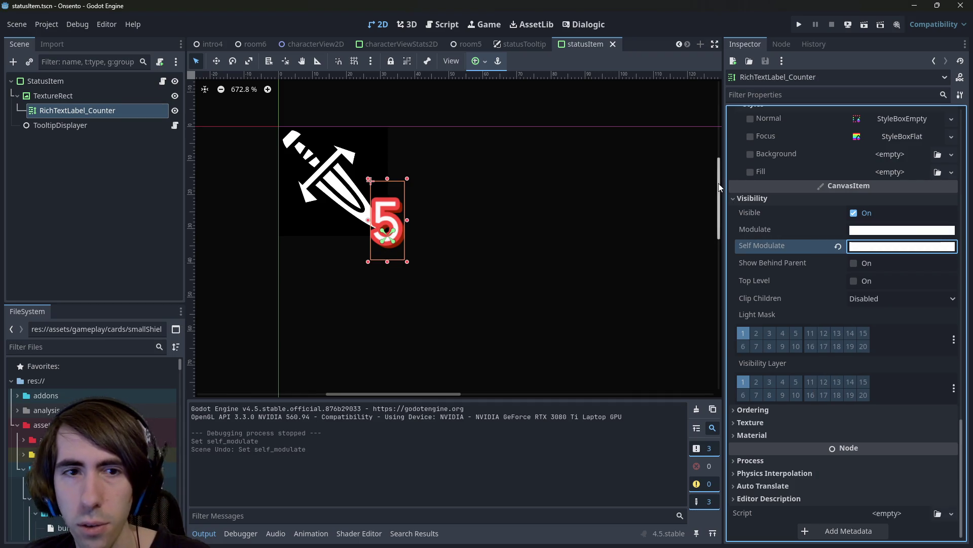
pyautogui.hotkey('ctrl', 'shift', 'z')
pyautogui.hotkey('ctrl', 'z')
pyautogui.hotkey('ctrl', 'shift', 'z')
pyautogui.hotkey('ctrl', 's')
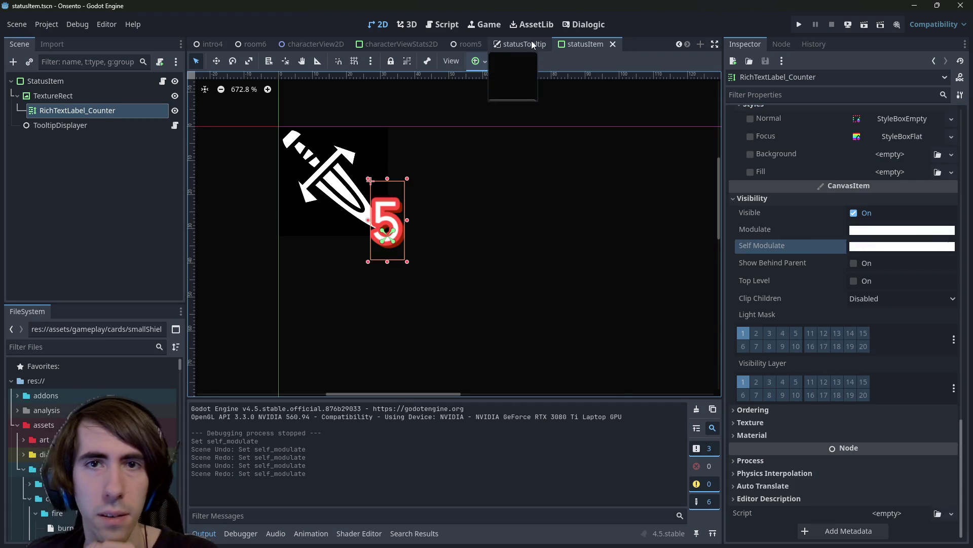
# Reset the HP label's Self Modulate tint and save the character stats scene.
pyautogui.click(388, 45)
pyautogui.scroll(-10, 862, 296)
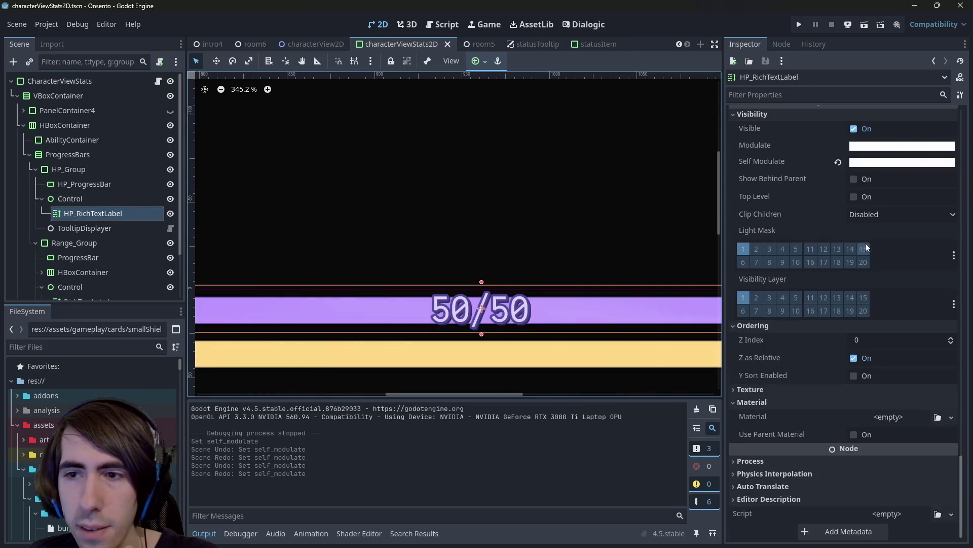
pyautogui.click(852, 162)
pyautogui.click(783, 160)
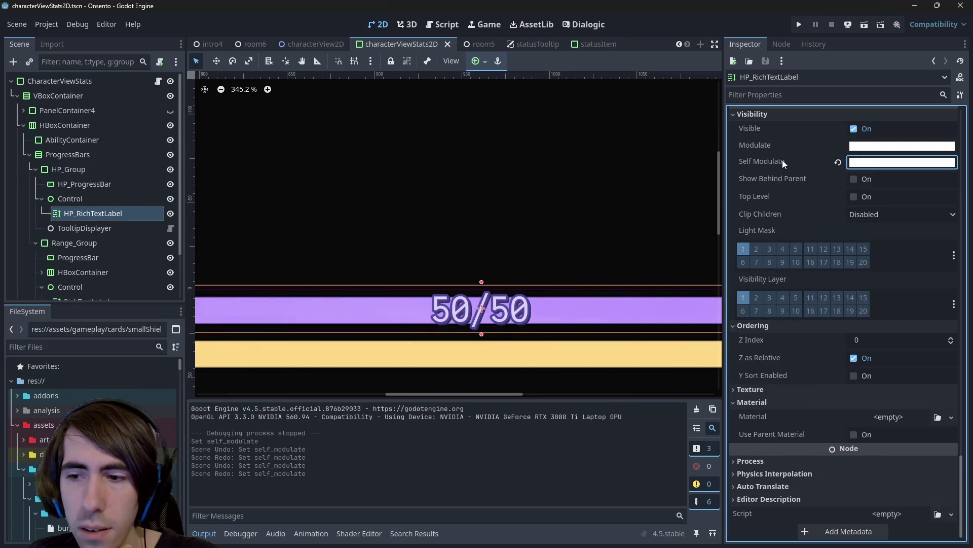
pyautogui.click(838, 163)
pyautogui.scroll(10, 808, 306)
pyautogui.hotkey('ctrl', 's')
# Set the HP label's Default Color to pure white (ffffff) and run the room5 battle scene.
pyautogui.scroll(8, 790, 353)
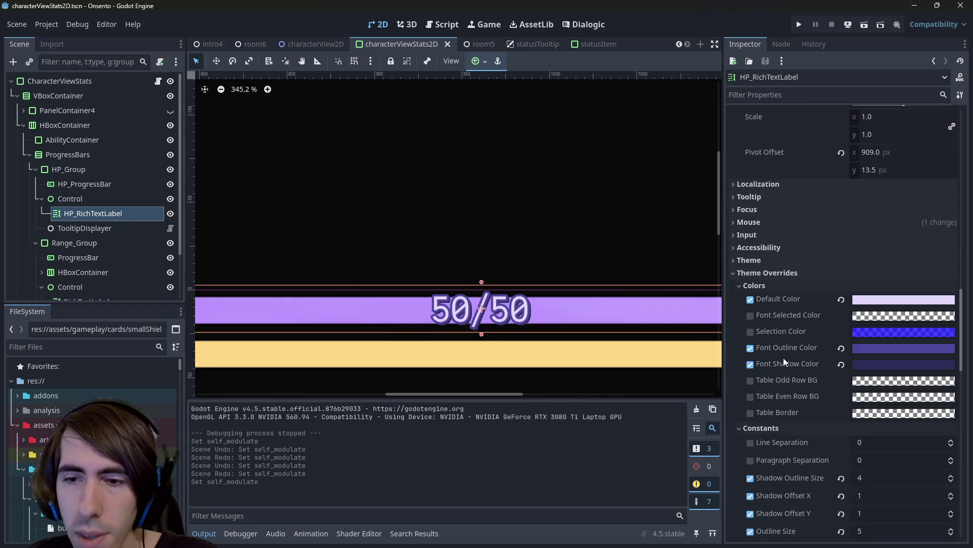
pyautogui.scroll(-4, 784, 361)
pyautogui.click(868, 192)
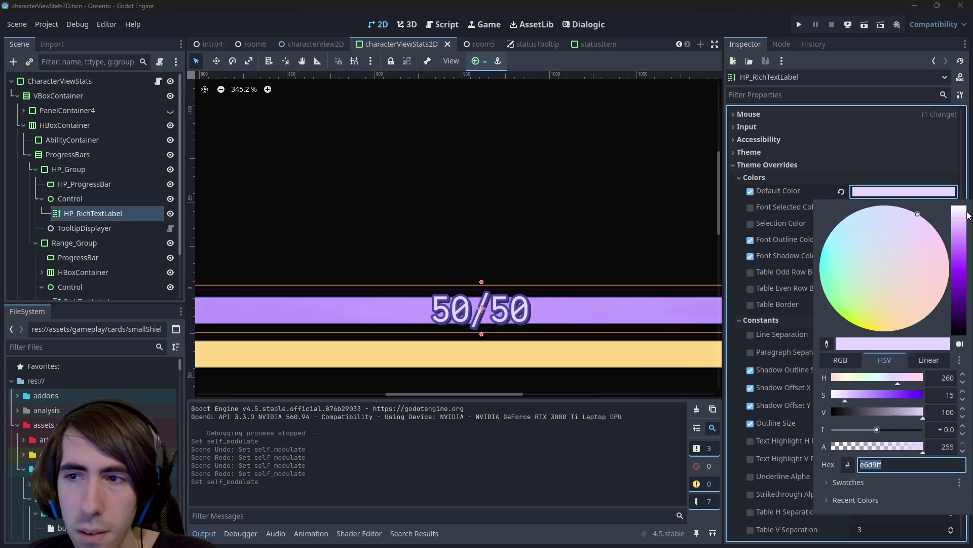
pyautogui.moveTo(962, 218); pyautogui.dragTo(963, 148)
pyautogui.click(742, 142)
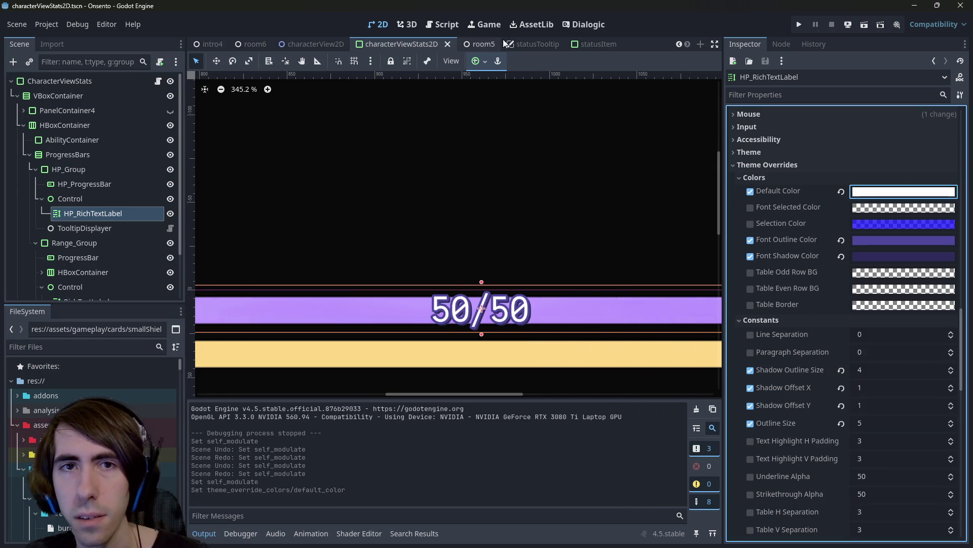
pyautogui.click(486, 44)
pyautogui.click(870, 26)
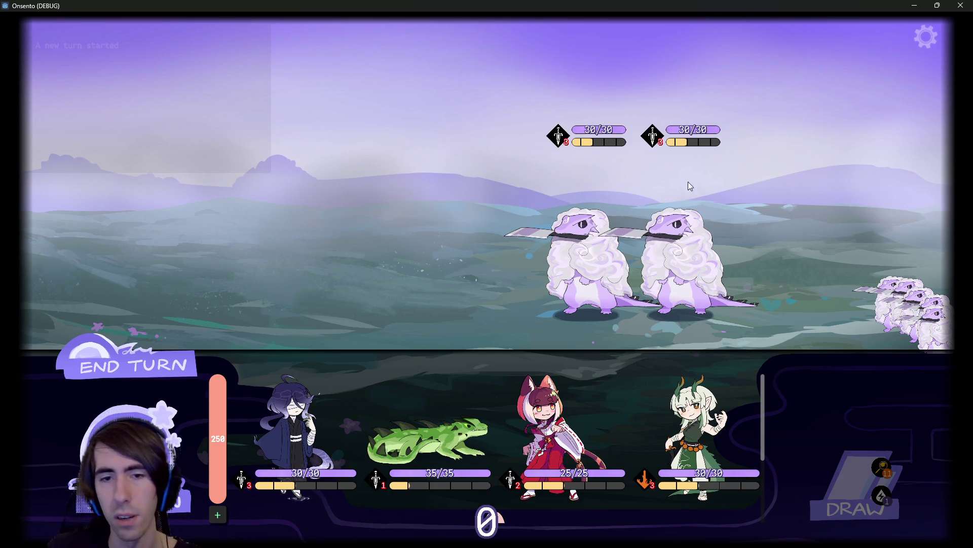
# Deploy the green lizard and the cat girl onto the battlefield and end the turn.
pyautogui.moveTo(428, 439)
pyautogui.mouseDown()
pyautogui.moveTo(428, 339)
pyautogui.moveTo(395, 243)
pyautogui.mouseUp()
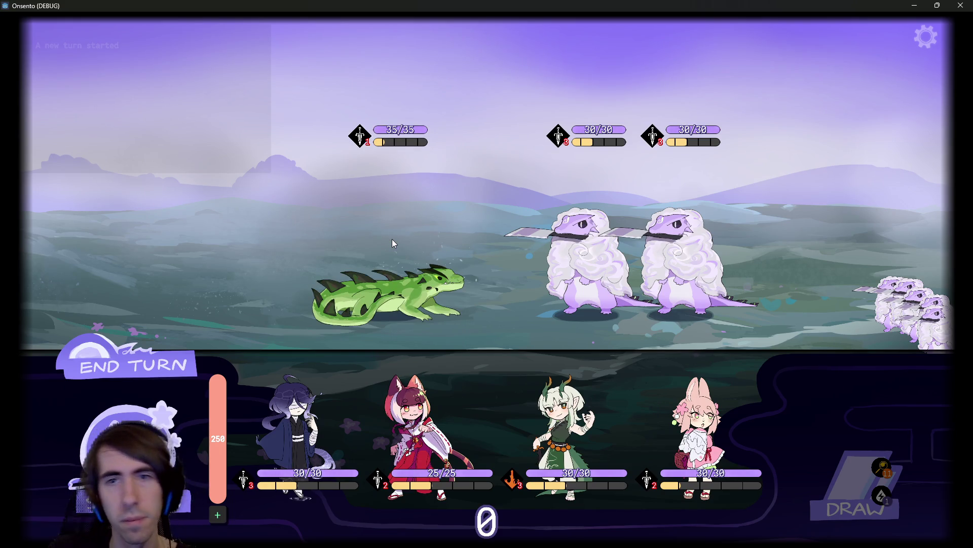
pyautogui.moveTo(416, 436); pyautogui.dragTo(304, 264)
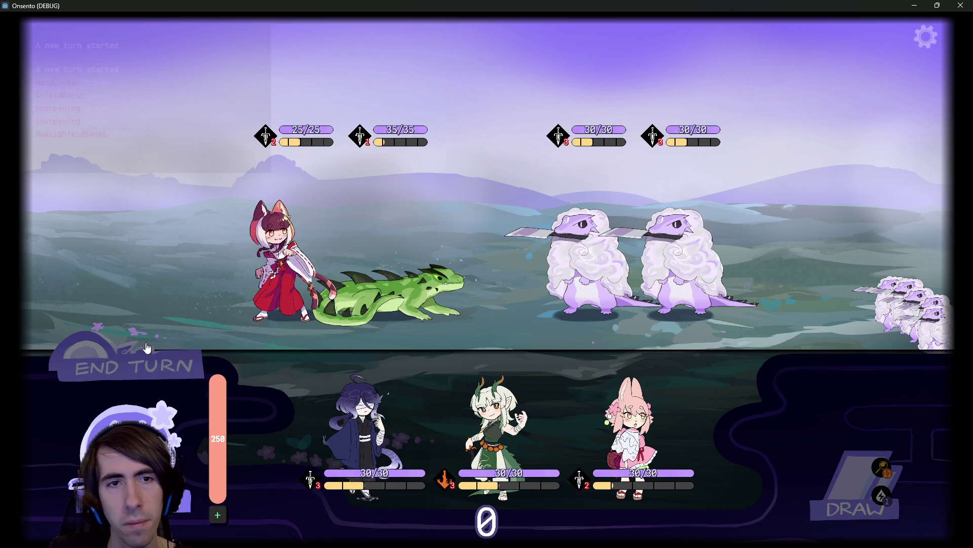
pyautogui.click(147, 365)
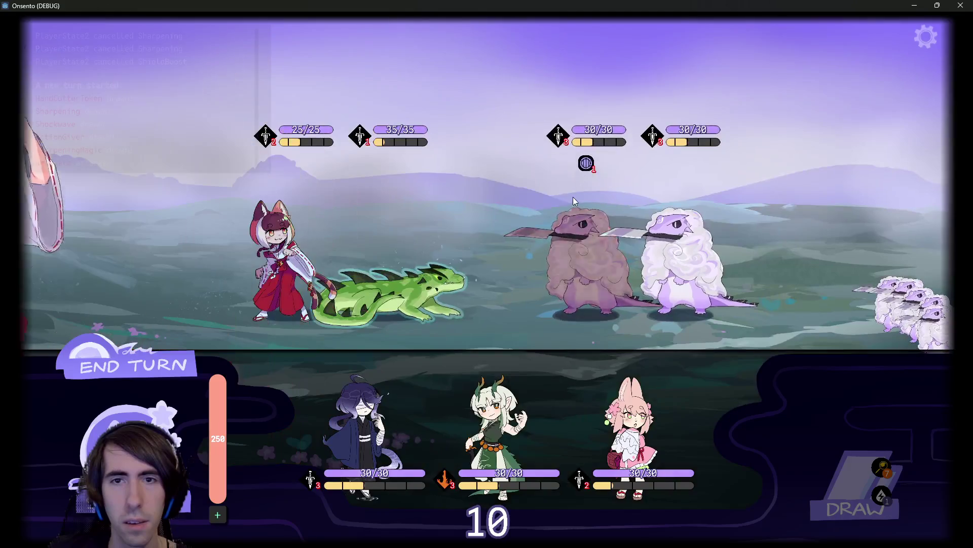
pyautogui.click(142, 365)
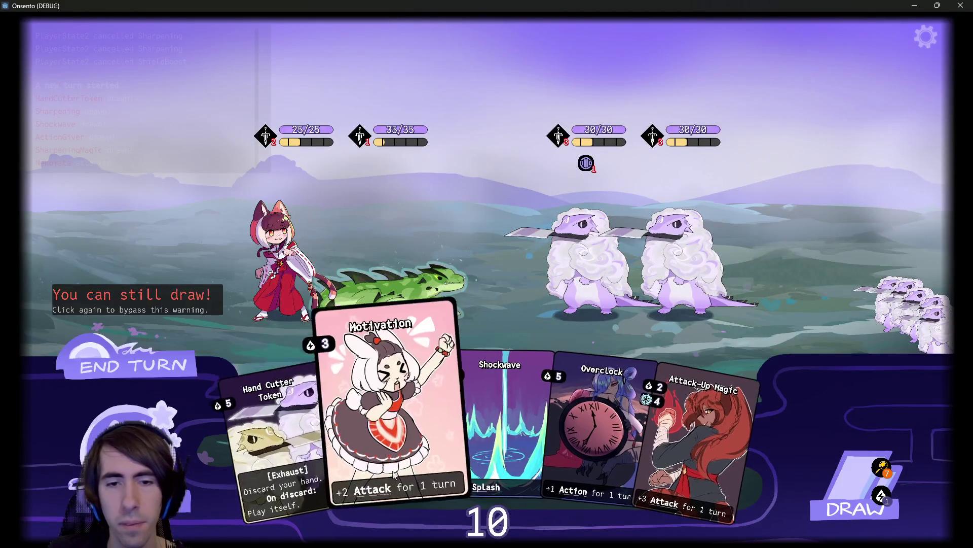
# Play the Shockwave card on the green dragon, then close the game.
pyautogui.moveTo(487, 420); pyautogui.dragTo(379, 258)
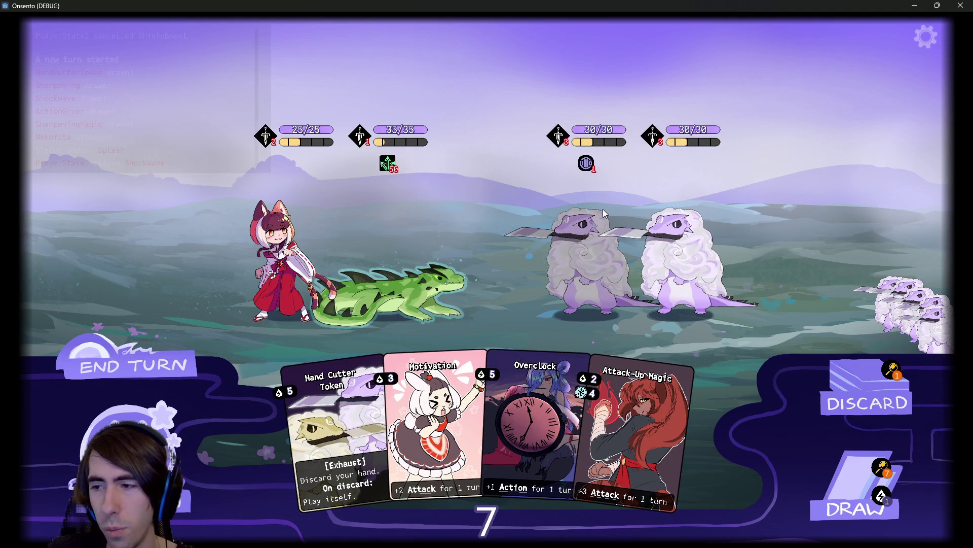
pyautogui.moveTo(683, 144)
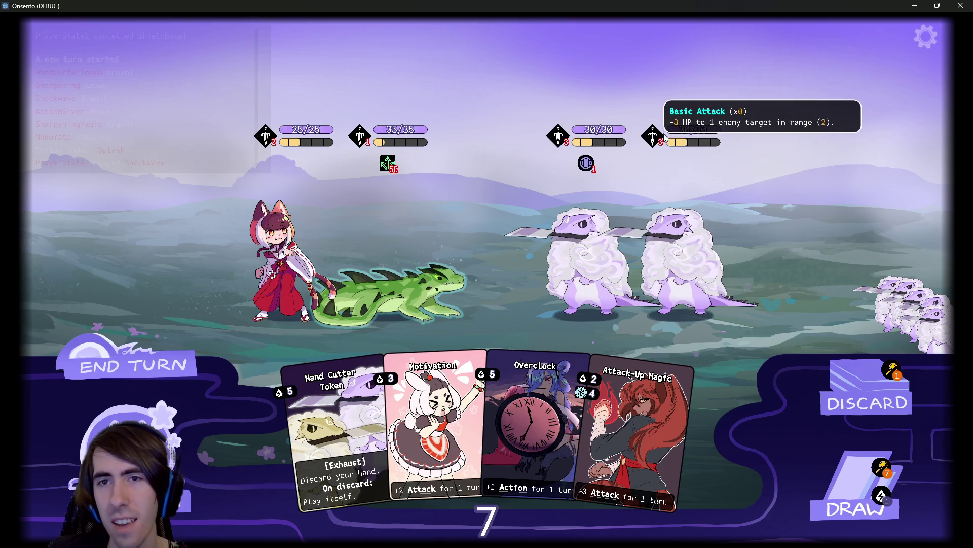
pyautogui.click(961, 6)
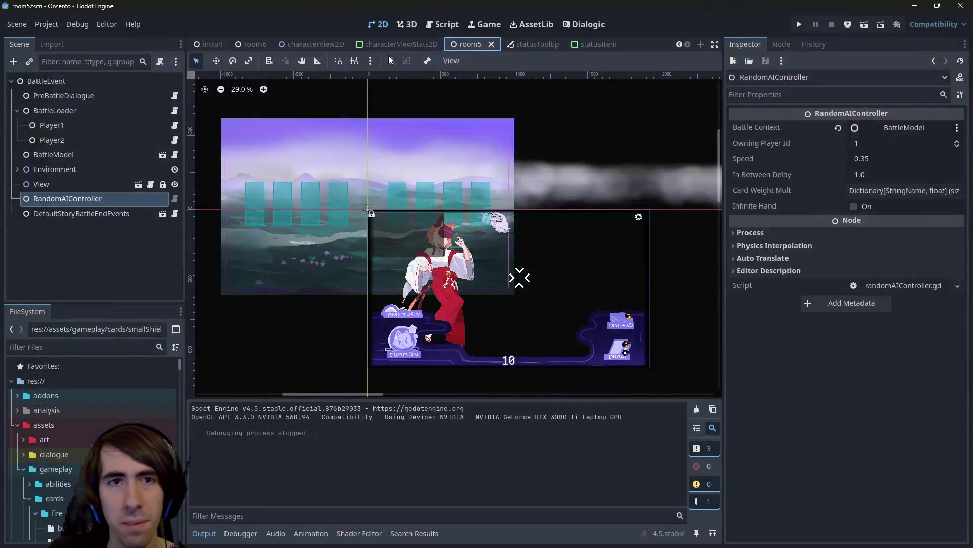
# Enable a 16 px Normal Font Size override on RichTextLabel_Counter in the statusItem scene.
pyautogui.click(591, 45)
pyautogui.scroll(5, 820, 347)
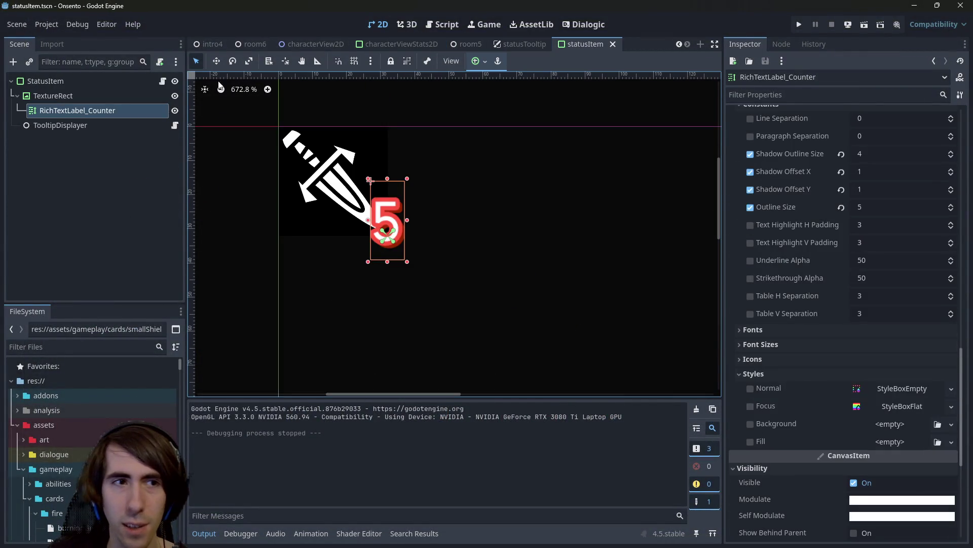
pyautogui.scroll(-5, 862, 365)
pyautogui.scroll(6, 844, 371)
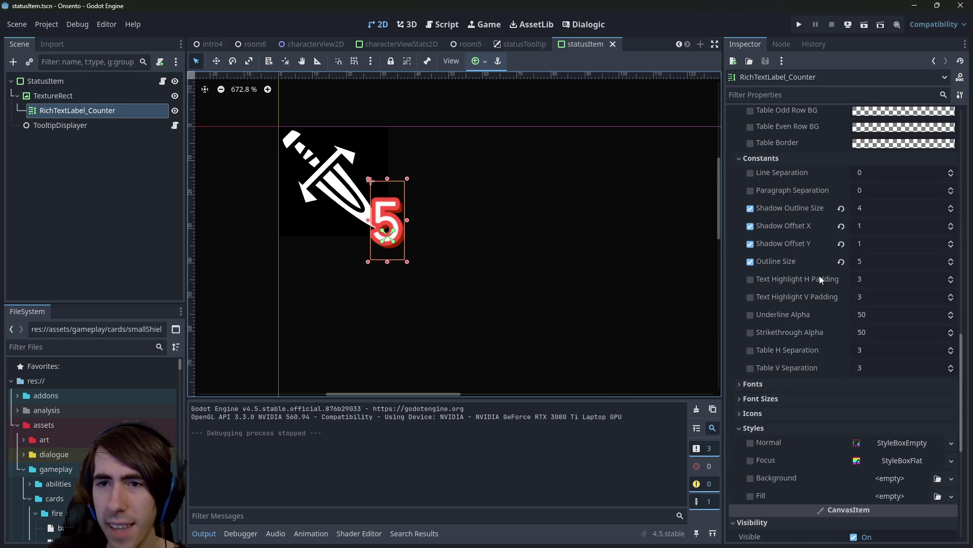
pyautogui.scroll(4, 819, 286)
pyautogui.scroll(7, 850, 400)
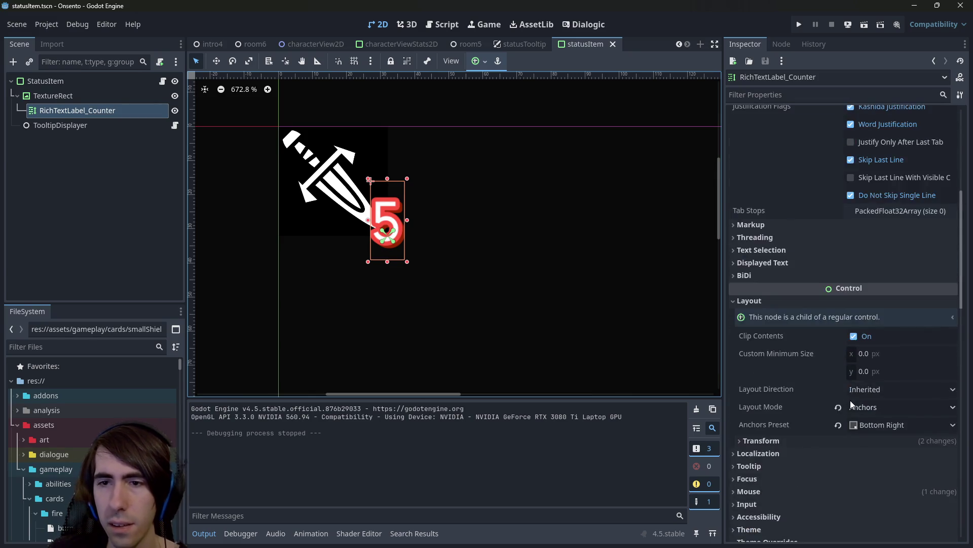
pyautogui.scroll(-5, 850, 400)
pyautogui.scroll(-5, 768, 314)
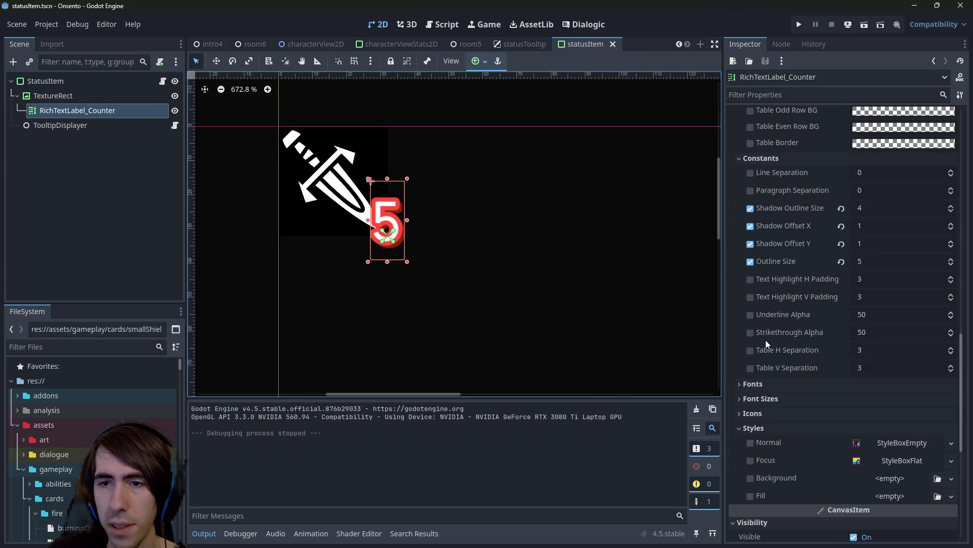
pyautogui.click(787, 398)
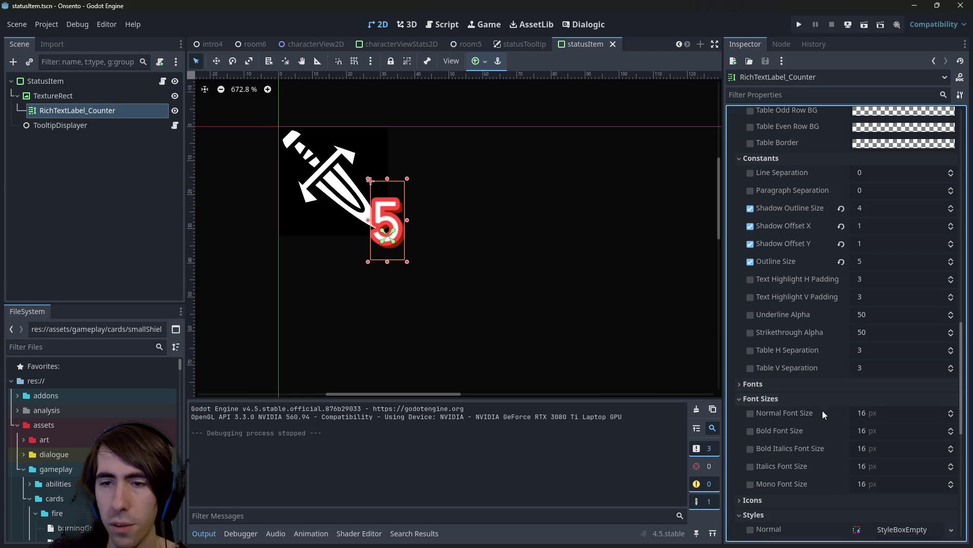
pyautogui.click(762, 415)
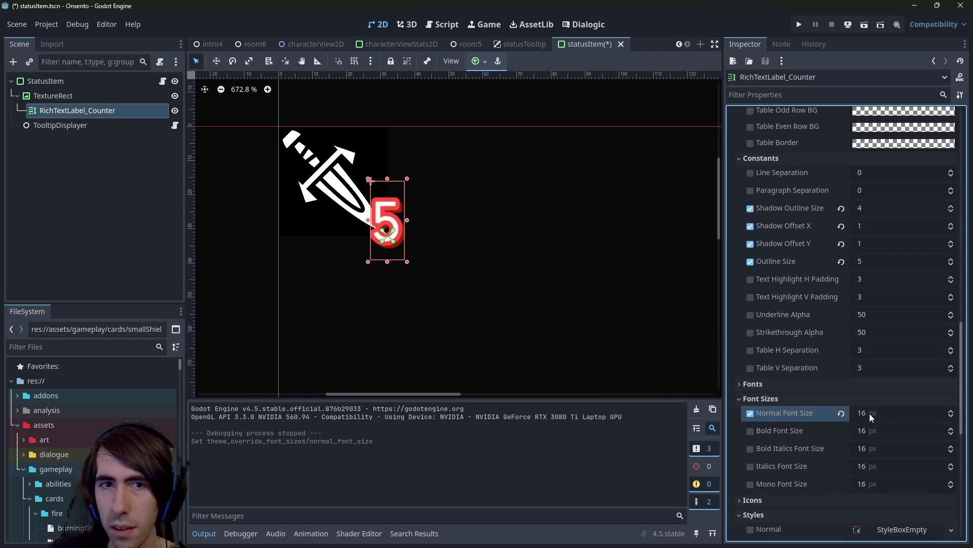
pyautogui.scroll(10, 832, 377)
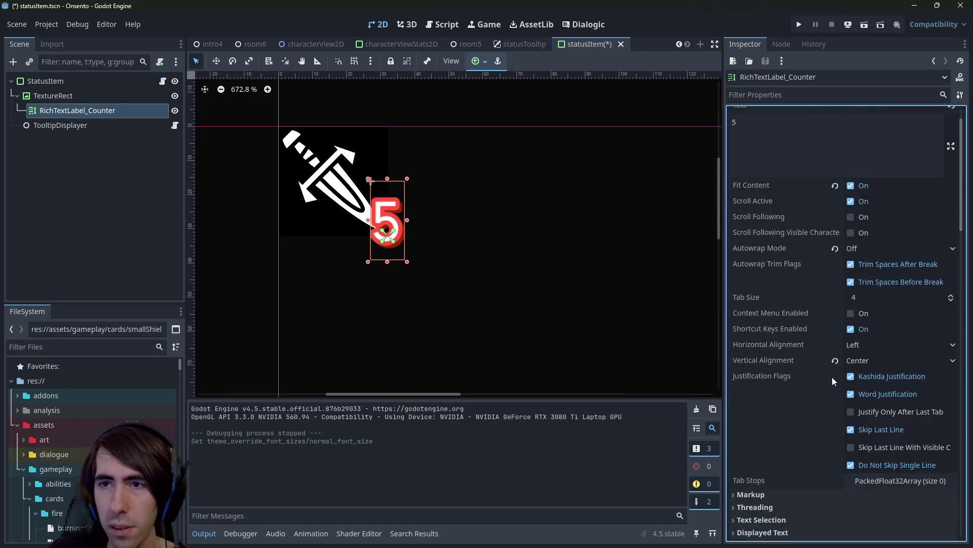
pyautogui.scroll(-5, 832, 376)
pyautogui.scroll(-8, 832, 377)
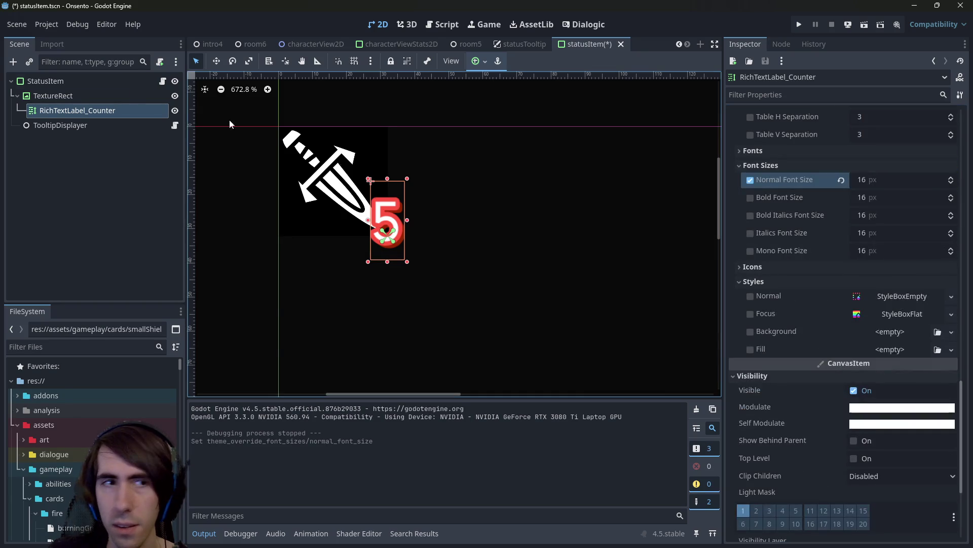
# Comment out the existing applyCounterBBCode function in statusItem.gd.
pyautogui.click(163, 81)
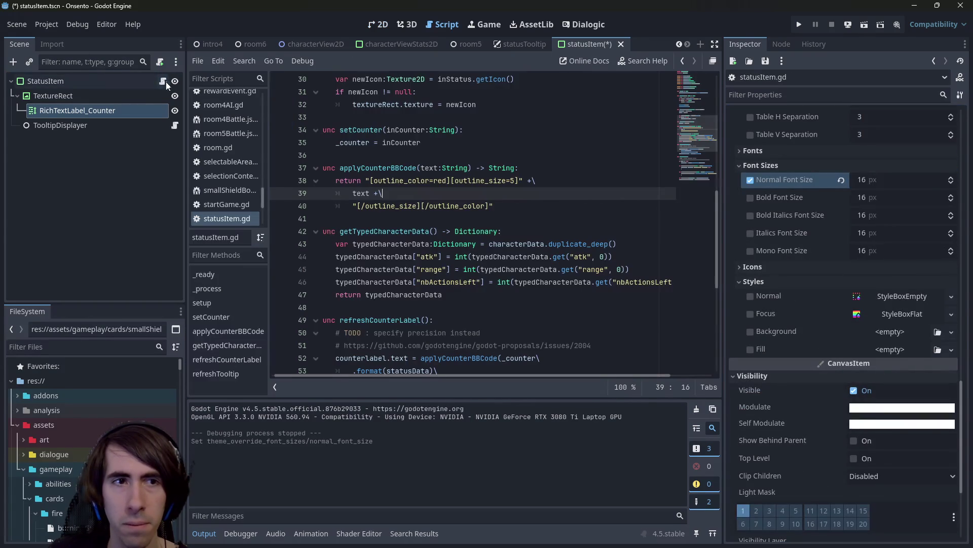
pyautogui.doubleClick(411, 170)
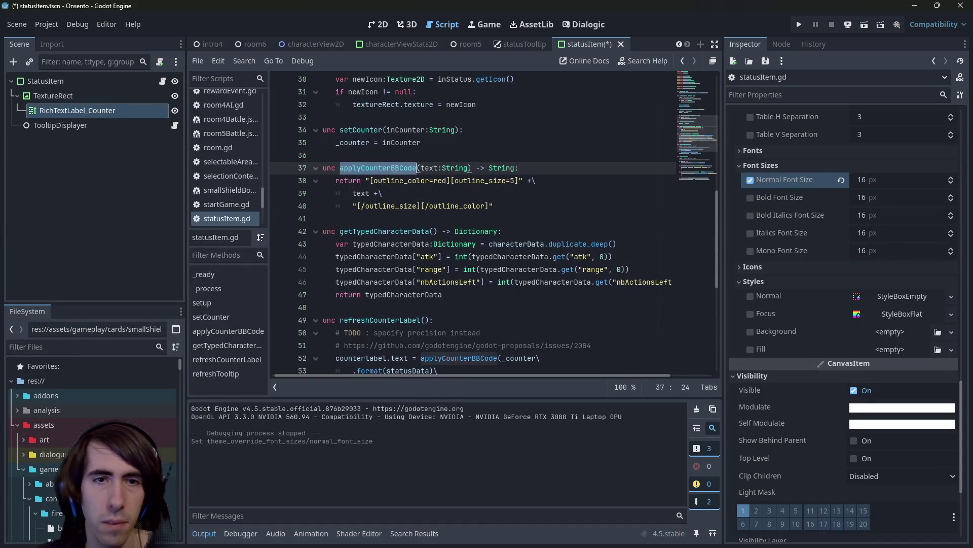
pyautogui.click(436, 185)
pyautogui.click(511, 206)
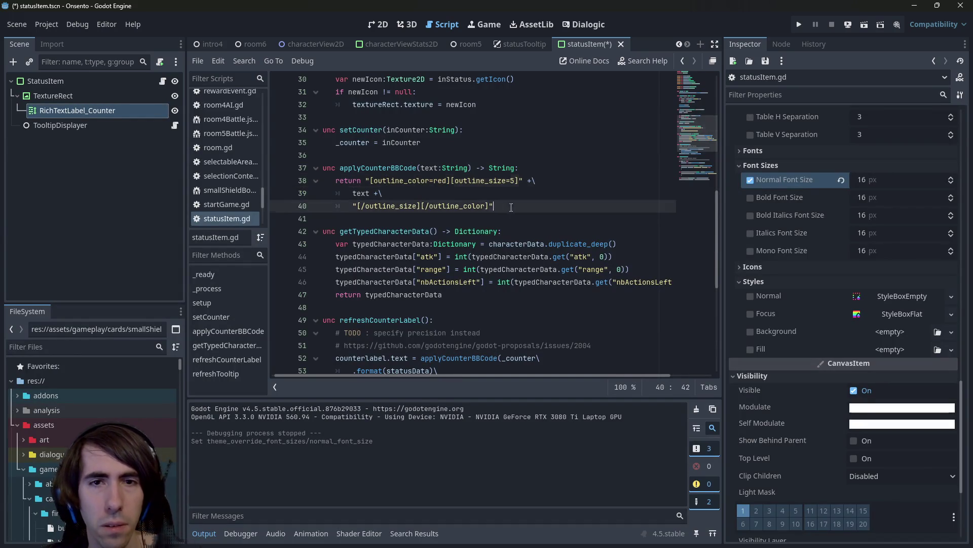
pyautogui.moveTo(511, 207); pyautogui.dragTo(291, 170)
pyautogui.hotkey('ctrl', 'c')
pyautogui.hotkey('ctrl', 'k')
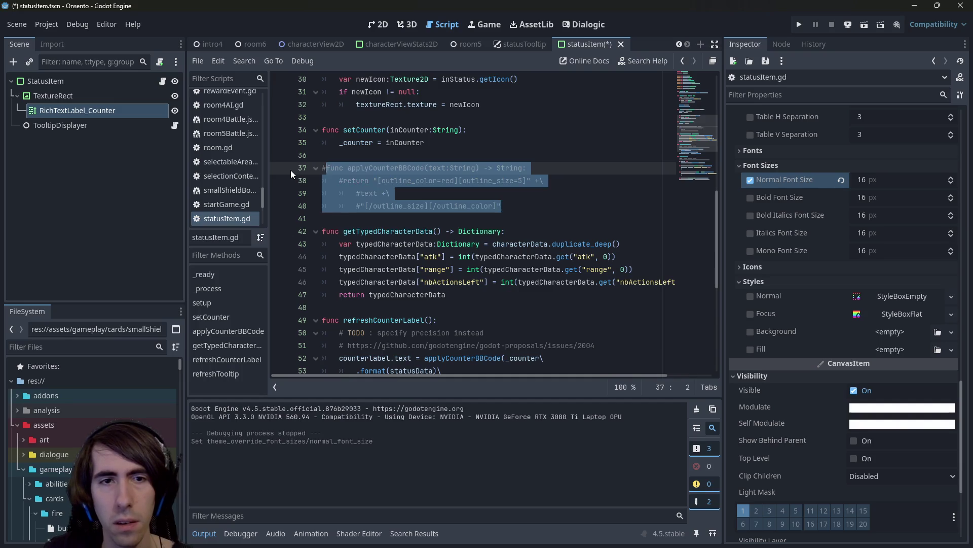
# Paste an uncommented copy of applyCounterBBCode whose body is just 'return text'.
pyautogui.press('Down')
pyautogui.press('Return')
pyautogui.press('Return')
pyautogui.hotkey('ctrl', 'v')
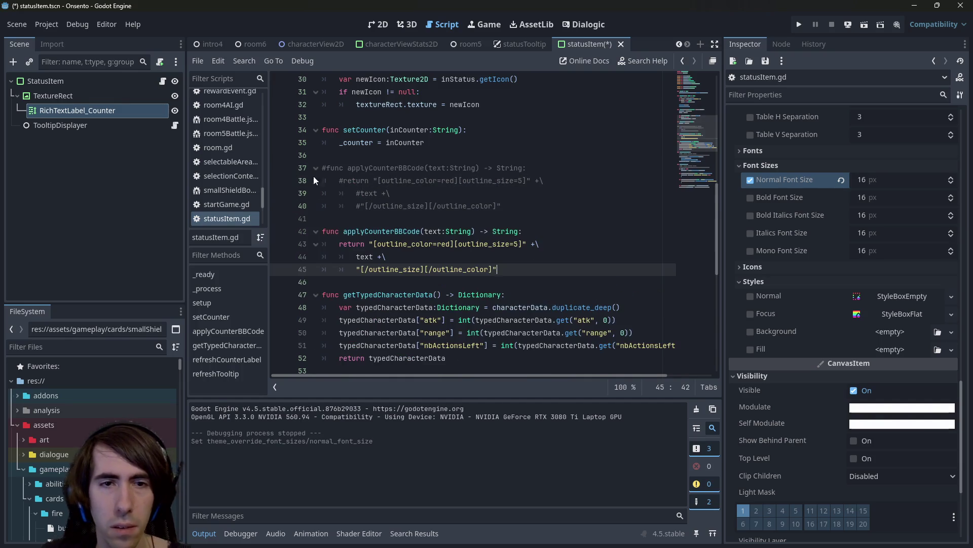
pyautogui.moveTo(471, 279); pyautogui.dragTo(286, 236)
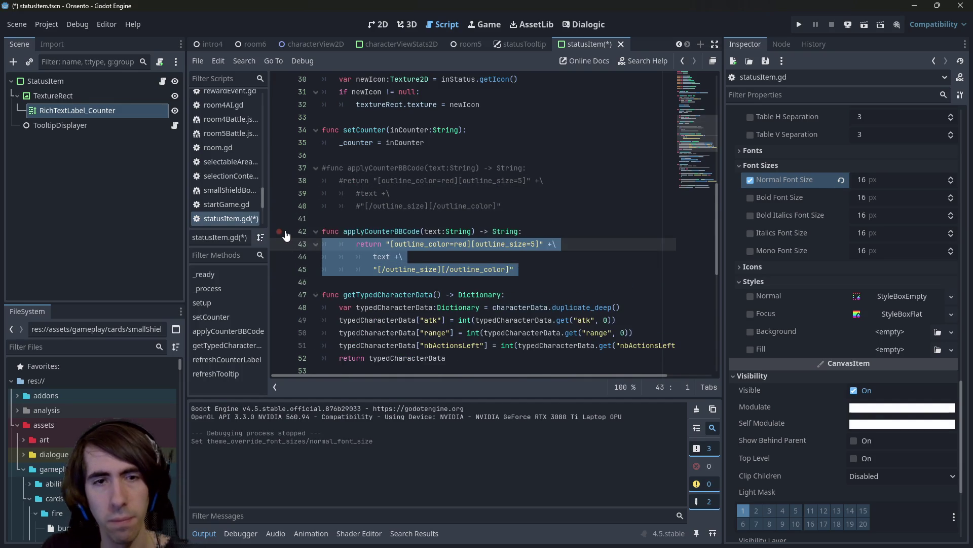
pyautogui.write('return text')
pyautogui.press('Home')
pyautogui.press('Tab')
pyautogui.press('Return')
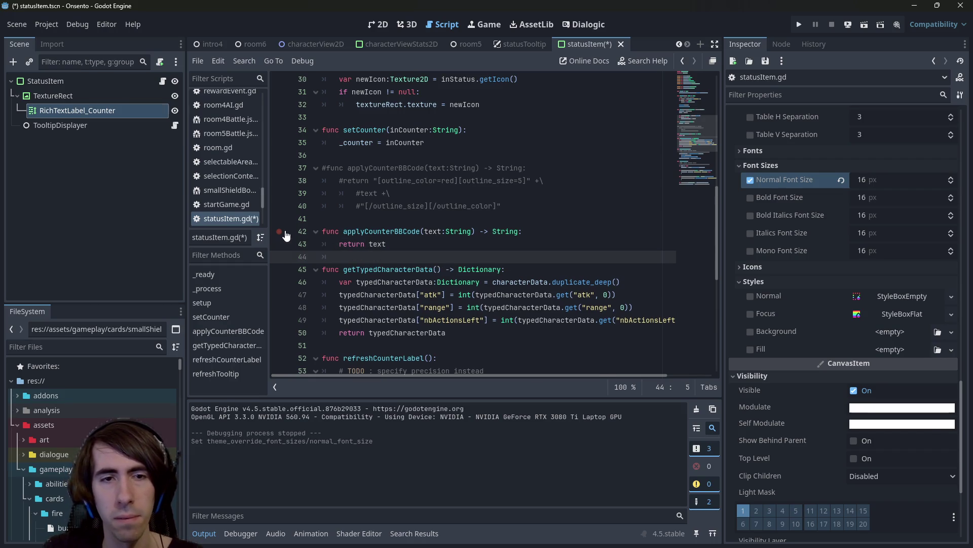
# Uncheck BBCode Enabled on the counter label and save the statusItem scene.
pyautogui.scroll(8, 865, 210)
pyautogui.scroll(7, 866, 182)
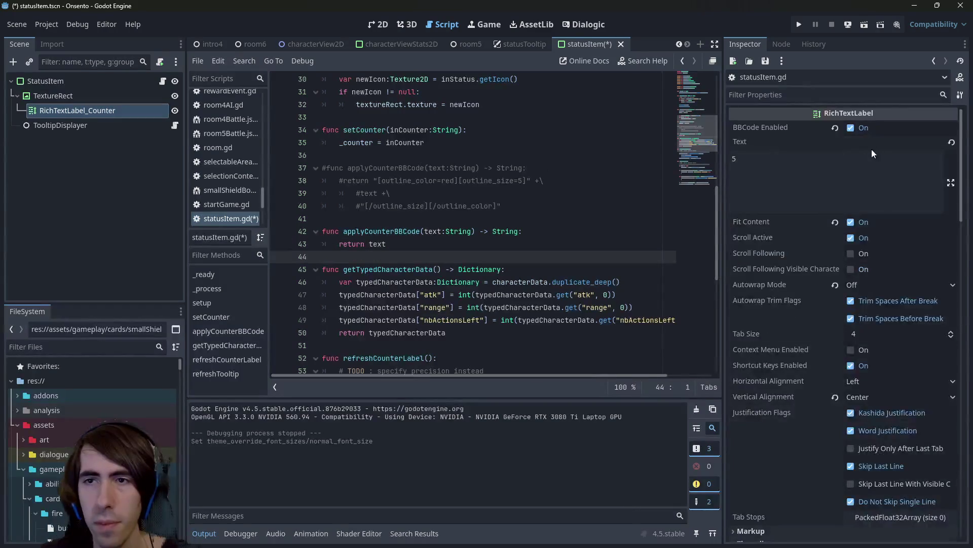
pyautogui.click(852, 127)
pyautogui.hotkey('ctrl', 's')
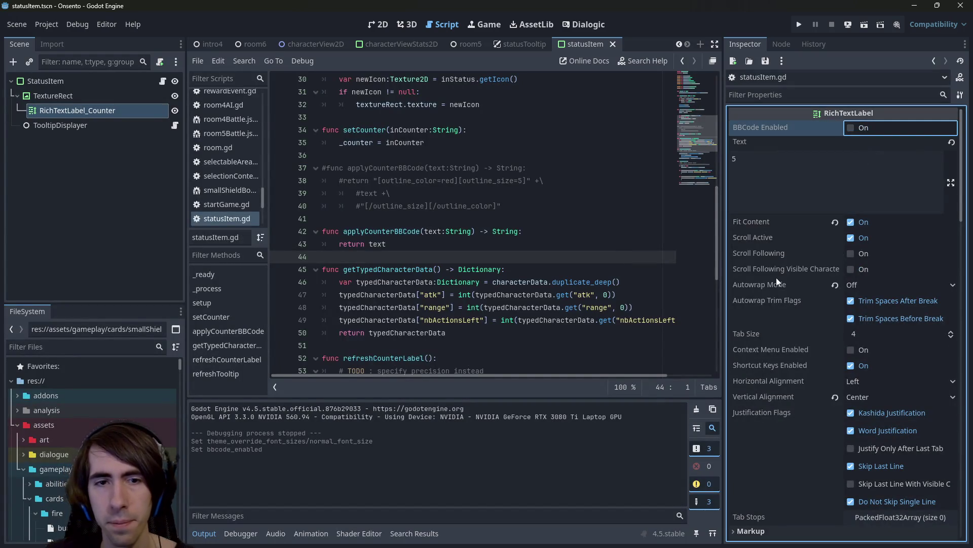
pyautogui.scroll(-7, 792, 265)
pyautogui.click(468, 44)
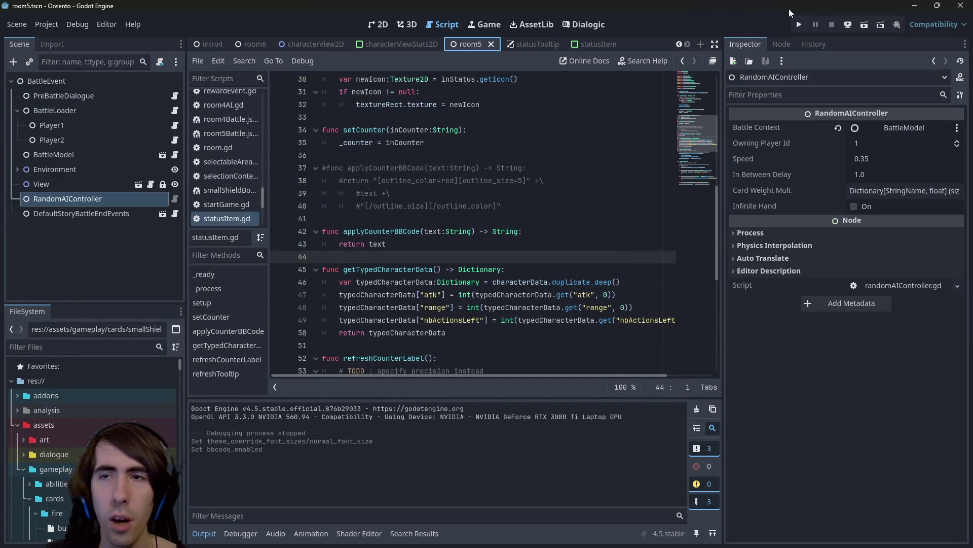
# Run the room5 battle and deploy the green lizard onto the battlefield.
pyautogui.click(860, 26)
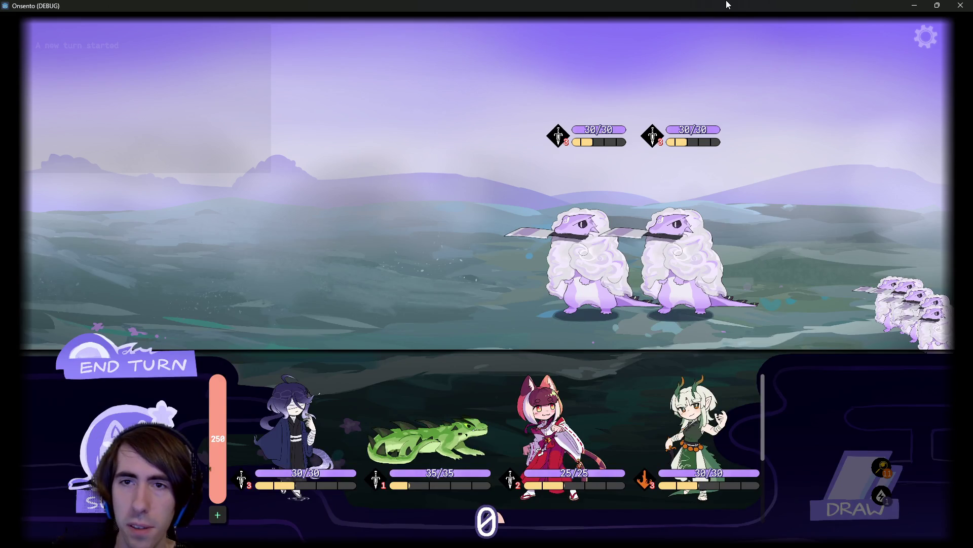
pyautogui.scroll(-1, 336, 427)
pyautogui.moveTo(305, 436)
pyautogui.mouseDown()
pyautogui.moveTo(320, 319)
pyautogui.moveTo(383, 243)
pyautogui.mouseUp()
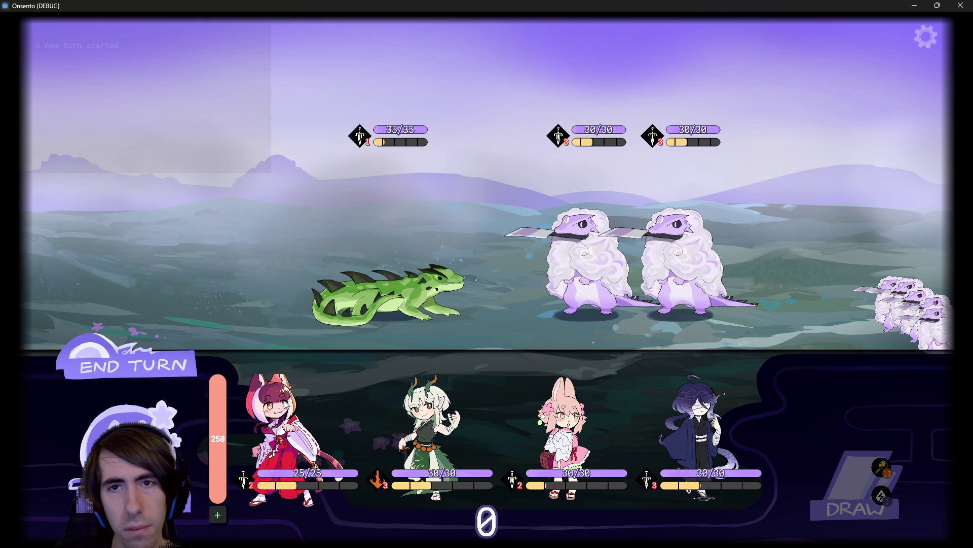
# Move the fox girl to the end of the party, then close the game.
pyautogui.moveTo(410, 134)
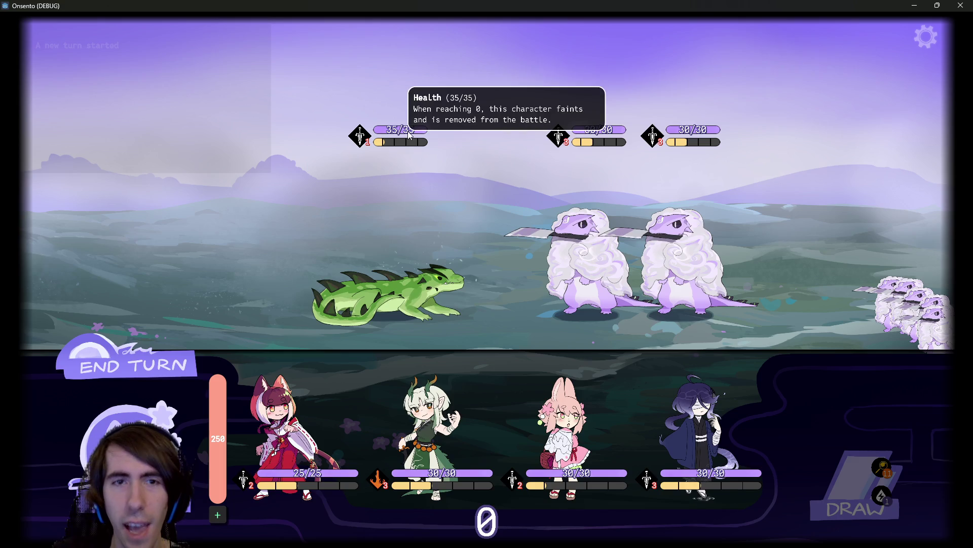
pyautogui.moveTo(360, 140)
pyautogui.moveTo(284, 431)
pyautogui.mouseDown()
pyautogui.moveTo(267, 245)
pyautogui.moveTo(211, 244)
pyautogui.moveTo(244, 234)
pyautogui.mouseUp()
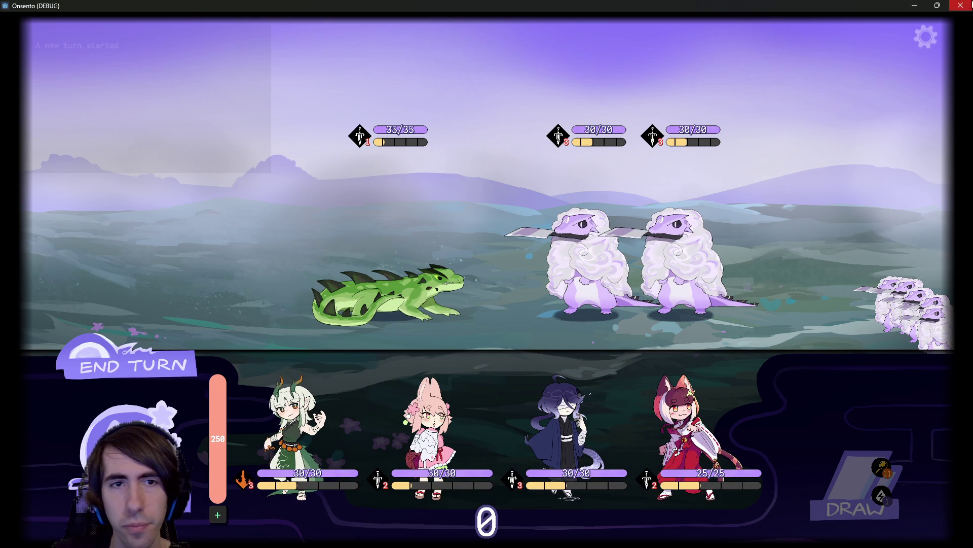
pyautogui.click(960, 5)
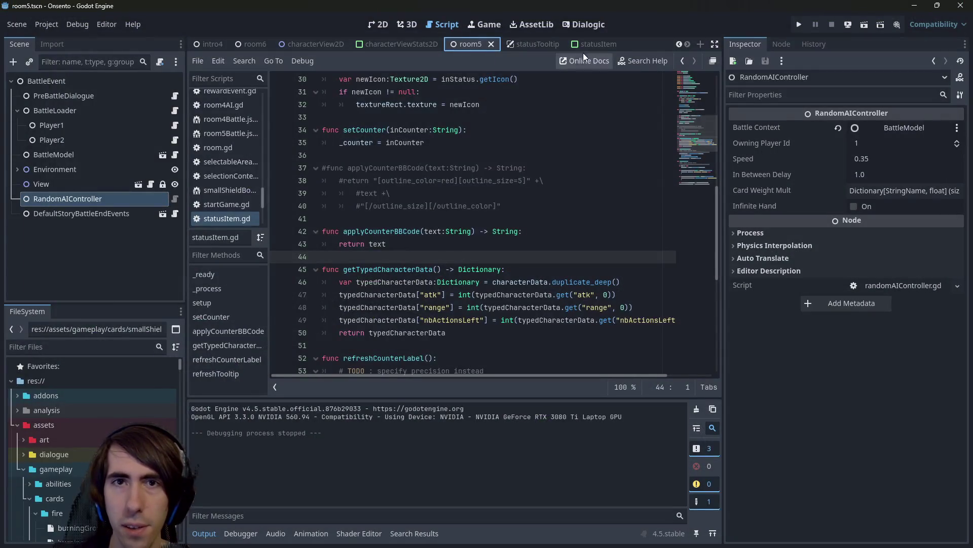
# Set RichTextLabel_Counter's Normal Font Size to 20 and save the statusItem scene.
pyautogui.click(540, 44)
pyautogui.click(381, 24)
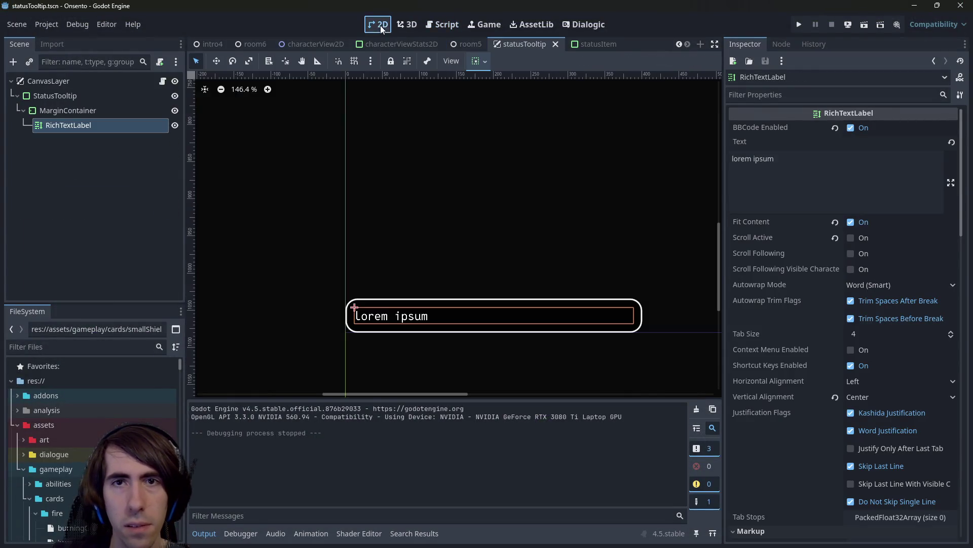
pyautogui.click(599, 44)
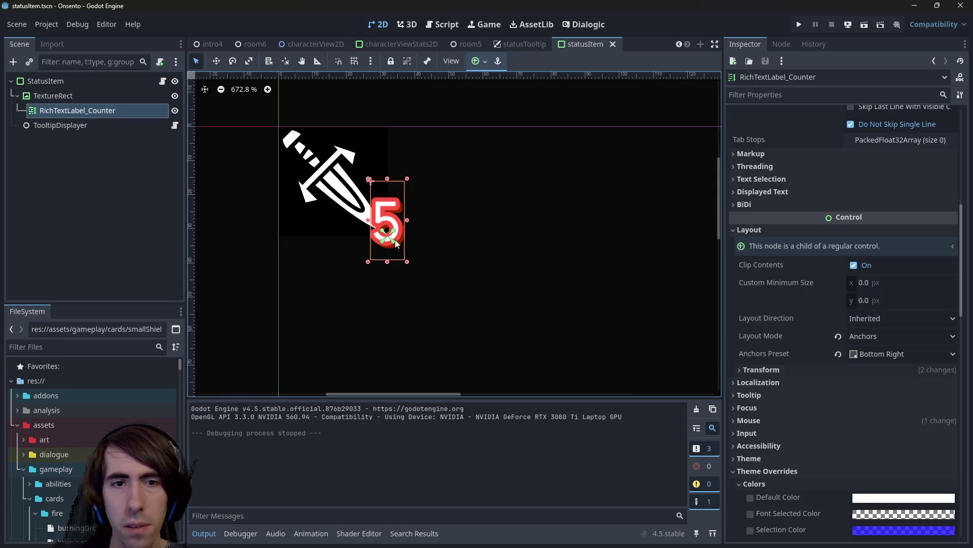
pyautogui.scroll(-10, 869, 317)
pyautogui.scroll(5, 869, 318)
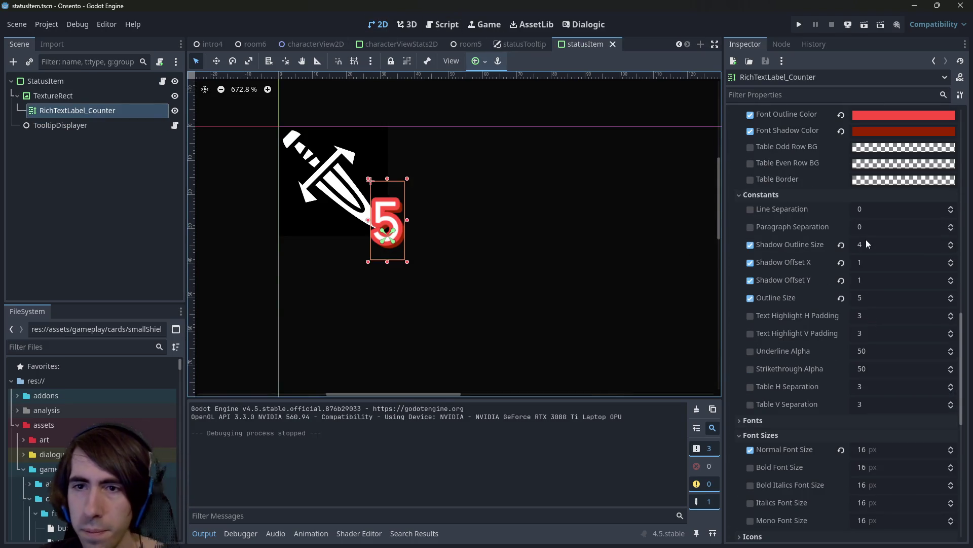
pyautogui.click(880, 451)
pyautogui.write('20')
pyautogui.press('Return')
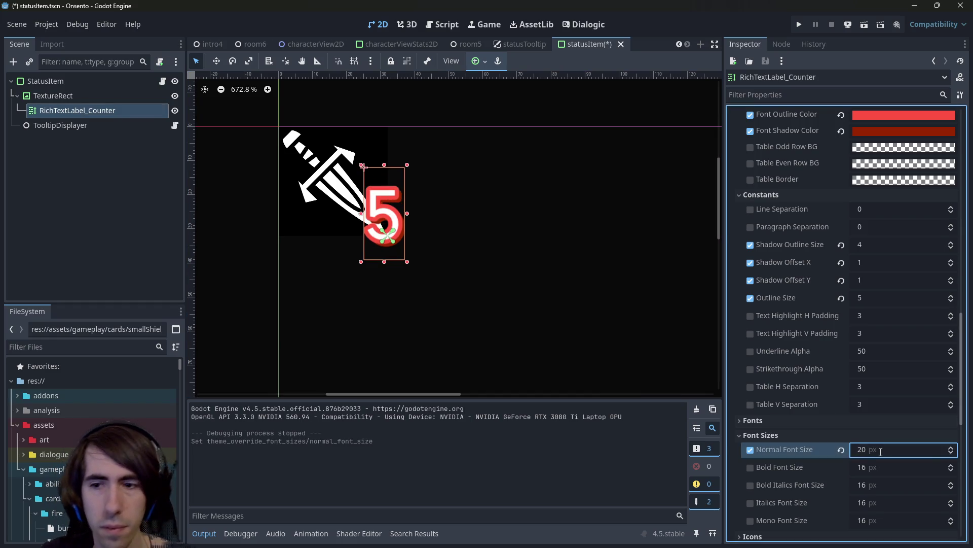
pyautogui.hotkey('ctrl', 'z')
pyautogui.hotkey('ctrl', 'shift', 'z')
pyautogui.hotkey('ctrl', 's')
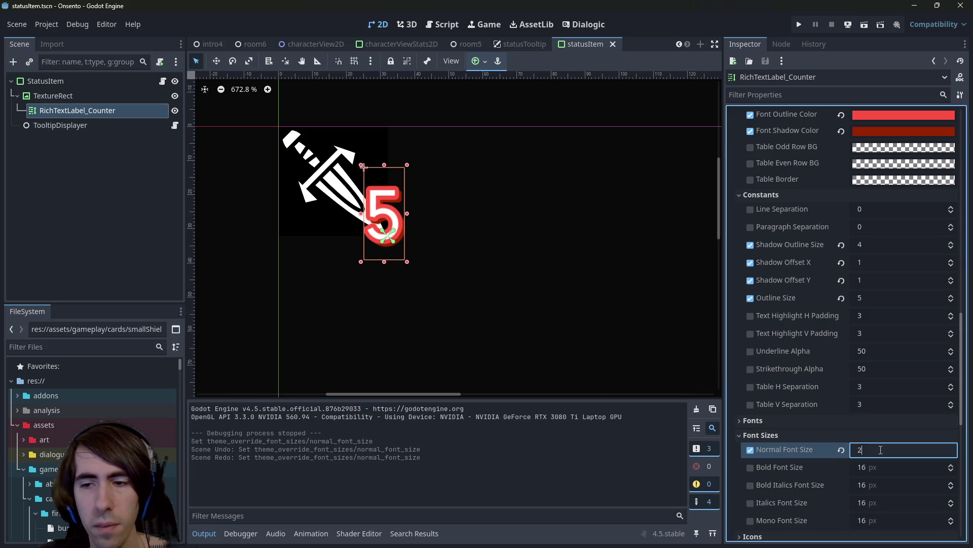
# Undo an accidental font size drag, resave, and run the room5 battle scene.
pyautogui.moveTo(881, 455); pyautogui.dragTo(888, 456)
pyautogui.hotkey('ctrl', 'z')
pyautogui.hotkey('ctrl', 's')
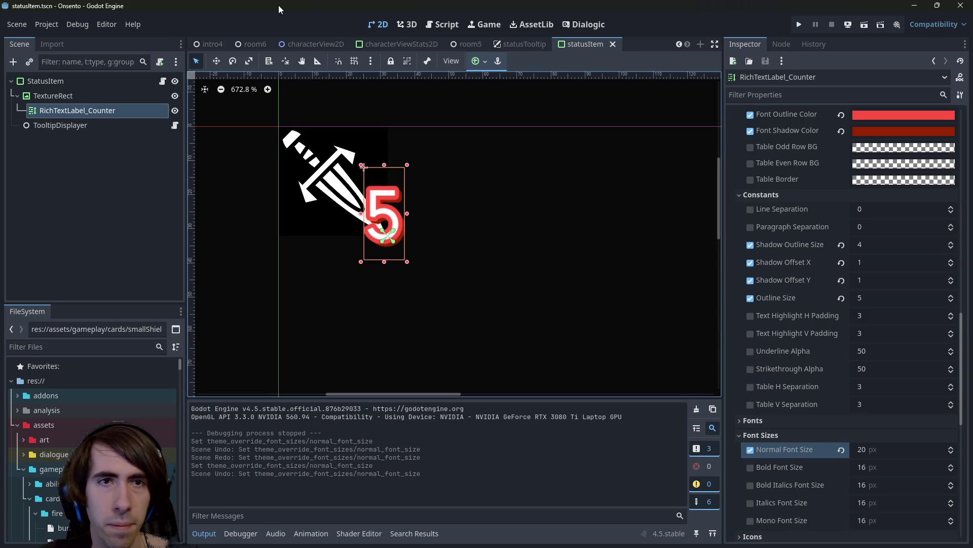
pyautogui.click(473, 46)
pyautogui.click(864, 24)
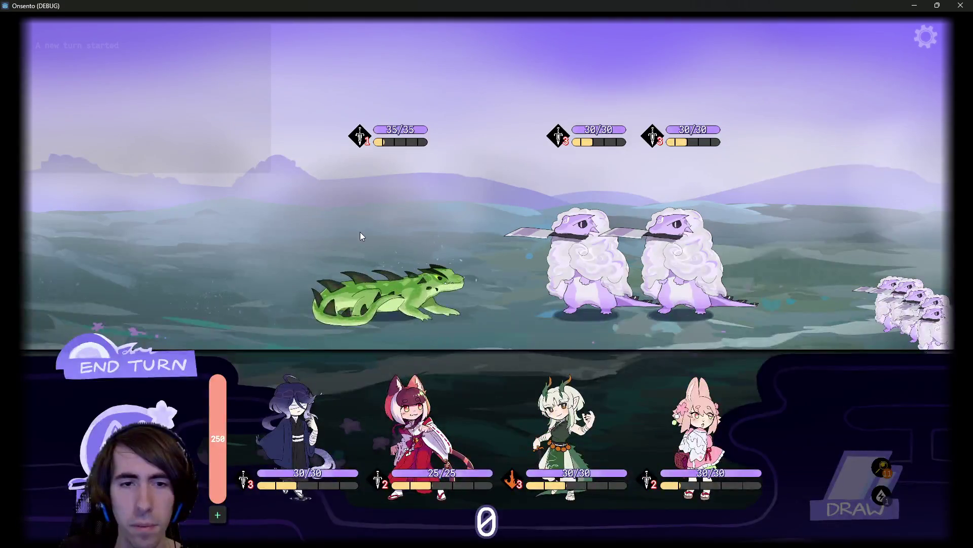
# Send the dark-haired party member onto the battlefield, then close the game.
pyautogui.moveTo(304, 431)
pyautogui.mouseDown()
pyautogui.moveTo(314, 349)
pyautogui.moveTo(285, 279)
pyautogui.mouseUp()
pyautogui.click(151, 373)
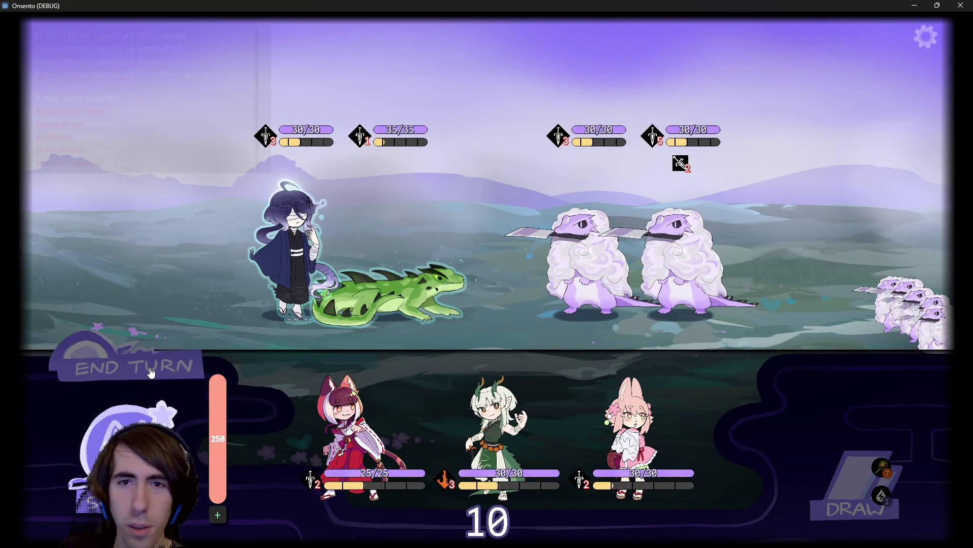
pyautogui.click(961, 6)
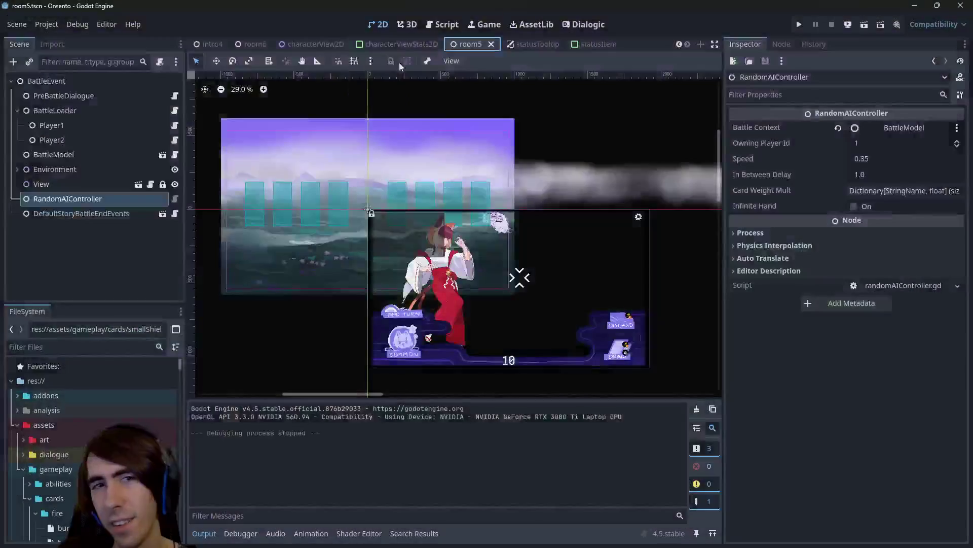
# Try a 16 px Normal Font Size on the counter label and expand its size and position settings.
pyautogui.click(596, 43)
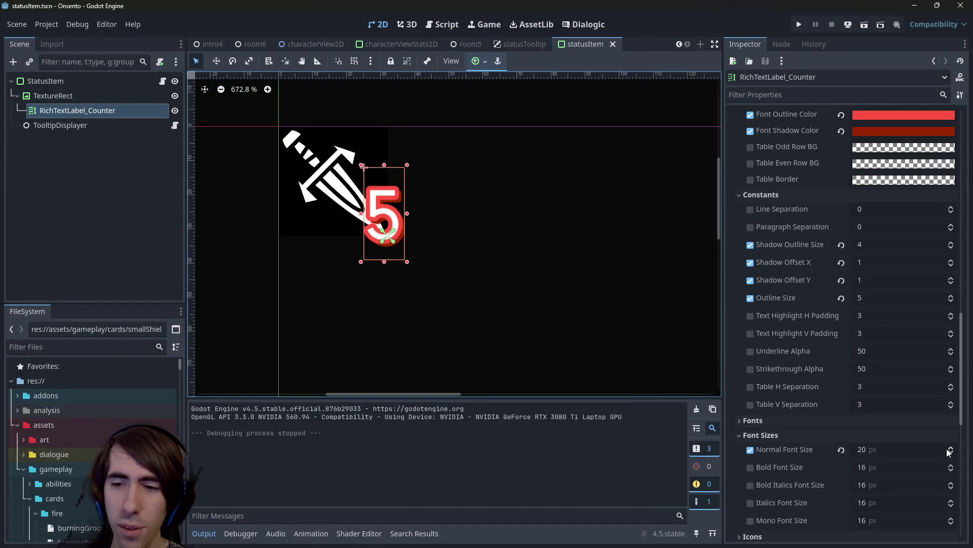
pyautogui.click(857, 449)
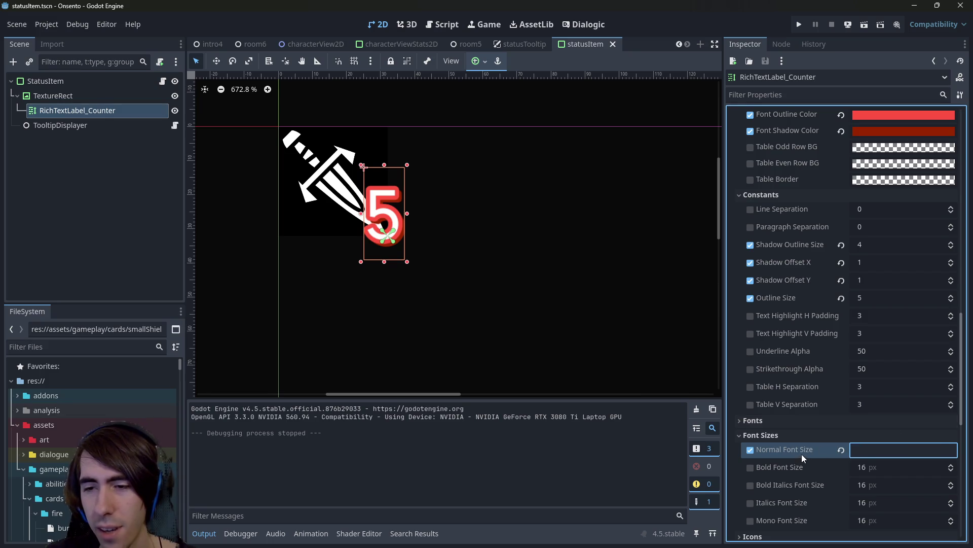
pyautogui.write('16')
pyautogui.press('Return')
pyautogui.hotkey('ctrl', 'shift', 'z')
pyautogui.hotkey('ctrl', 'z')
pyautogui.hotkey('ctrl', 'shift', 'z')
pyautogui.scroll(5, 878, 431)
pyautogui.scroll(8, 873, 417)
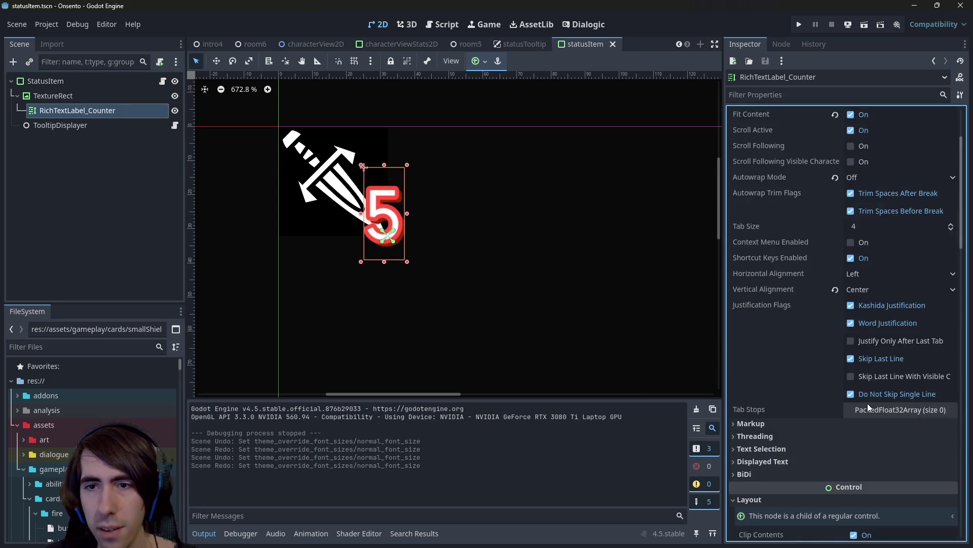
pyautogui.scroll(-5, 836, 392)
pyautogui.click(802, 317)
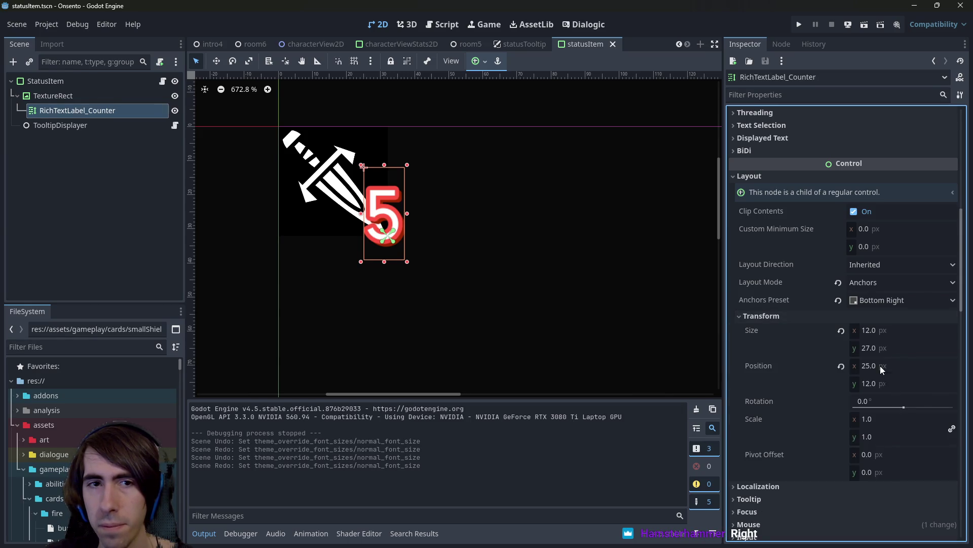
pyautogui.scroll(-10, 880, 366)
pyautogui.hotkey('ctrl', 'z')
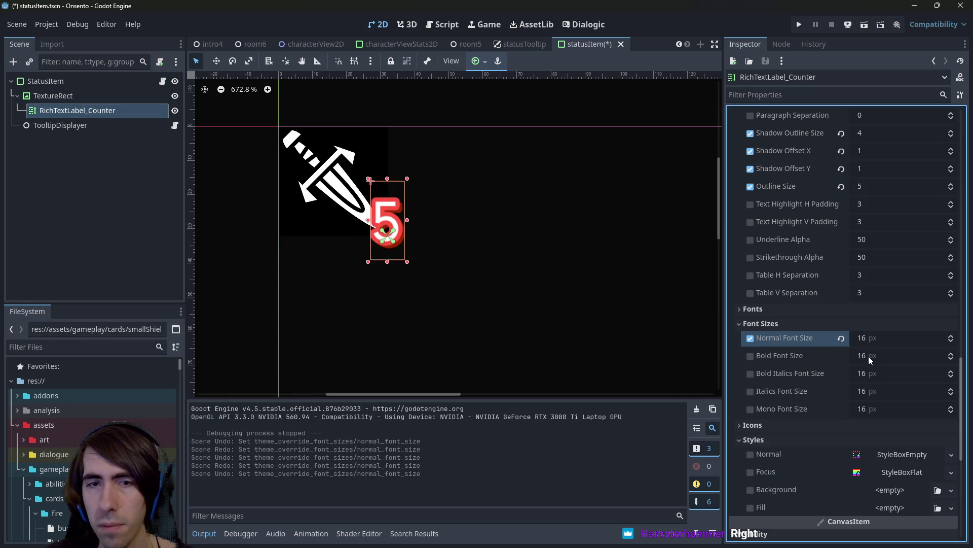
# Compare counter font sizes of 16, 17 and 18 px, saving the statusItem scene at 17.
pyautogui.click(889, 338)
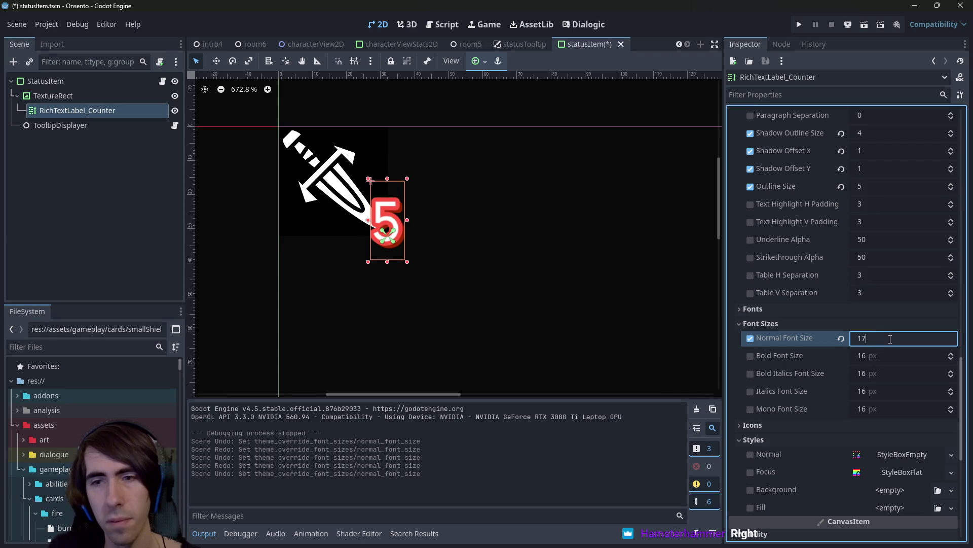
pyautogui.press('Return')
pyautogui.click(890, 339)
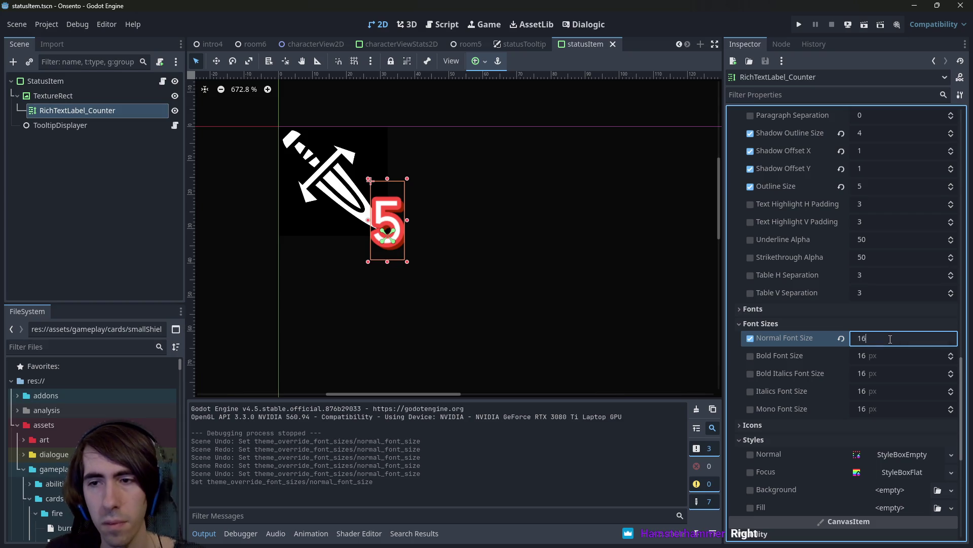
pyautogui.press('Return')
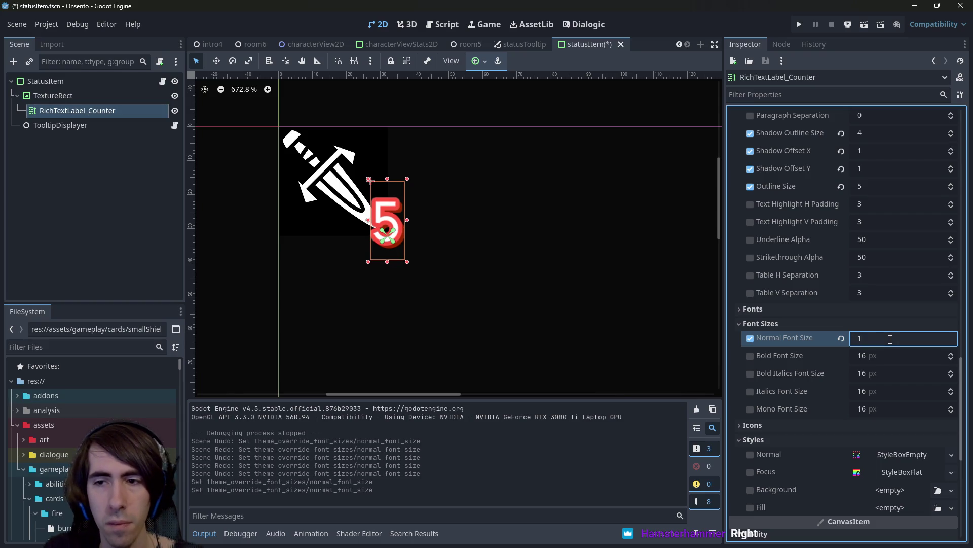
pyautogui.write('7')
pyautogui.press('Return')
pyautogui.write('18')
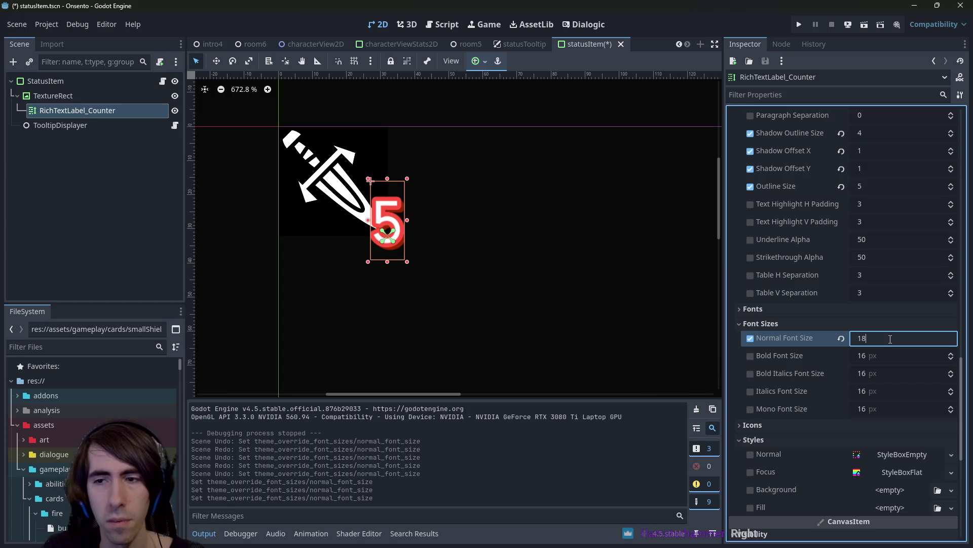
pyautogui.press('Return')
pyautogui.click(890, 339)
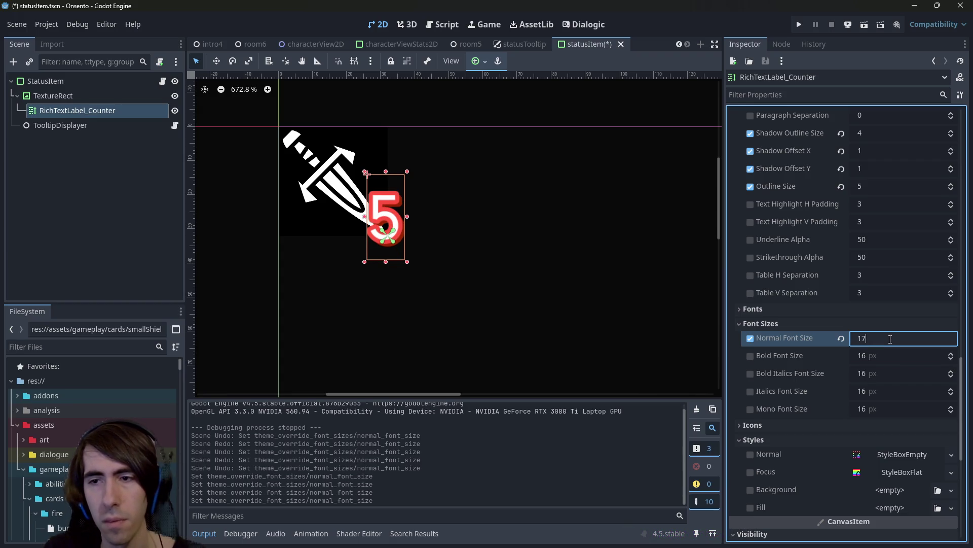
pyautogui.press('Return')
pyautogui.hotkey('ctrl', 's')
pyautogui.scroll(-1, 884, 336)
pyautogui.click(885, 336)
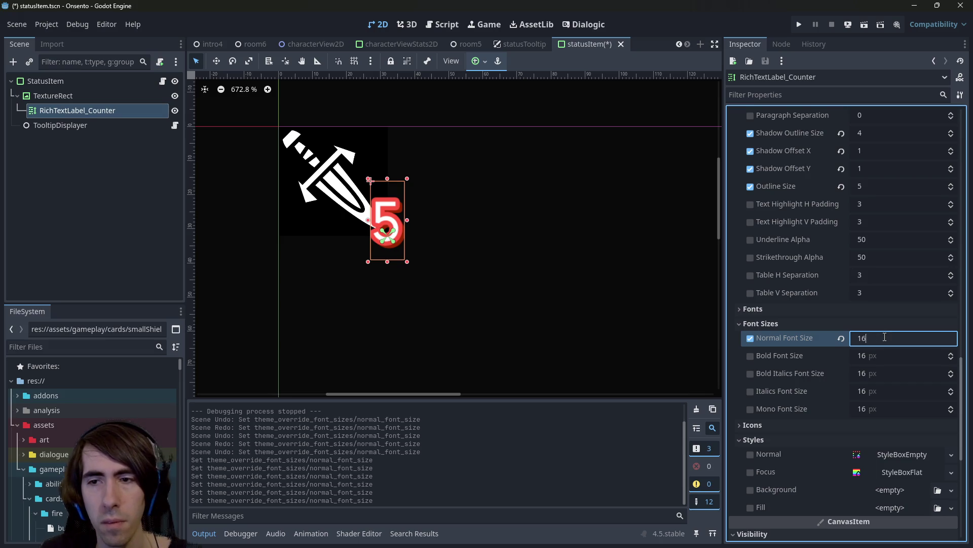
pyautogui.press('Return')
pyautogui.hotkey('ctrl', 's')
pyautogui.scroll(10, 850, 277)
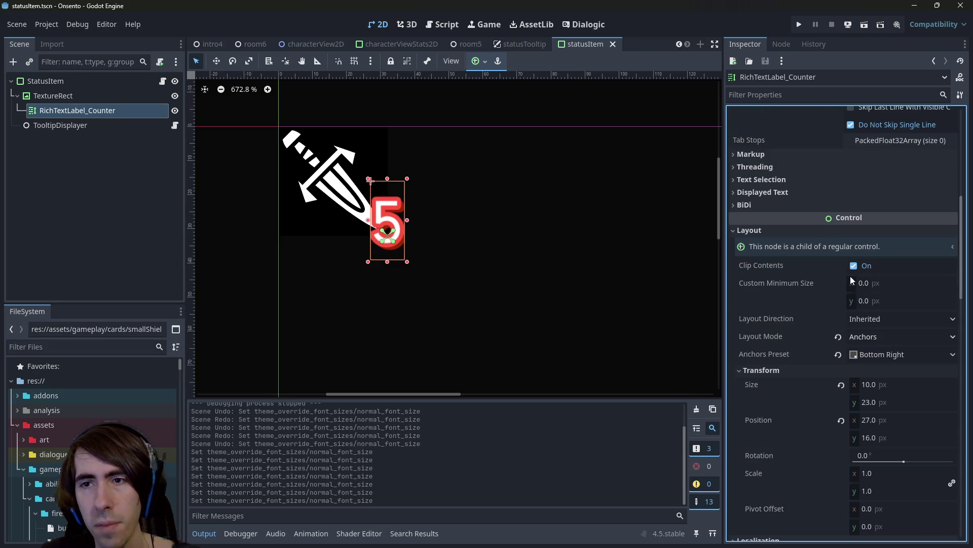
# Move the counter label to position x 28, y 17.
pyautogui.click(902, 420)
pyautogui.write('28')
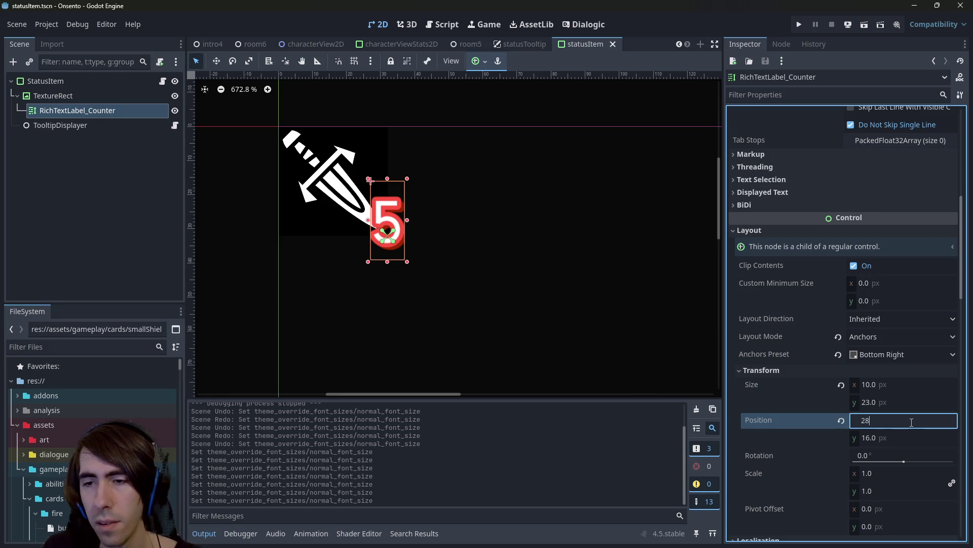
pyautogui.press('Tab')
pyautogui.write('1')
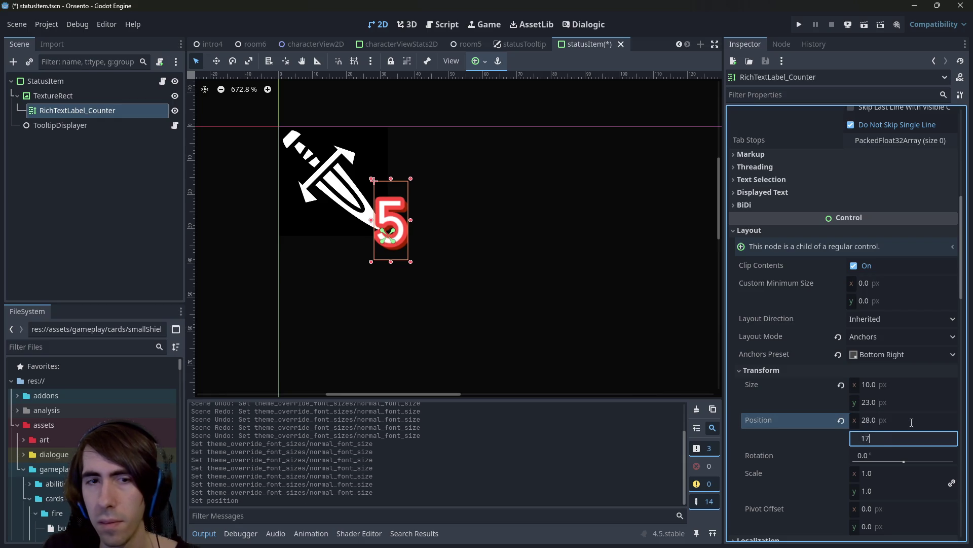
pyautogui.press('Return')
pyautogui.scroll(-10, 907, 424)
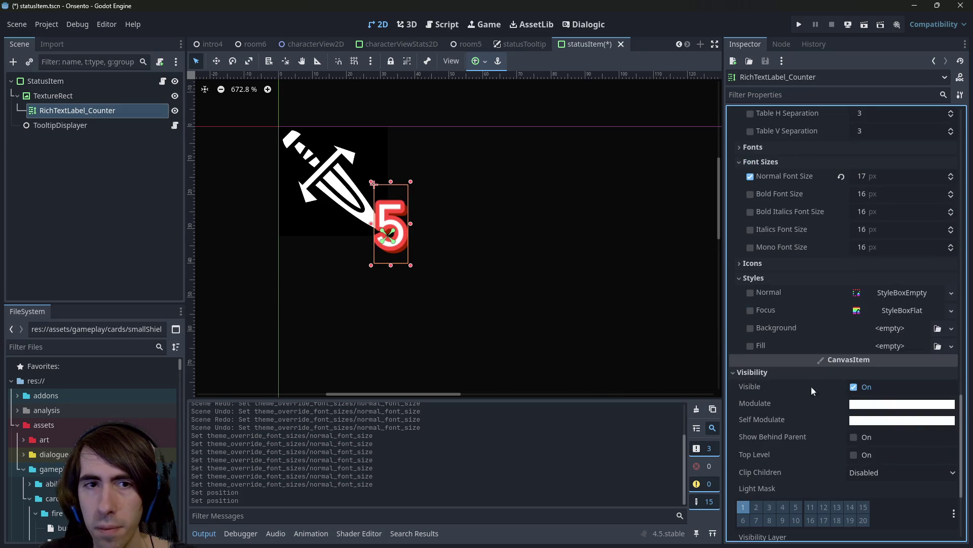
pyautogui.scroll(-5, 351, 235)
pyautogui.scroll(4, 409, 235)
pyautogui.scroll(-3, 811, 371)
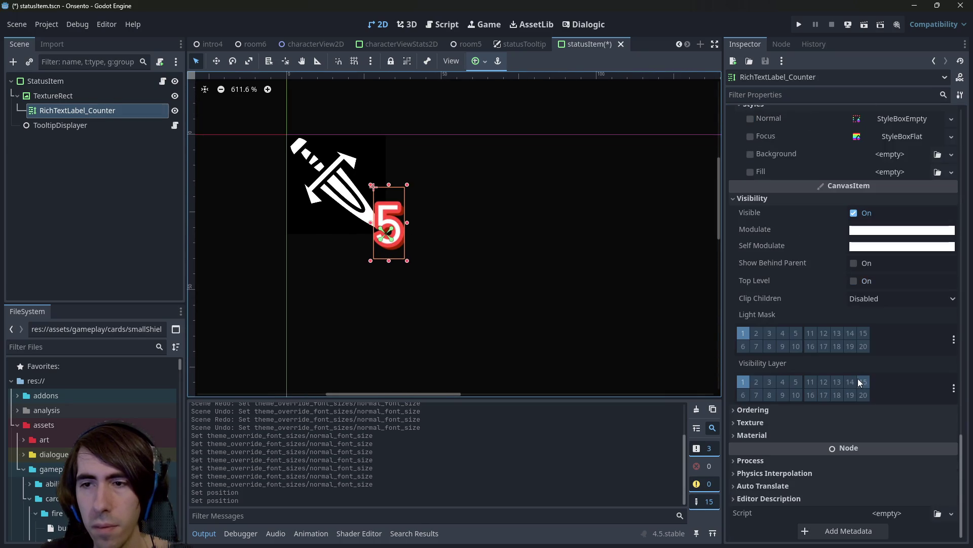
pyautogui.scroll(5, 858, 378)
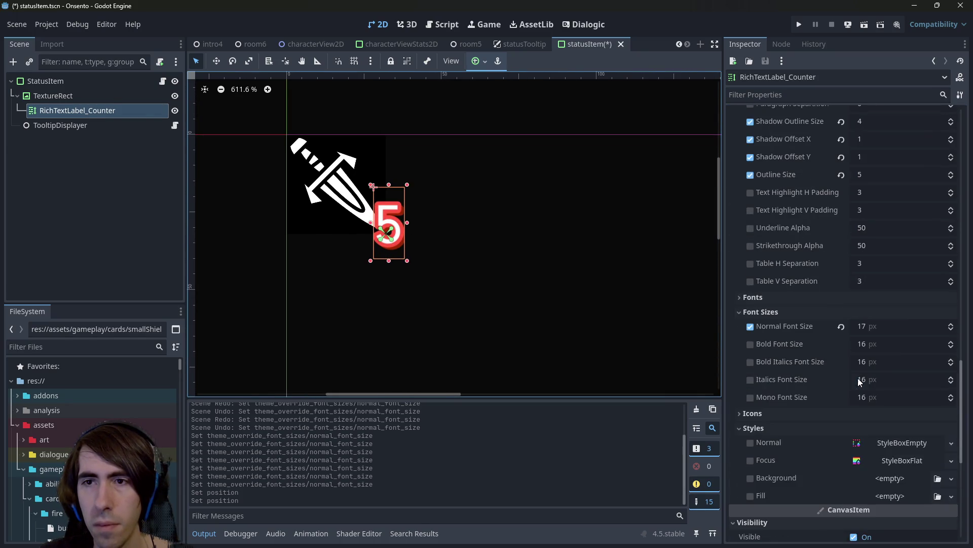
# Settle the counter's Normal Font Size at 18 px and save the scene.
pyautogui.click(893, 329)
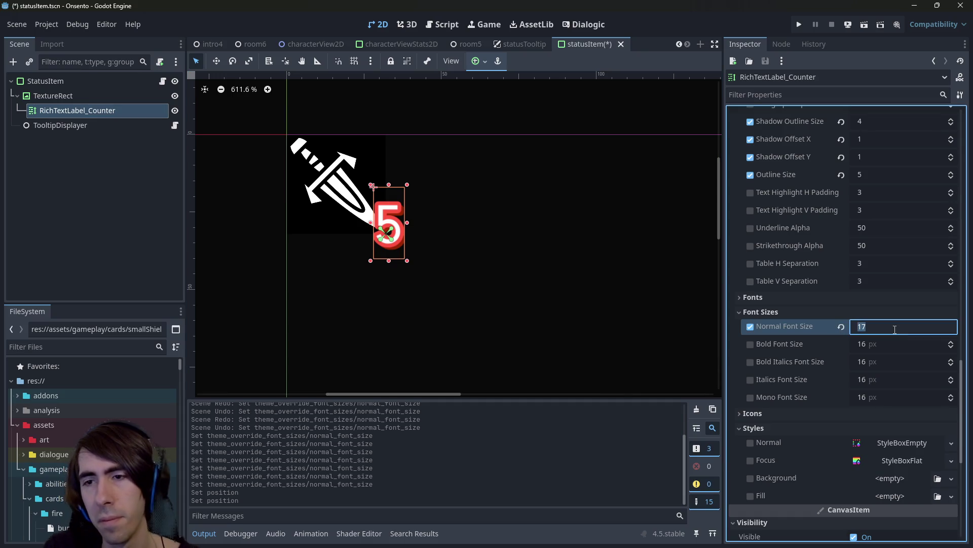
pyautogui.write('18')
pyautogui.press('Return')
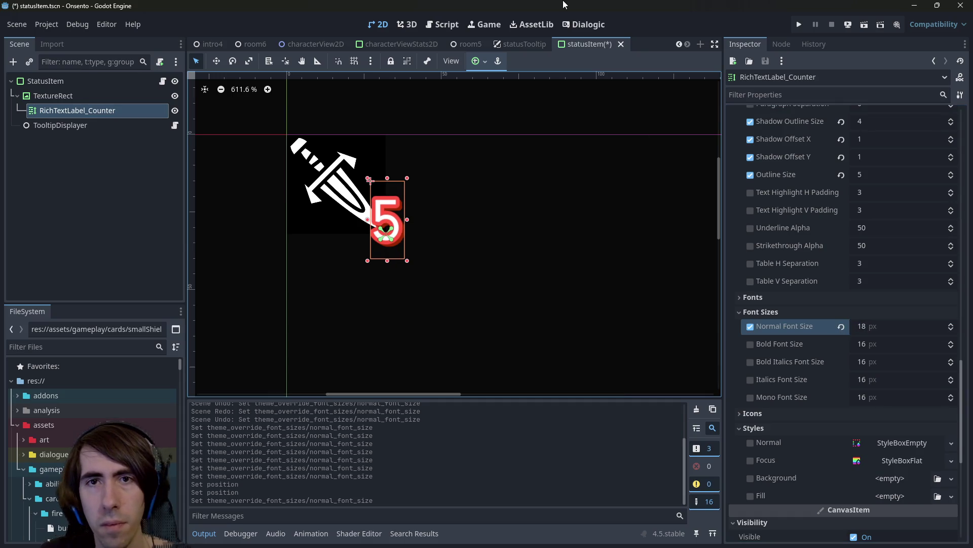
pyautogui.hotkey('ctrl', 'z')
pyautogui.hotkey('ctrl', 's')
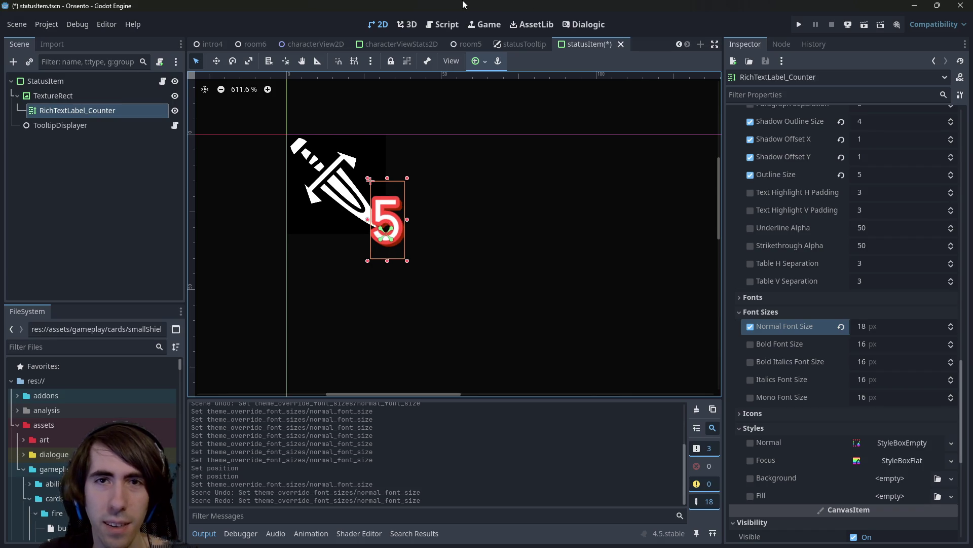
pyautogui.click(486, 44)
# Run the battle scene, place the party members including the green lizard, and start the battle.
pyautogui.click(864, 25)
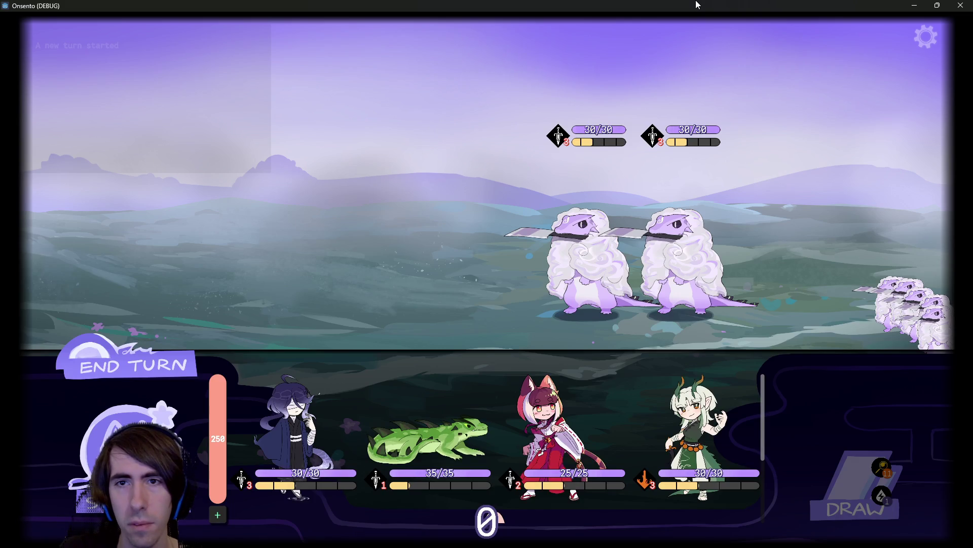
pyautogui.moveTo(292, 436)
pyautogui.mouseDown()
pyautogui.moveTo(309, 284)
pyautogui.moveTo(299, 299)
pyautogui.mouseUp()
pyautogui.moveTo(302, 379); pyautogui.dragTo(285, 237)
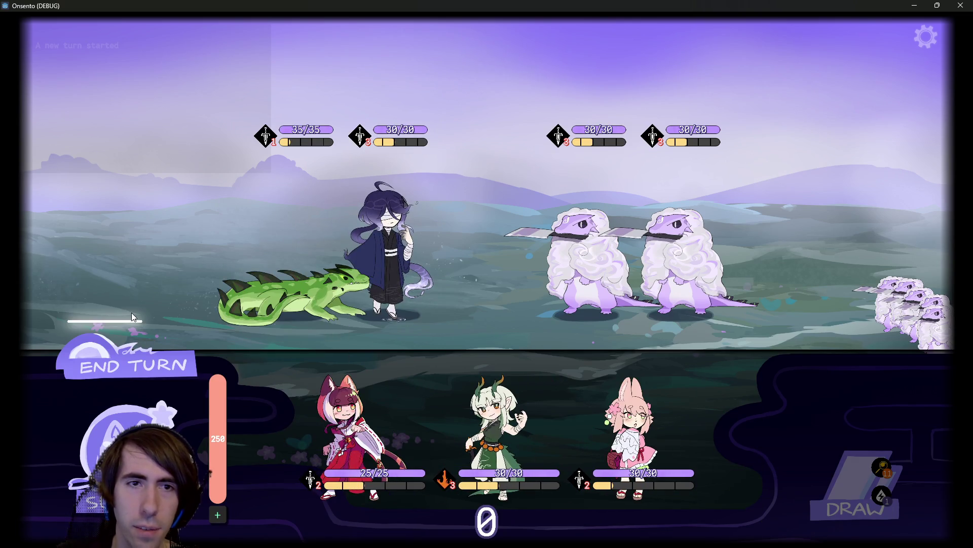
pyautogui.click(123, 367)
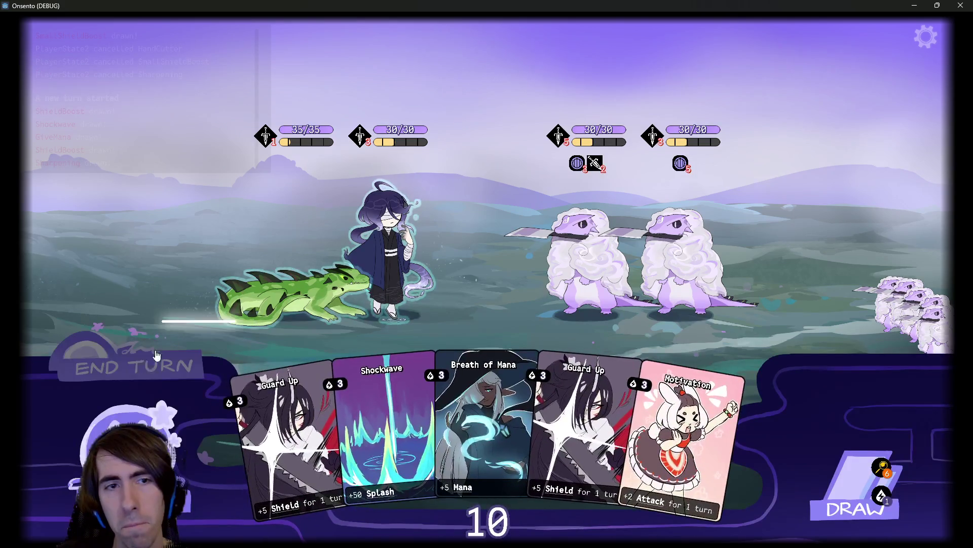
# End the first turn, play the Shockwave card against the enemies, and draw another card.
pyautogui.click(134, 374)
pyautogui.click(134, 374)
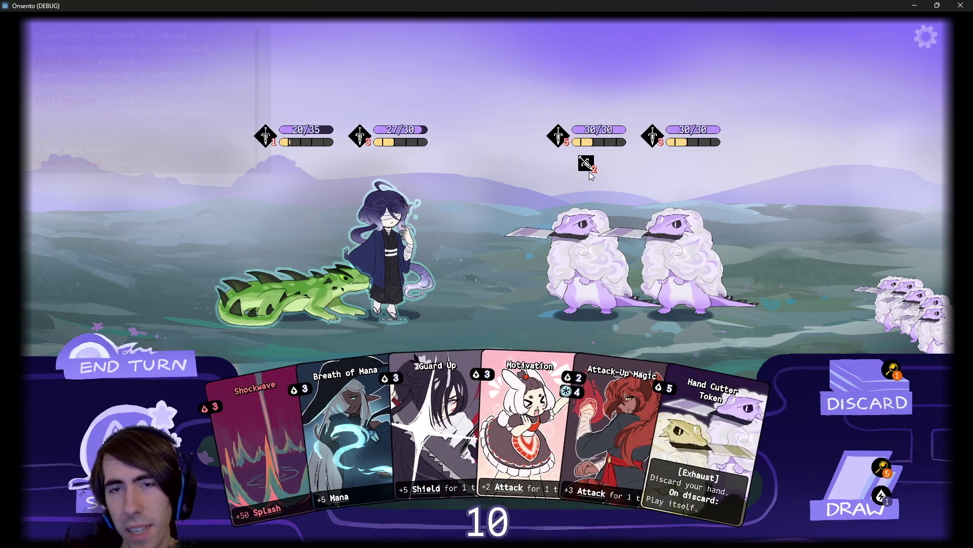
pyautogui.click(135, 366)
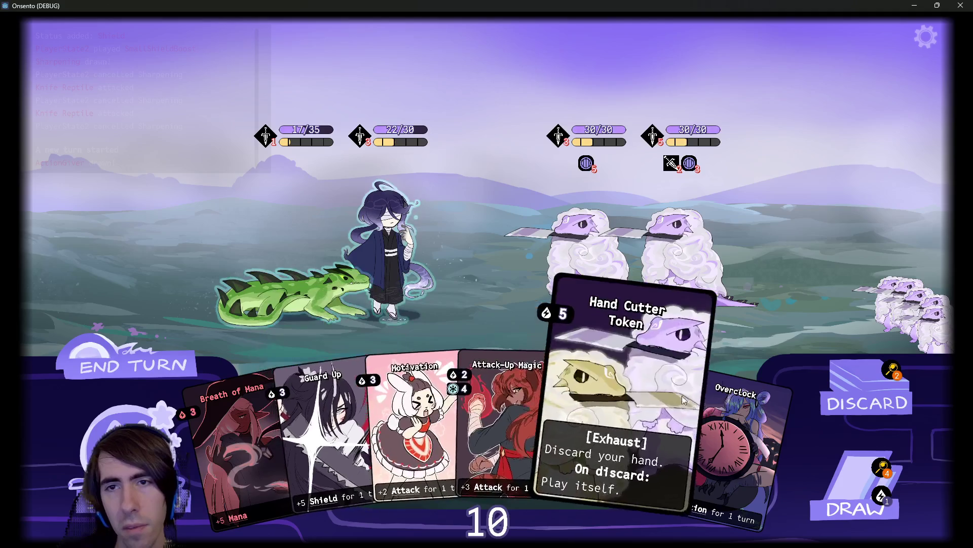
pyautogui.click(140, 366)
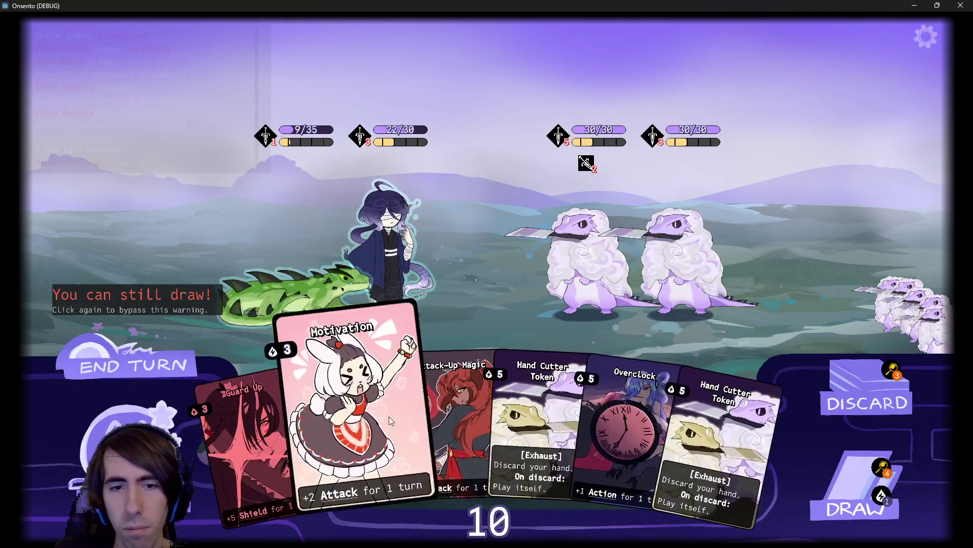
pyautogui.click(857, 489)
# Play Breath of Mana and other cards on the green lizard, end the turn, then close the game.
pyautogui.moveTo(709, 430); pyautogui.dragTo(294, 282)
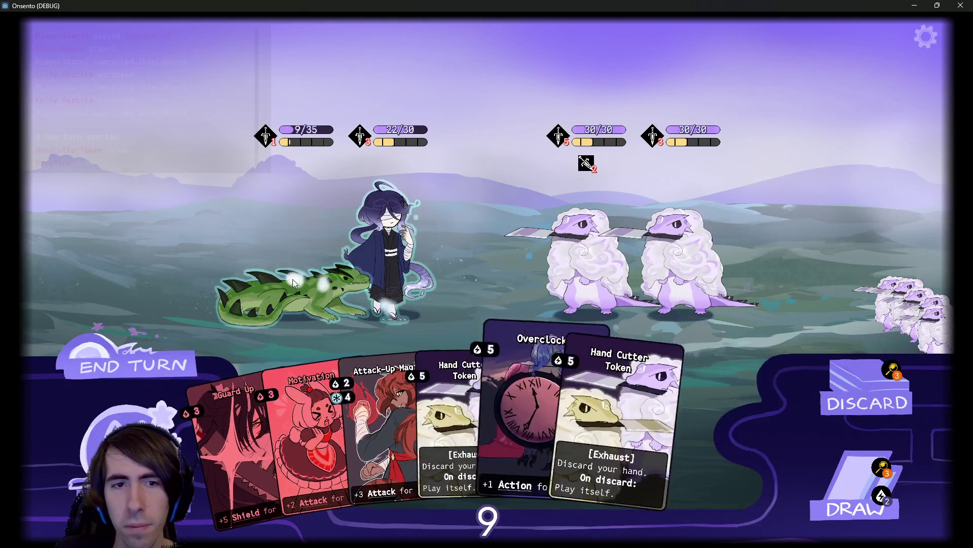
pyautogui.moveTo(891, 456); pyautogui.dragTo(294, 282)
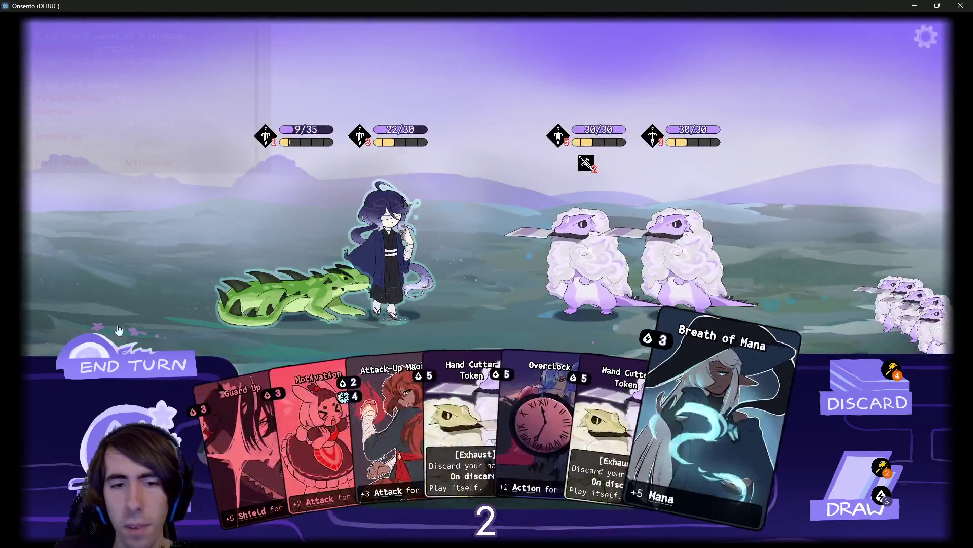
pyautogui.click(144, 381)
pyautogui.click(144, 381)
pyautogui.moveTo(654, 446); pyautogui.dragTo(309, 300)
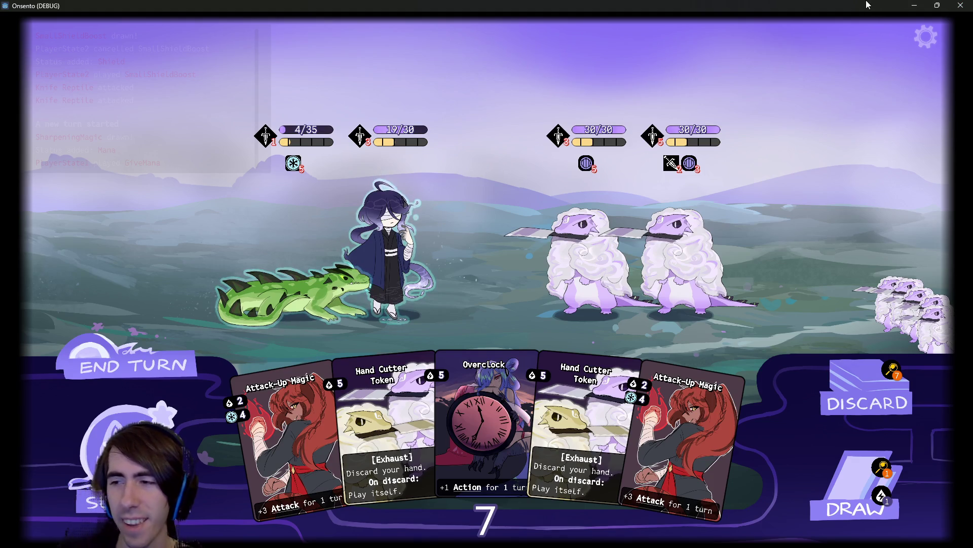
pyautogui.click(958, 5)
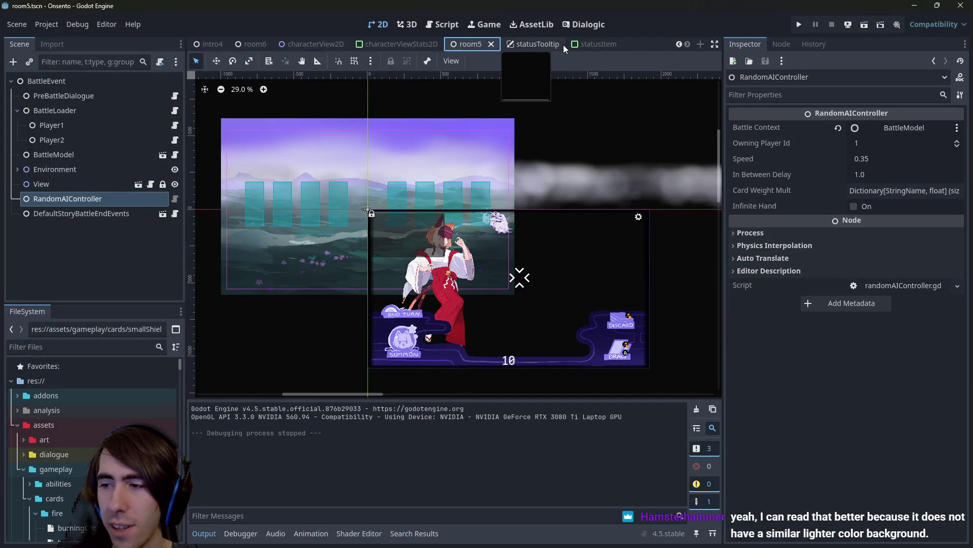
# In the statusItem scene, set the counter's Normal Font Size to 17 and save.
pyautogui.click(600, 44)
pyautogui.click(877, 326)
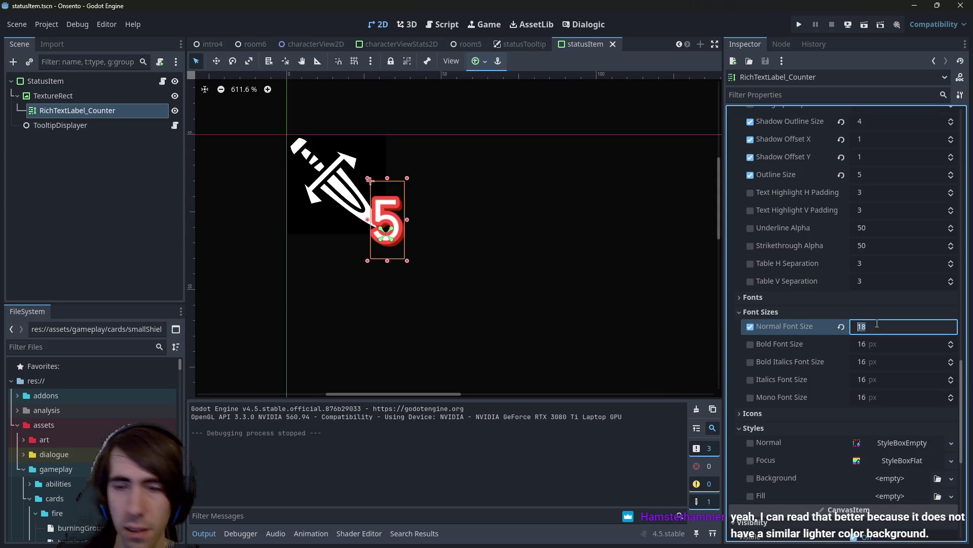
pyautogui.write('17')
pyautogui.press('Return')
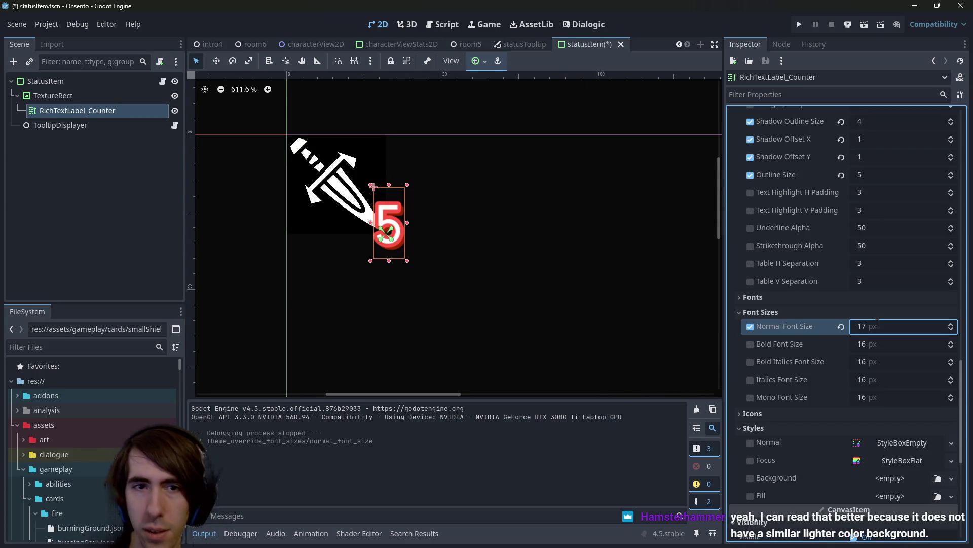
pyautogui.hotkey('ctrl', 's')
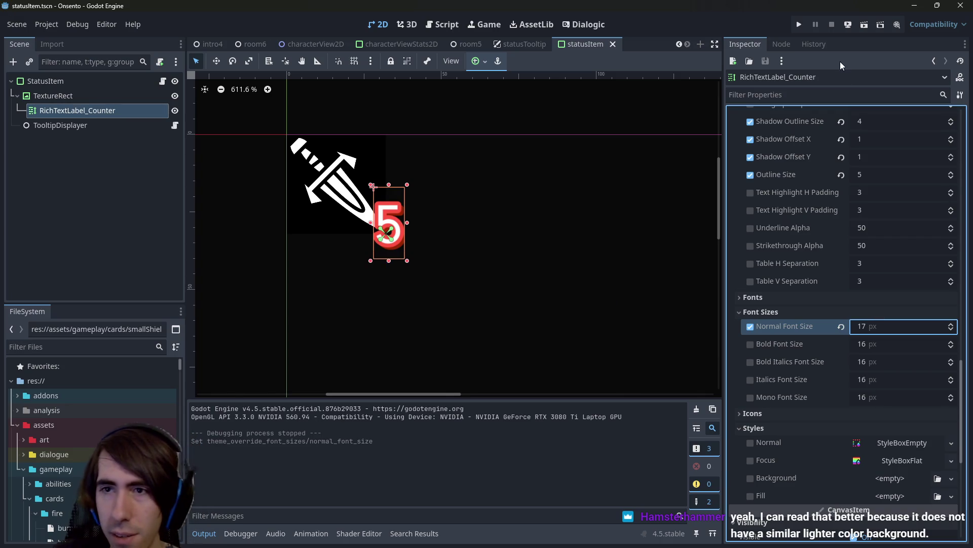
# Move RichTextLabel_Counter to position 27, 16 and run the room5 battle scene.
pyautogui.scroll(5, 893, 287)
pyautogui.scroll(10, 878, 344)
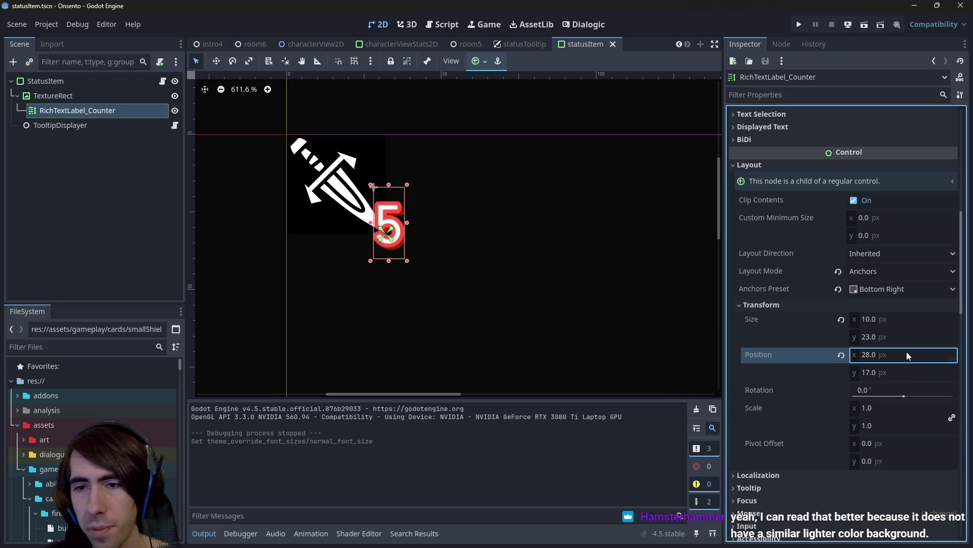
pyautogui.click(906, 352)
pyautogui.write('17')
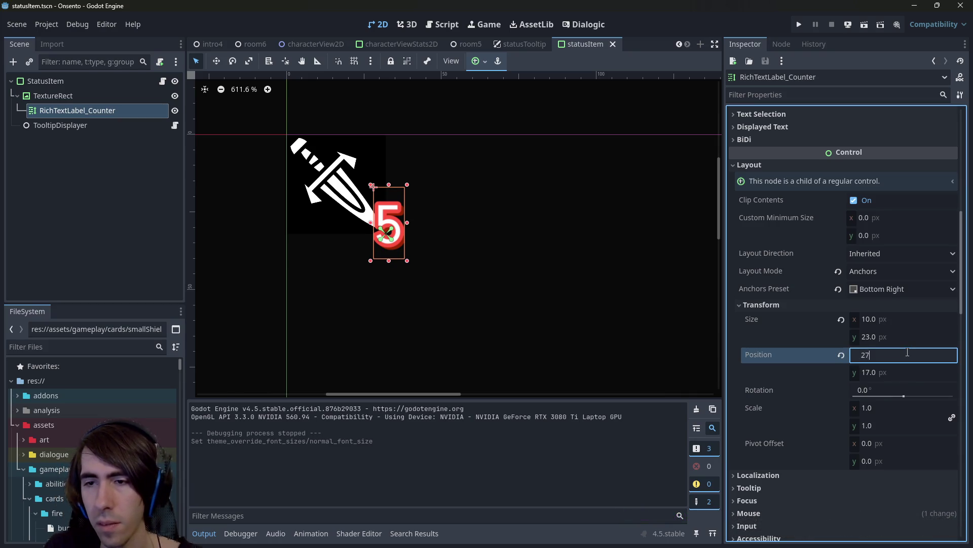
pyautogui.press('Tab')
pyautogui.write('16')
pyautogui.press('Return')
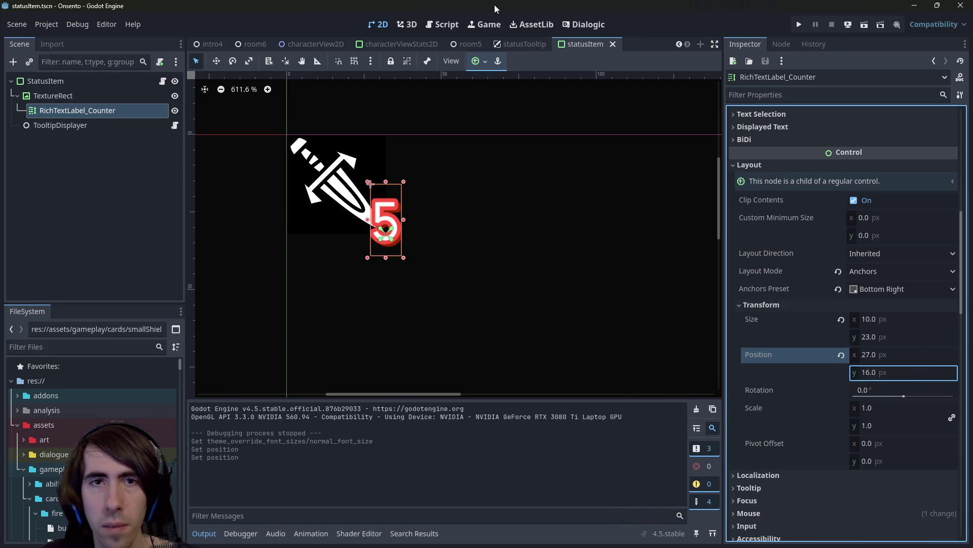
pyautogui.click(467, 44)
pyautogui.click(865, 24)
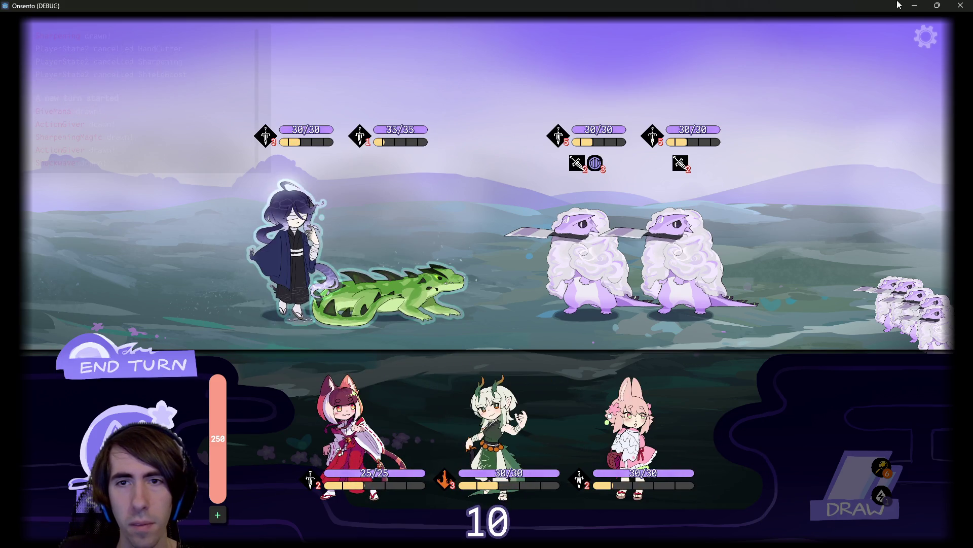
# Check the resized status counters in the battle, then close the Onsento game window.
pyautogui.click(960, 5)
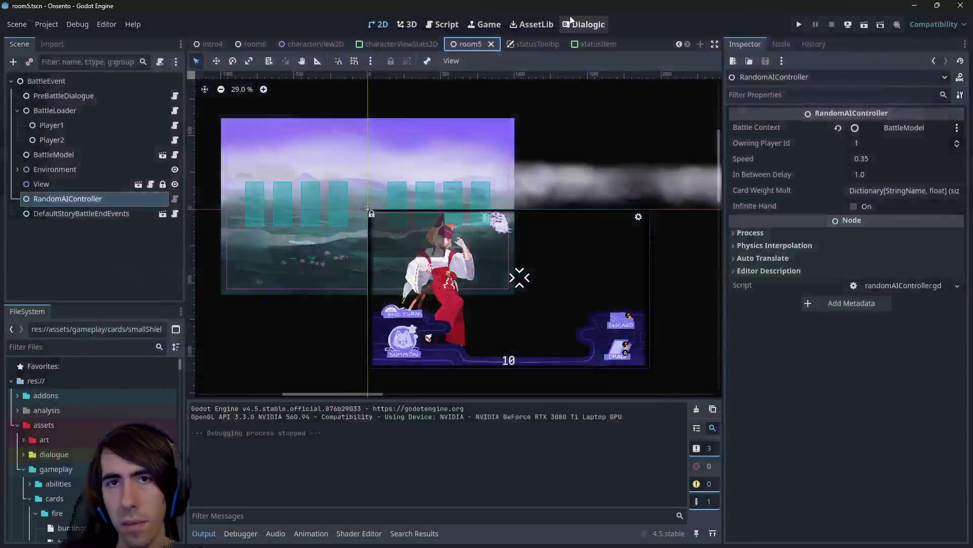
# Darken the counter's Font Outline Color in statusItem's theme overrides.
pyautogui.click(580, 44)
pyautogui.scroll(-5, 741, 278)
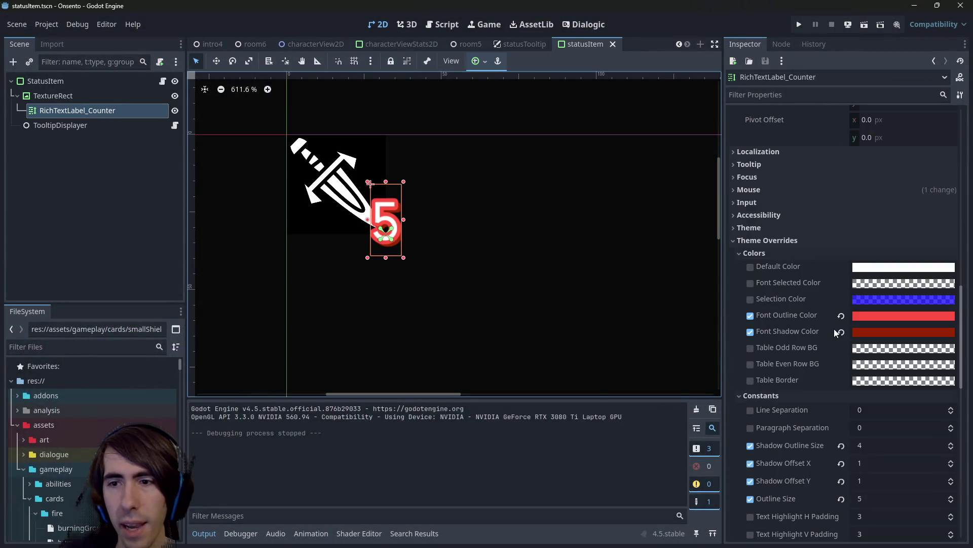
pyautogui.click(873, 316)
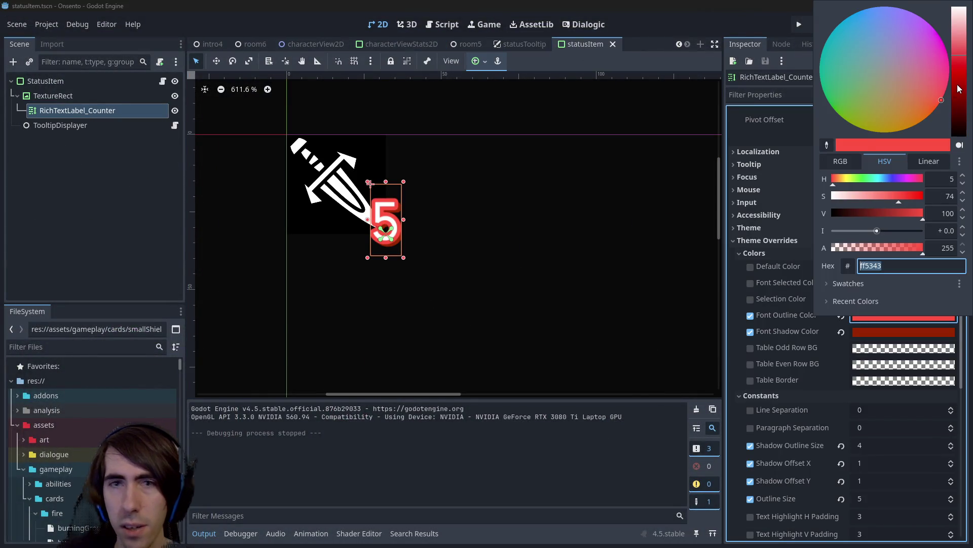
pyautogui.click(959, 56)
pyautogui.moveTo(958, 57); pyautogui.dragTo(949, 69)
pyautogui.press('Escape')
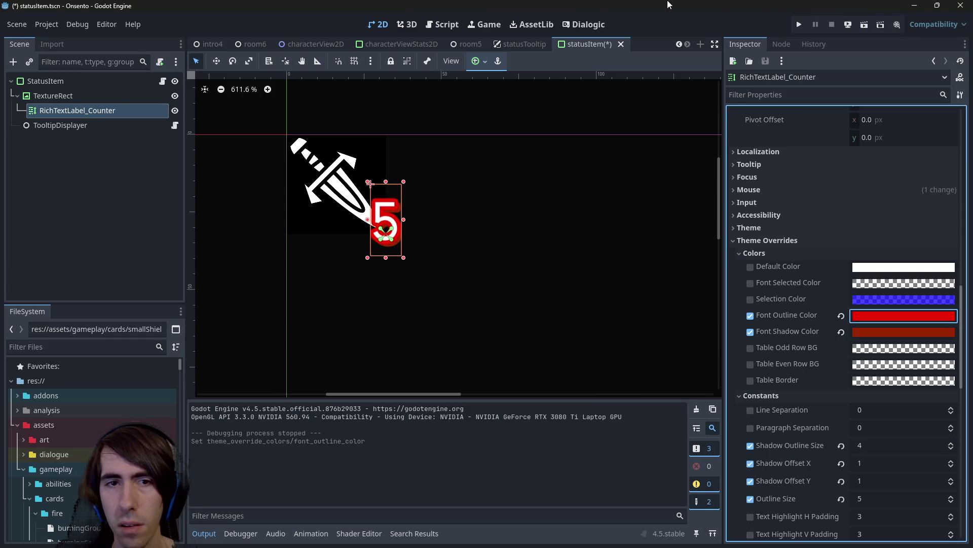
pyautogui.hotkey('ctrl', 'z')
pyautogui.click(868, 315)
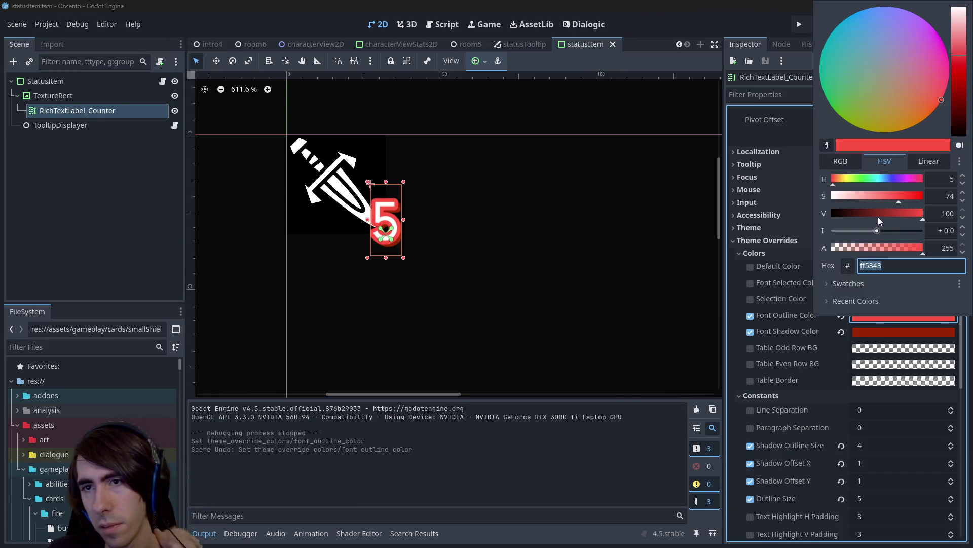
pyautogui.moveTo(878, 213)
pyautogui.mouseDown()
pyautogui.moveTo(899, 214)
pyautogui.moveTo(860, 211)
pyautogui.moveTo(905, 204)
pyautogui.mouseUp()
pyautogui.click(877, 324)
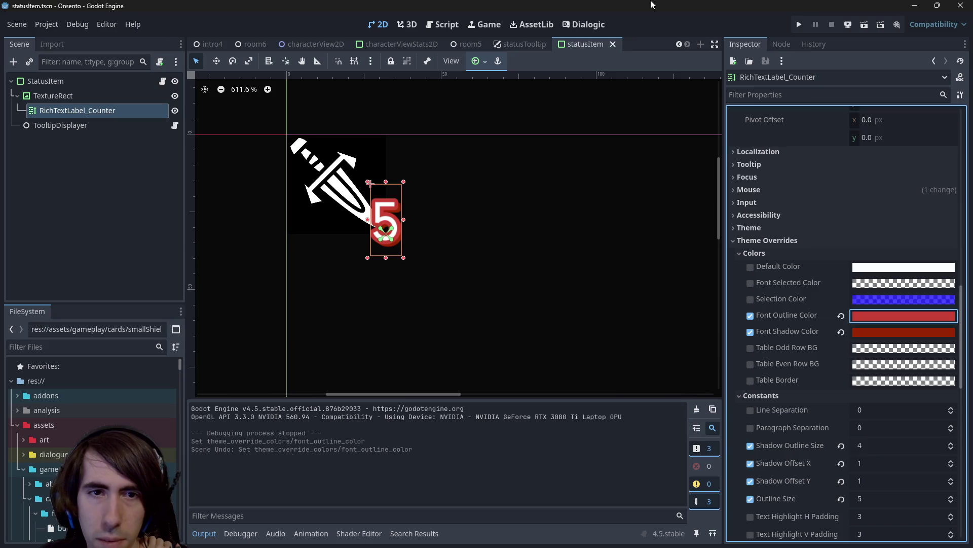
# Darken the Font Shadow Color to #751d00, then run the room5 battle scene with F6.
pyautogui.click(883, 329)
pyautogui.moveTo(878, 223); pyautogui.dragTo(874, 220)
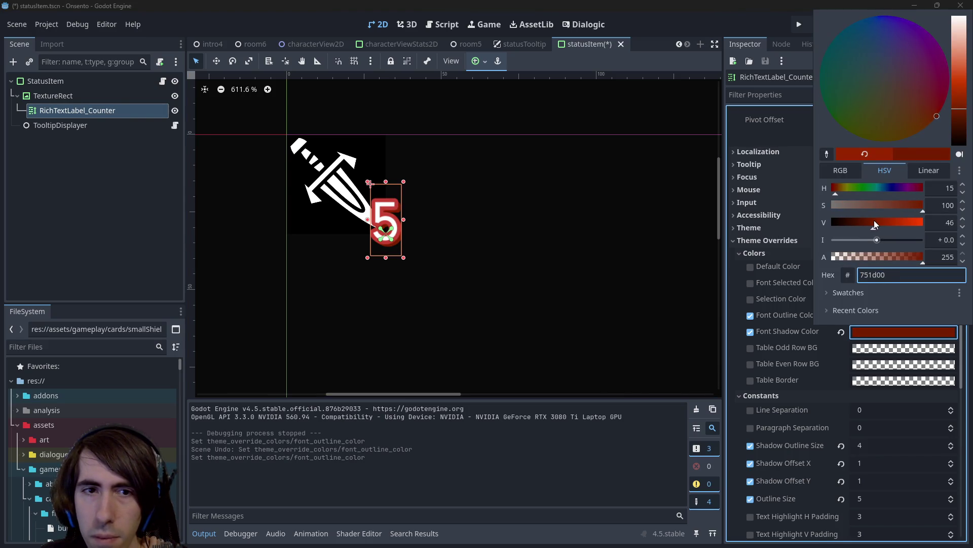
pyautogui.click(489, 45)
pyautogui.click(464, 45)
pyautogui.press('F6')
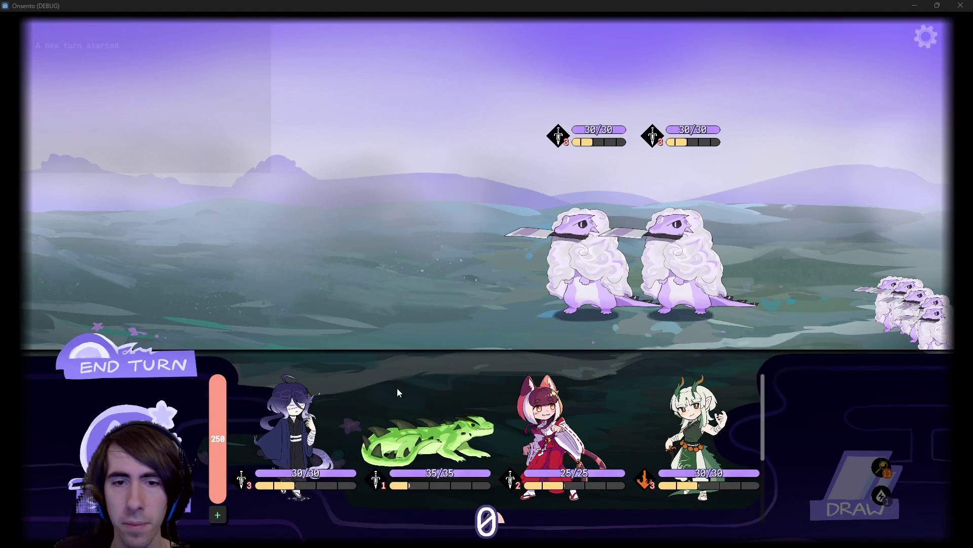
# Drag the purple-haired swordsman and the green lizard from the bench onto the battlefield.
pyautogui.moveTo(291, 436); pyautogui.dragTo(388, 244)
pyautogui.moveTo(294, 442); pyautogui.dragTo(293, 234)
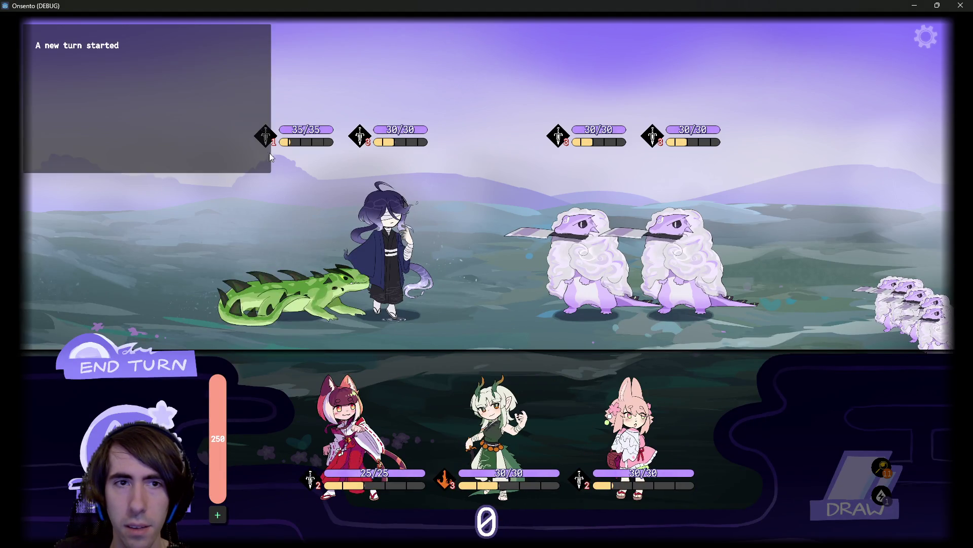
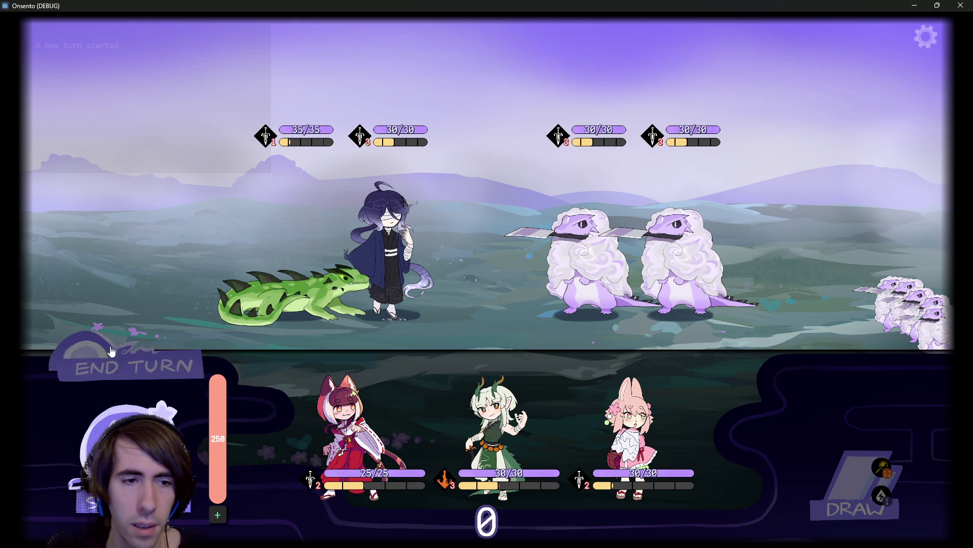
# Play Breath of Mana, Shockwave and a Guard Up card on the cloaked ally.
pyautogui.moveTo(370, 415); pyautogui.dragTo(390, 253)
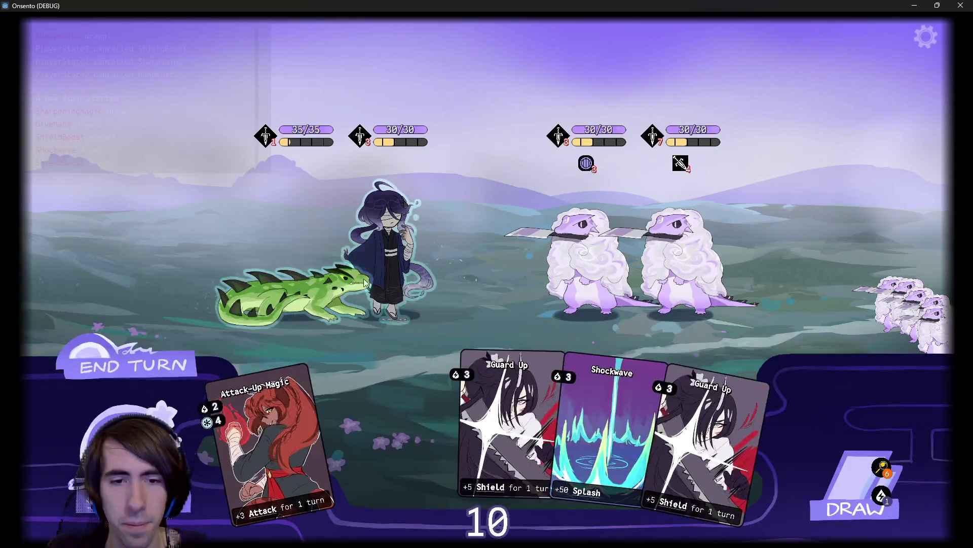
pyautogui.moveTo(540, 346); pyautogui.dragTo(390, 213)
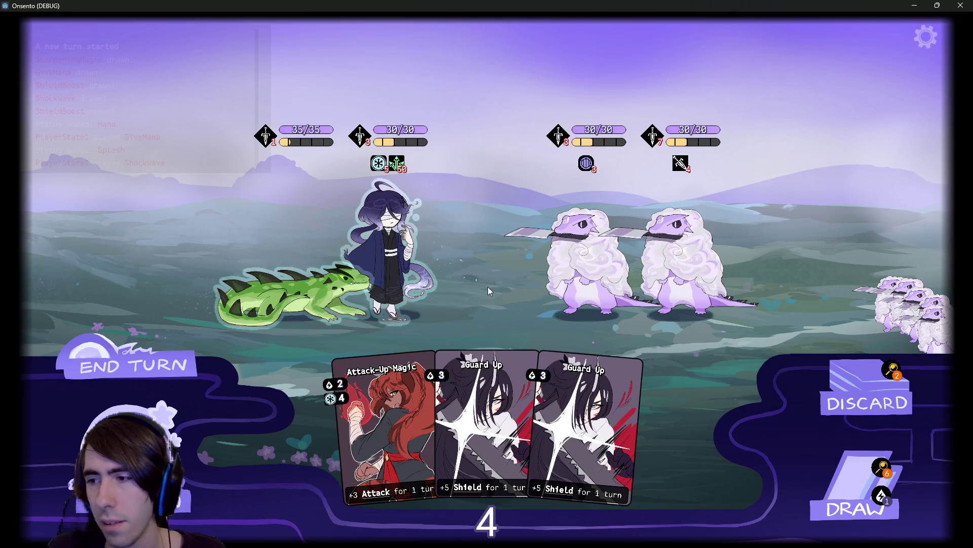
pyautogui.moveTo(583, 415); pyautogui.dragTo(389, 248)
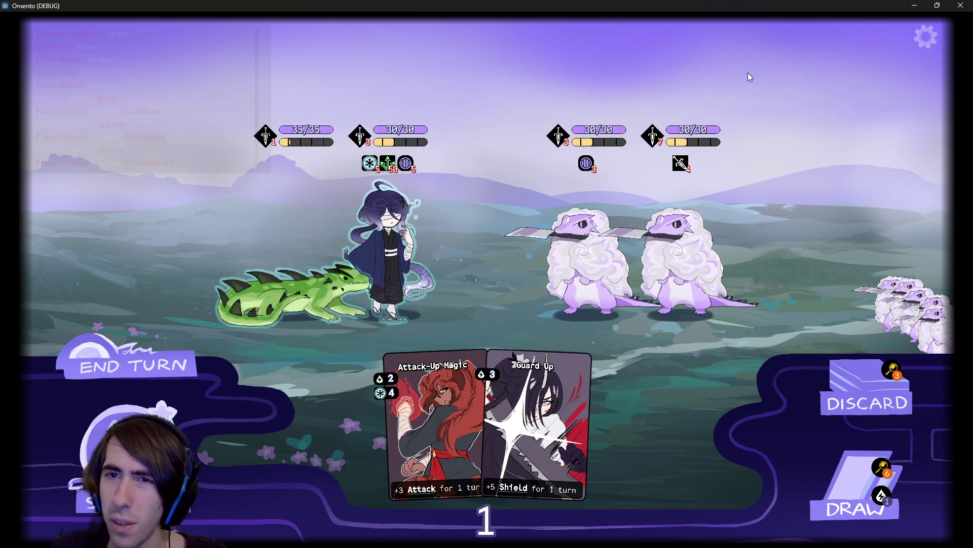
pyautogui.click(914, 5)
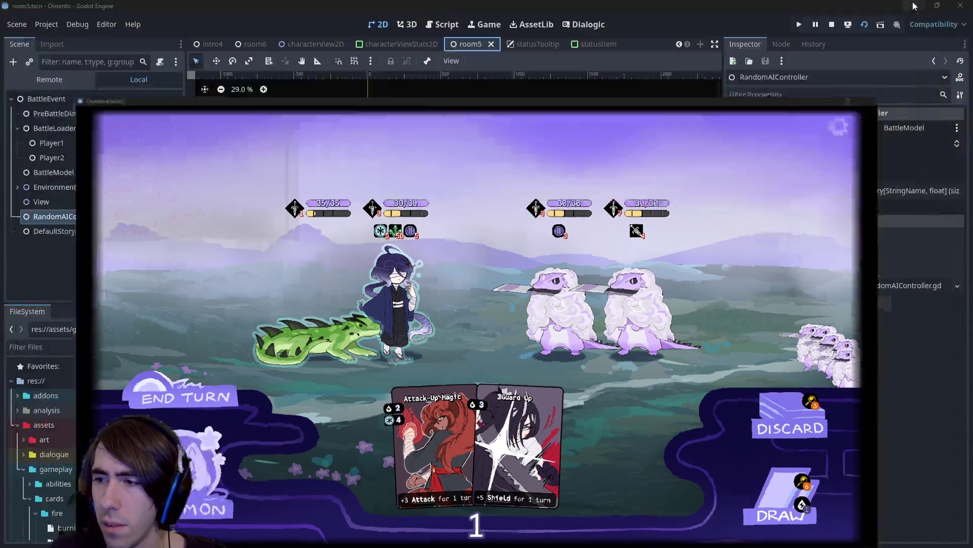
# Brighten the statusItem counter's font outline colour to d44437.
pyautogui.click(585, 44)
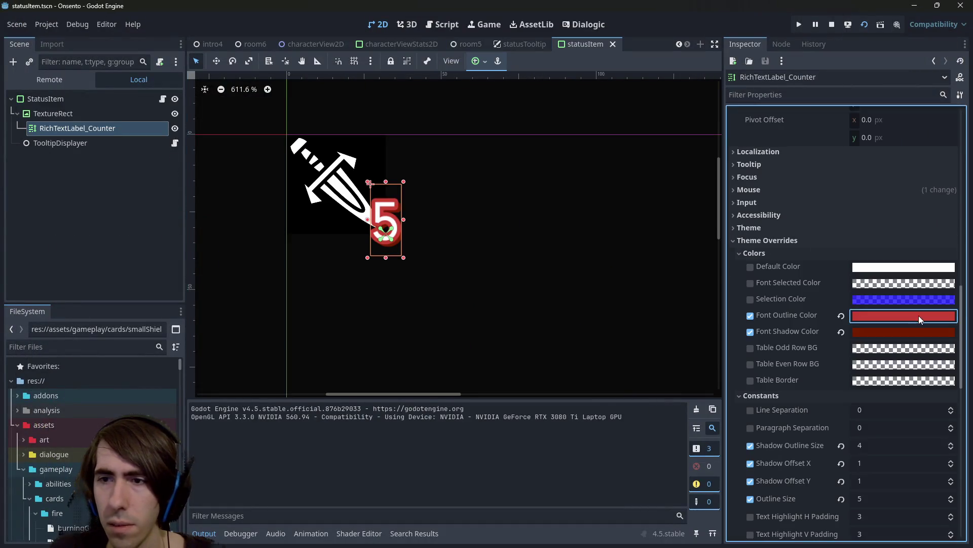
pyautogui.click(919, 316)
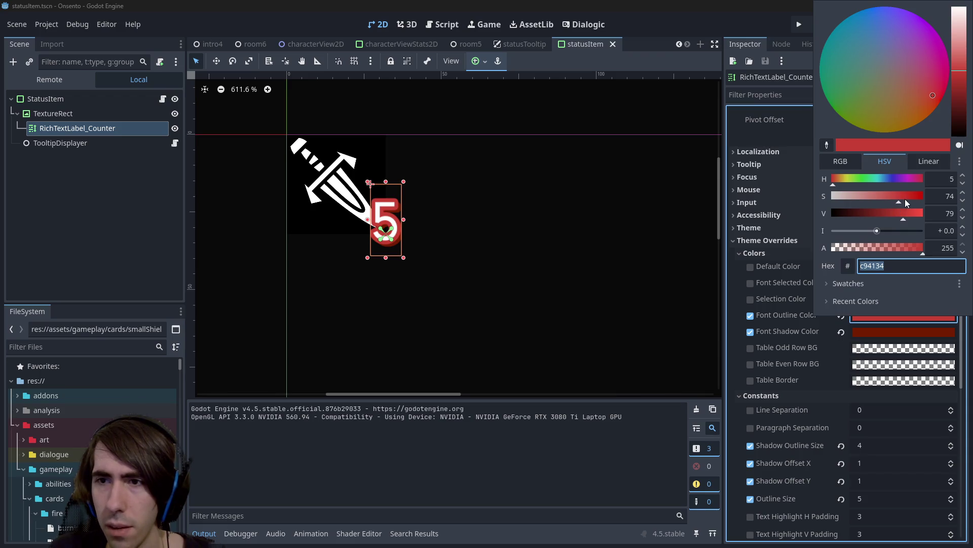
pyautogui.click(907, 214)
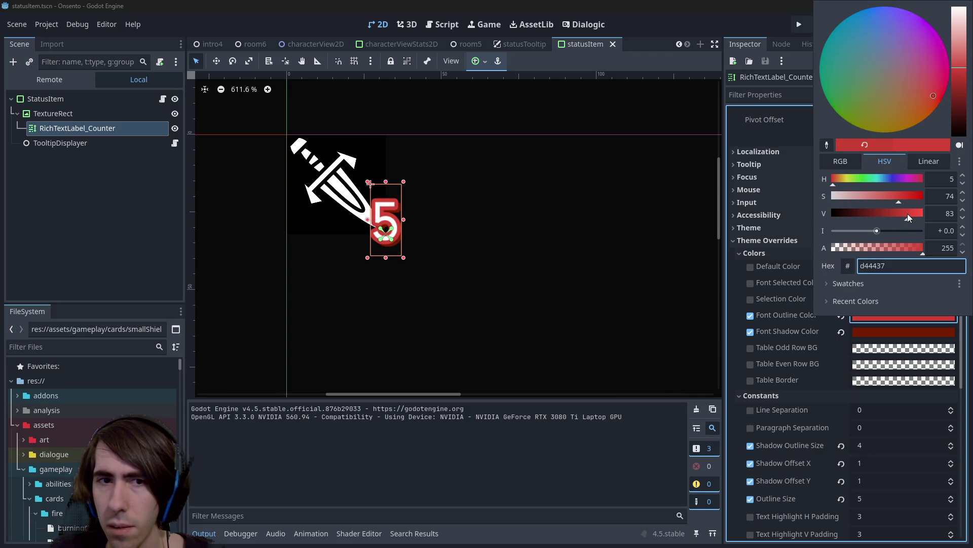
pyautogui.click(958, 355)
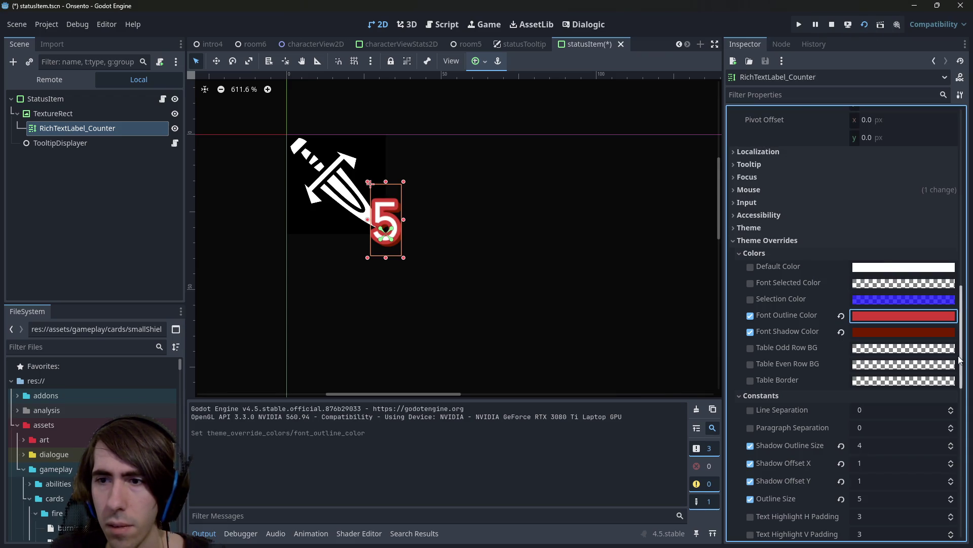
# Brighten the counter's font shadow colour, save statusItem, and return to room5.
pyautogui.click(930, 332)
pyautogui.moveTo(876, 224); pyautogui.dragTo(880, 223)
pyautogui.click(619, 4)
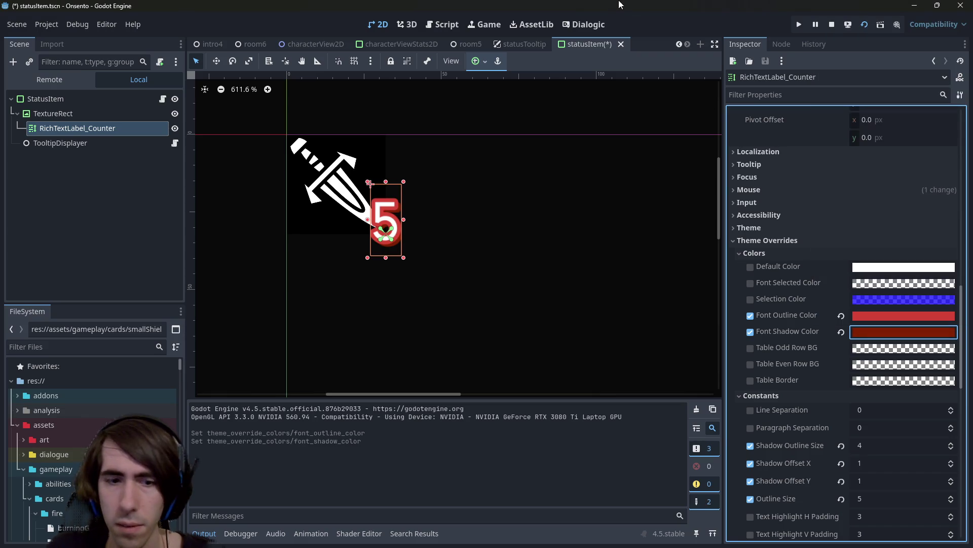
pyautogui.hotkey('ctrl', 's')
pyautogui.click(465, 44)
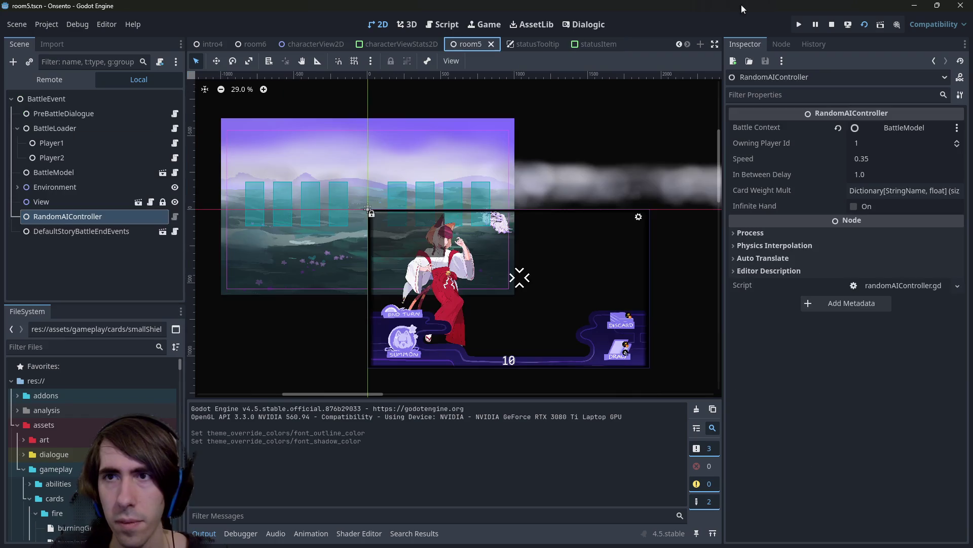
# Relaunch the game and move the cloaked character from the bench onto the battlefield.
pyautogui.click(864, 24)
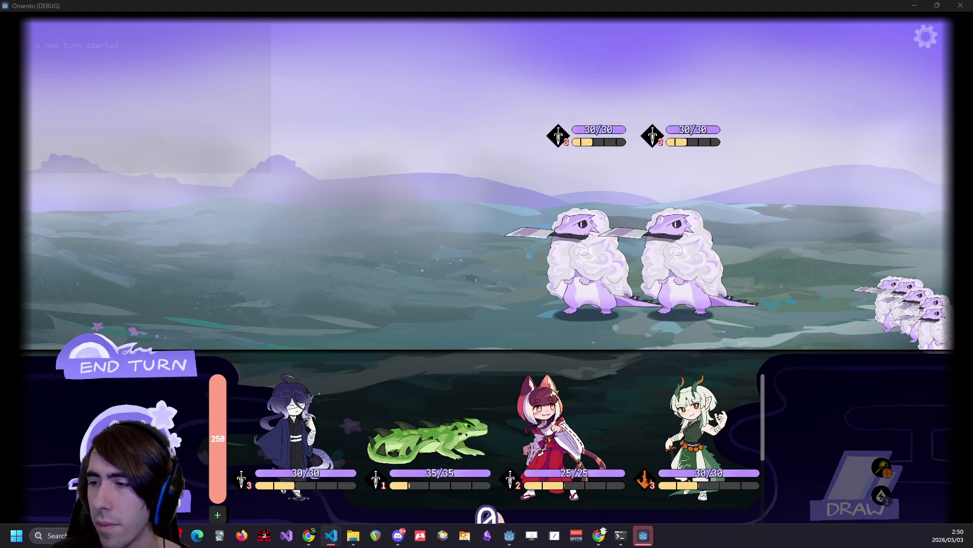
pyautogui.moveTo(316, 411); pyautogui.dragTo(382, 238)
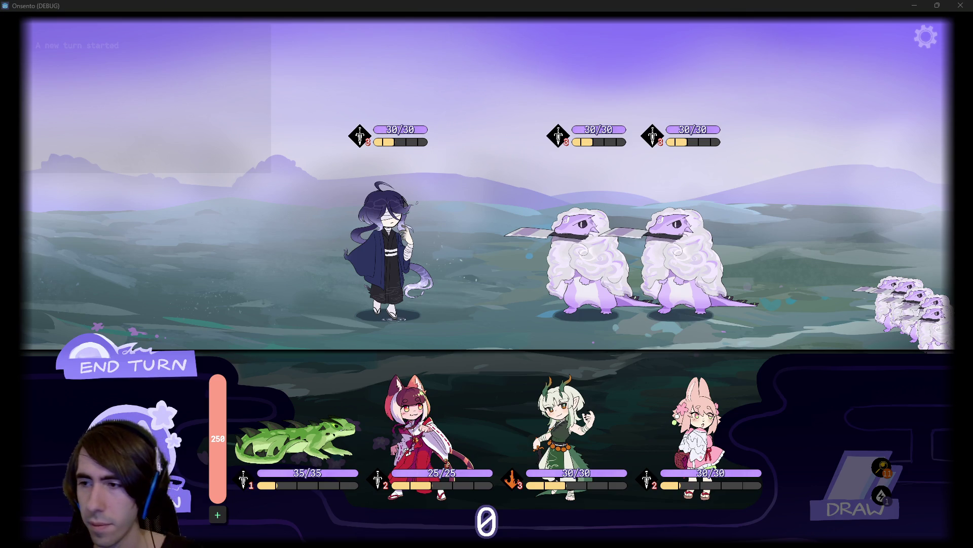
pyautogui.hotkey('alt', 'Tab')
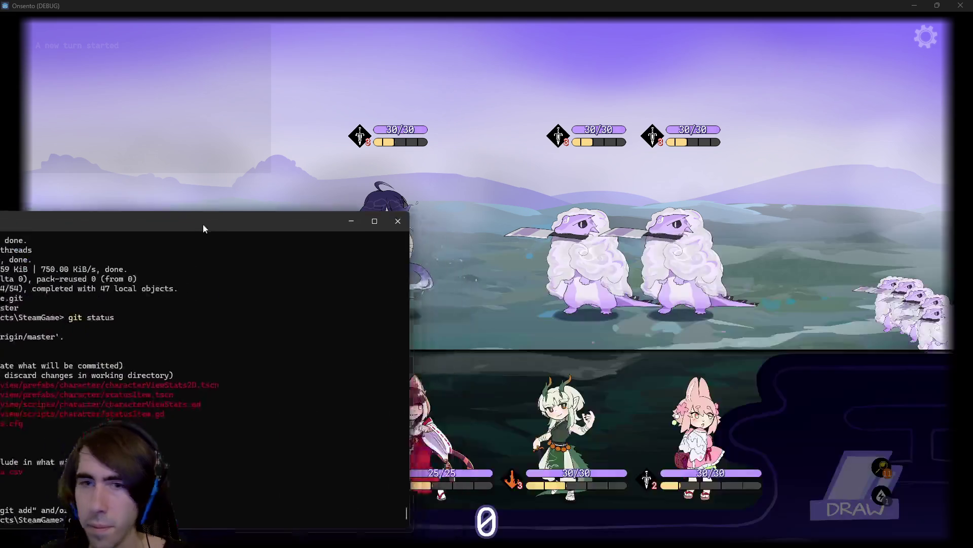
# Stage all changed *.tscn and *.gd files and check git status.
pyautogui.write('*.tscn *.gd')
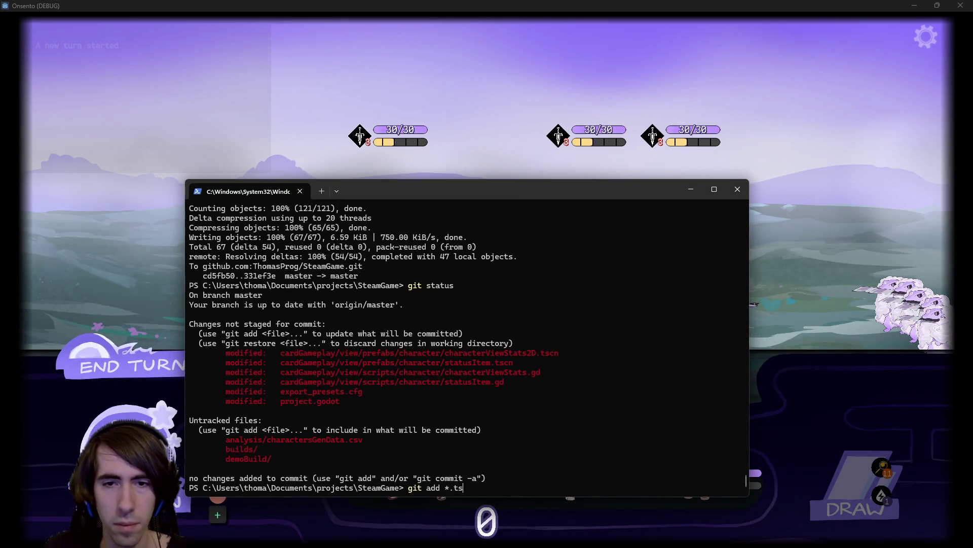
pyautogui.press('Return')
pyautogui.write('git status')
pyautogui.press('Return')
# Commit with the message '[hotfix] HP & status points text visibility improved'.
pyautogui.write('g')
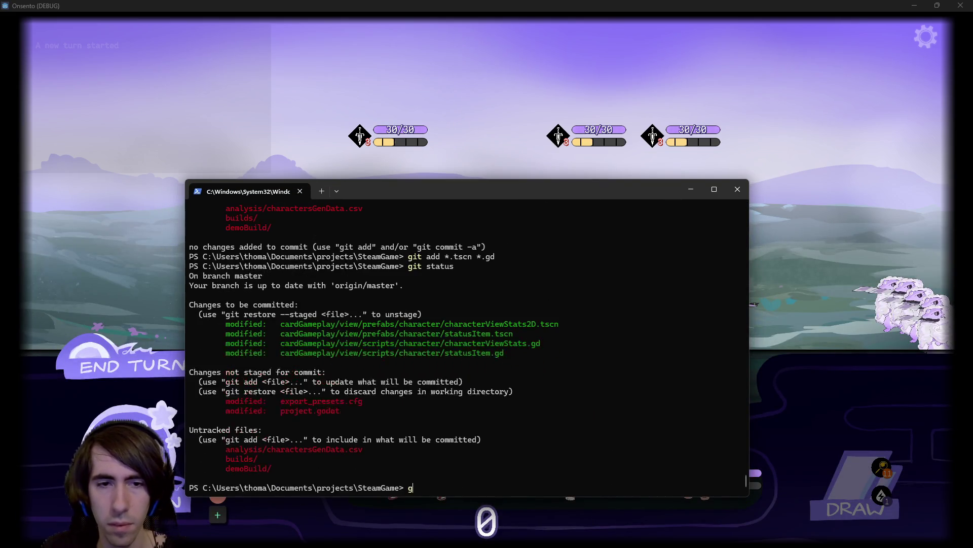
pyautogui.write('it commit -m "[MAD-]"')
pyautogui.press('Left')
pyautogui.write('[]')
pyautogui.press('Left')
pyautogui.write('MAD-')
pyautogui.press('BackSpace')
pyautogui.press('BackSpace')
pyautogui.press('BackSpace')
pyautogui.write('hotfix')
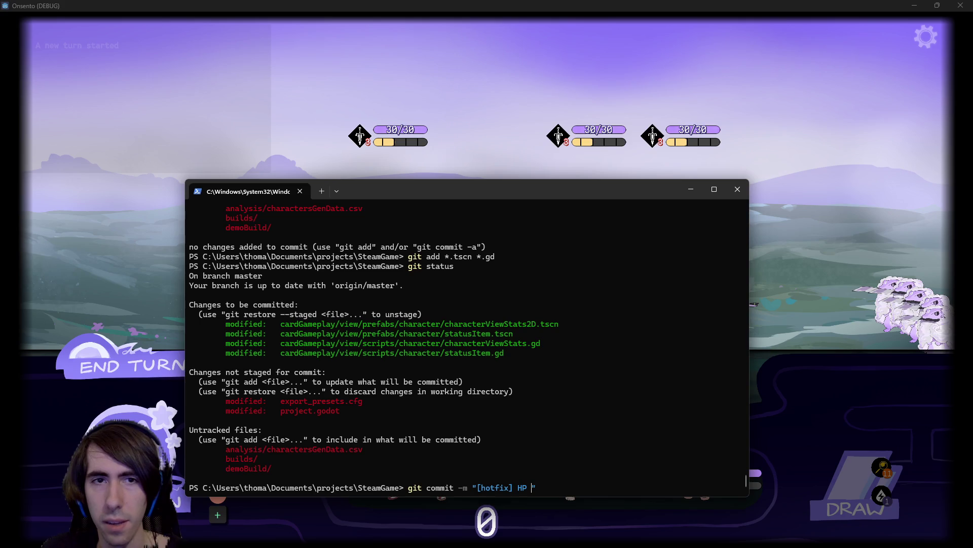
pyautogui.write(' status points vi')
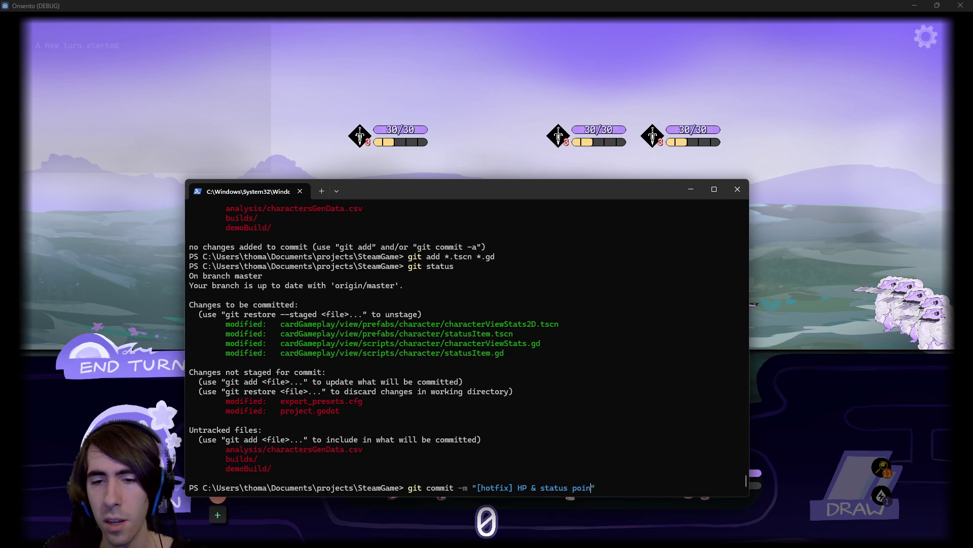
pyautogui.write('sibi')
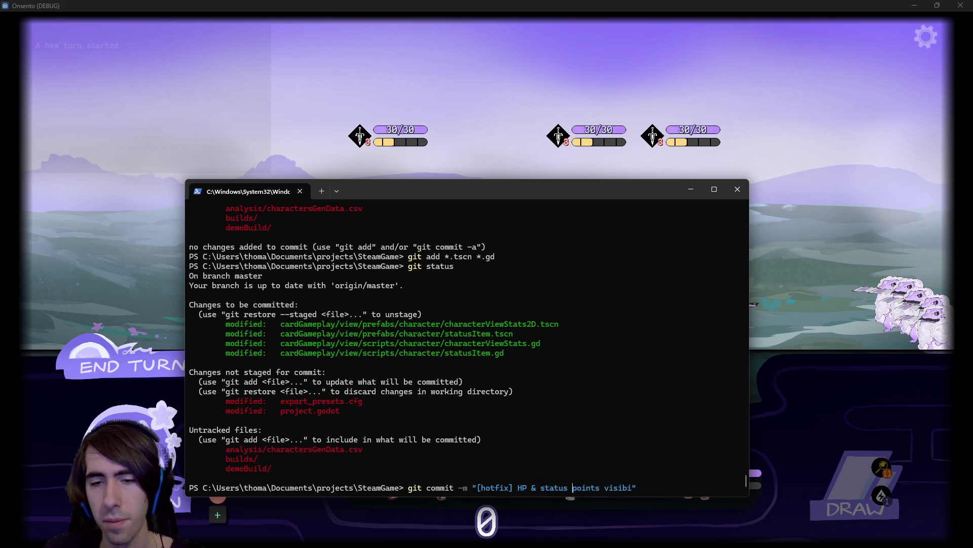
pyautogui.write('text')
pyautogui.press('Right')
pyautogui.press('Right')
pyautogui.press('Right')
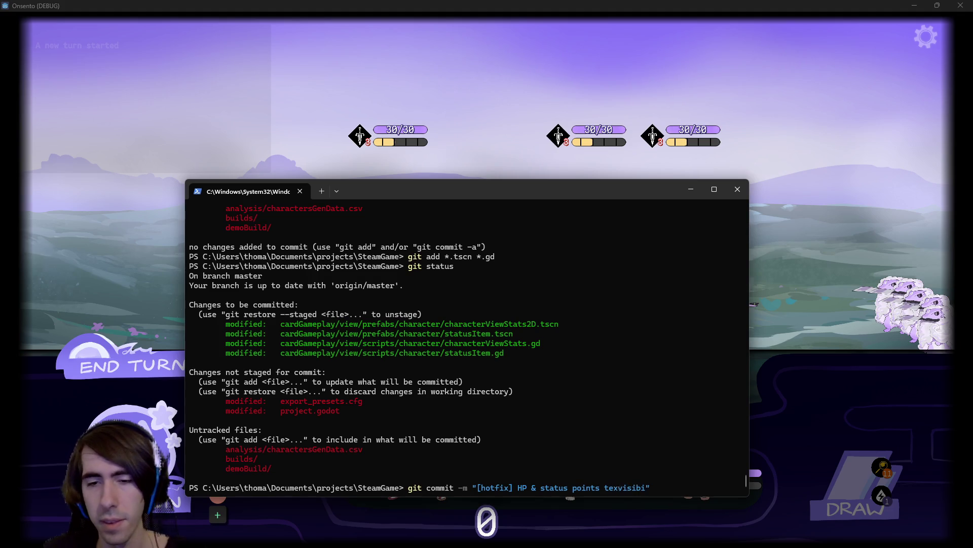
pyautogui.write('ty improved')
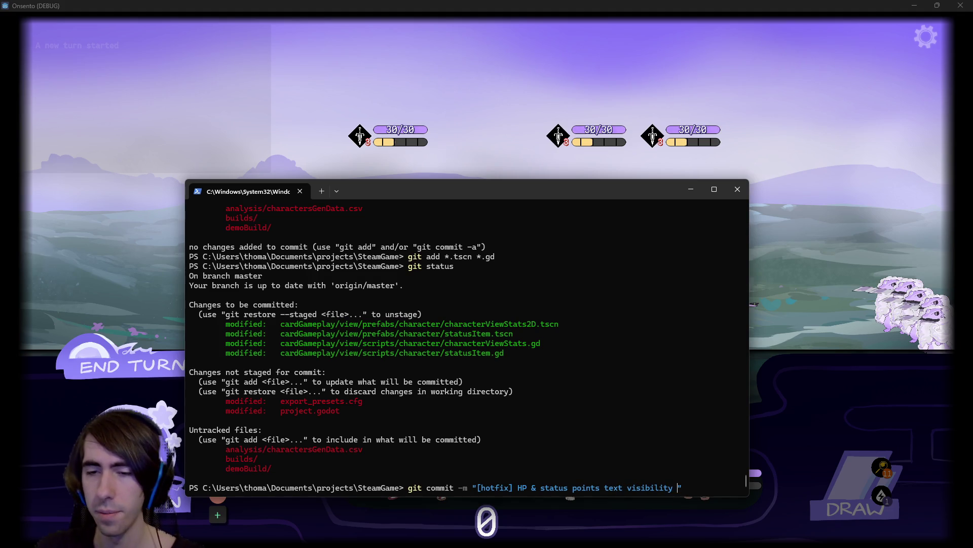
pyautogui.press('Return')
# Push the commit to the remote with git push.
pyautogui.write('git push')
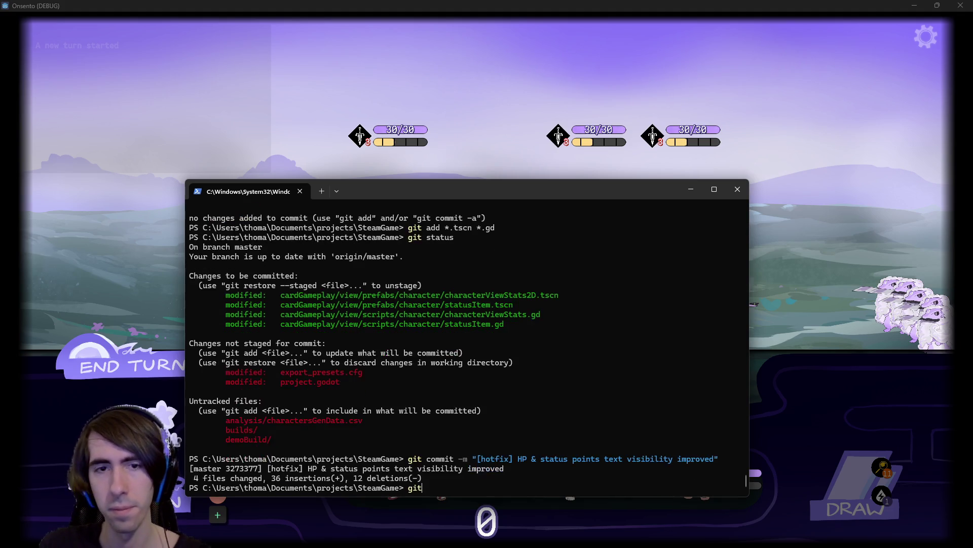
pyautogui.press('Return')
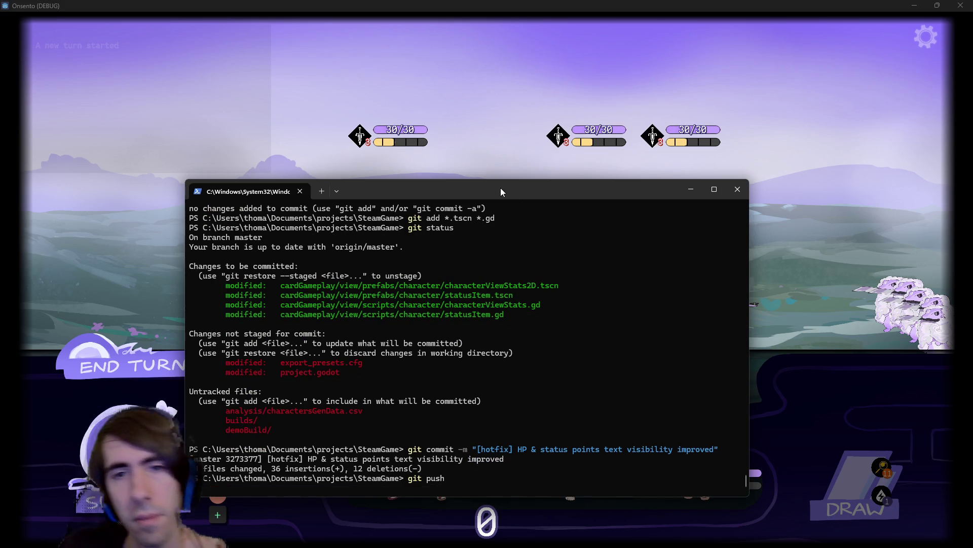
pyautogui.hotkey('alt', 'Tab')
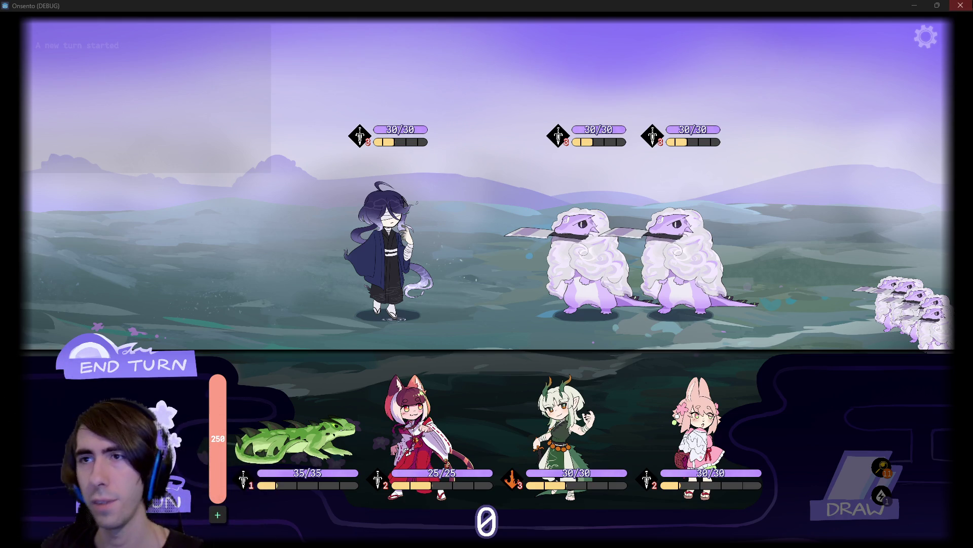
# Close the Onsento debug window to get back to the room5 scene.
pyautogui.click(961, 5)
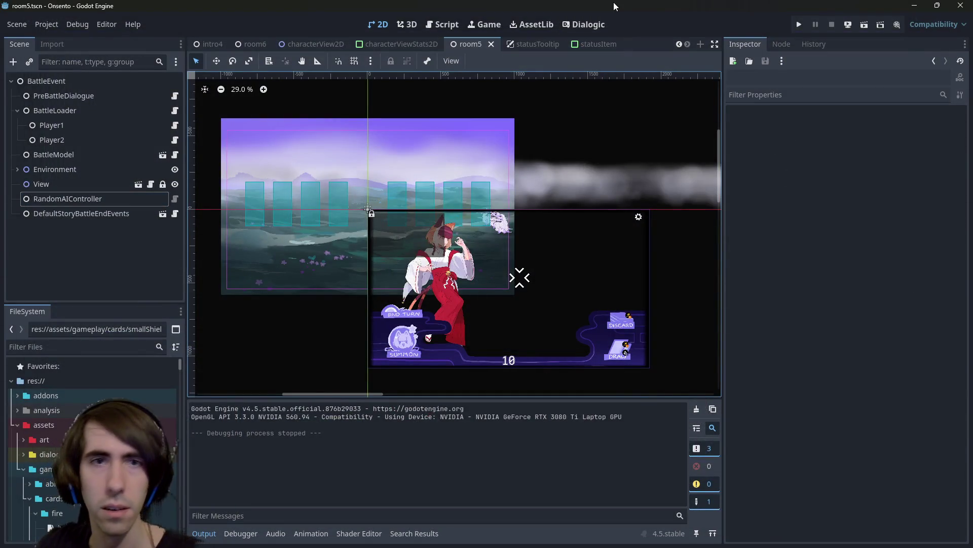
# Open branchEventRoom2.tscn through quick search, run it, and select its CanvasLayer node.
pyautogui.hotkey('shift', 'alt', 'o')
pyautogui.write('branch2')
pyautogui.press('Down')
pyautogui.press('Down')
pyautogui.press('Down')
pyautogui.press('Down')
pyautogui.press('Down')
pyautogui.press('Up')
pyautogui.press('Up')
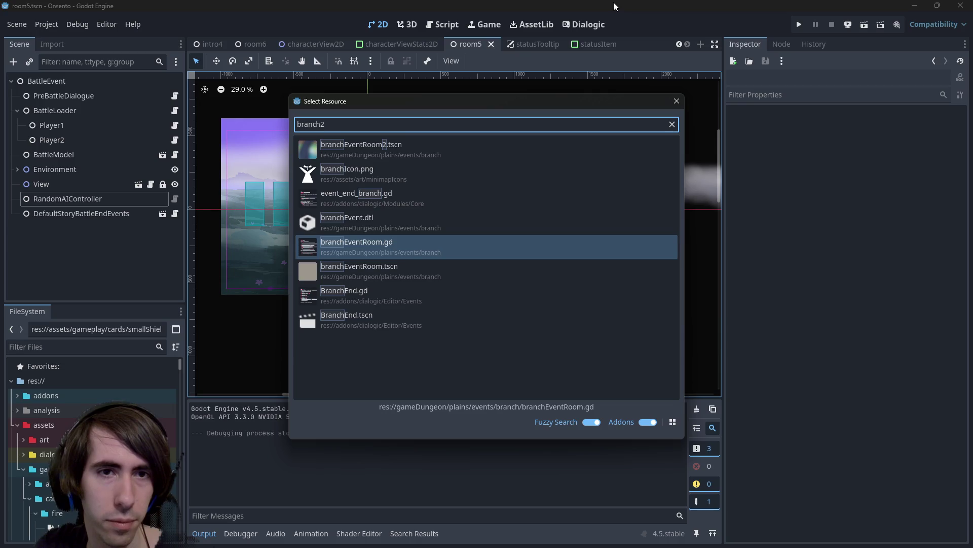
pyautogui.press('Up')
pyautogui.press('Up')
pyautogui.press('Up')
pyautogui.press('Return')
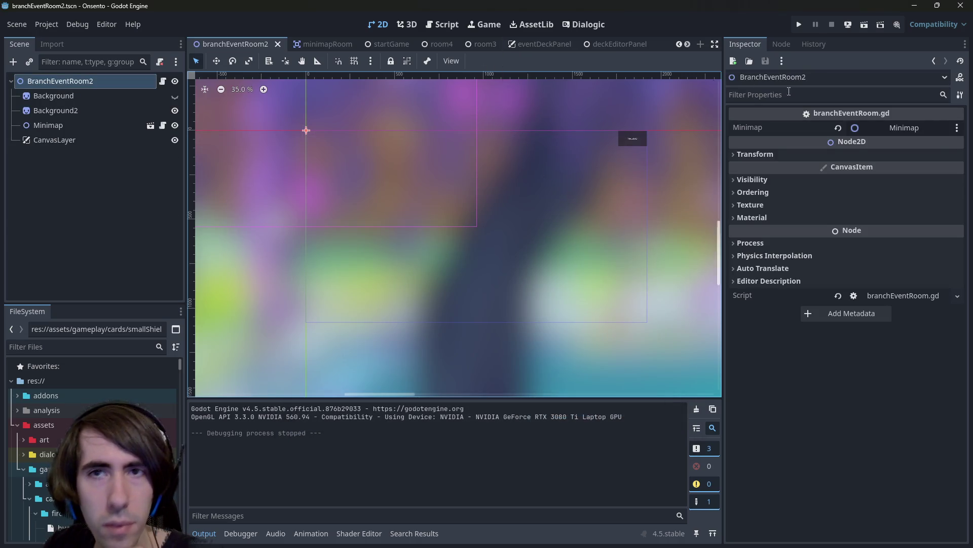
pyautogui.click(868, 27)
pyautogui.scroll(2, 492, 206)
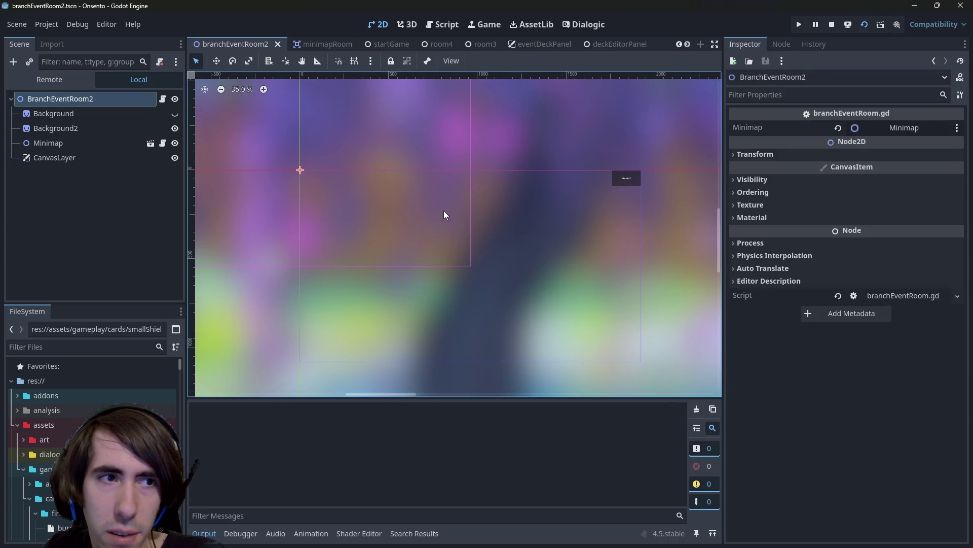
pyautogui.click(63, 156)
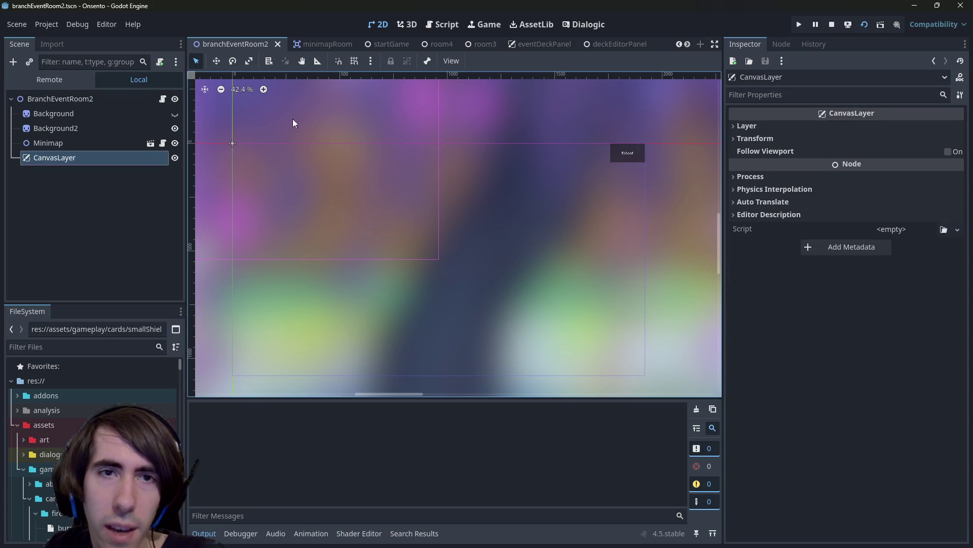
pyautogui.scroll(-5, 527, 41)
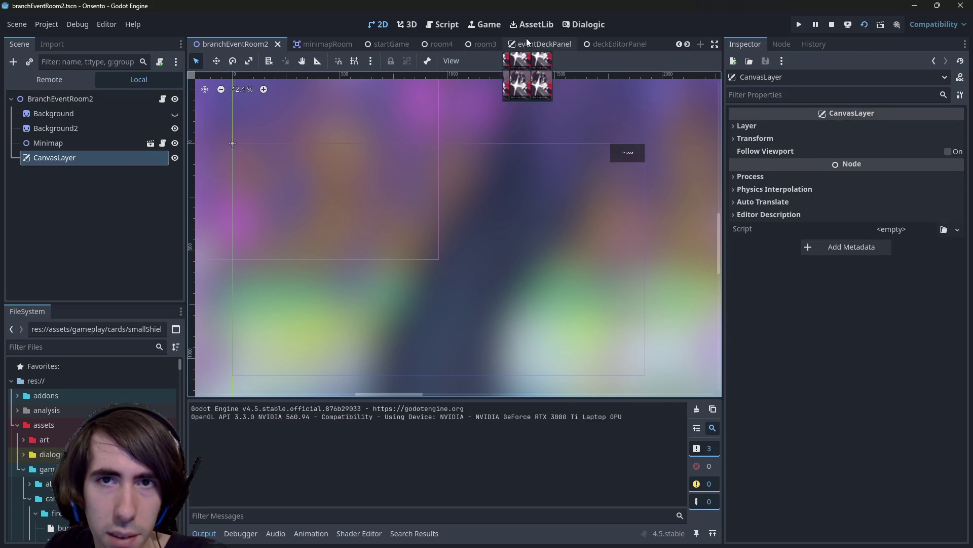
pyautogui.scroll(-5, 526, 40)
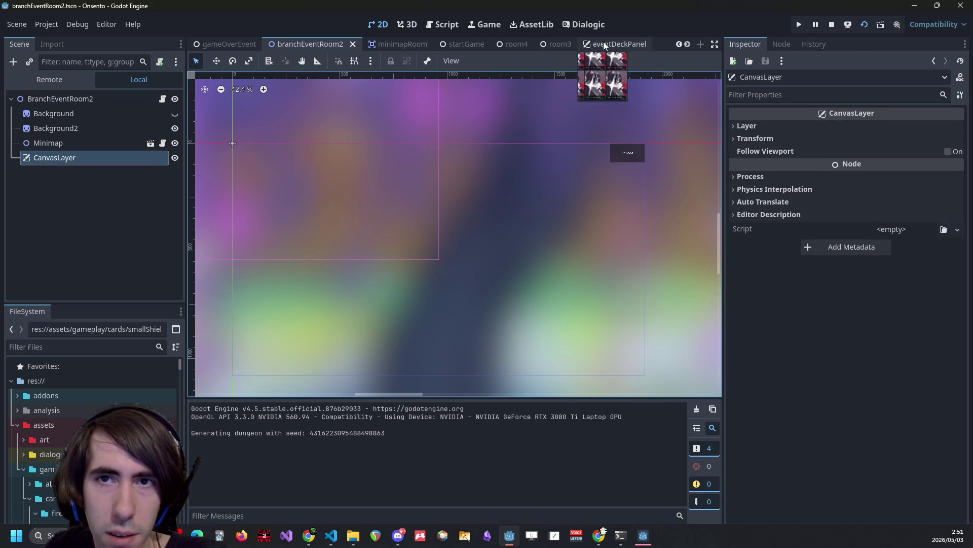
# Paste eventDeckPanel's 'Select a card to remove' Text_RichTextLabel under CanvasLayer and save.
pyautogui.click(607, 45)
pyautogui.click(431, 197)
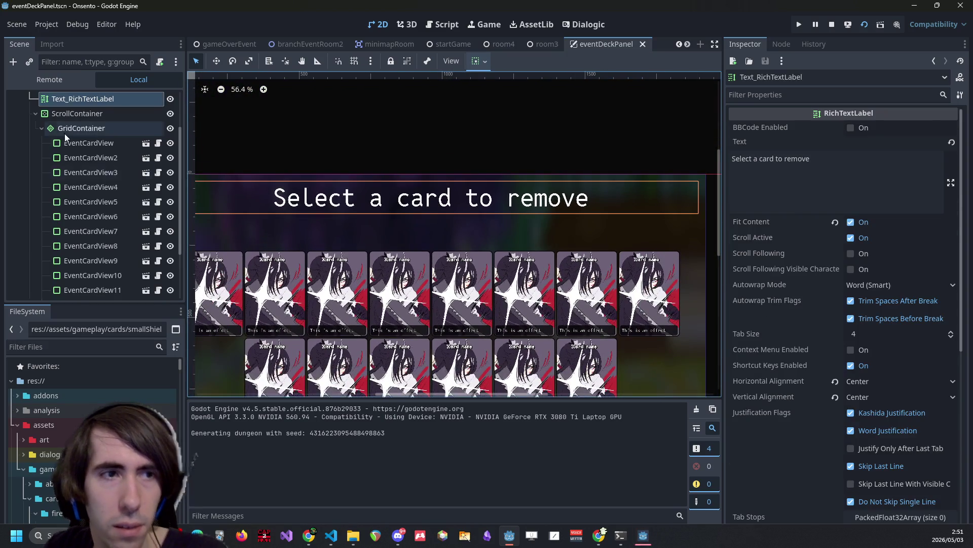
pyautogui.scroll(3, 106, 164)
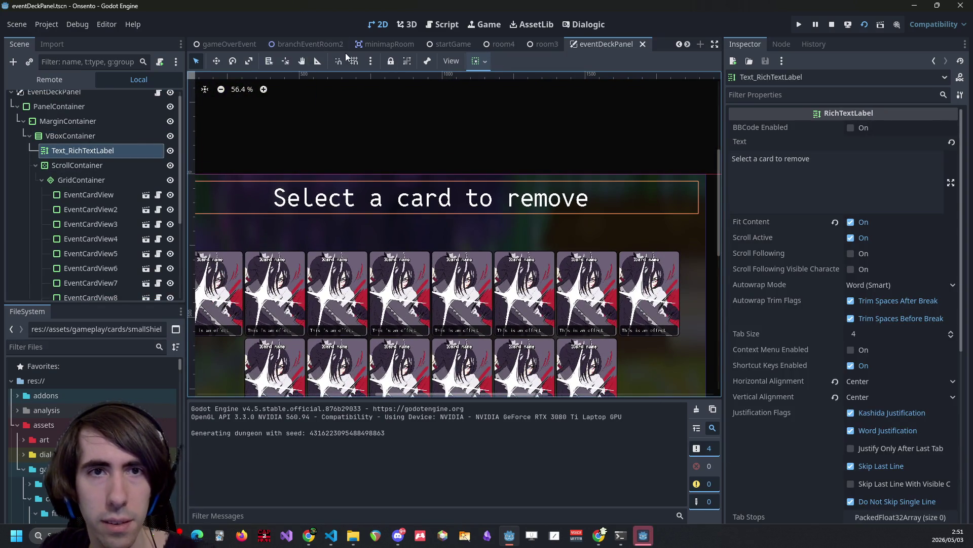
pyautogui.click(283, 44)
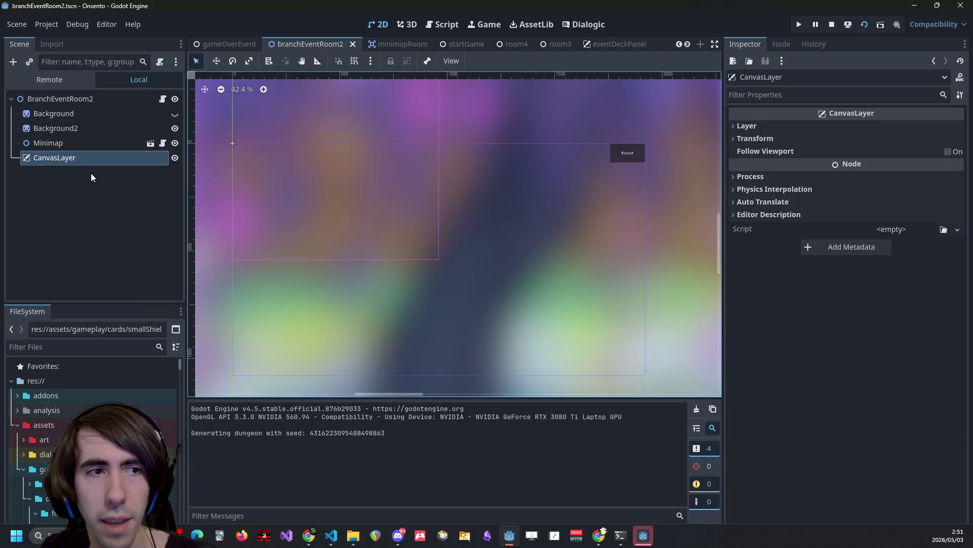
pyautogui.hotkey('ctrl', 'v')
pyautogui.hotkey('ctrl', 's')
# Set the pasted label's sizing flags to expand horizontally and fill/expand vertically.
pyautogui.click(517, 61)
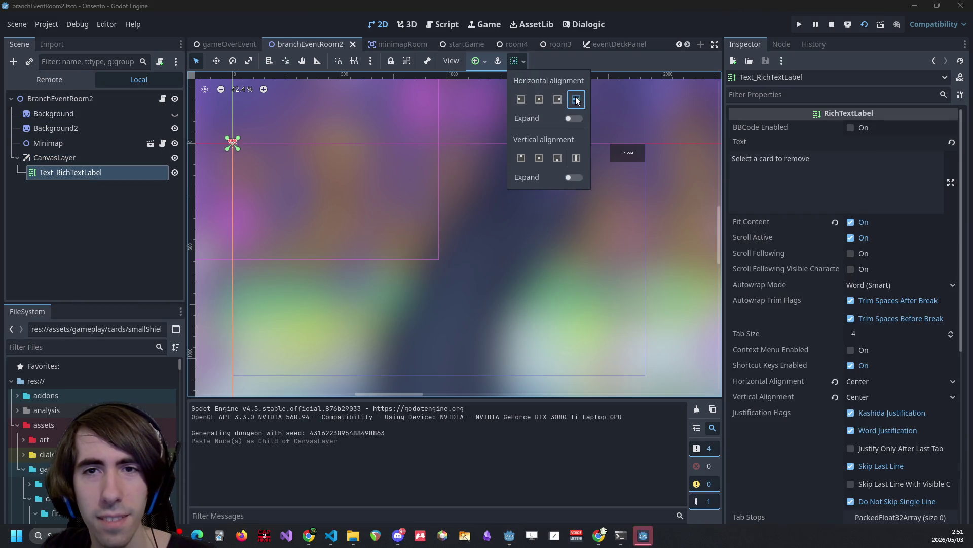
pyautogui.click(577, 158)
pyautogui.click(573, 118)
pyautogui.click(574, 177)
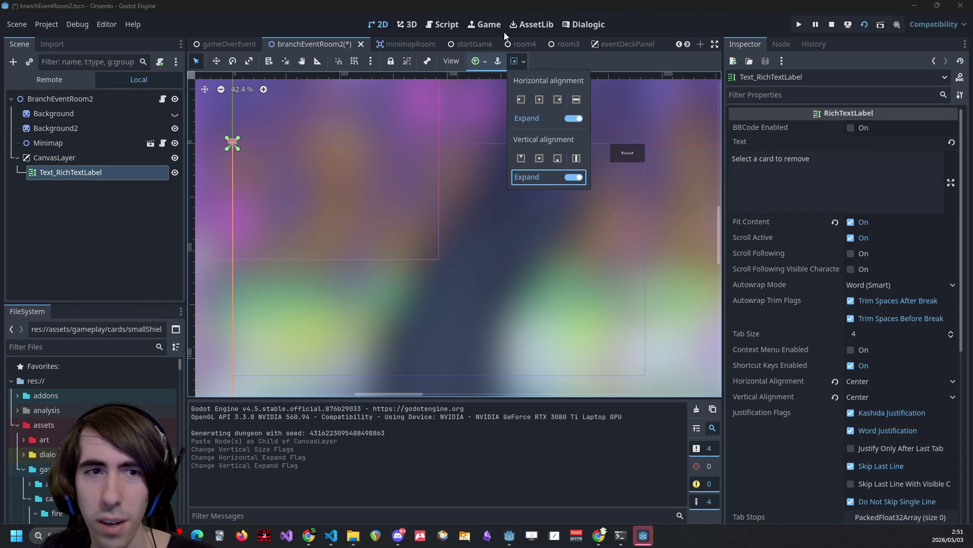
# Add a temporary Control under CanvasLayer and apply the Top Wide anchor preset to the label.
pyautogui.rightClick(69, 161)
pyautogui.click(83, 170)
pyautogui.write('control')
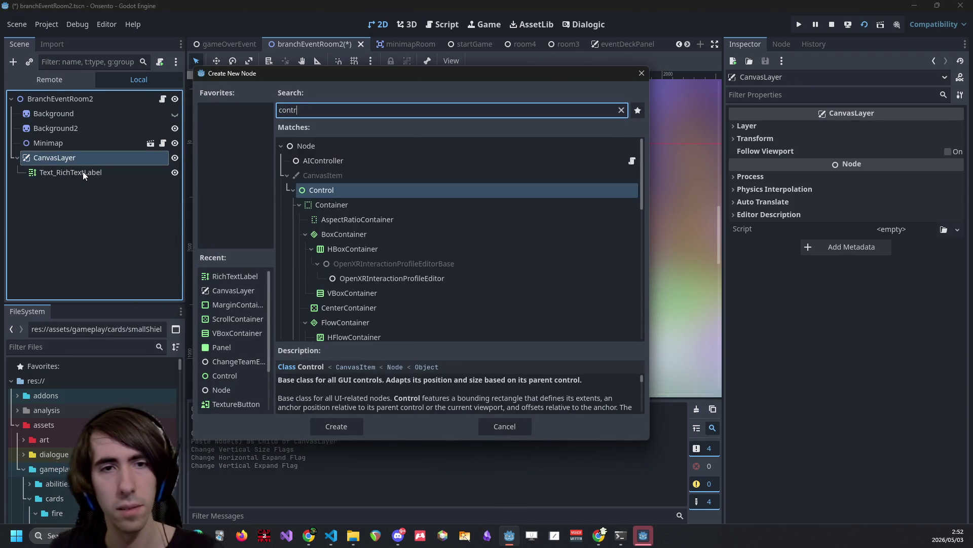
pyautogui.press('Return')
pyautogui.moveTo(87, 180); pyautogui.dragTo(67, 165)
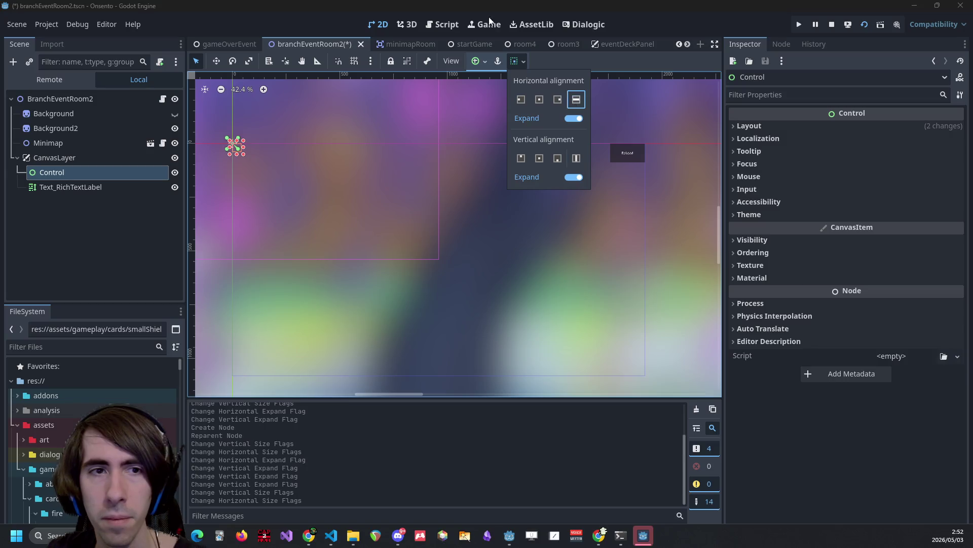
pyautogui.click(516, 61)
pyautogui.click(474, 64)
pyautogui.click(474, 64)
pyautogui.click(71, 187)
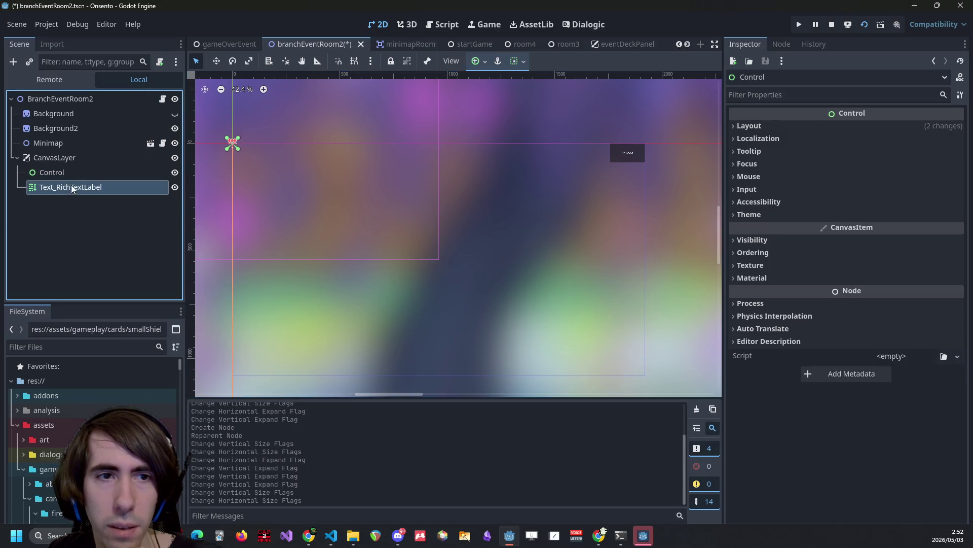
pyautogui.click(477, 61)
pyautogui.click(537, 101)
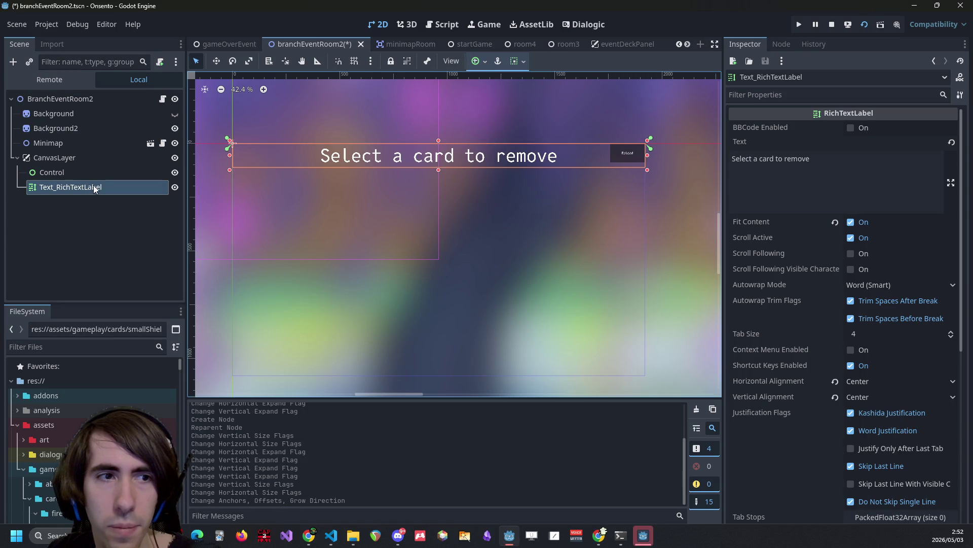
# Delete the temporary Control node and select the label's existing text for replacement.
pyautogui.click(80, 173)
pyautogui.press('Delete')
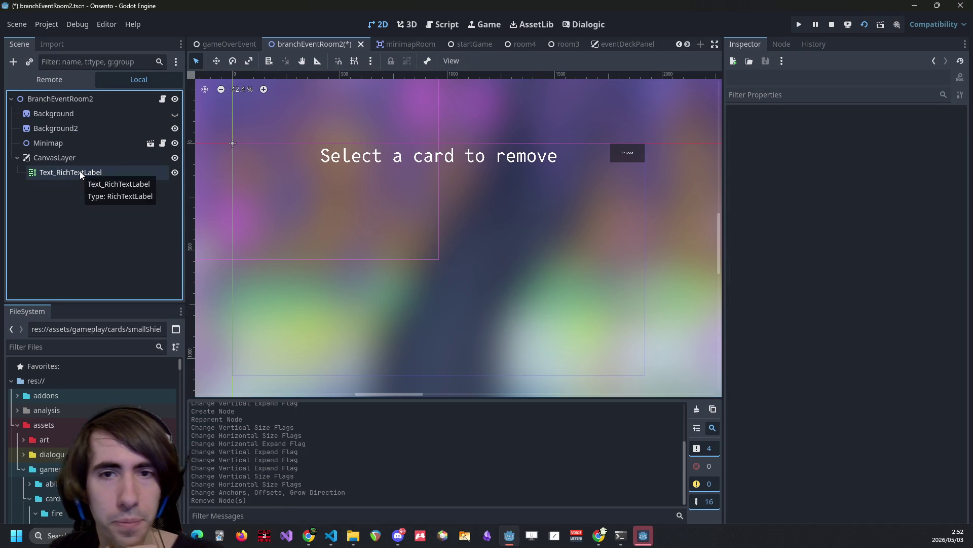
pyautogui.click(416, 142)
pyautogui.click(409, 163)
pyautogui.click(898, 194)
pyautogui.hotkey('ctrl', 'a')
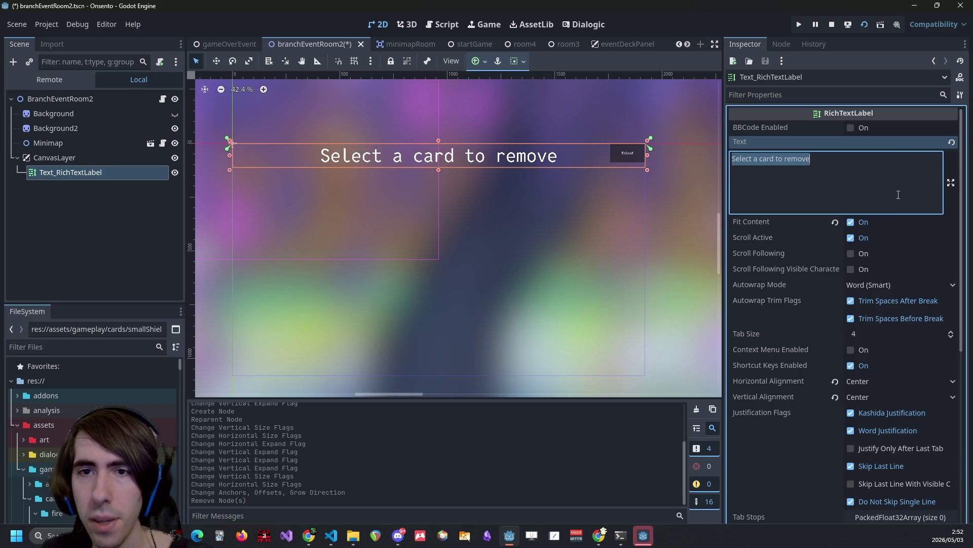
# Try the heading wording 'Select the room to go in' and save the scene.
pyautogui.write('Select a ')
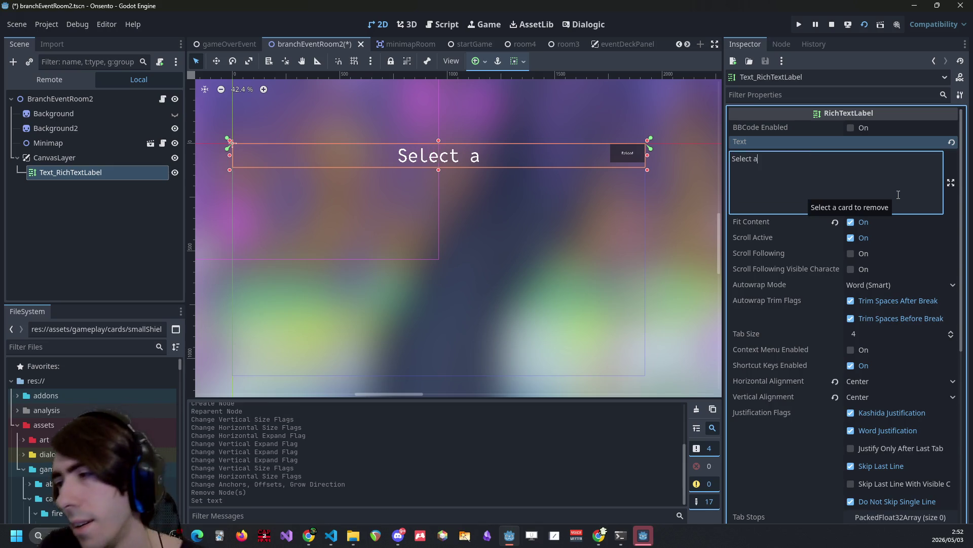
pyautogui.write('room')
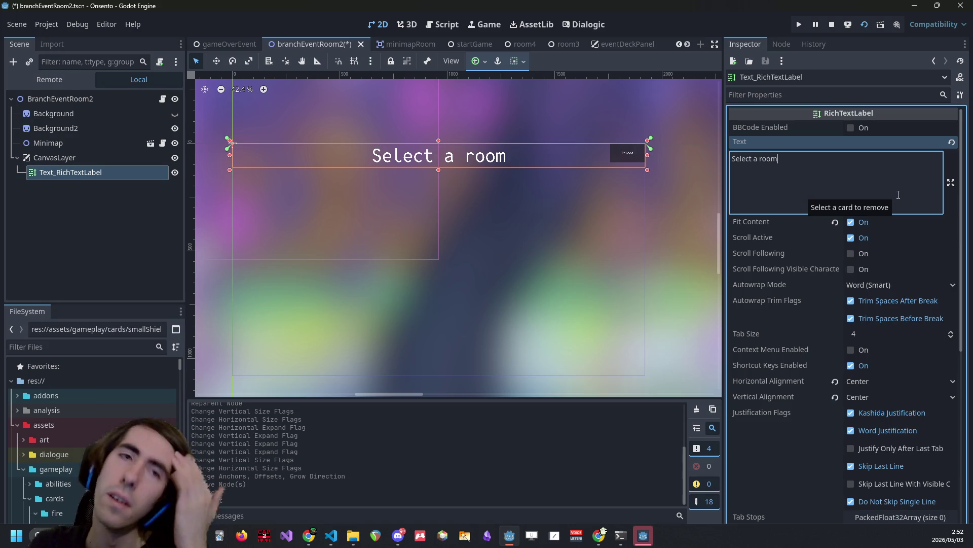
pyautogui.press('BackSpace')
pyautogui.press('BackSpace')
pyautogui.press('BackSpace')
pyautogui.press('BackSpace')
pyautogui.press('BackSpace')
pyautogui.press('BackSpace')
pyautogui.write('the room to go in')
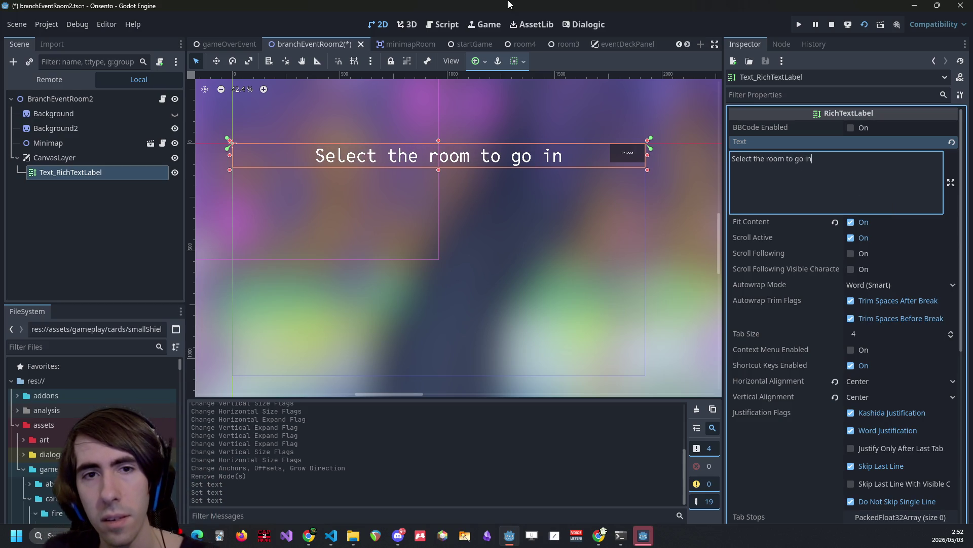
pyautogui.hotkey('ctrl', 's')
# Reword the heading to 'Pick your next location', save, and stop the running game.
pyautogui.hotkey('ctrl', 'a')
pyautogui.write('Pick the next room')
pyautogui.hotkey('ctrl', 'Left')
pyautogui.hotkey('ctrl', 'Left')
pyautogui.press('Left')
pyautogui.hotkey('ctrl', 'BackSpace')
pyautogui.write('your')
pyautogui.press('End')
pyautogui.hotkey('ctrl', 'BackSpace')
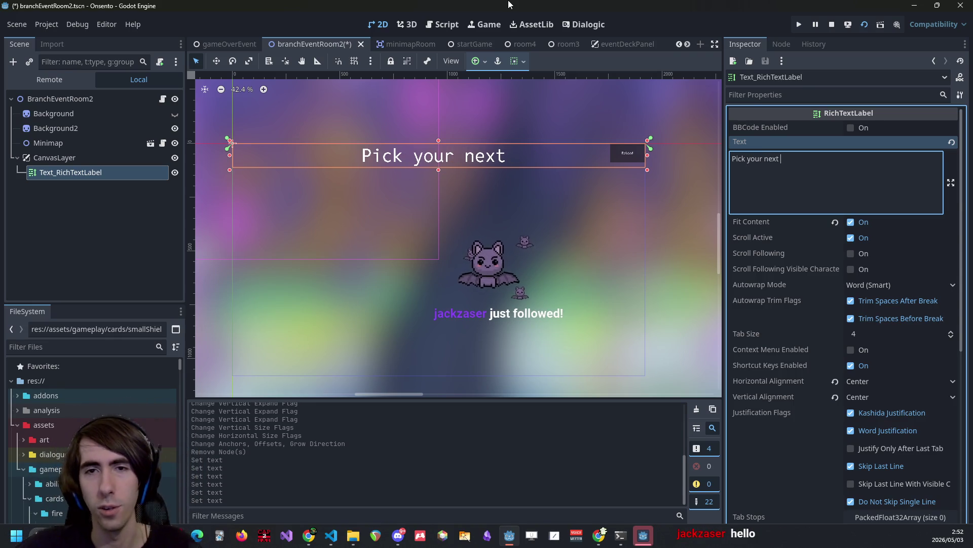
pyautogui.write('location')
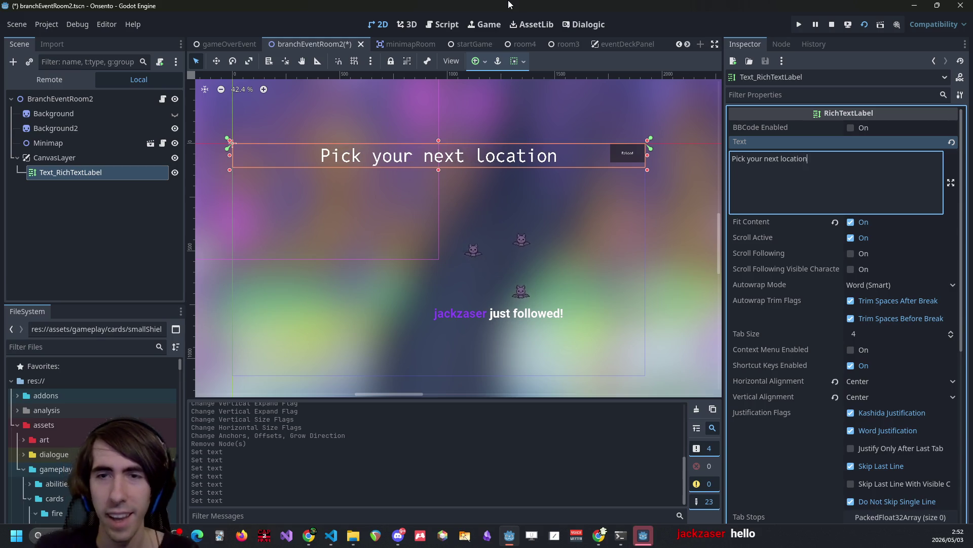
pyautogui.hotkey('ctrl', 's')
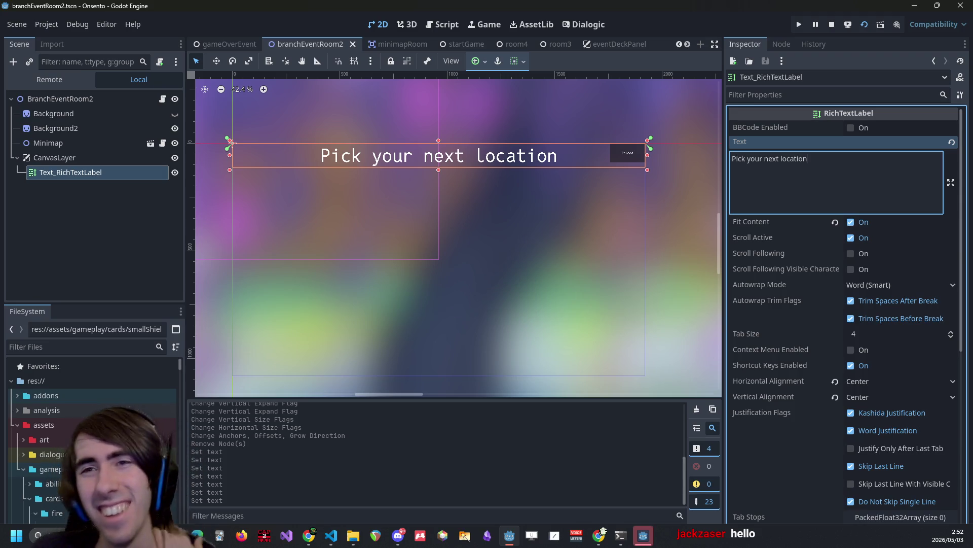
pyautogui.click(831, 24)
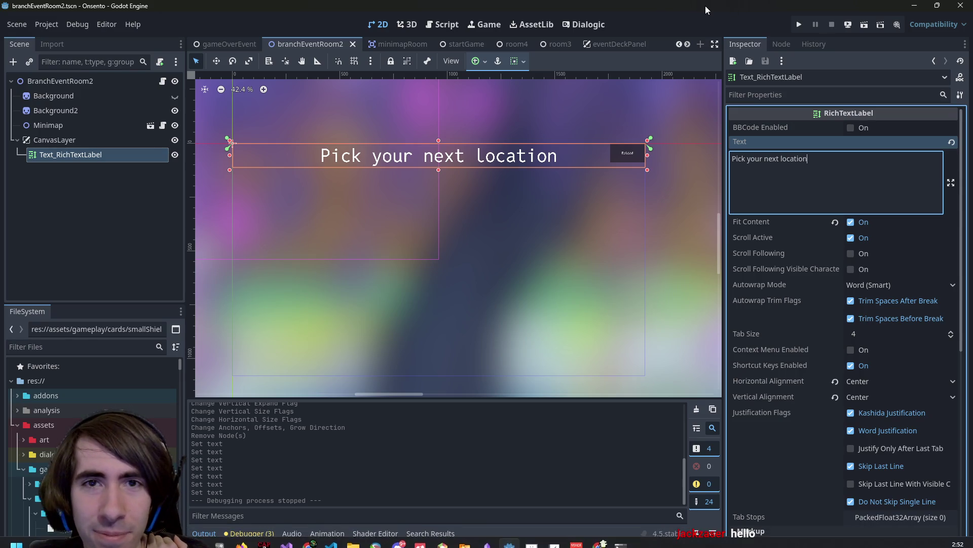
pyautogui.hotkey('ctrl', 'shift', 'o')
# Open playQuest.tscn with the quick finder and run it.
pyautogui.write('playqu')
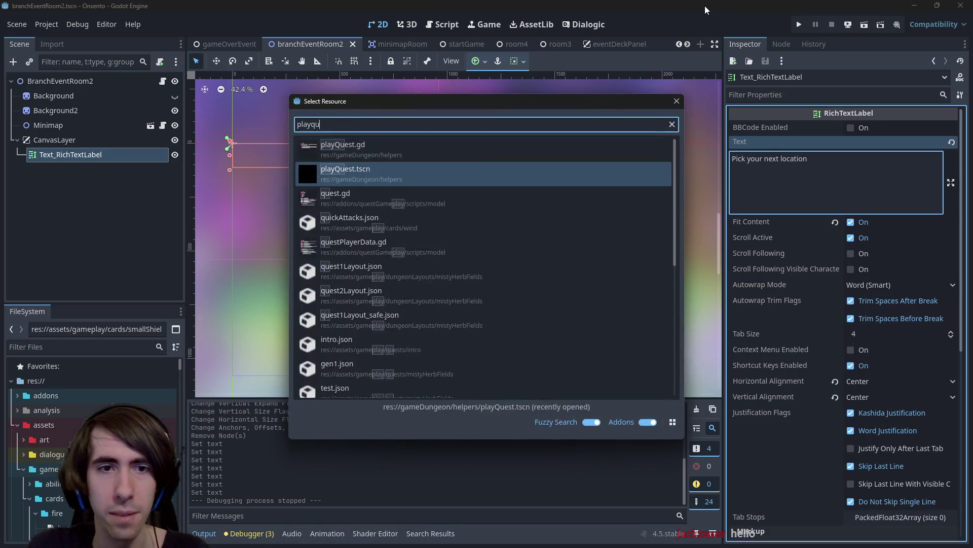
pyautogui.press('Return')
pyautogui.click(850, 26)
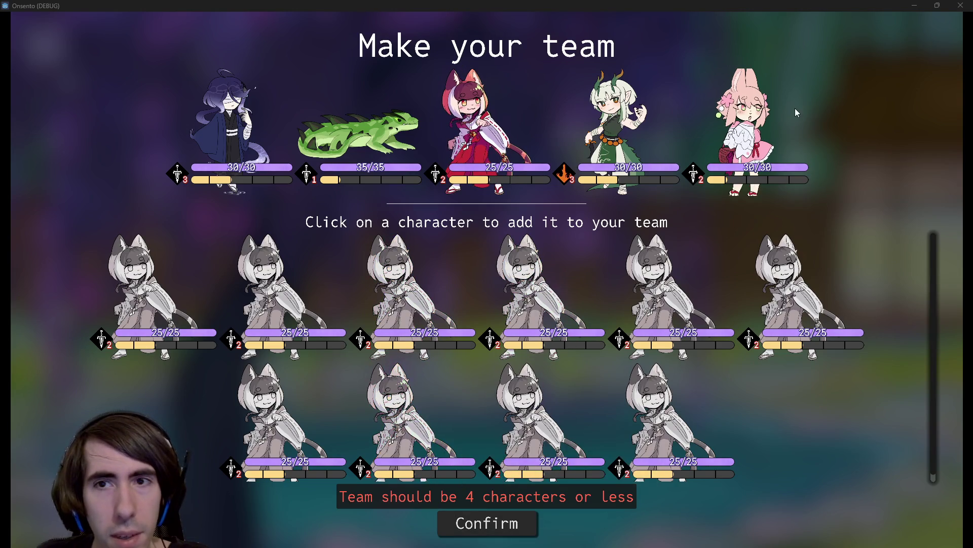
# Build the team and deck, play one battle turn, then close the game window.
pyautogui.click(372, 128)
pyautogui.click(487, 523)
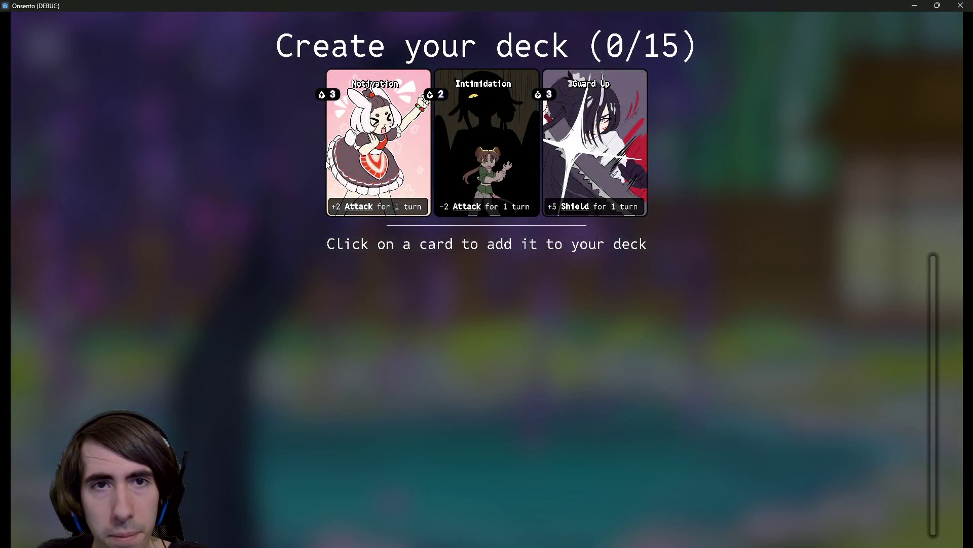
pyautogui.click(373, 141)
pyautogui.click(373, 141)
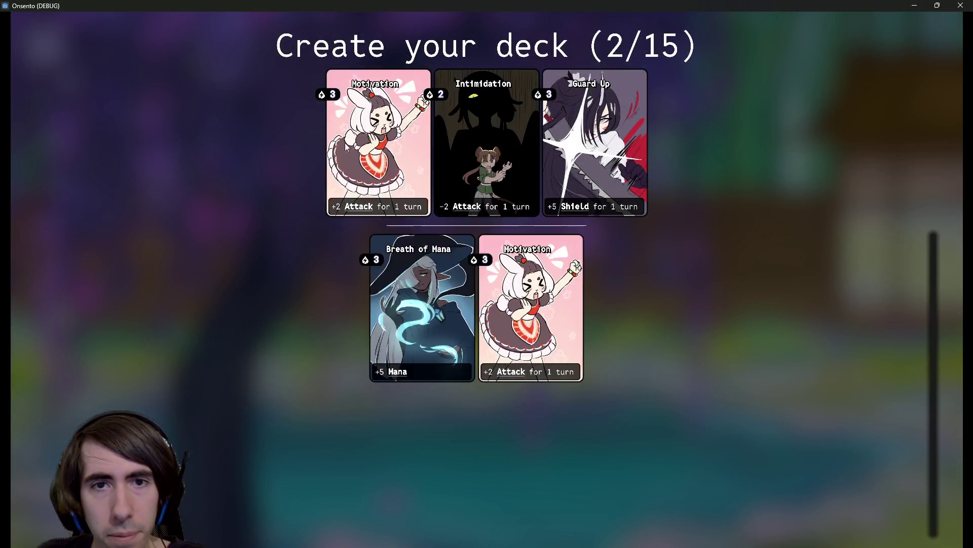
pyautogui.click(373, 141)
pyautogui.click(373, 141)
pyautogui.click(373, 141)
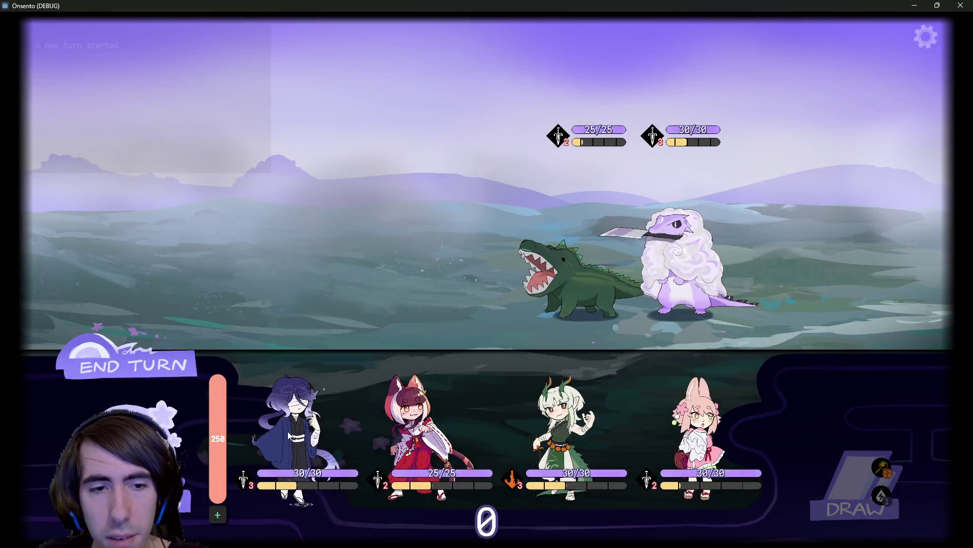
pyautogui.click(288, 431)
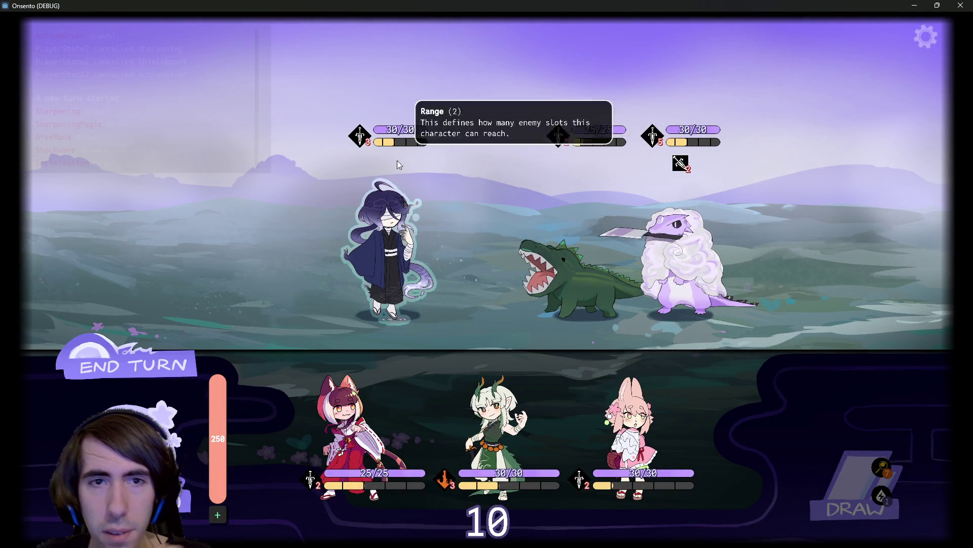
pyautogui.click(172, 355)
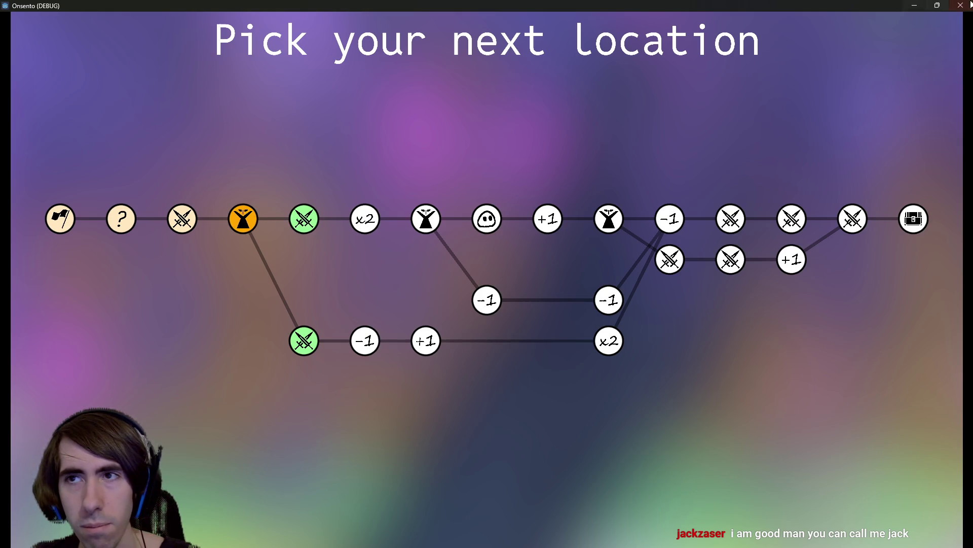
pyautogui.click(960, 5)
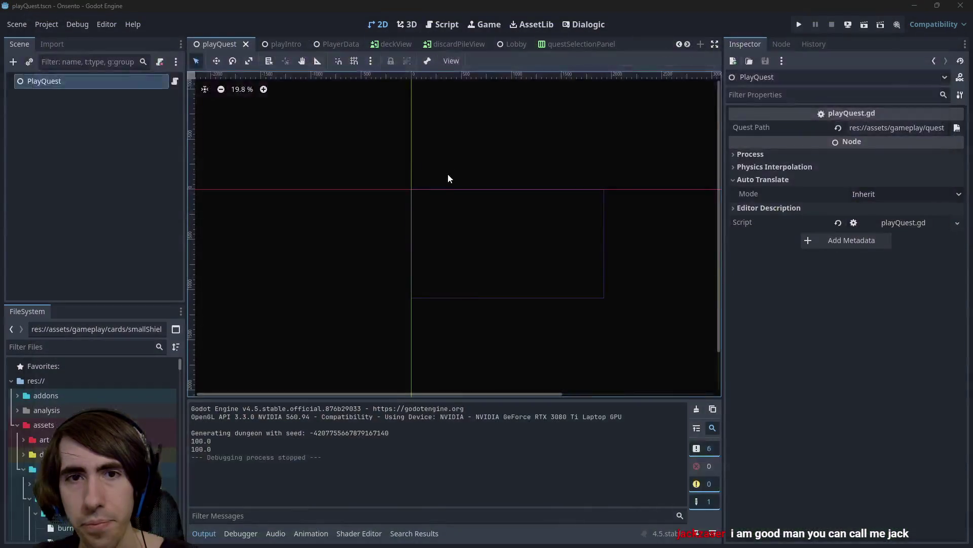
# Browse the editor's main views and the statusItem, room5 and characterView scene tabs.
pyautogui.click(585, 24)
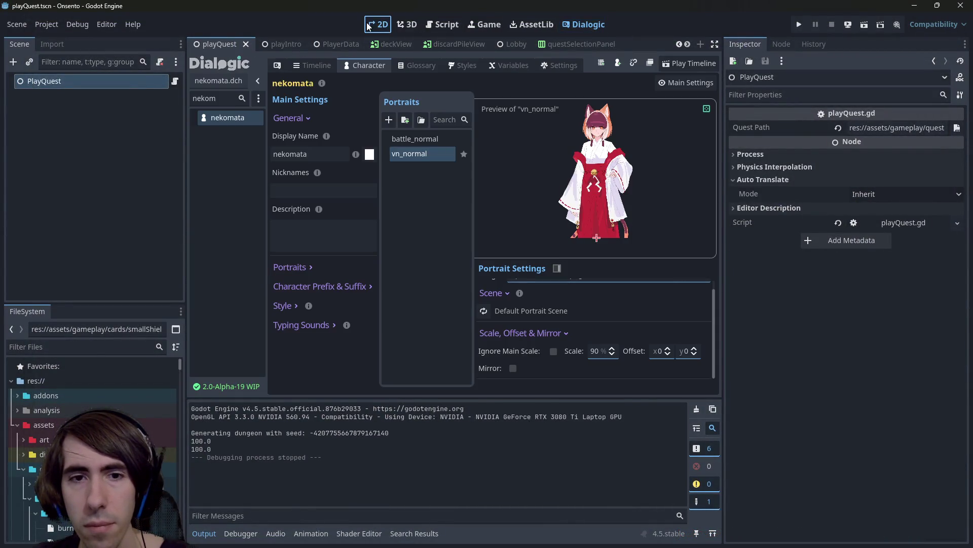
pyautogui.click(484, 24)
pyautogui.click(443, 24)
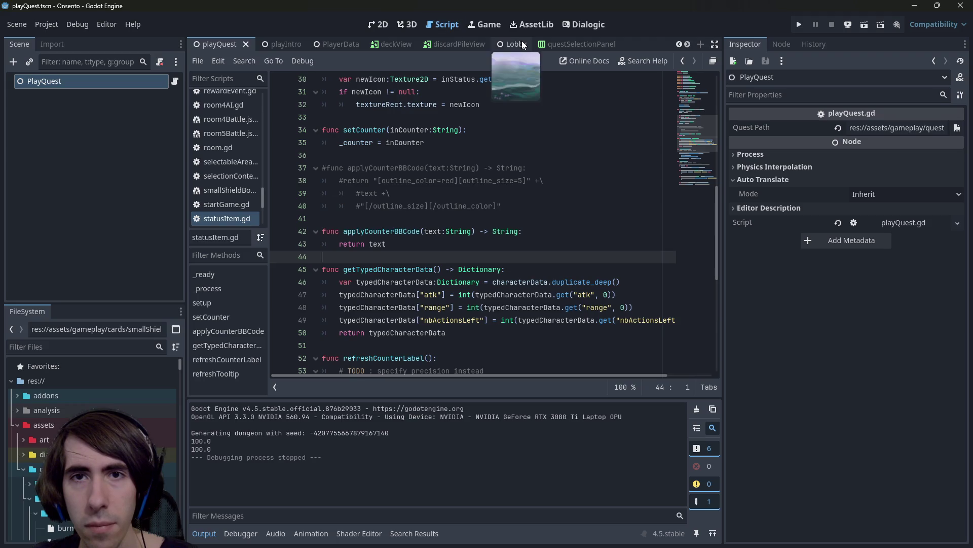
pyautogui.scroll(-10, 521, 43)
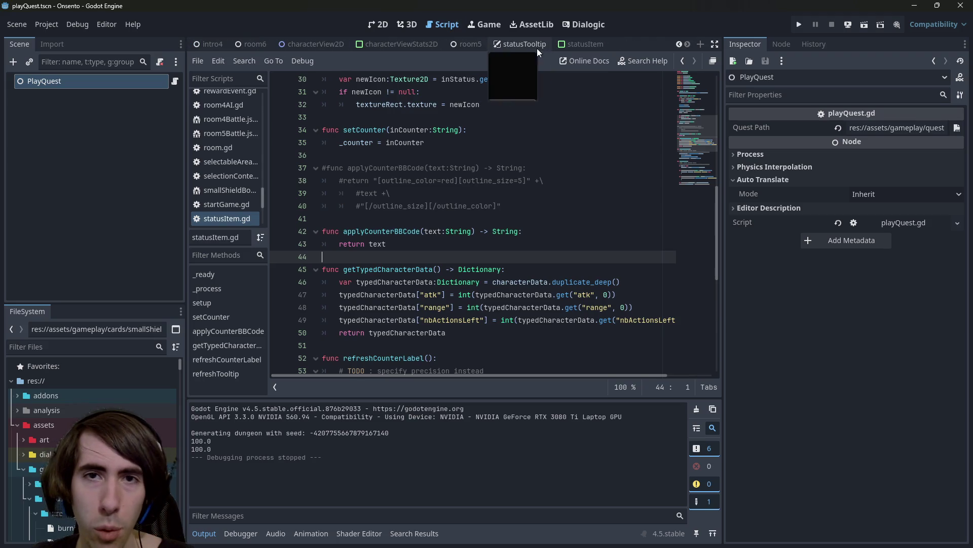
pyautogui.click(584, 44)
pyautogui.click(376, 25)
pyautogui.click(522, 41)
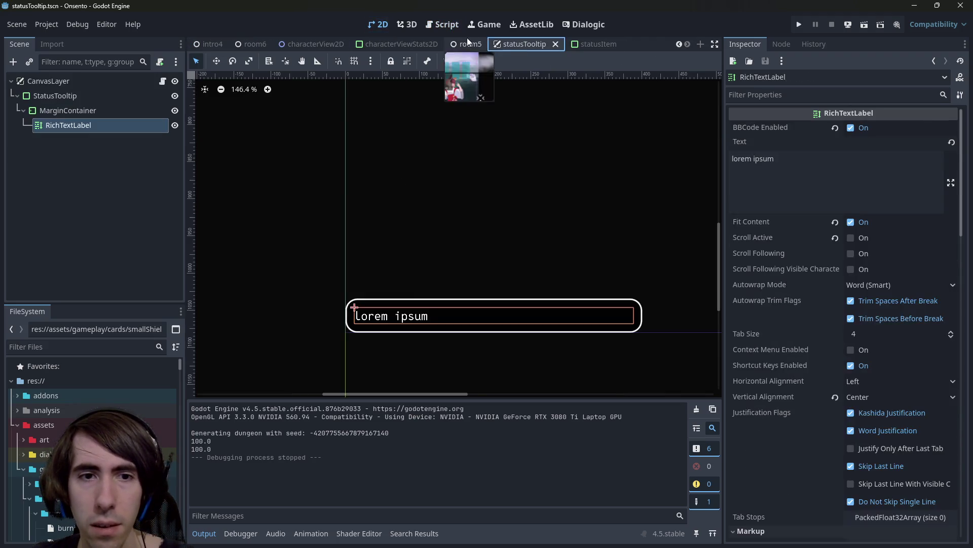
pyautogui.click(467, 40)
pyautogui.click(401, 45)
pyautogui.scroll(-3, 384, 201)
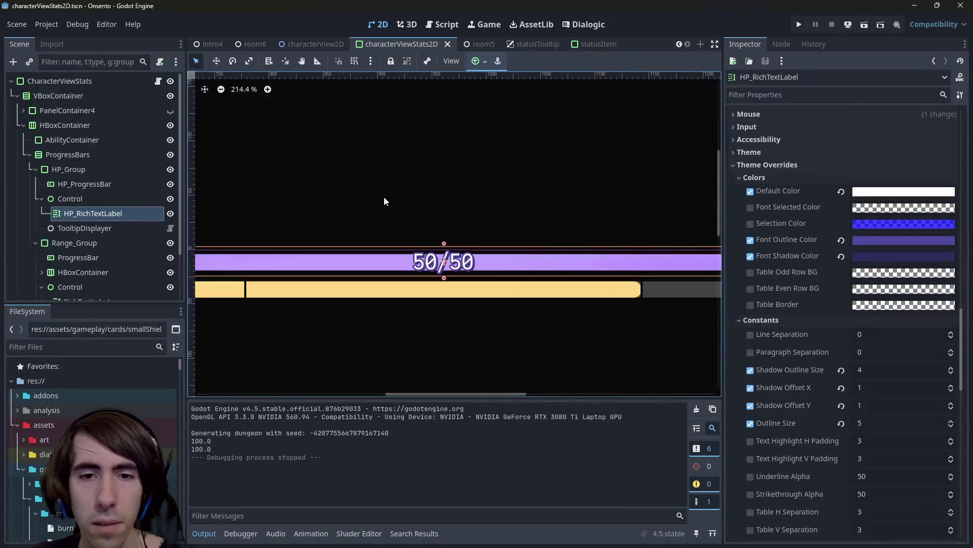
pyautogui.click(314, 44)
pyautogui.click(416, 47)
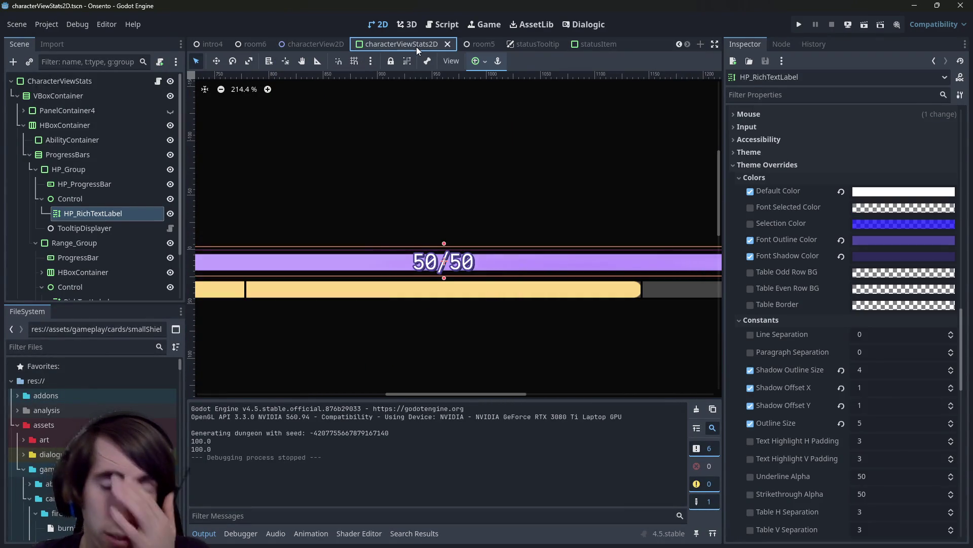
# Quick-open branchEventRoom2.tscn by searching 'branch2'.
pyautogui.hotkey('ctrl', 'shift', 'o')
pyautogui.write('branch2')
pyautogui.press('Return')
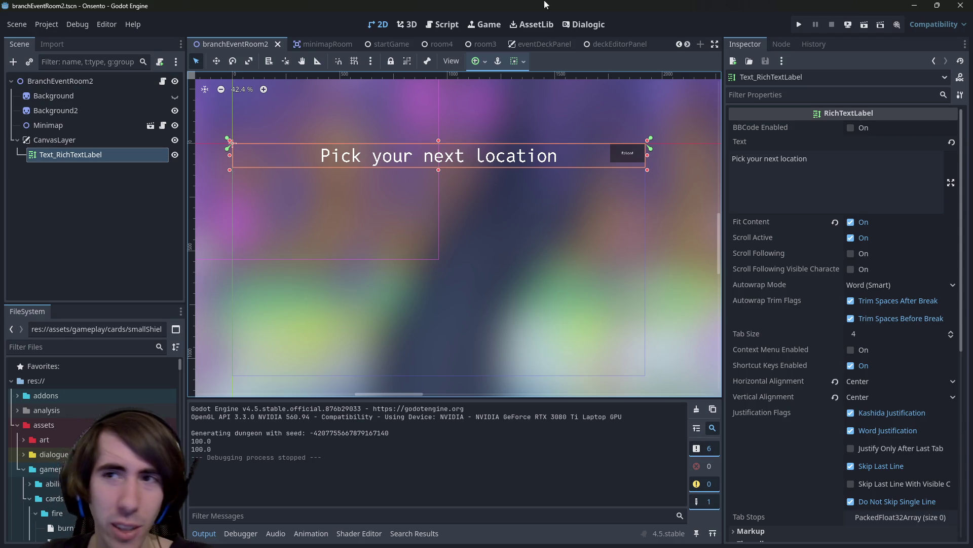
# Stop the test run and bring up the label's theme override constants in the Inspector.
pyautogui.click(866, 26)
pyautogui.click(832, 24)
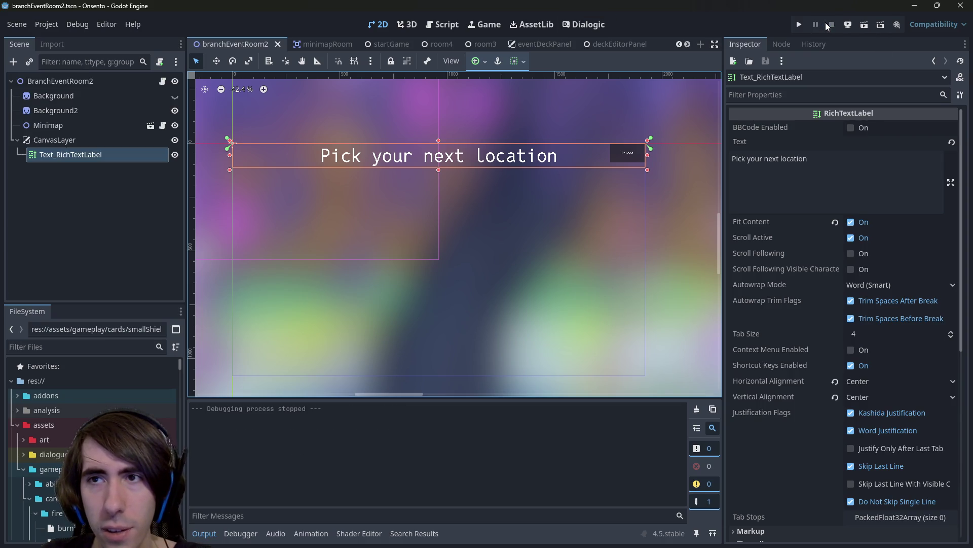
pyautogui.scroll(-7, 795, 353)
pyautogui.click(785, 373)
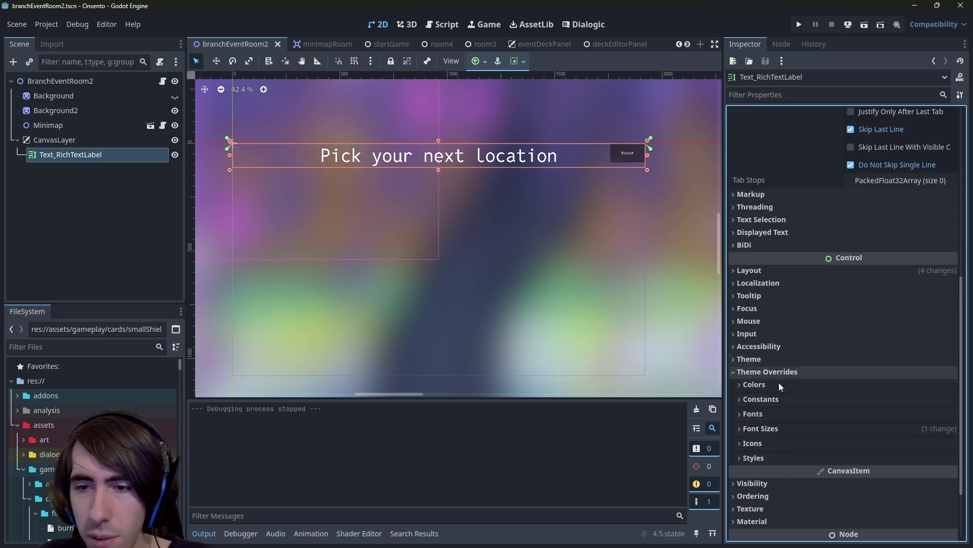
pyautogui.click(773, 429)
pyautogui.scroll(-3, 773, 431)
pyautogui.scroll(1, 778, 392)
pyautogui.click(768, 348)
pyautogui.click(767, 348)
pyautogui.click(757, 334)
pyautogui.scroll(-1, 764, 361)
pyautogui.scroll(-1, 763, 361)
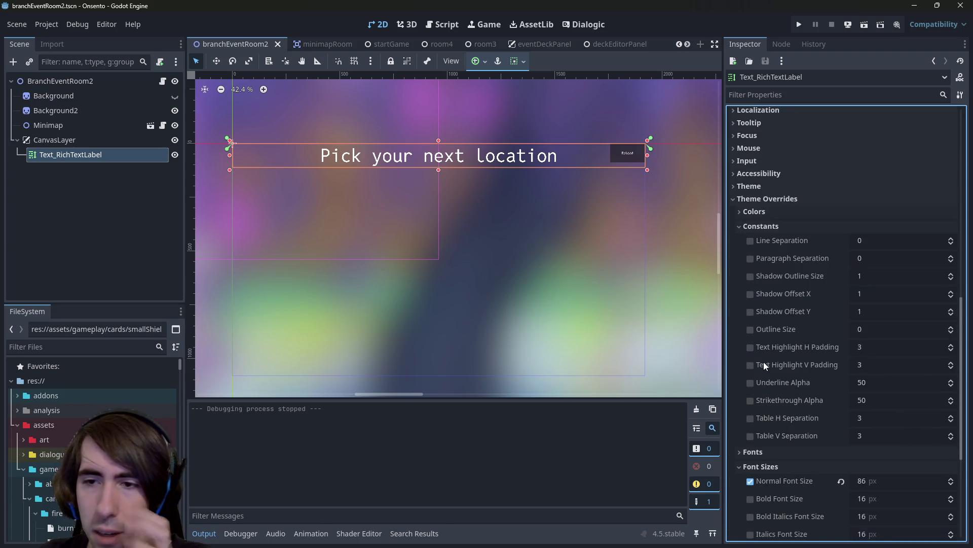
# Enable the shadow outline size and offset overrides and make the font shadow colour opaque black.
pyautogui.click(751, 275)
pyautogui.click(750, 293)
pyautogui.click(751, 311)
pyautogui.click(765, 211)
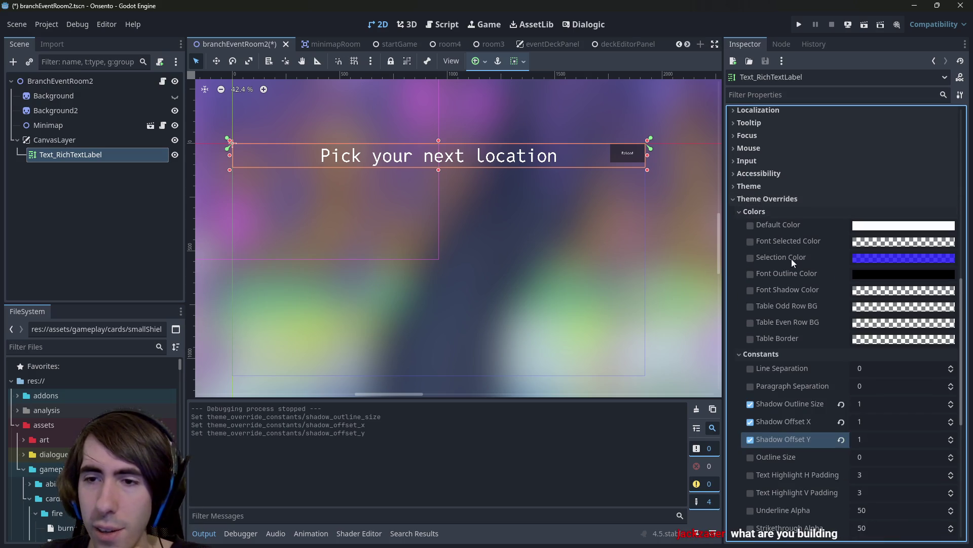
pyautogui.click(749, 289)
pyautogui.click(887, 293)
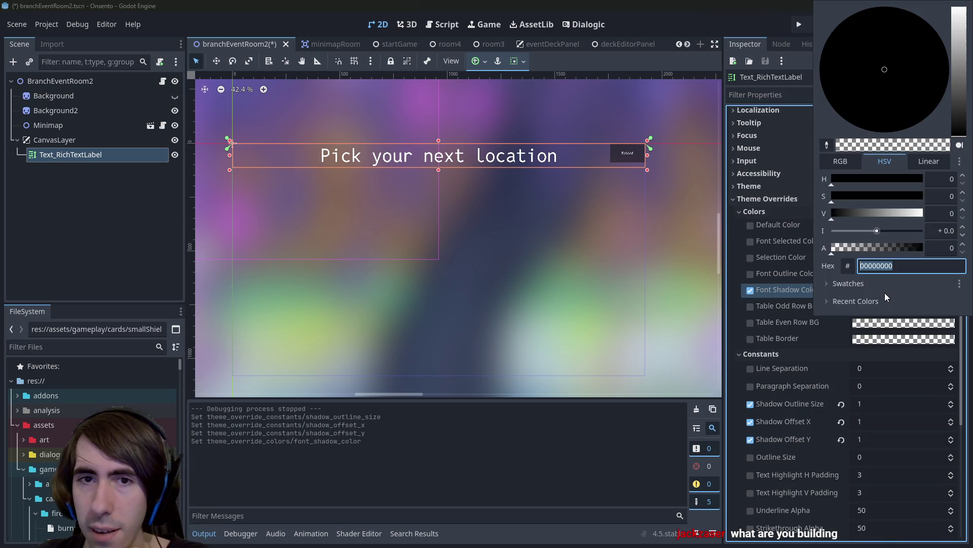
pyautogui.moveTo(953, 114); pyautogui.dragTo(957, 188)
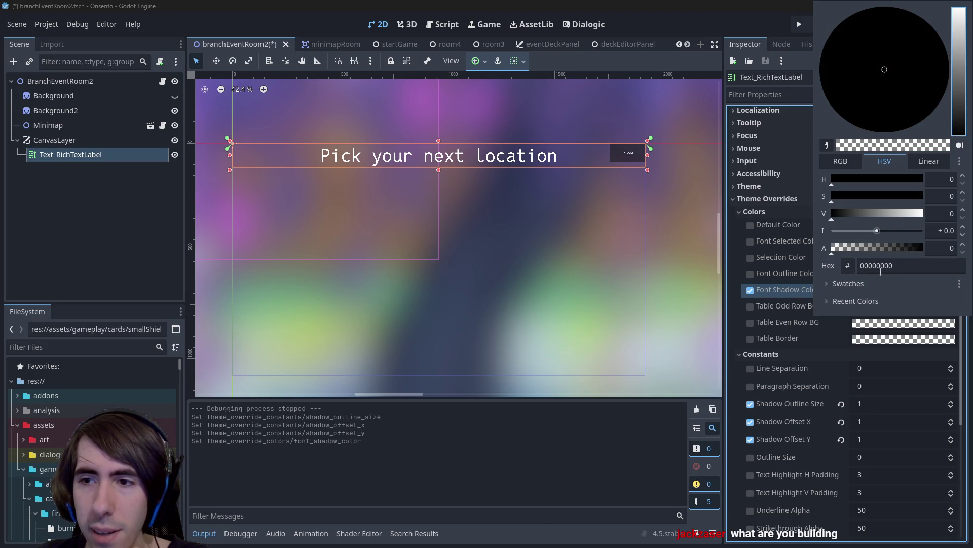
pyautogui.moveTo(857, 252); pyautogui.dragTo(924, 249)
pyautogui.press('Escape')
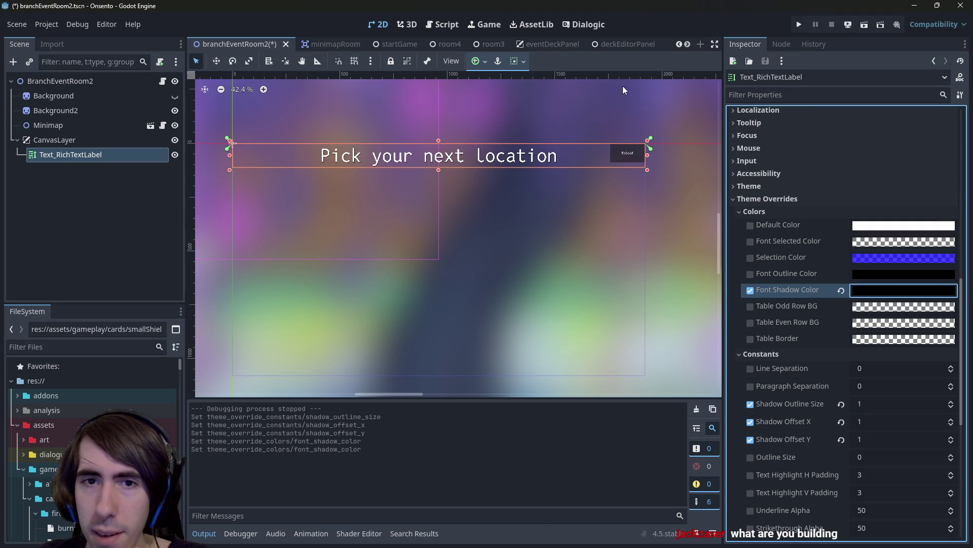
# Set the font outline colour to black and the outline size to 10.
pyautogui.click(750, 273)
pyautogui.click(866, 275)
pyautogui.click(814, 385)
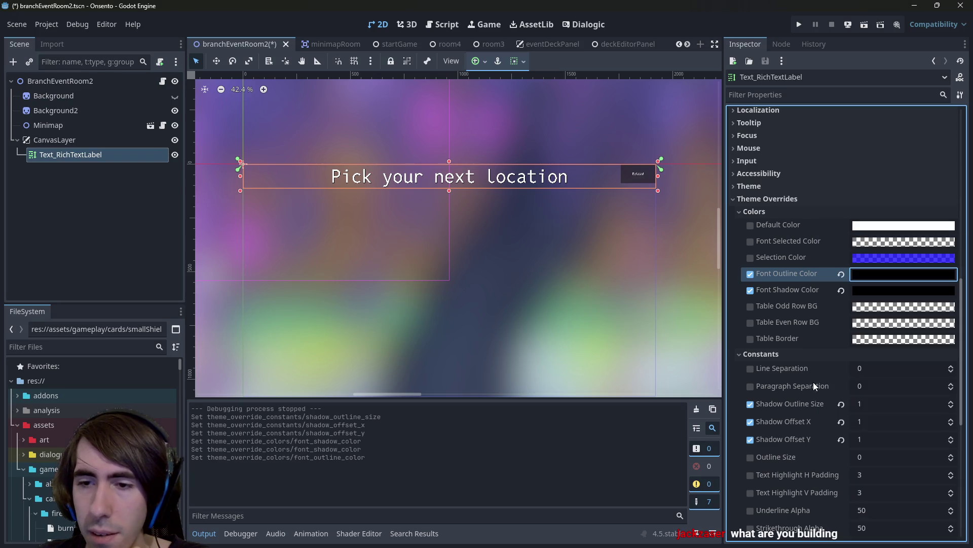
pyautogui.click(750, 457)
pyautogui.click(892, 456)
pyautogui.write('2')
pyautogui.press('Return')
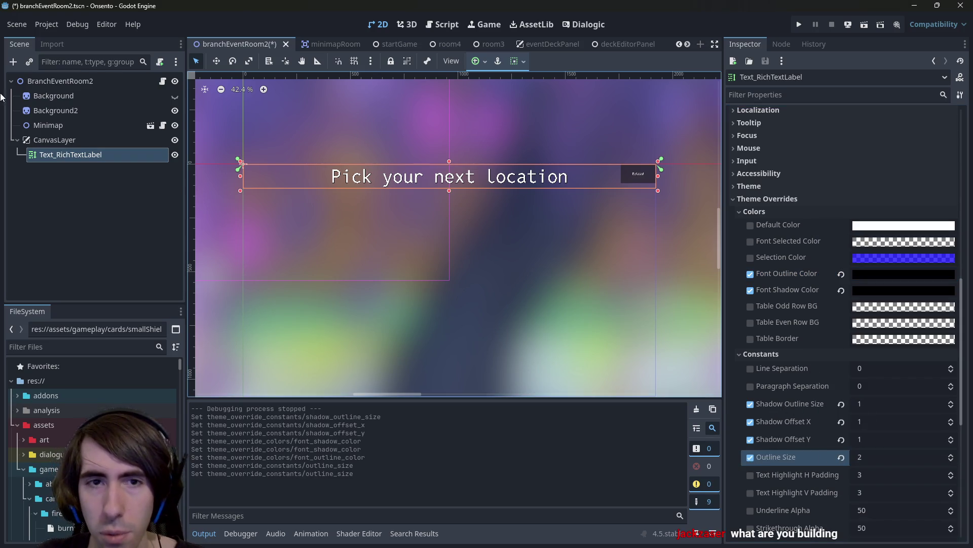
pyautogui.scroll(7, 321, 158)
pyautogui.click(895, 453)
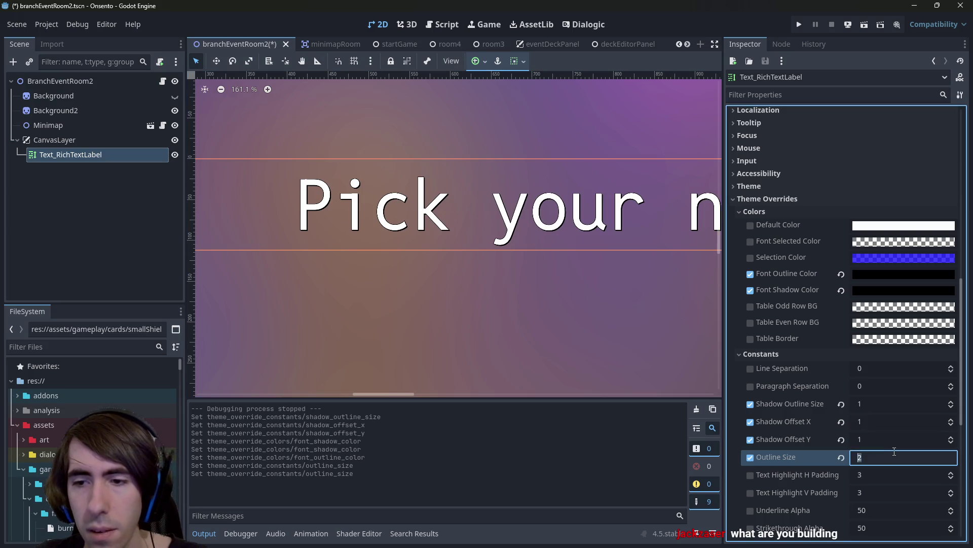
pyautogui.write('5')
pyautogui.press('Return')
pyautogui.write('10')
pyautogui.press('Return')
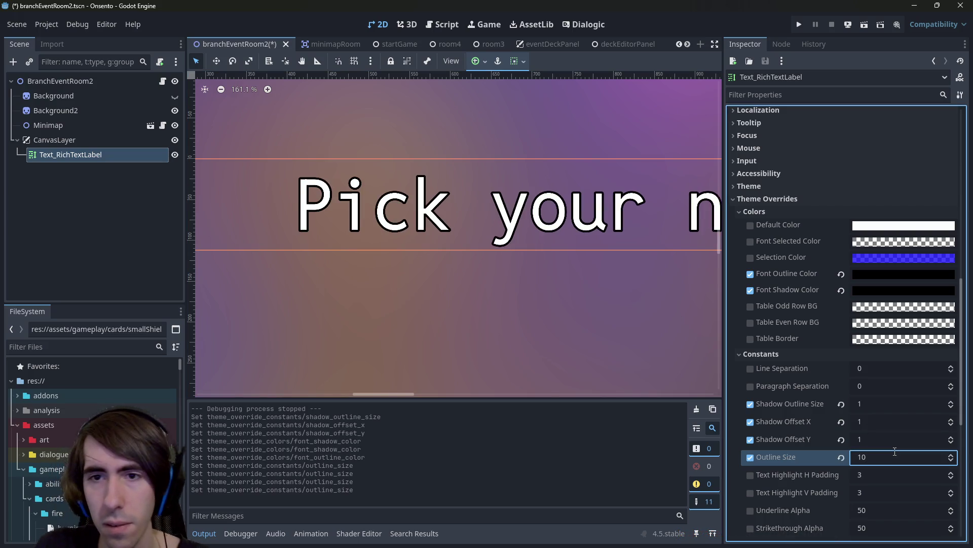
# Try shadow outline sizes of 5 and then 20.
pyautogui.scroll(-3, 468, 299)
pyautogui.scroll(-2, 467, 300)
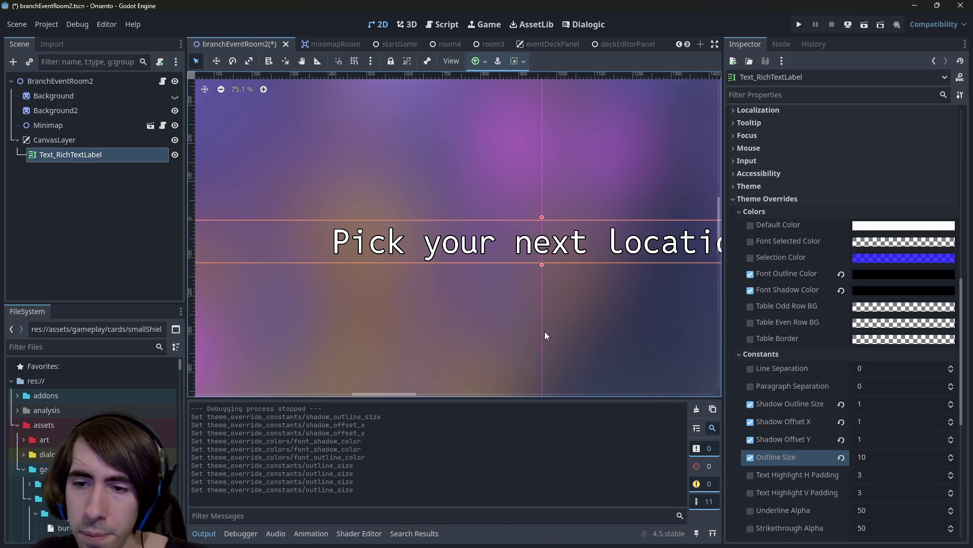
pyautogui.click(871, 422)
pyautogui.click(865, 404)
pyautogui.write('5')
pyautogui.press('Return')
pyautogui.click(864, 406)
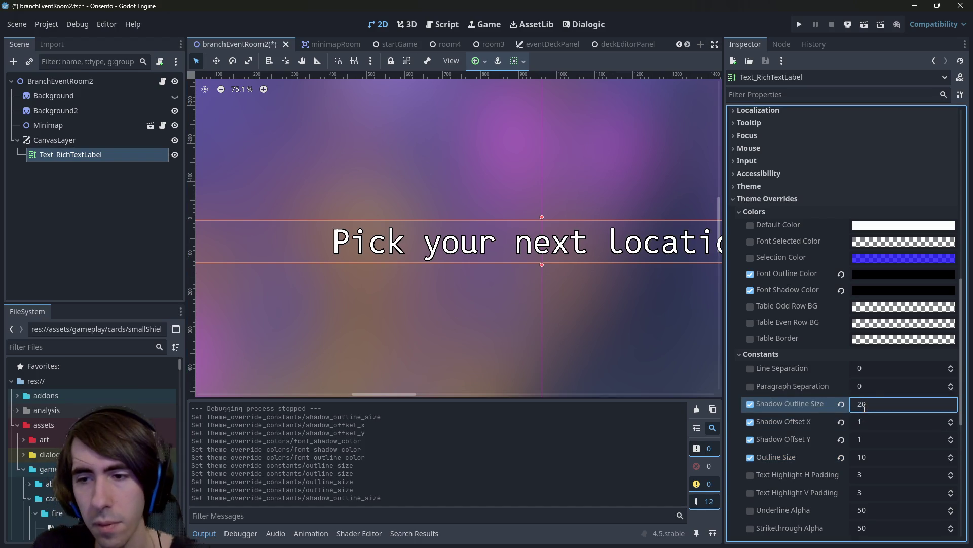
pyautogui.press('Return')
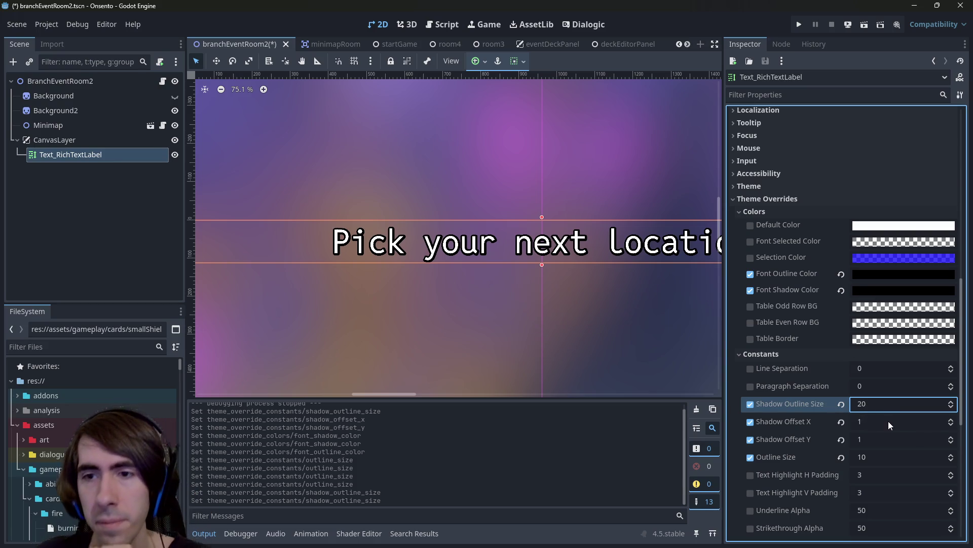
# Set the shadow offsets to 5 by 5 and the shadow outline size to 10.
pyautogui.click(889, 422)
pyautogui.write('5')
pyautogui.press('Return')
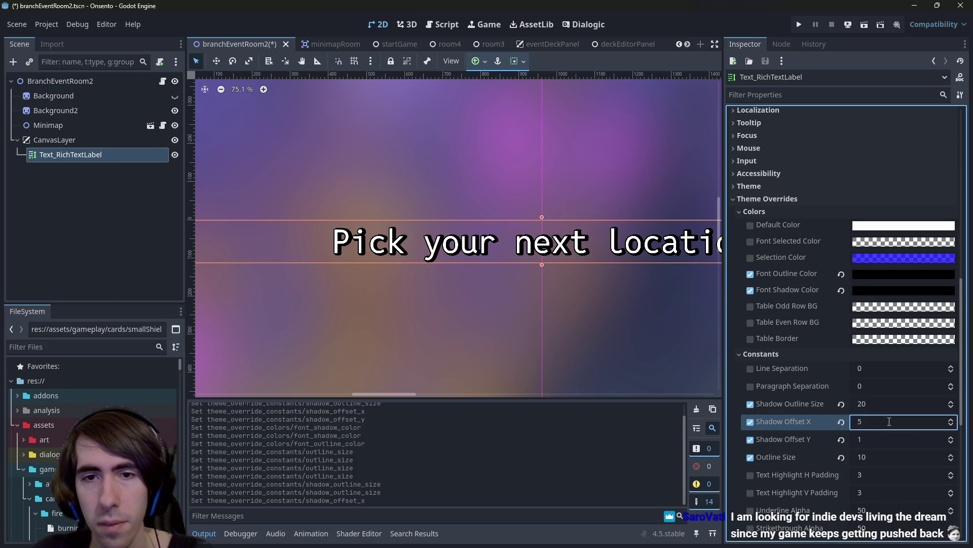
pyautogui.press('Tab')
pyautogui.write('5')
pyautogui.press('Return')
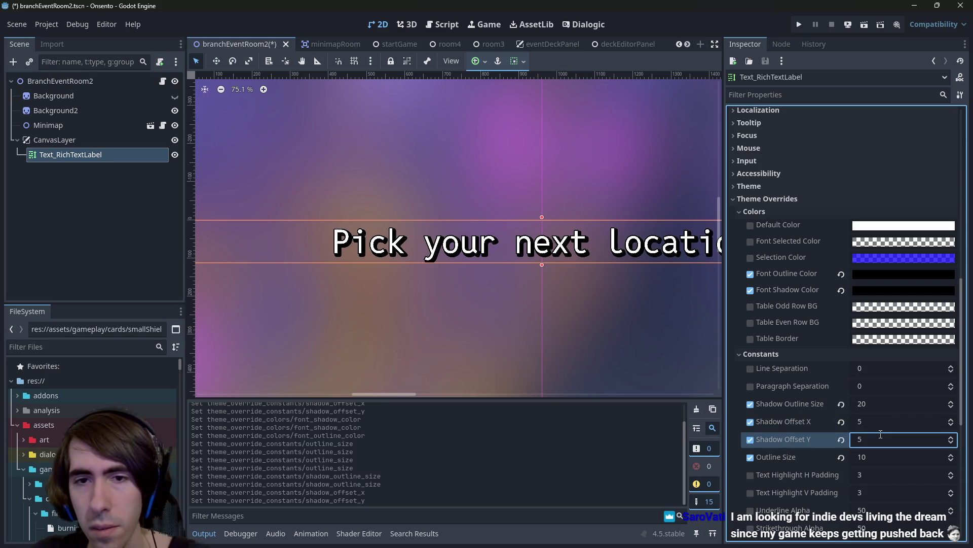
pyautogui.click(875, 404)
pyautogui.write('10')
pyautogui.press('Return')
pyautogui.scroll(-2, 411, 299)
pyautogui.scroll(-3, 431, 303)
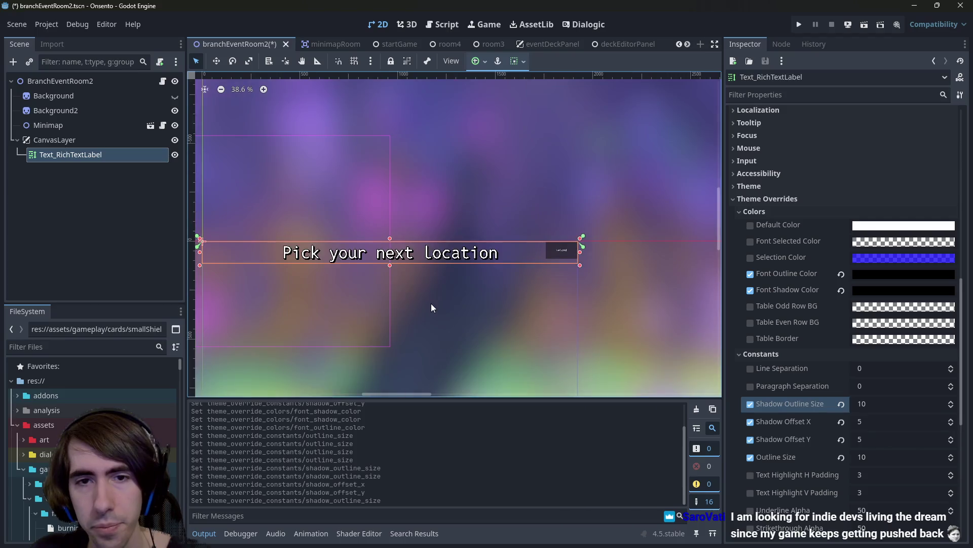
pyautogui.scroll(3, 501, 293)
pyautogui.scroll(3, 501, 293)
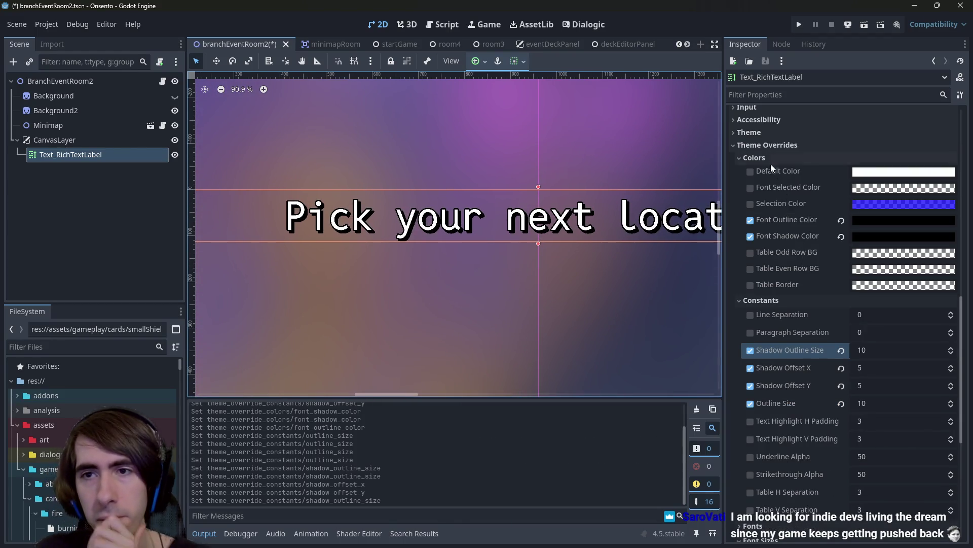
# Filter the FileSystem for 'theme', clear the filter, and save branchEventRoom2 with Ctrl+S.
pyautogui.click(767, 199)
pyautogui.click(765, 370)
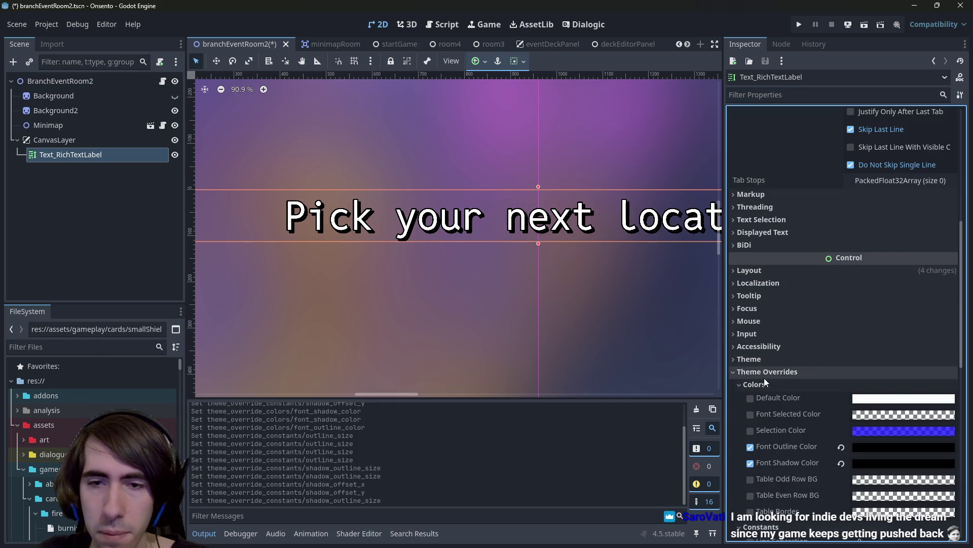
pyautogui.click(81, 346)
pyautogui.write('th')
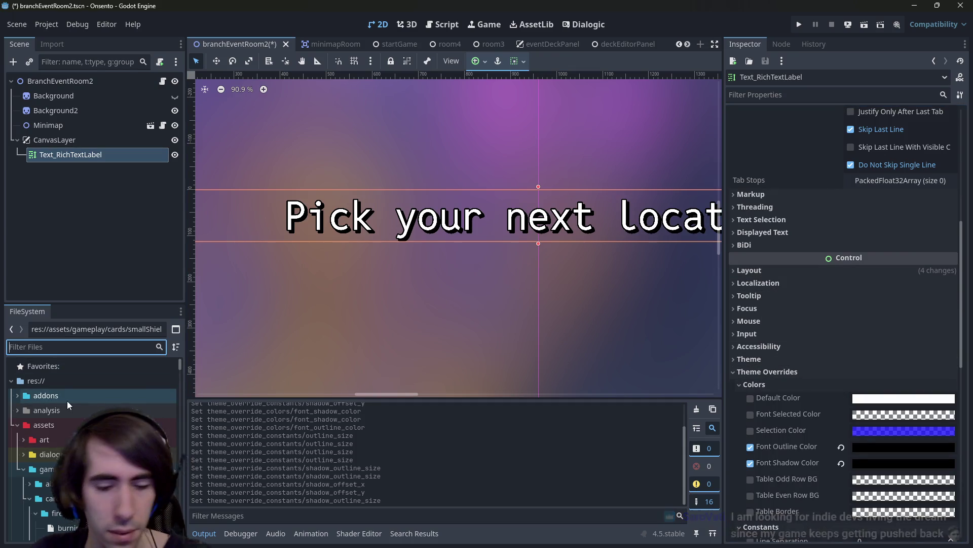
pyautogui.write('eme')
pyautogui.press('Down')
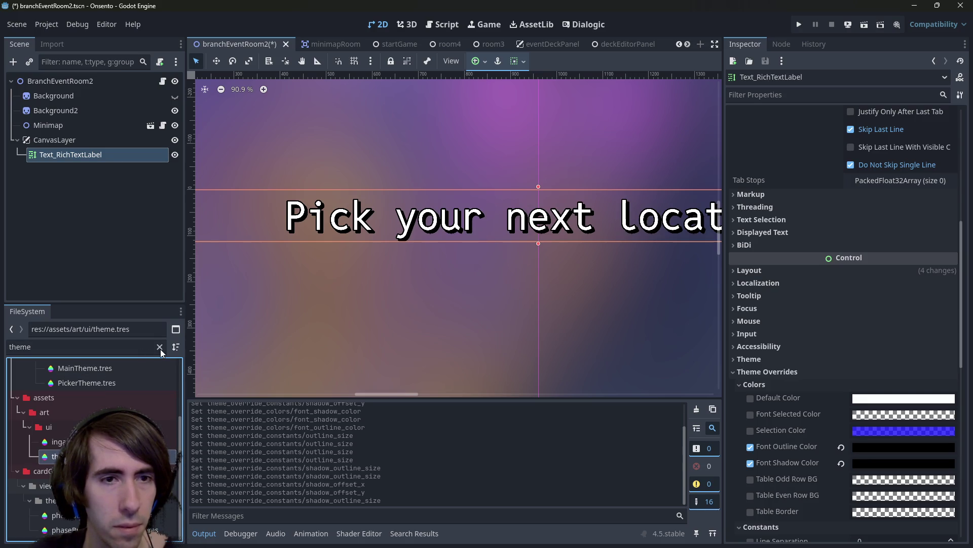
pyautogui.click(160, 348)
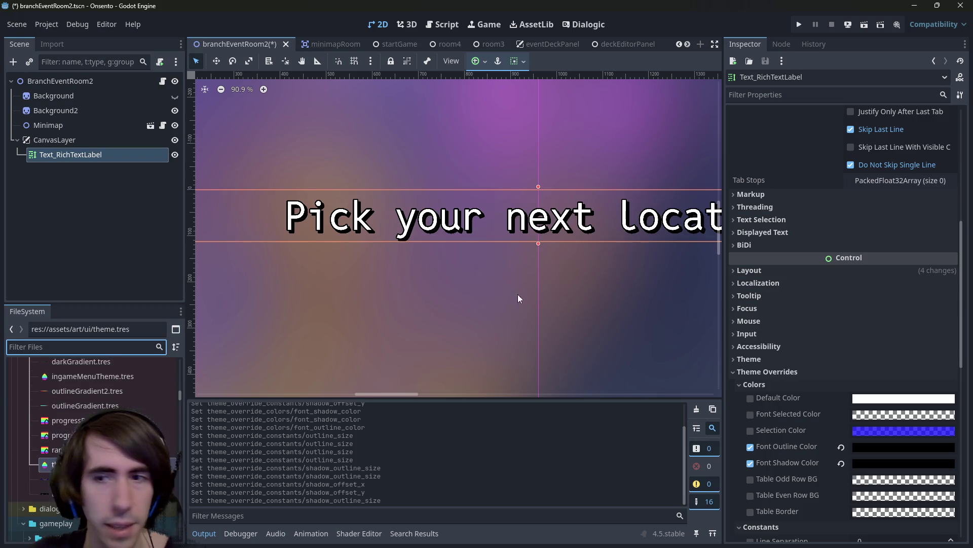
pyautogui.scroll(-3, 836, 415)
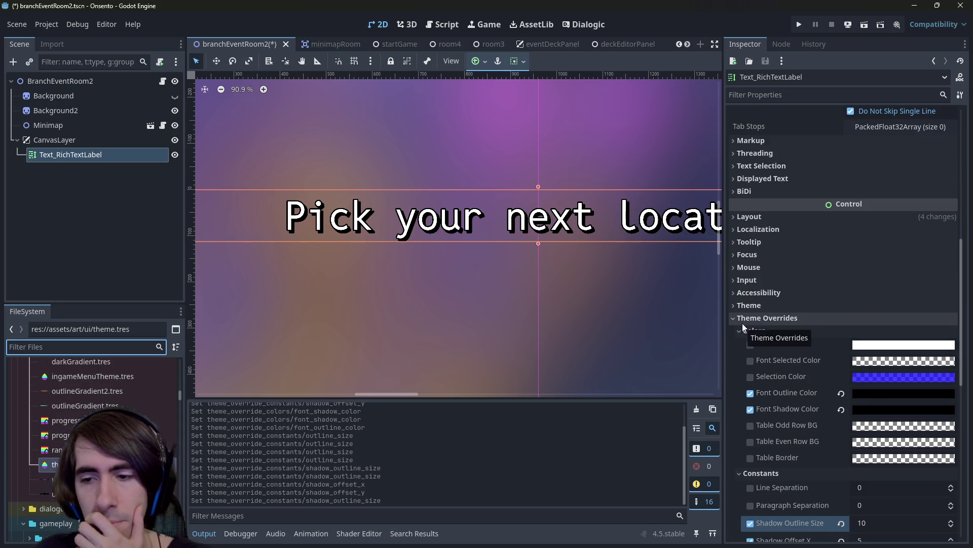
pyautogui.hotkey('ctrl', 's')
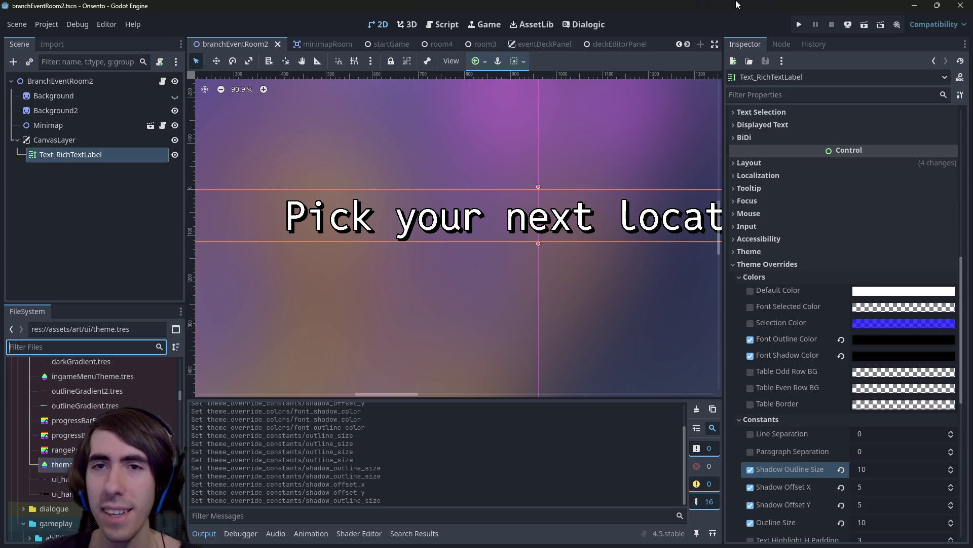
# Open the playQuest scene and launch it with F6.
pyautogui.hotkey('alt', 'shift', 'o')
pyautogui.write('playquest')
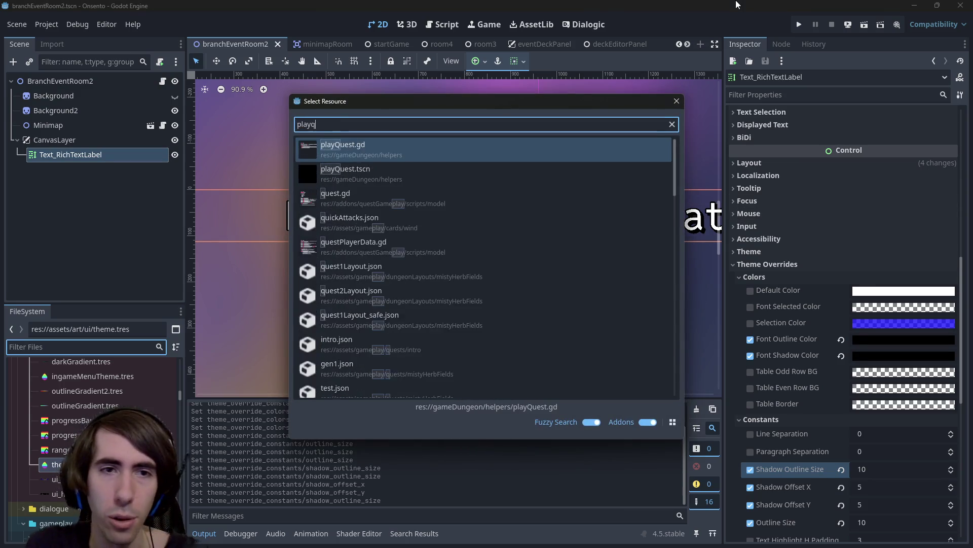
pyautogui.press('Return')
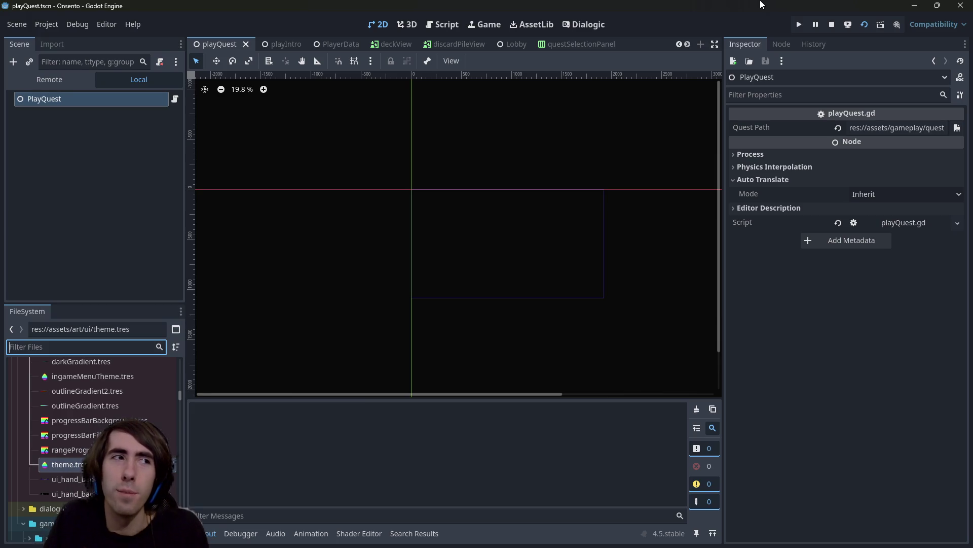
pyautogui.press('F6')
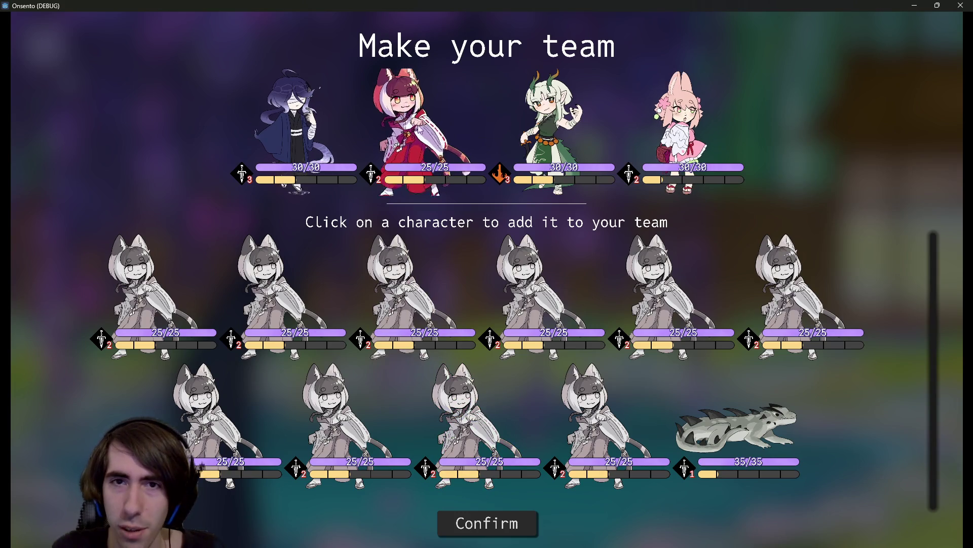
# Confirm the team and add nine cards to the deck.
pyautogui.click(487, 523)
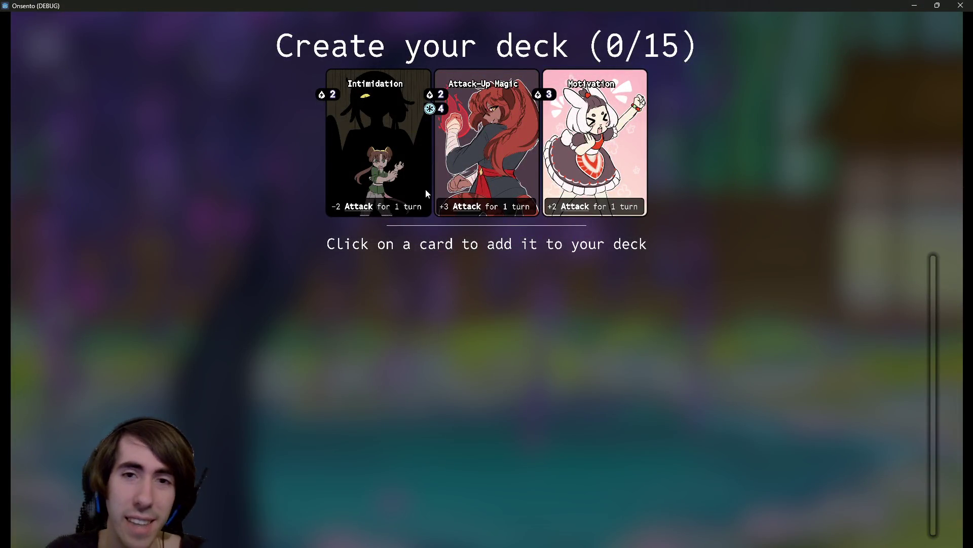
pyautogui.click(413, 184)
pyautogui.click(413, 183)
pyautogui.click(421, 177)
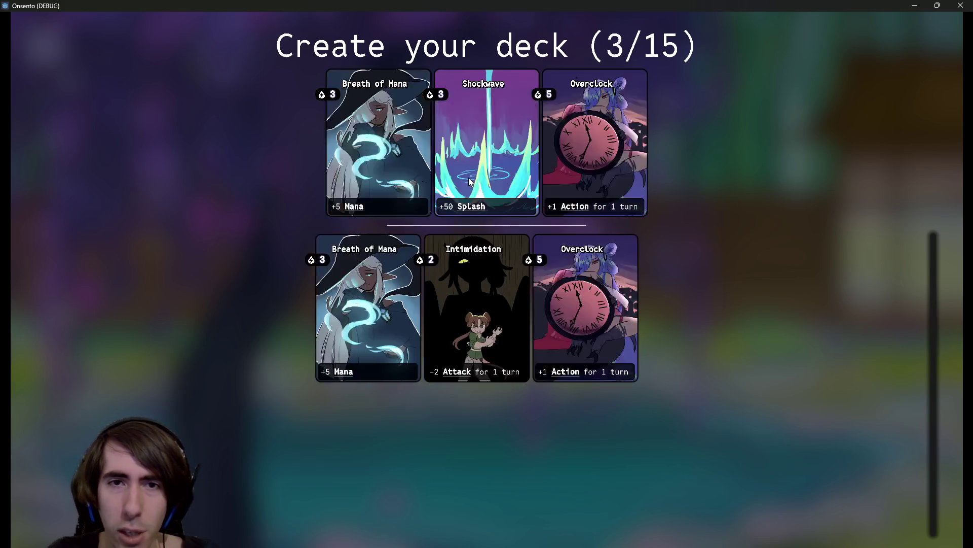
pyautogui.click(482, 173)
pyautogui.click(513, 168)
pyautogui.click(456, 167)
pyautogui.click(414, 168)
pyautogui.click(413, 167)
pyautogui.click(413, 166)
pyautogui.click(428, 148)
pyautogui.click(428, 147)
pyautogui.click(427, 148)
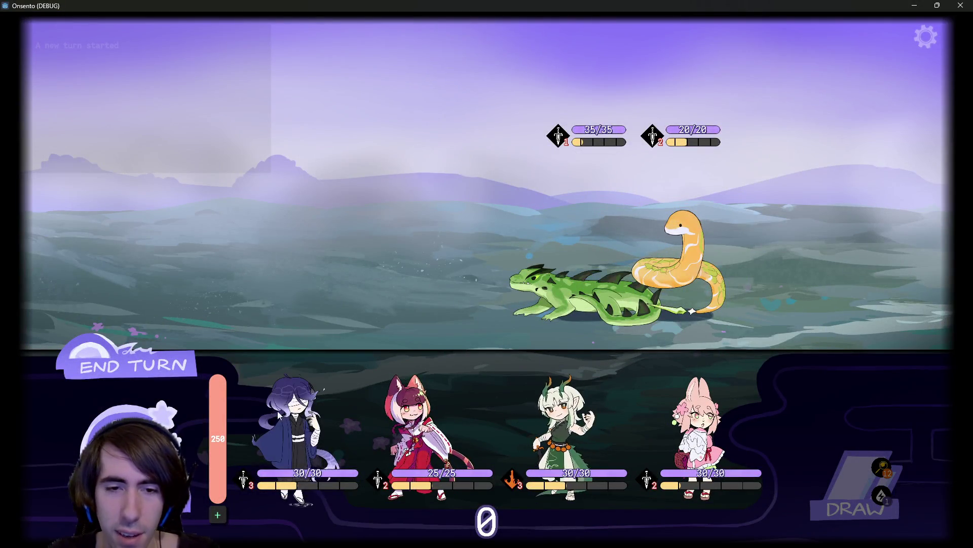
# Place the blue-haired, green-haired and last characters on the battlefield to start the battle.
pyautogui.click(293, 436)
pyautogui.click(431, 431)
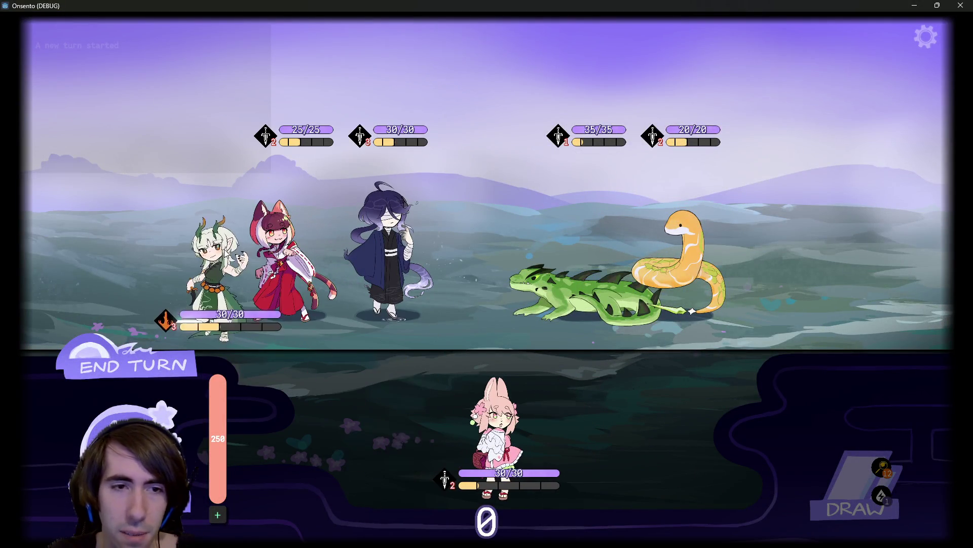
pyautogui.click(151, 371)
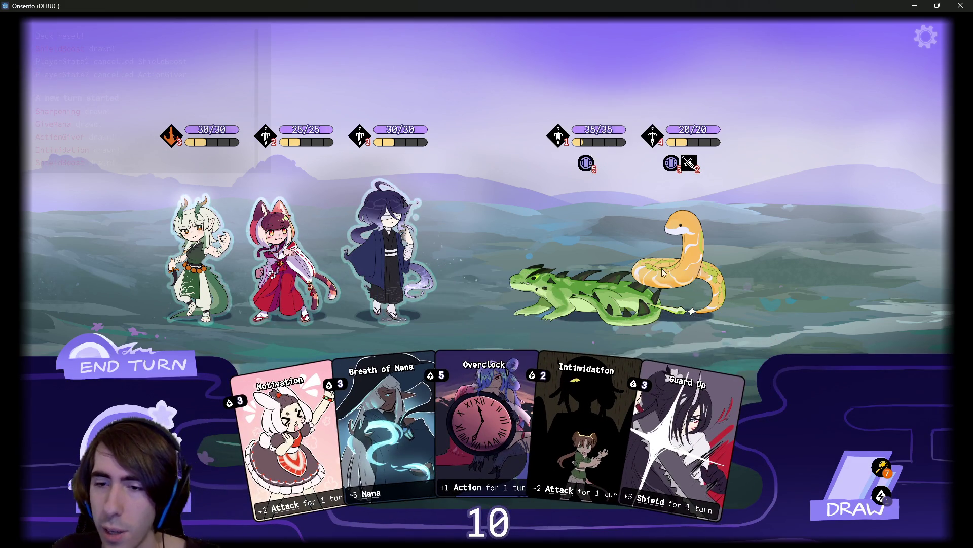
# Play Guard Up and two Breath of Mana on the hooded third ally, drawing a card between.
pyautogui.click(881, 472)
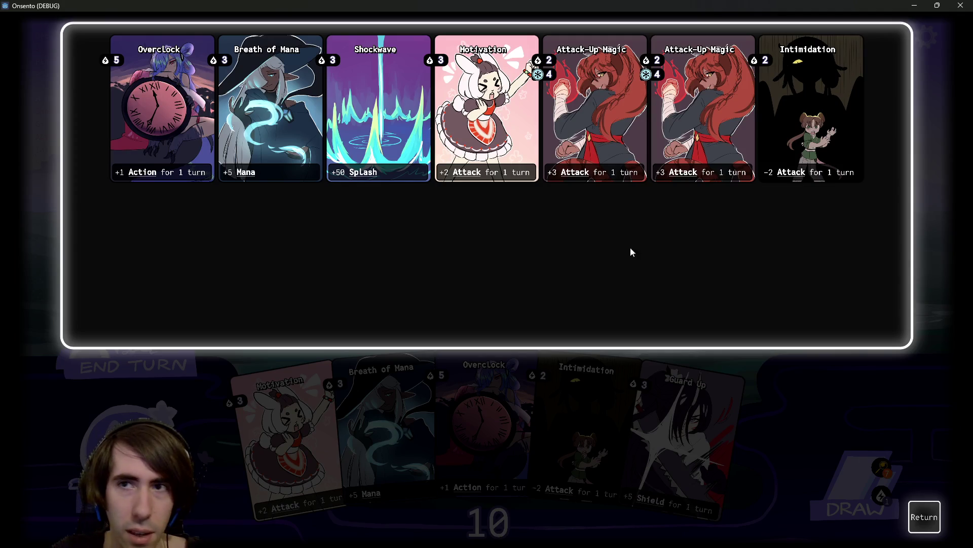
pyautogui.click(925, 516)
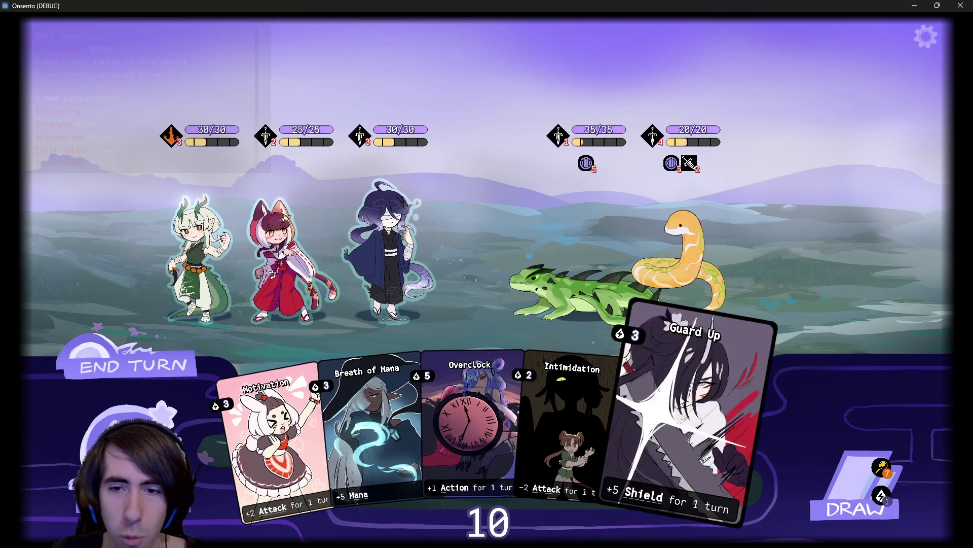
pyautogui.moveTo(685, 436); pyautogui.dragTo(388, 248)
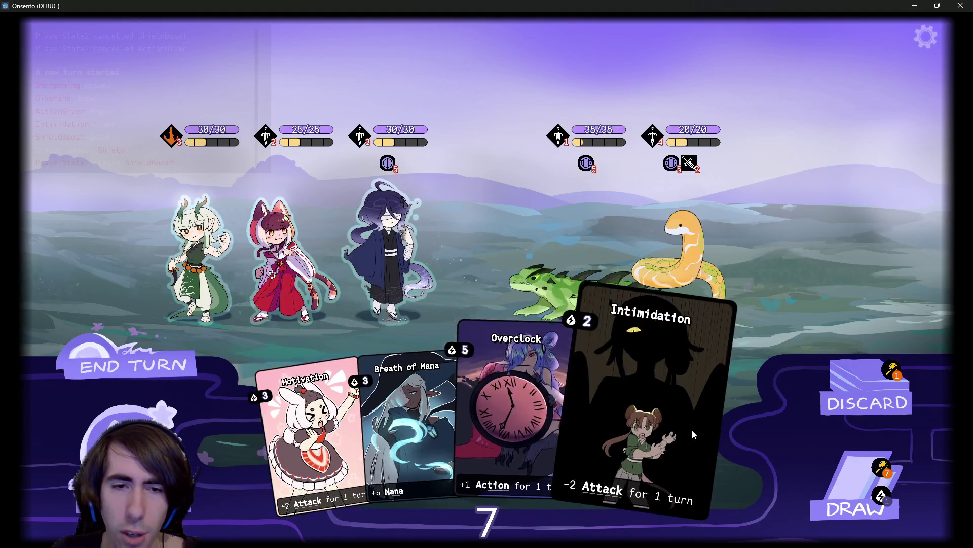
pyautogui.moveTo(422, 406); pyautogui.dragTo(392, 238)
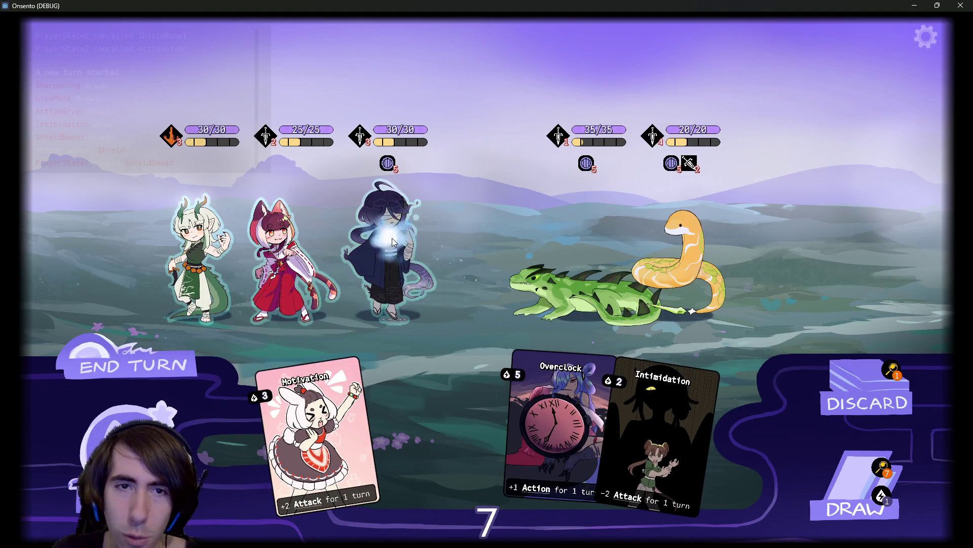
pyautogui.click(851, 486)
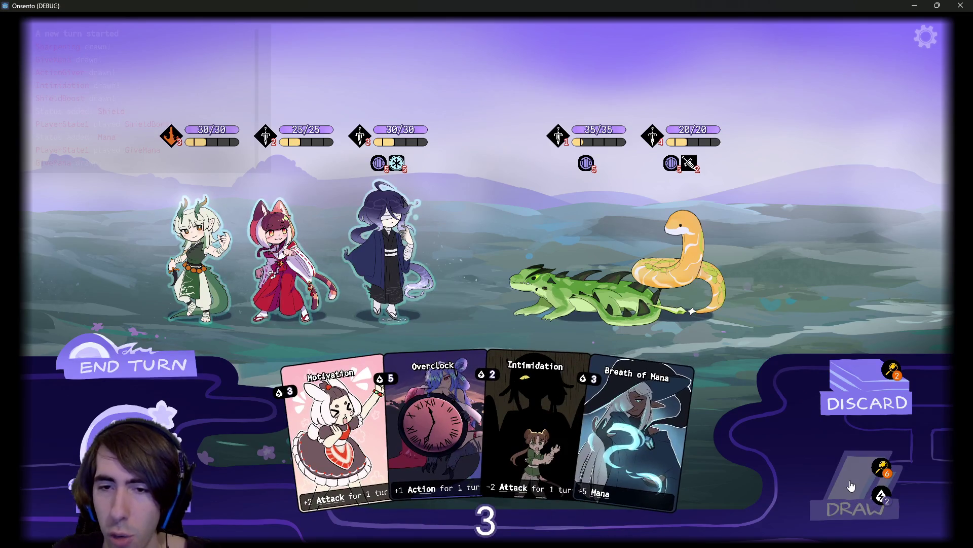
pyautogui.moveTo(629, 426); pyautogui.dragTo(389, 224)
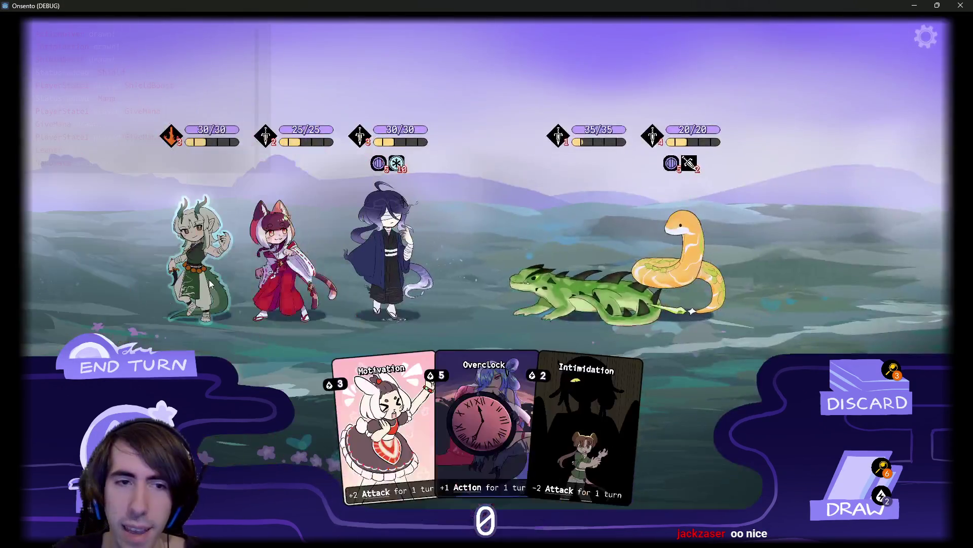
# Have the dragon girl burn both enemies, check the draw pile, and draw Attack-Up Magic.
pyautogui.click(211, 283)
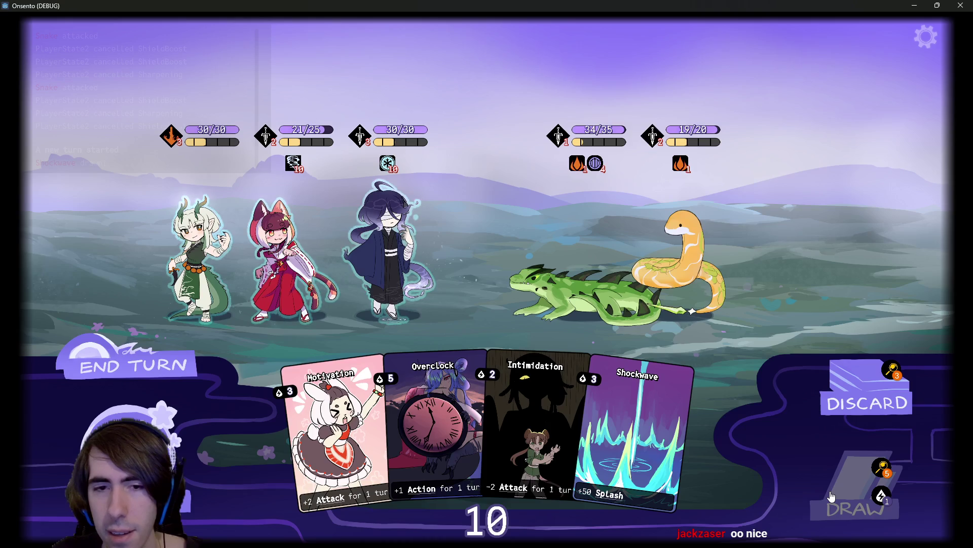
pyautogui.click(888, 469)
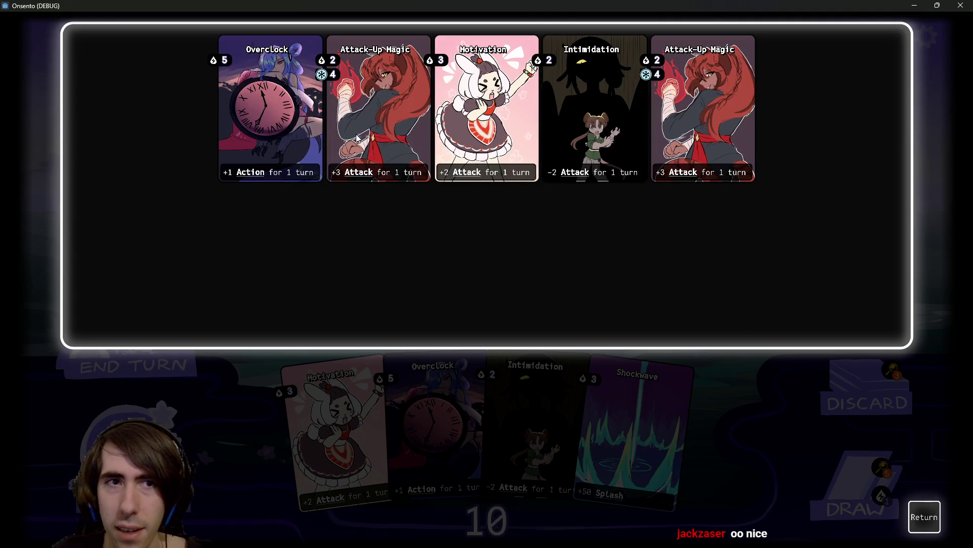
pyautogui.click(924, 506)
pyautogui.moveTo(386, 172)
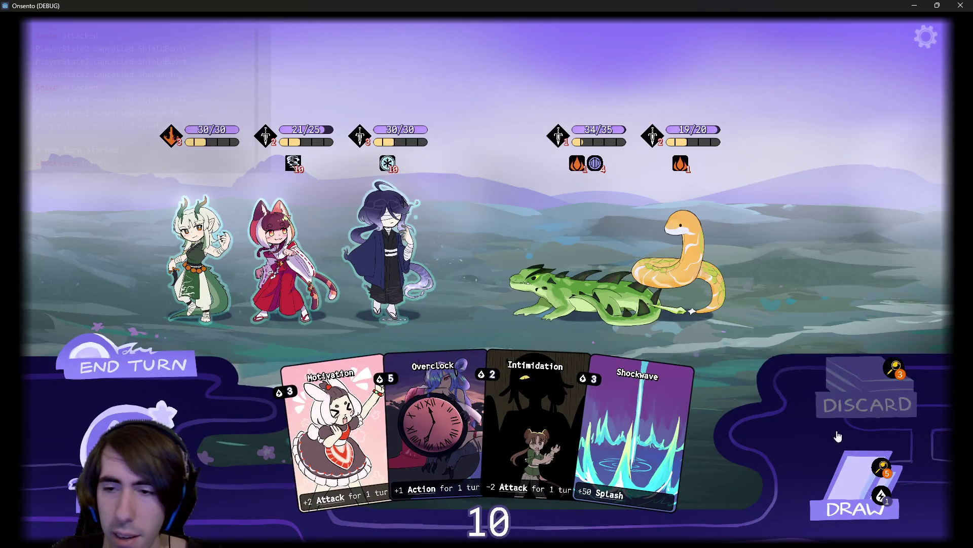
pyautogui.click(882, 468)
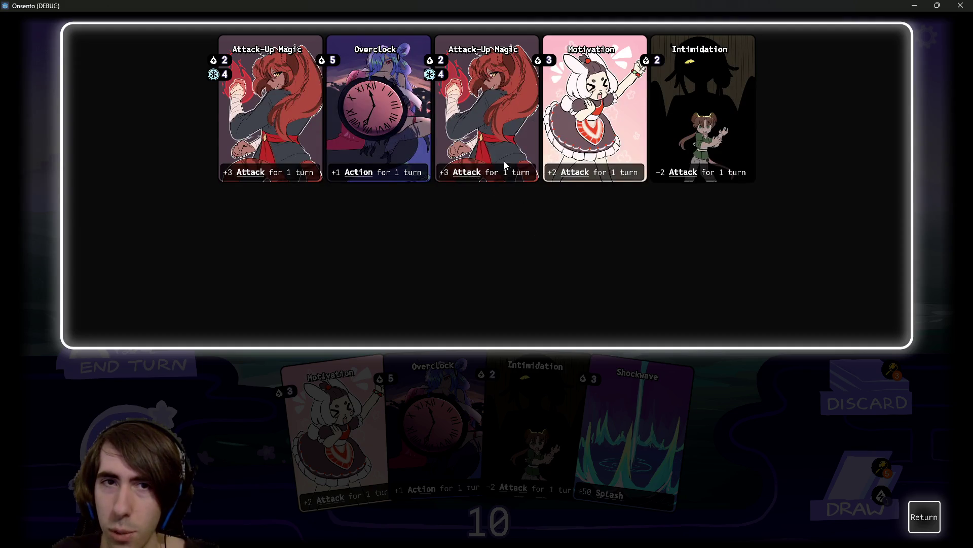
pyautogui.click(933, 517)
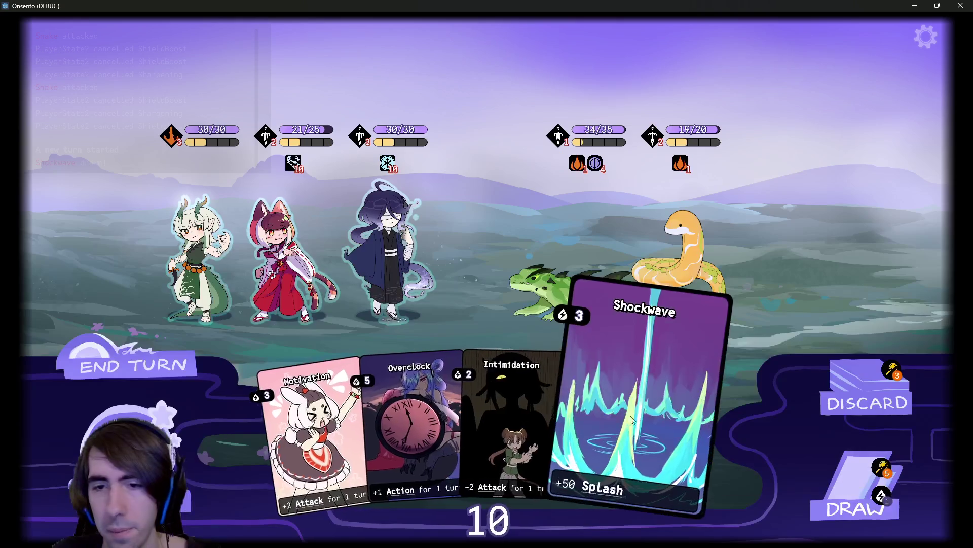
pyautogui.click(864, 470)
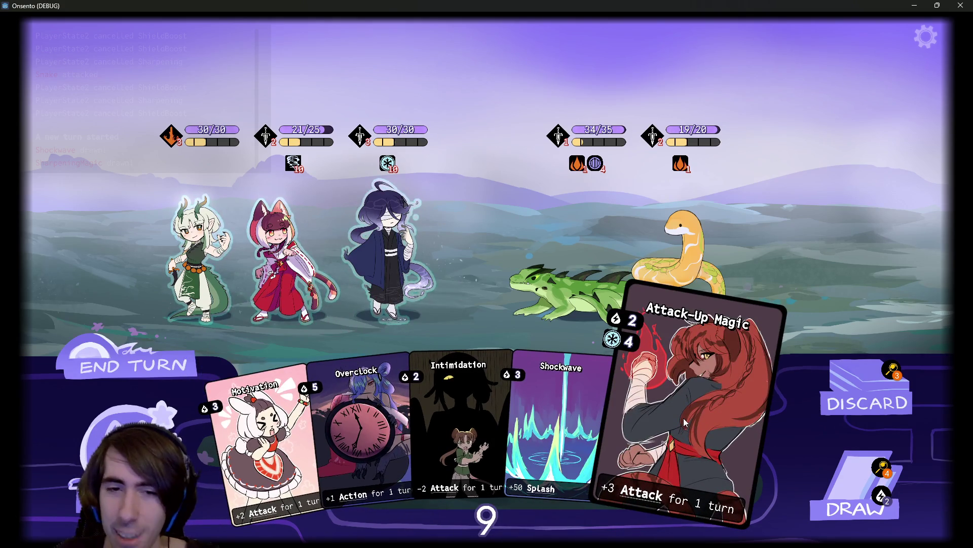
# Play Intimidation on the green lizard and Shockwave on the hooded ally, then end the turn.
pyautogui.moveTo(511, 337); pyautogui.dragTo(589, 282)
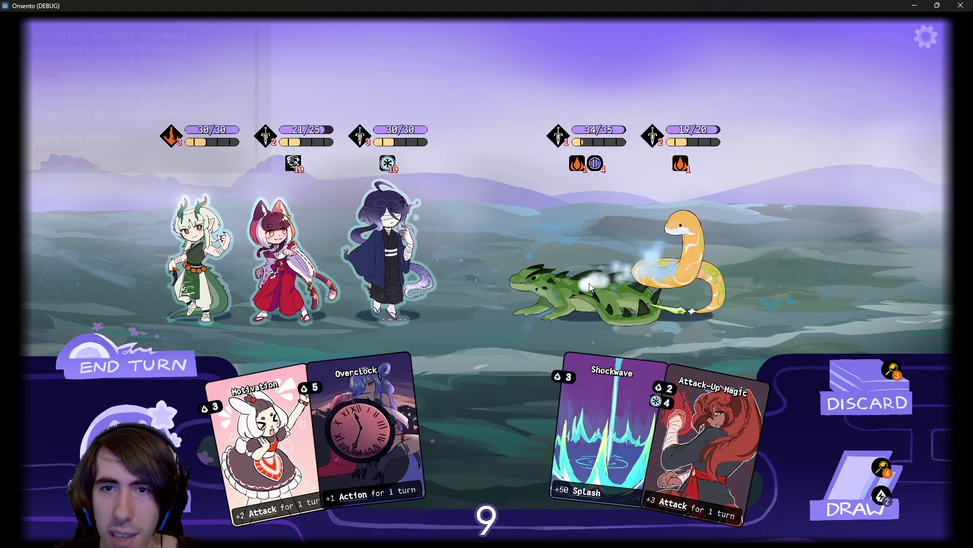
pyautogui.click(835, 462)
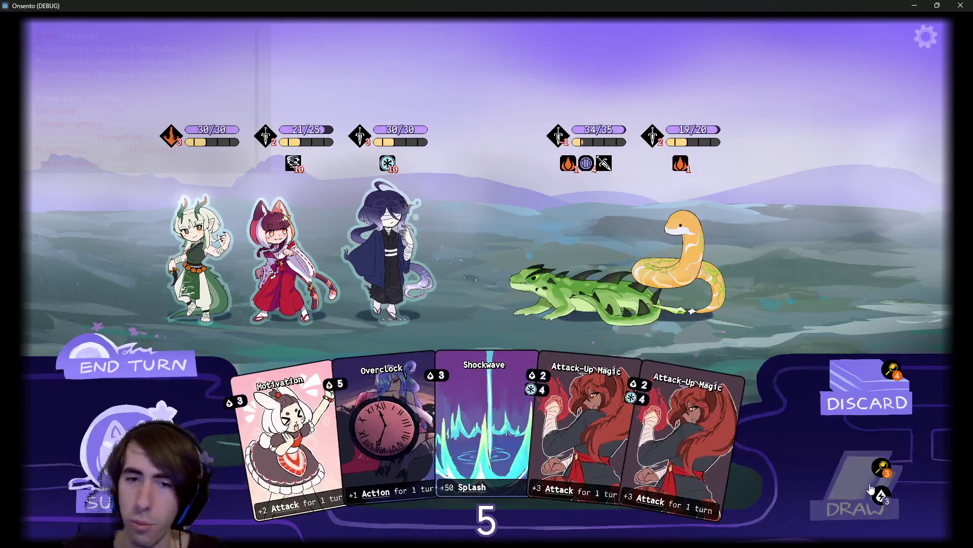
pyautogui.moveTo(484, 426); pyautogui.dragTo(390, 235)
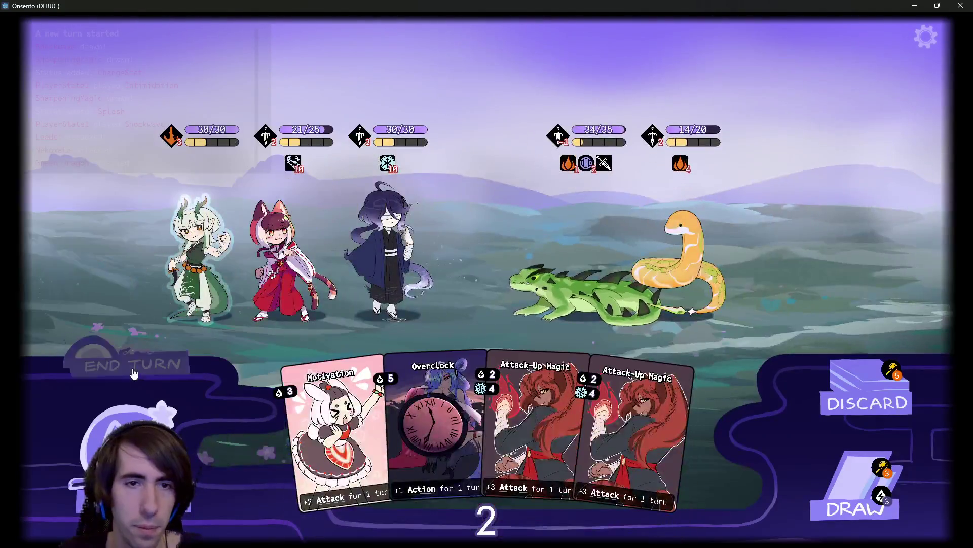
pyautogui.click(134, 374)
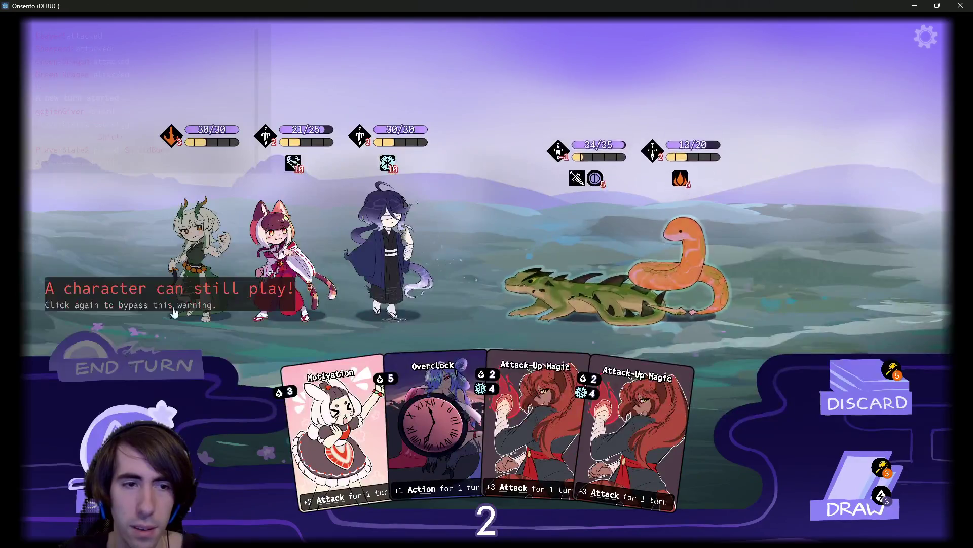
pyautogui.click(173, 313)
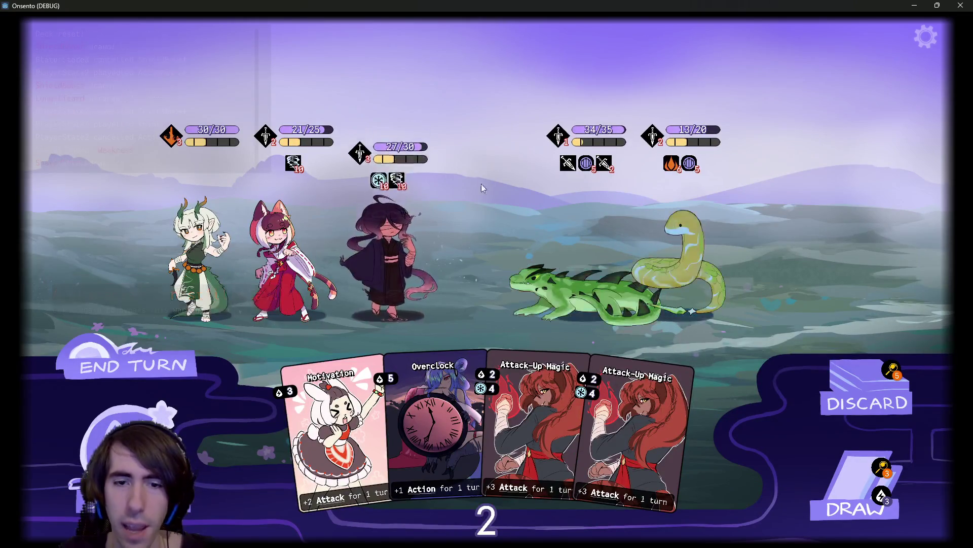
# Play Motivation and two Attack-Up Magic cards, then attack the snake with the hooded ally.
pyautogui.moveTo(278, 409); pyautogui.dragTo(360, 290)
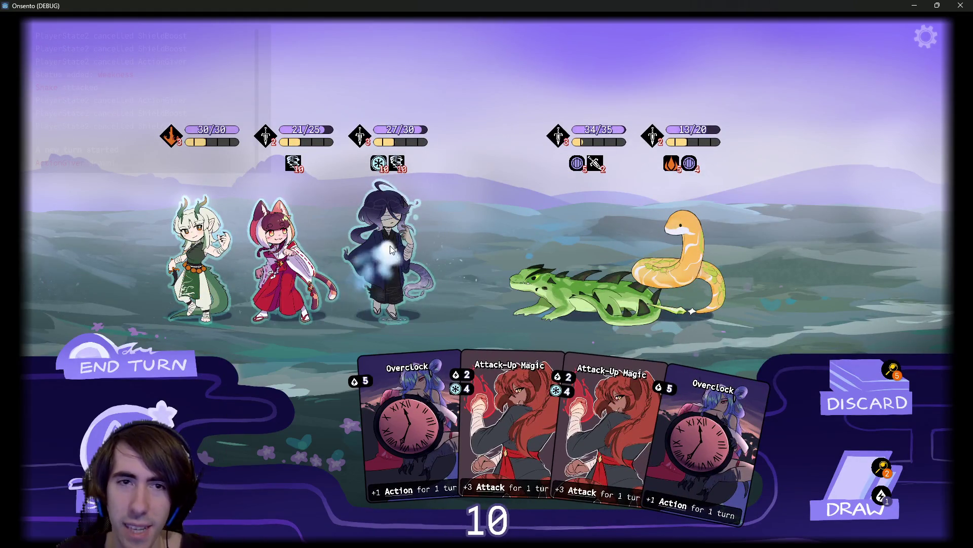
pyautogui.moveTo(421, 431); pyautogui.dragTo(400, 238)
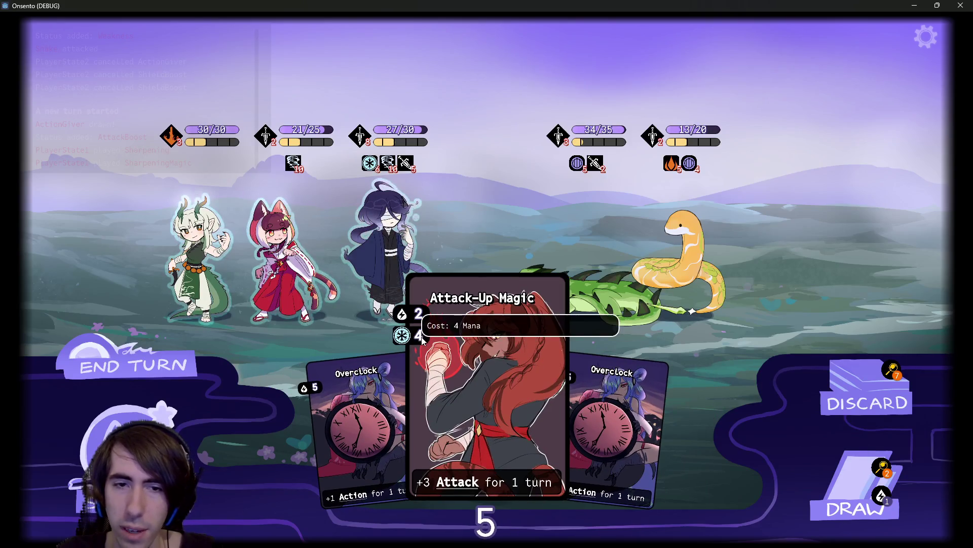
pyautogui.moveTo(468, 414); pyautogui.dragTo(398, 248)
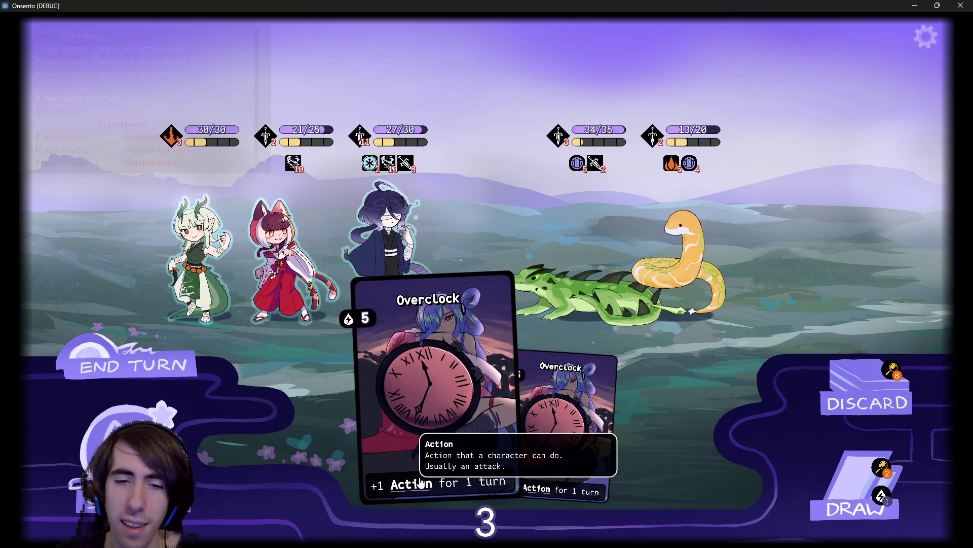
pyautogui.moveTo(420, 482)
pyautogui.mouseDown()
pyautogui.moveTo(393, 238)
pyautogui.moveTo(391, 257)
pyautogui.mouseUp()
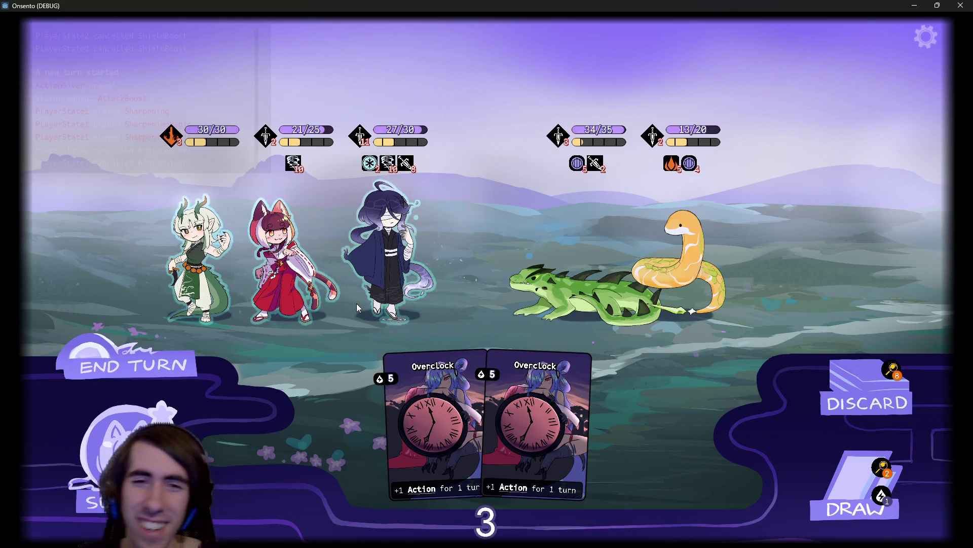
pyautogui.click(388, 254)
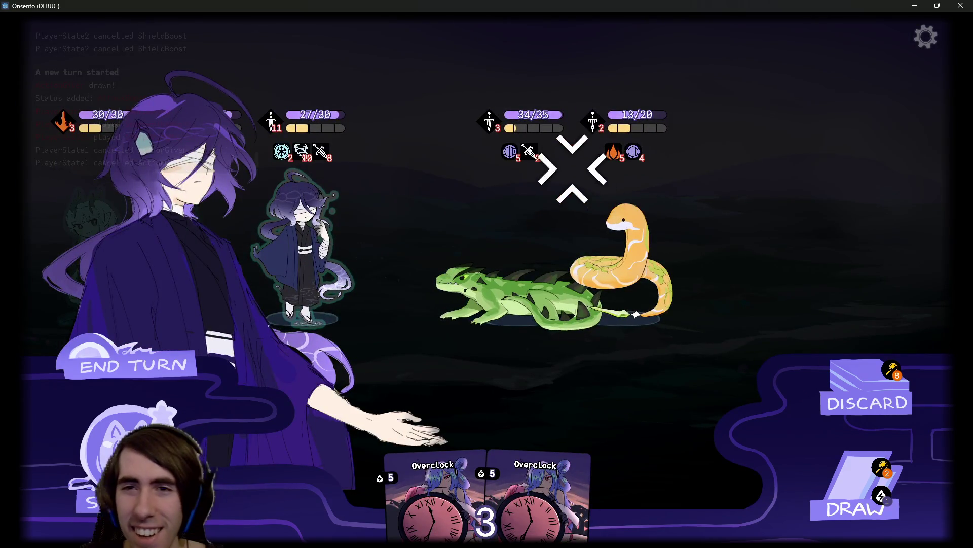
pyautogui.click(610, 247)
# Cancel the fox-eared and dragon allies' actions and end the turn past the warnings.
pyautogui.click(315, 228)
pyautogui.rightClick(345, 220)
pyautogui.click(206, 229)
pyautogui.rightClick(689, 257)
pyautogui.click(132, 365)
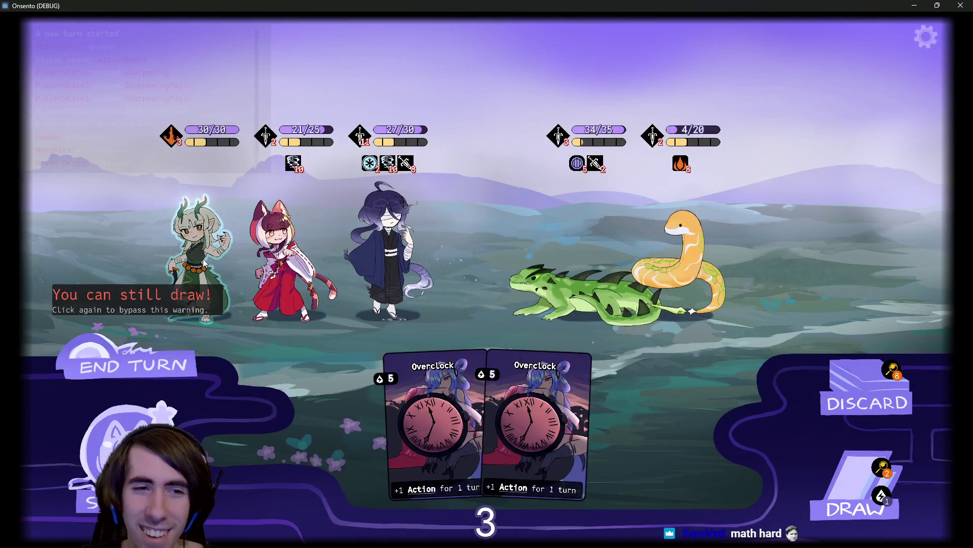
pyautogui.click(85, 373)
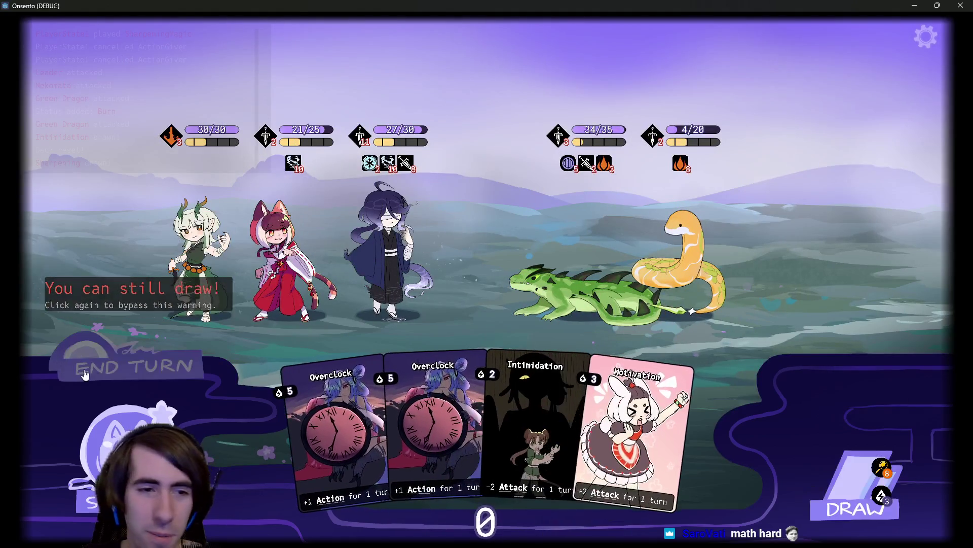
pyautogui.click(86, 373)
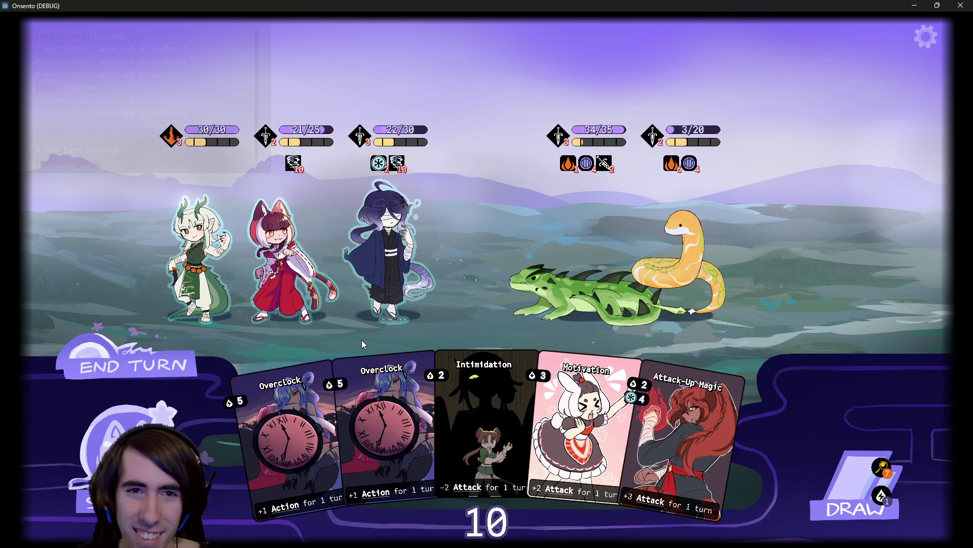
# Play Motivation and Overclock on the hooded ally; cat attacks snake, blindfolded ally attacks lizard.
pyautogui.moveTo(601, 385); pyautogui.dragTo(425, 232)
pyautogui.moveTo(375, 431)
pyautogui.mouseDown()
pyautogui.moveTo(385, 248)
pyautogui.moveTo(679, 243)
pyautogui.mouseUp()
pyautogui.moveTo(361, 162)
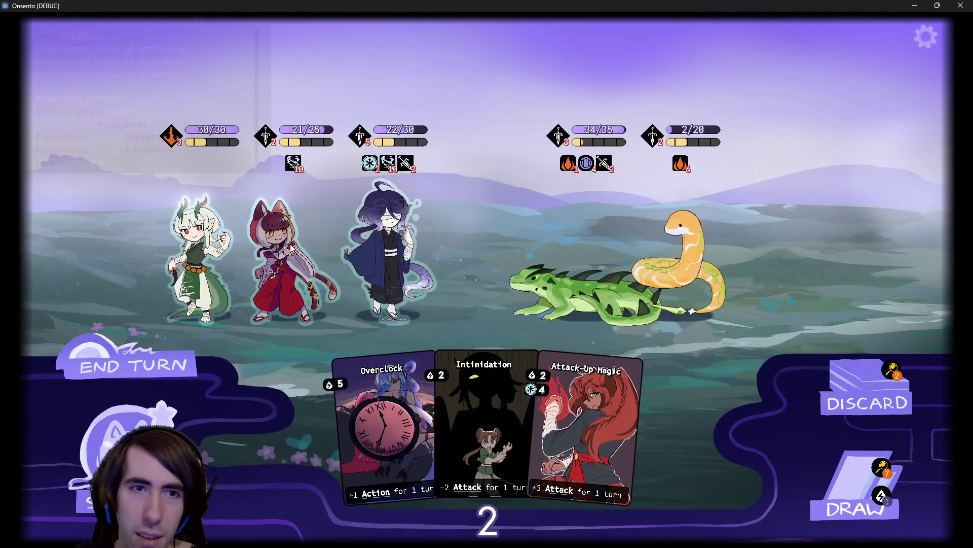
pyautogui.moveTo(293, 248); pyautogui.dragTo(634, 233)
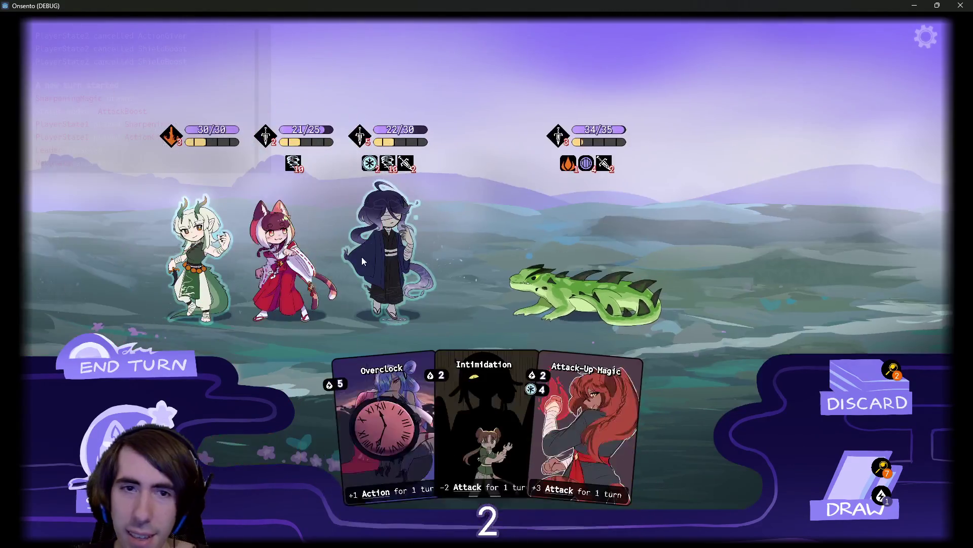
pyautogui.moveTo(361, 256); pyautogui.dragTo(525, 254)
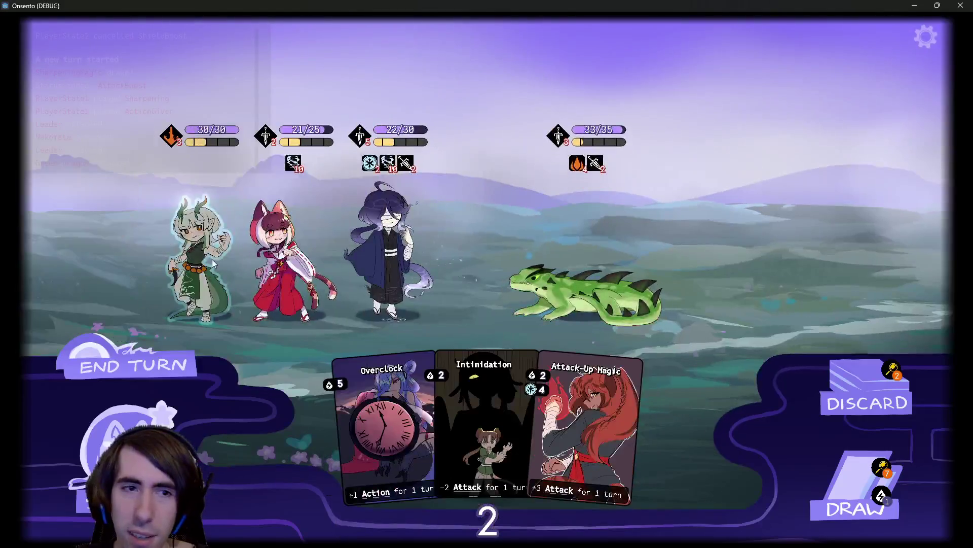
# Attack the lizard with the dragon girl, then buff the blindfolded ally with Guard Up, Attack-Up Magic and Breath of Mana.
pyautogui.moveTo(212, 260); pyautogui.dragTo(547, 283)
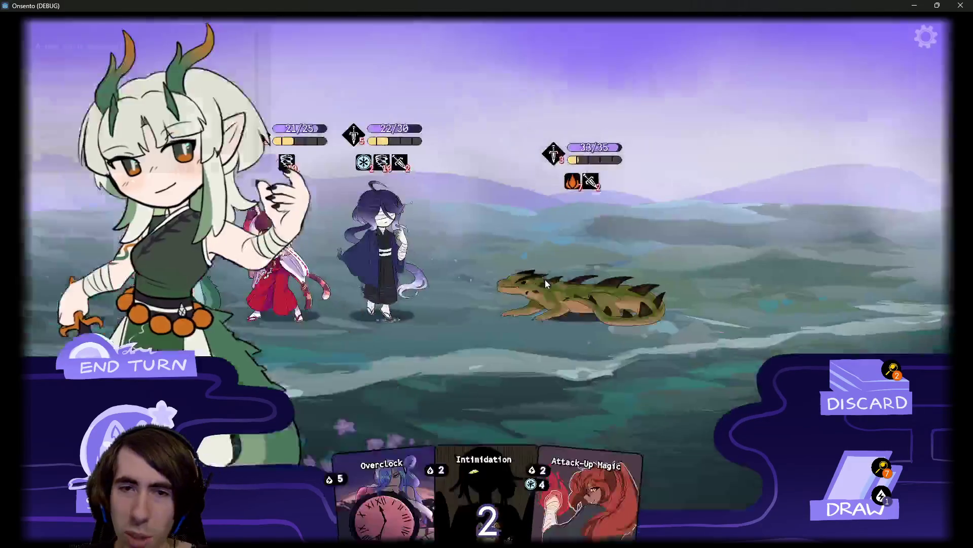
pyautogui.press('space')
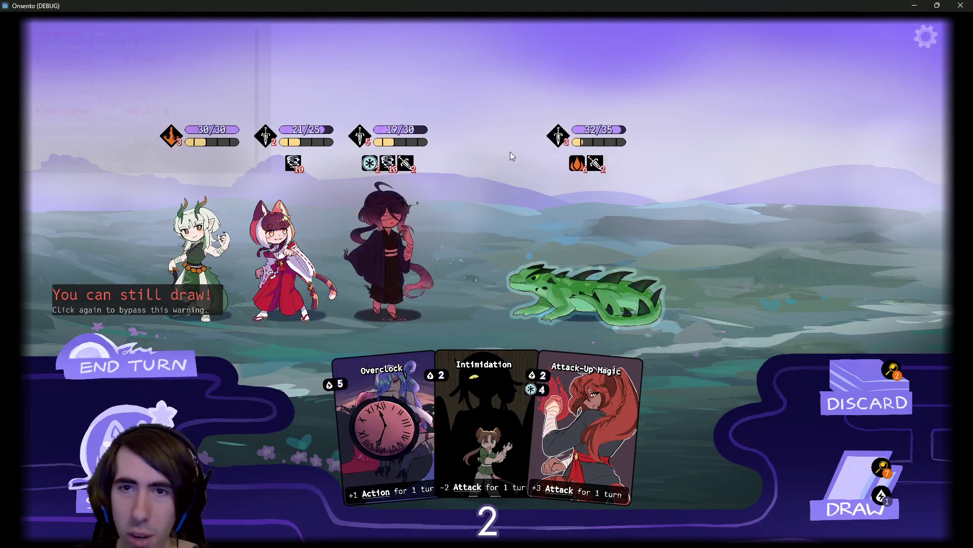
pyautogui.press('space')
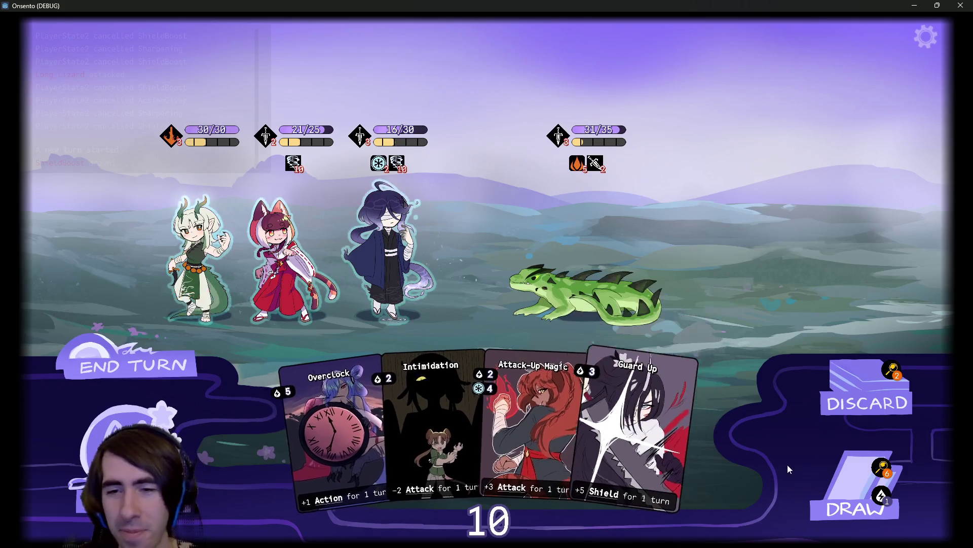
pyautogui.moveTo(638, 430); pyautogui.dragTo(390, 254)
pyautogui.click(830, 470)
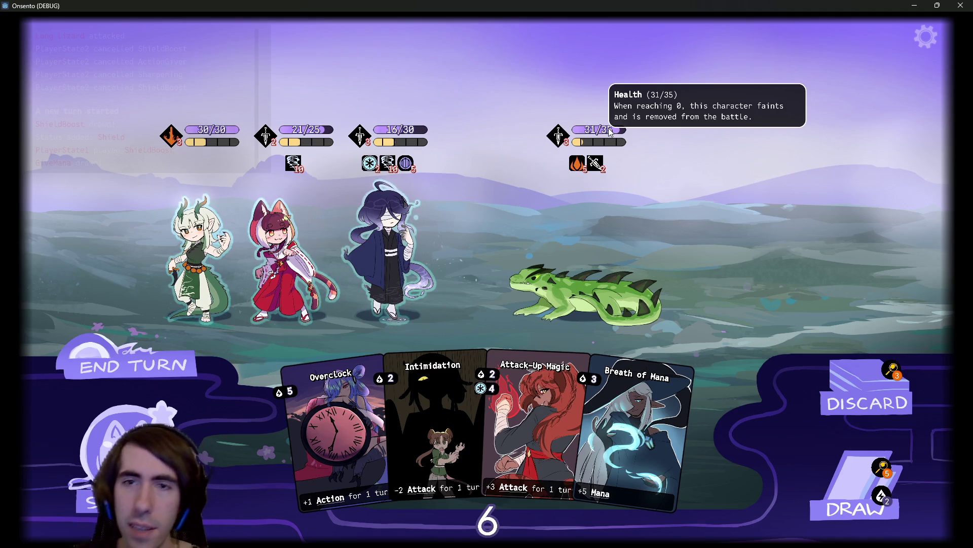
pyautogui.click(852, 482)
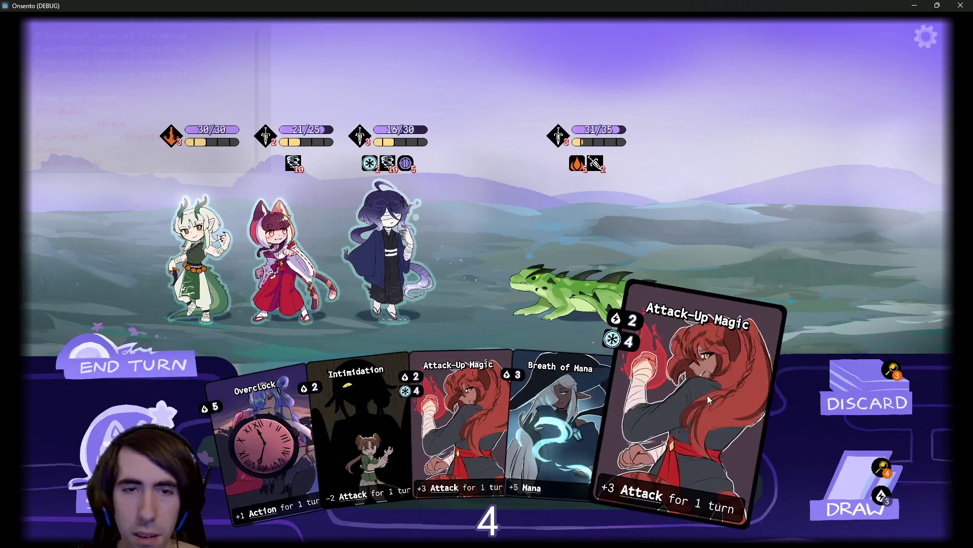
pyautogui.moveTo(707, 395); pyautogui.dragTo(427, 242)
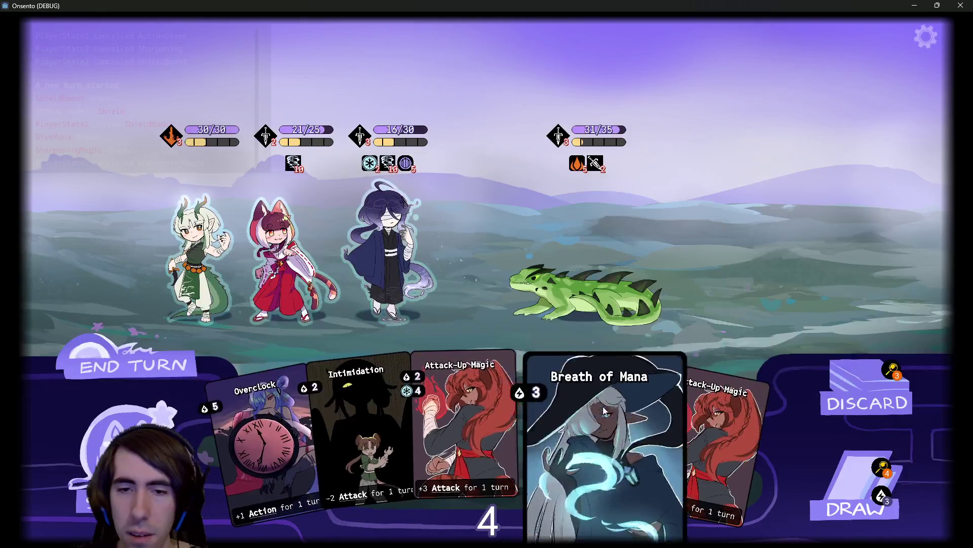
pyautogui.moveTo(603, 406); pyautogui.dragTo(393, 225)
pyautogui.click(132, 366)
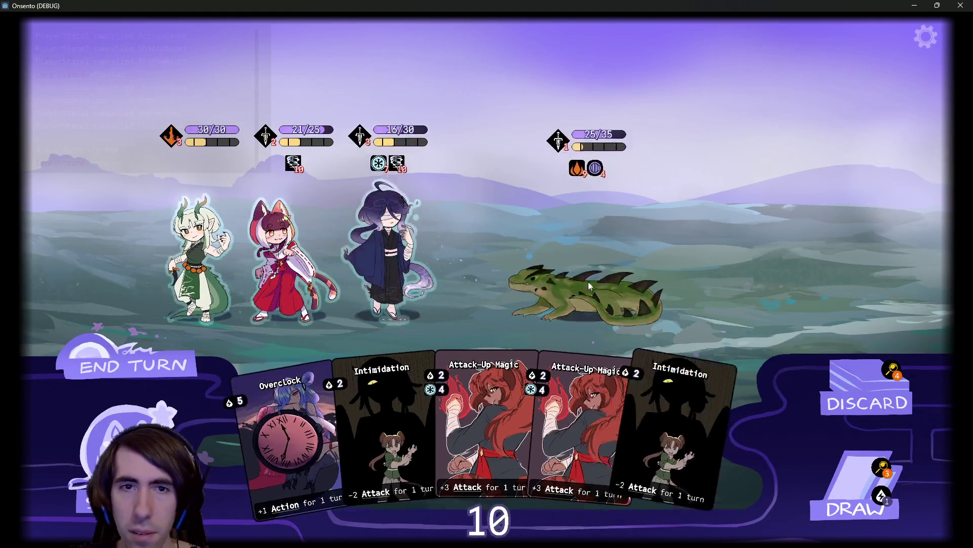
# Play Motivation on the third character, Intimidation on the lizard, and Breath of Mana and a frost boost on the mage.
pyautogui.click(857, 492)
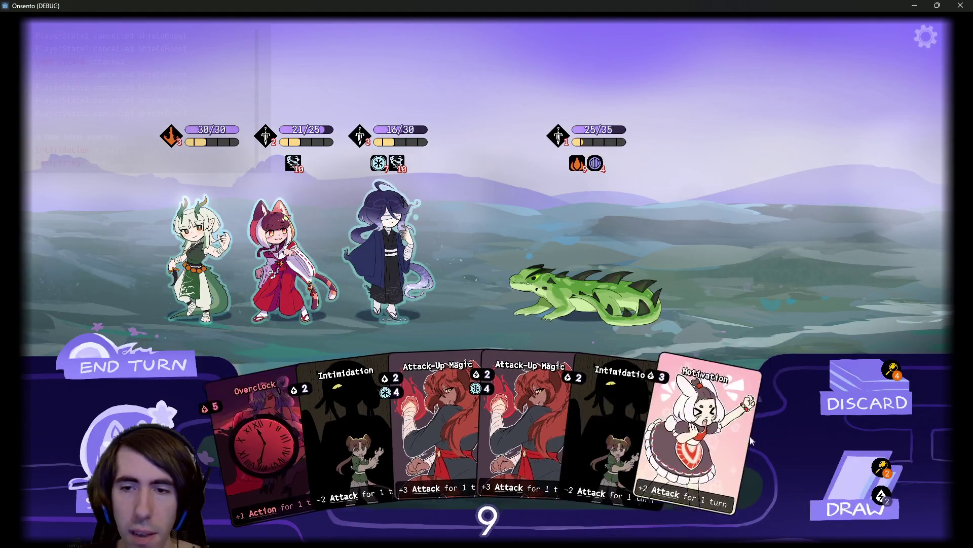
pyautogui.moveTo(597, 162)
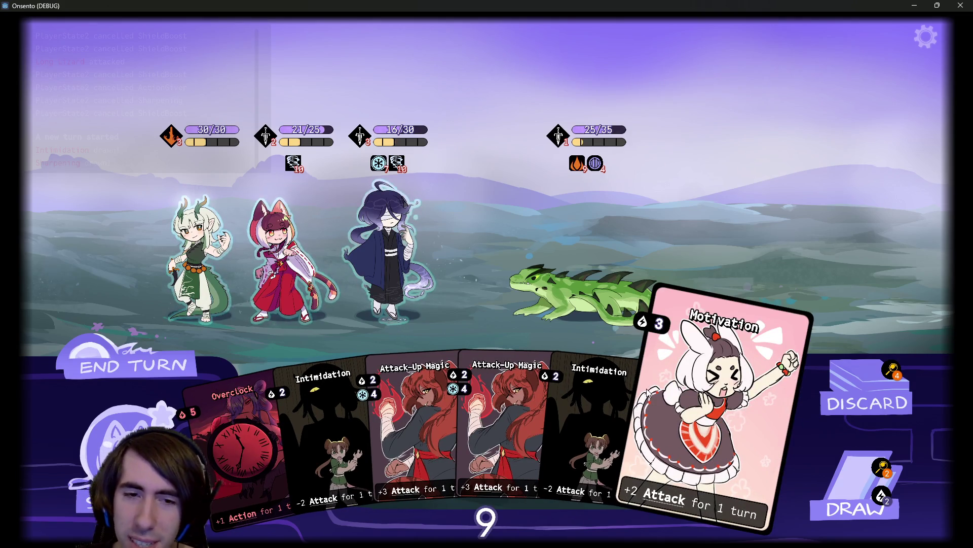
pyautogui.click(708, 428)
pyautogui.click(391, 254)
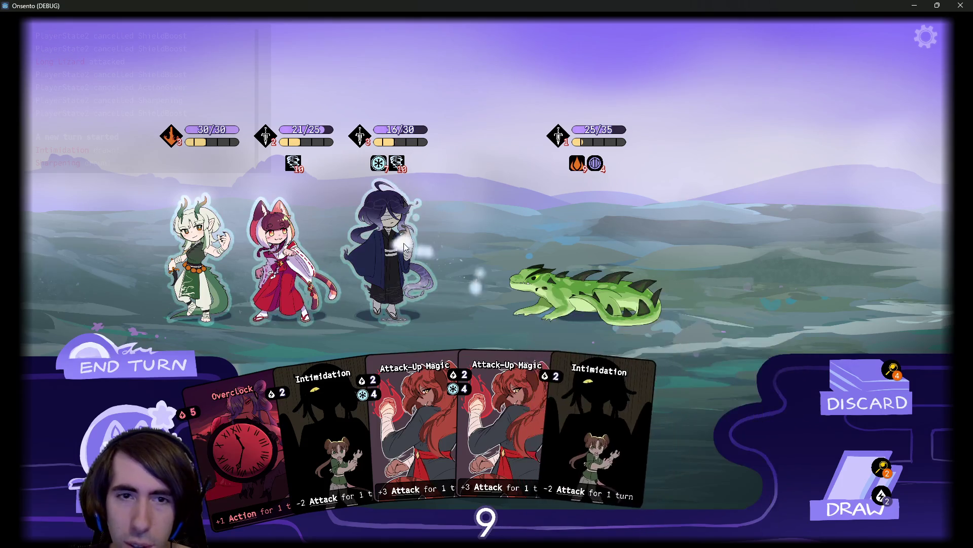
pyautogui.click(575, 298)
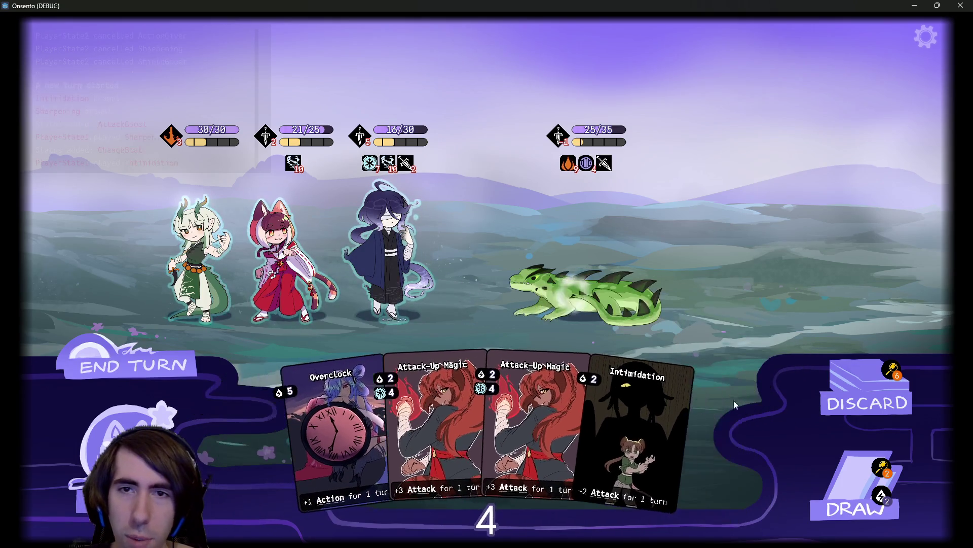
pyautogui.click(857, 487)
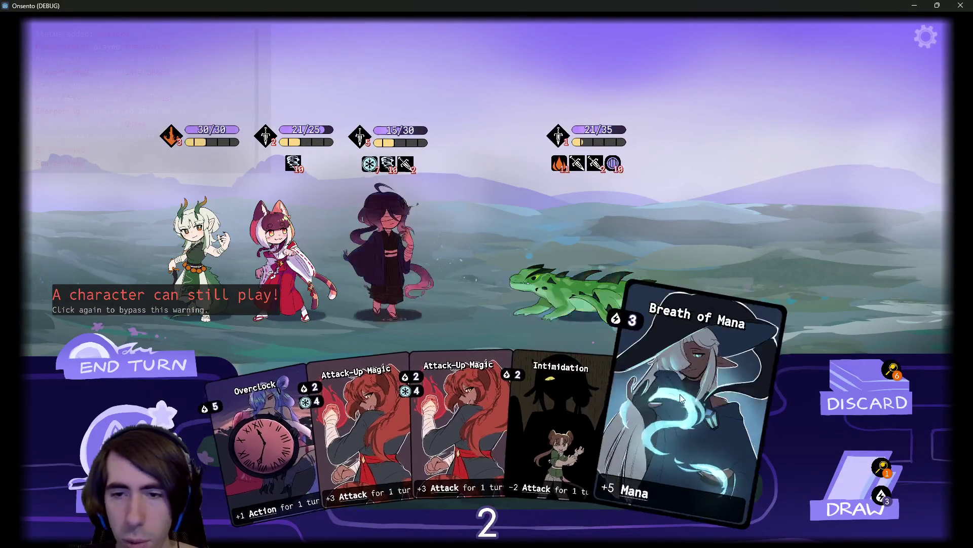
pyautogui.click(654, 401)
pyautogui.click(512, 400)
pyautogui.click(409, 273)
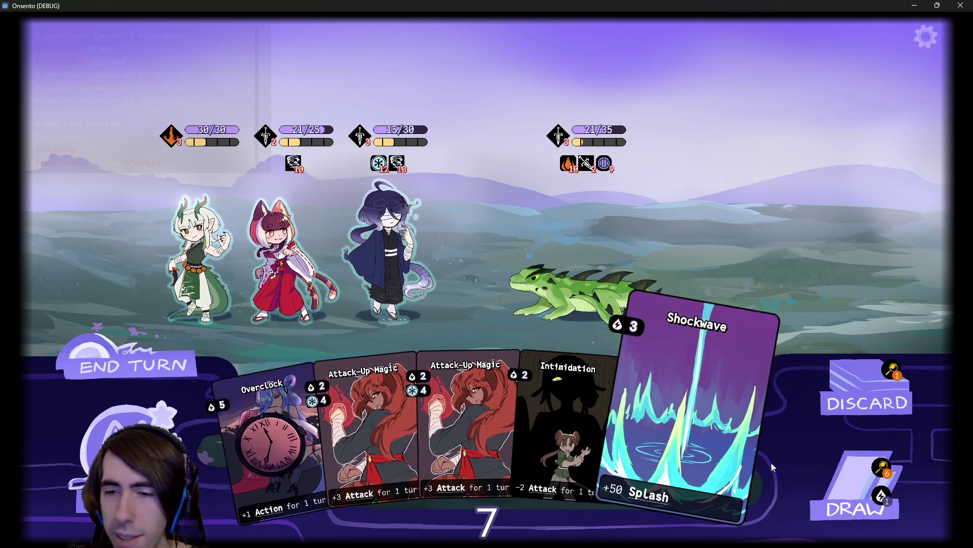
# Play Motivation on the mage and Intimidation on the lizard, then end the turn.
pyautogui.click(826, 486)
pyautogui.click(643, 456)
pyautogui.click(388, 253)
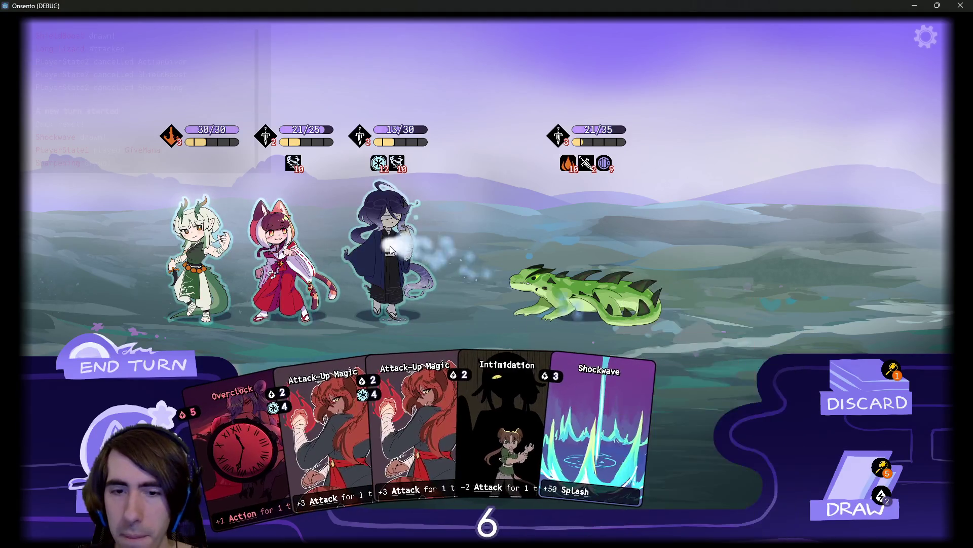
pyautogui.click(603, 379)
pyautogui.click(561, 271)
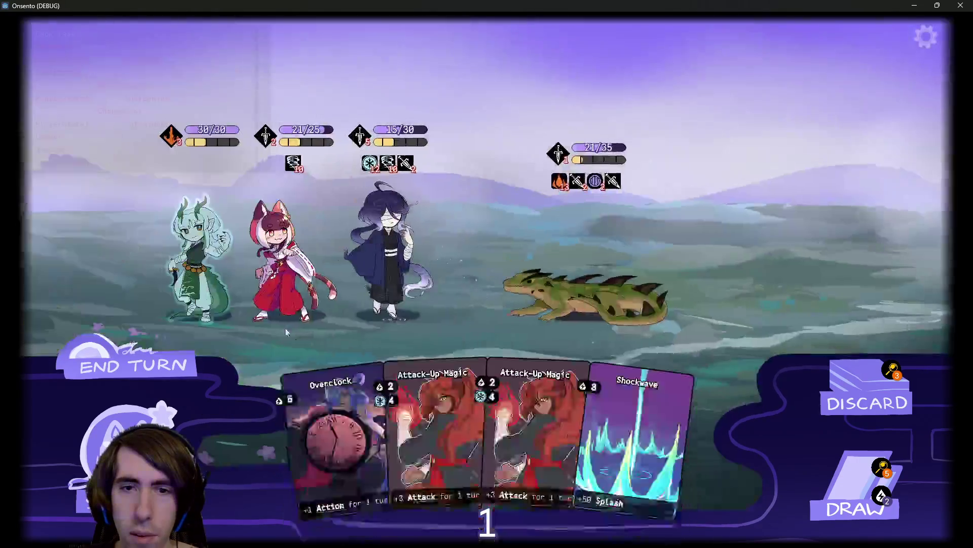
pyautogui.click(133, 365)
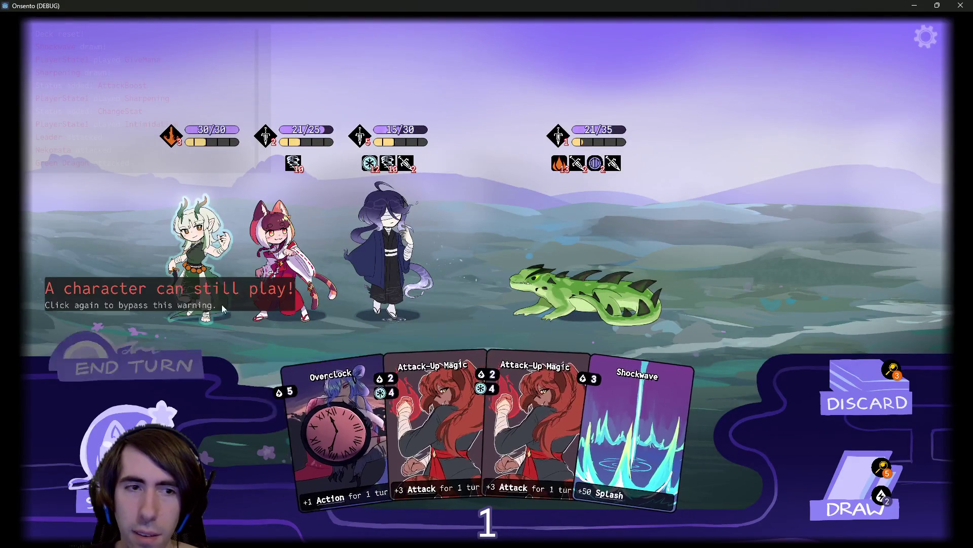
pyautogui.click(500, 288)
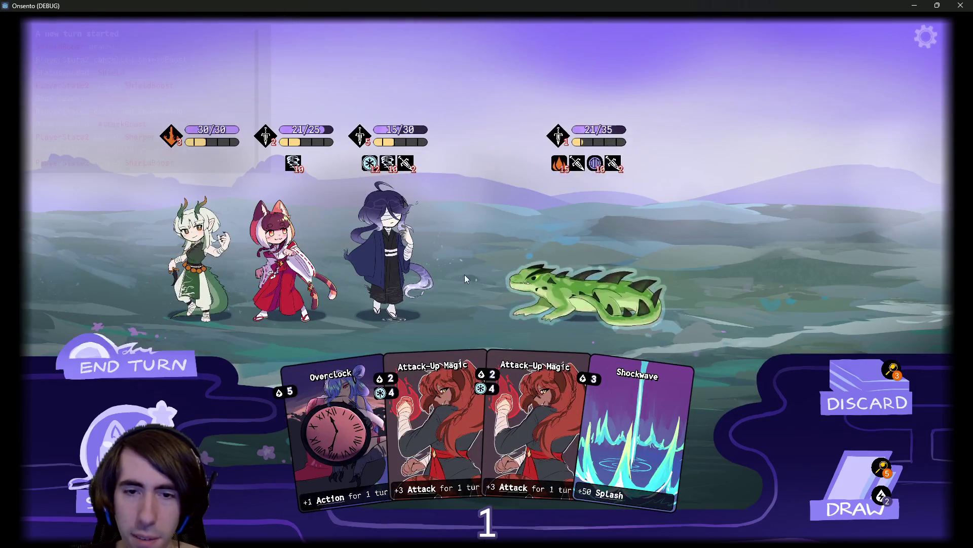
# Power up the hooded character with two Attack-Up Magic cards and Overclock, then end the turn.
pyautogui.click(379, 378)
pyautogui.click(391, 281)
pyautogui.click(431, 406)
pyautogui.click(391, 281)
pyautogui.click(386, 405)
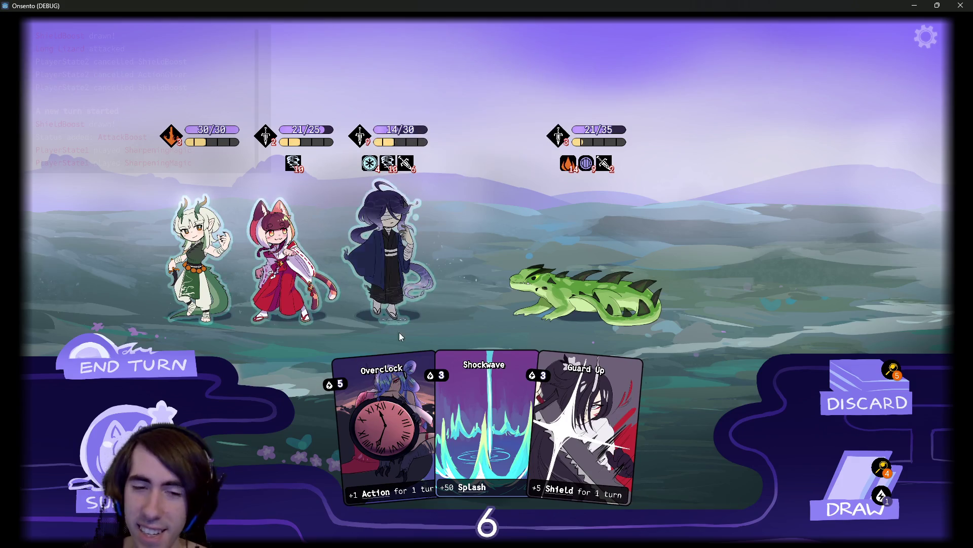
pyautogui.click(391, 281)
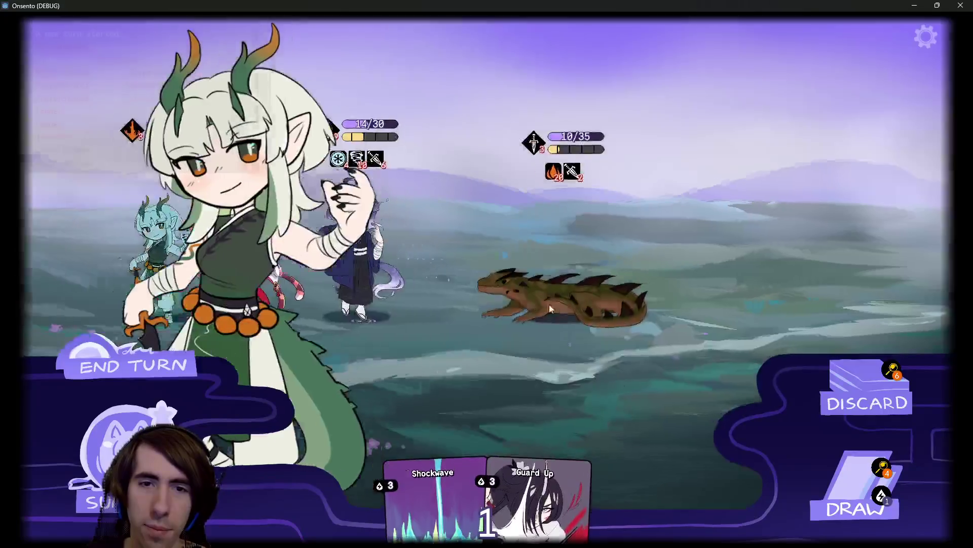
pyautogui.click(127, 367)
pyautogui.click(127, 367)
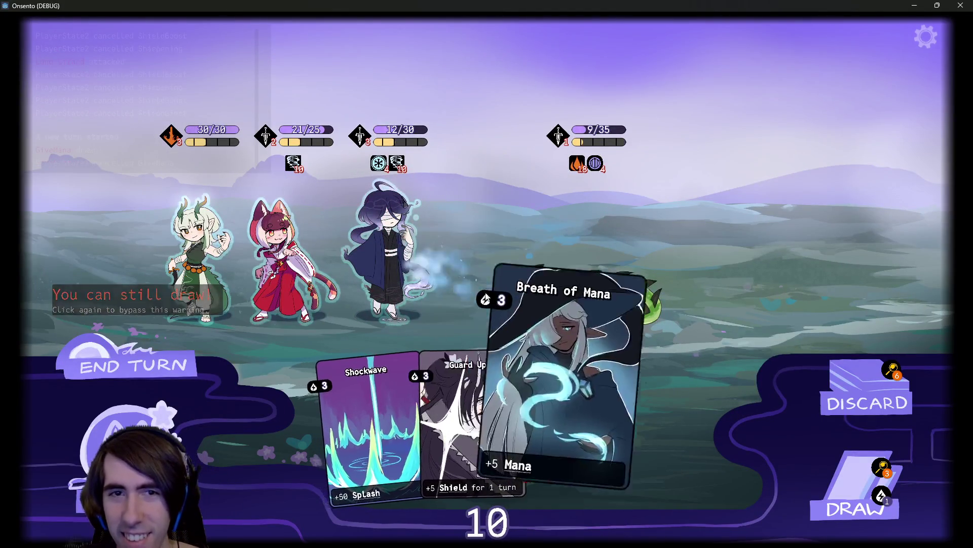
# Play Breath of Mana and Motivation on the heroes until the lizard falls and the crocodile fight begins.
pyautogui.moveTo(598, 411); pyautogui.dragTo(388, 254)
pyautogui.click(853, 465)
pyautogui.click(853, 464)
pyautogui.moveTo(509, 436); pyautogui.dragTo(395, 253)
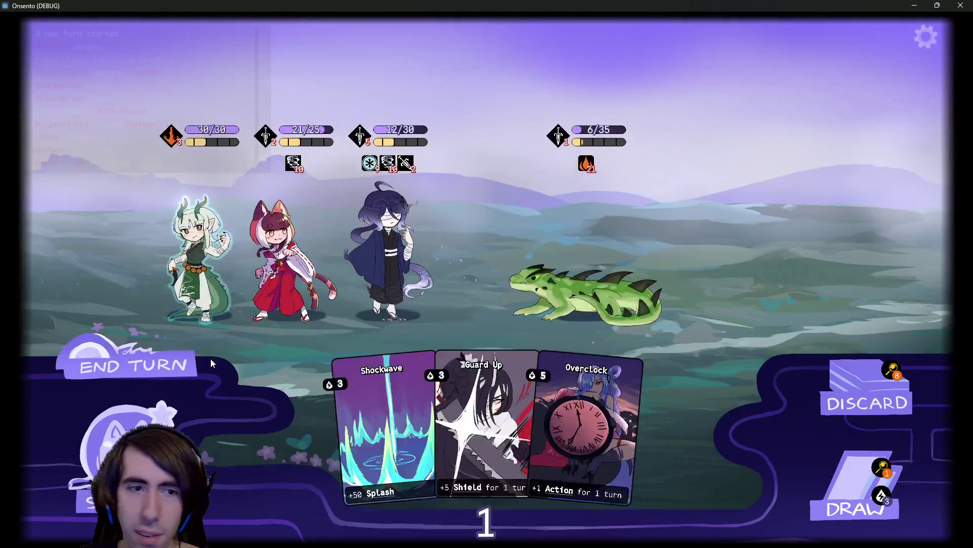
pyautogui.doubleClick(208, 363)
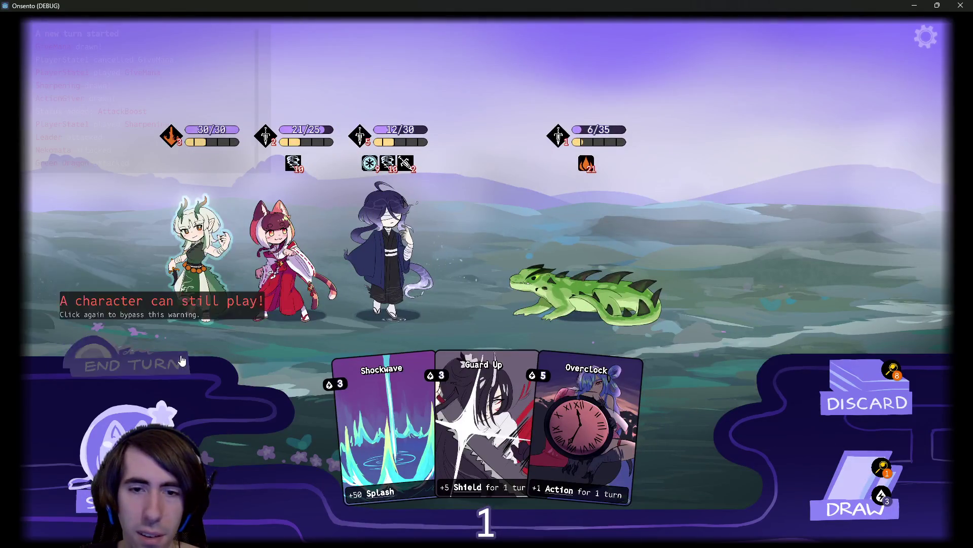
pyautogui.click(817, 482)
pyautogui.moveTo(659, 423)
pyautogui.mouseDown()
pyautogui.moveTo(386, 228)
pyautogui.moveTo(568, 289)
pyautogui.mouseUp()
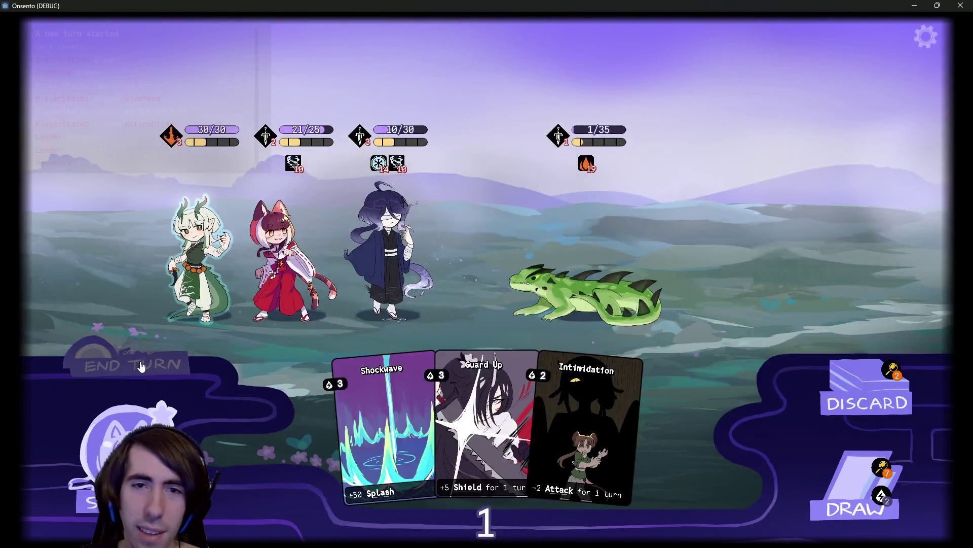
pyautogui.click(141, 366)
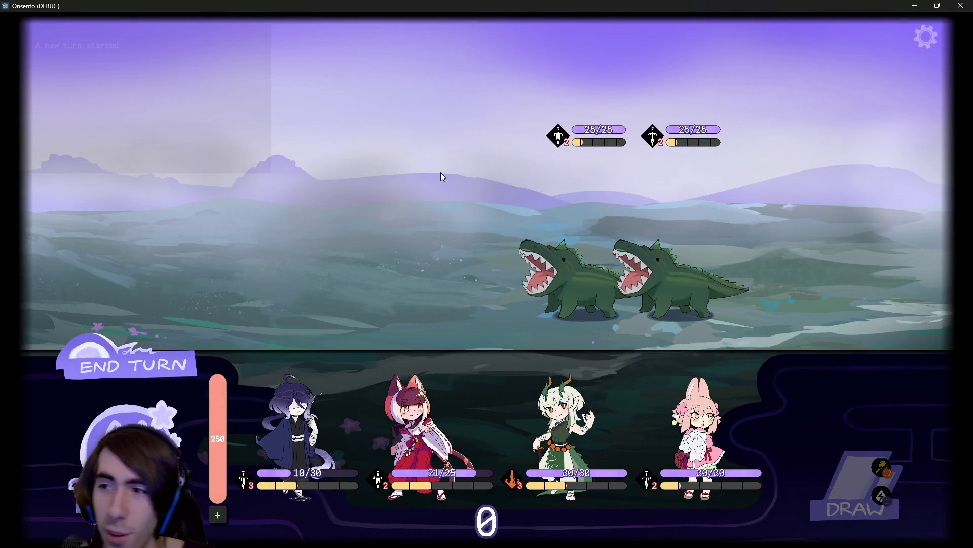
# Check the quest map in the pause menu, then move the purple-haired mage into the party row.
pyautogui.press('Escape')
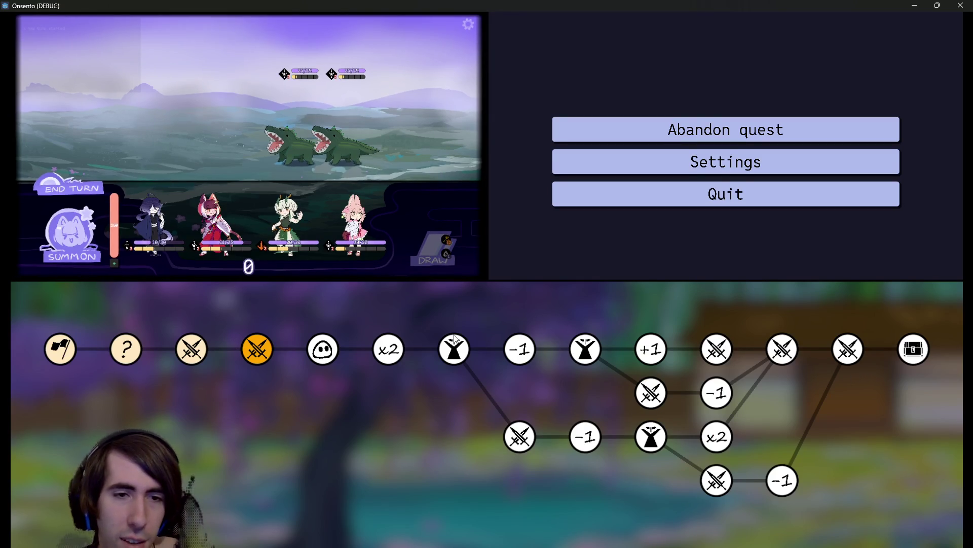
pyautogui.press('Escape')
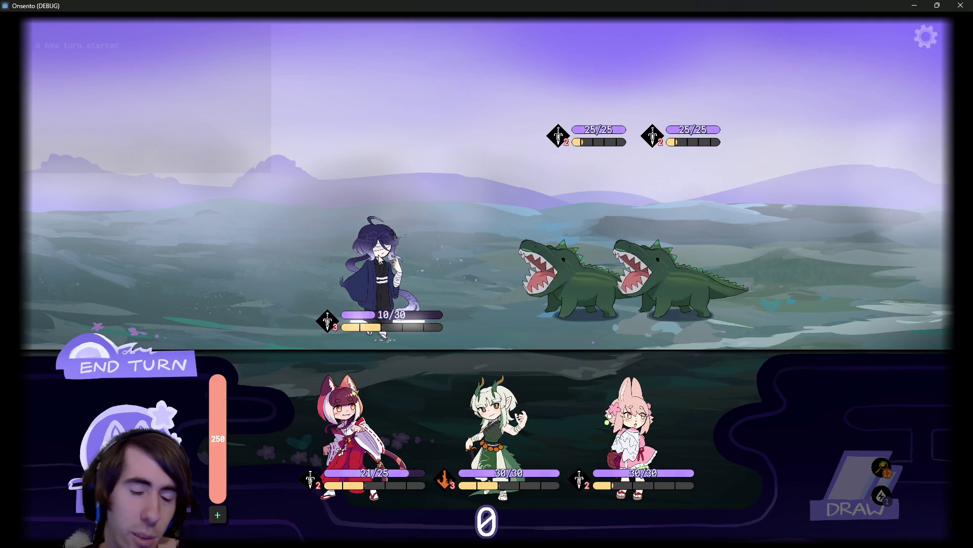
pyautogui.click(378, 264)
# Finish the crocodile battle and accept the ghost monster into the team.
pyautogui.click(218, 515)
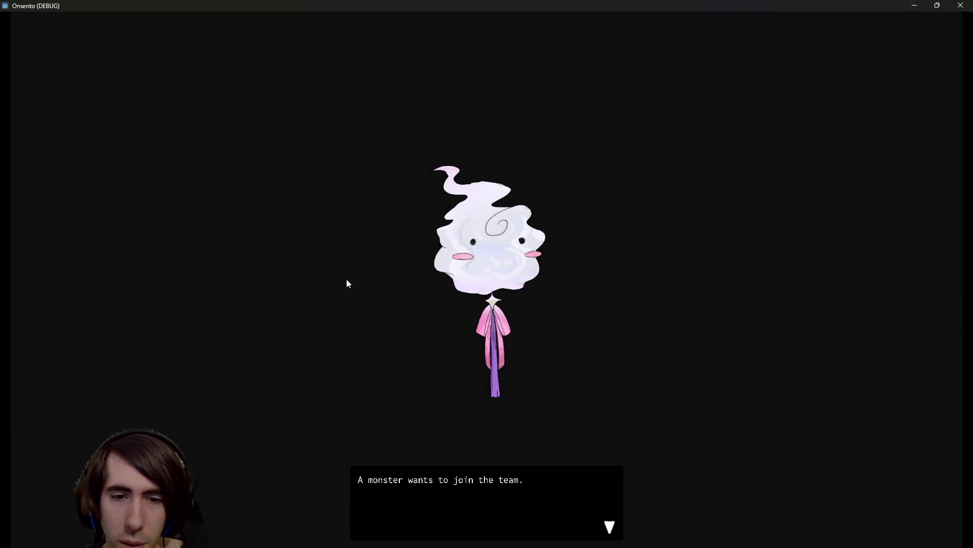
pyautogui.click(383, 255)
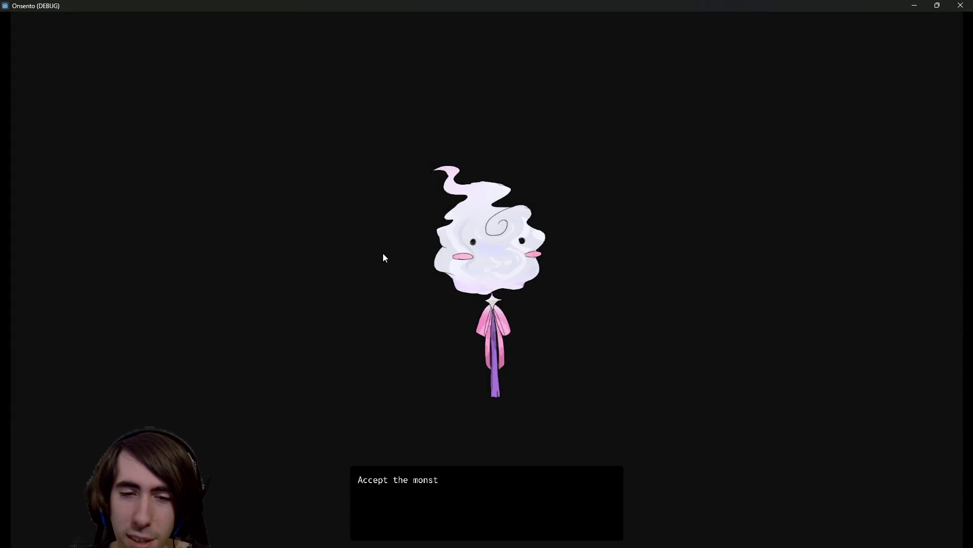
pyautogui.click(490, 264)
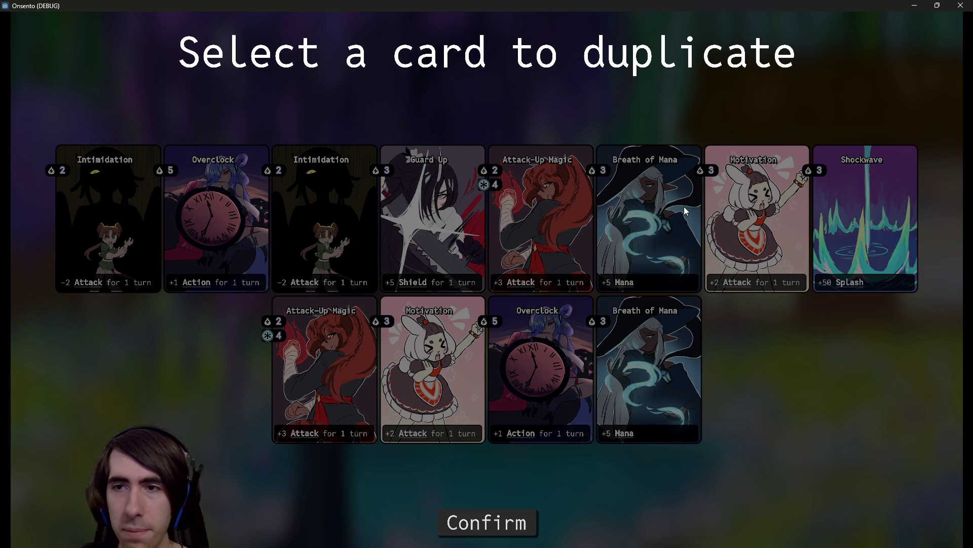
# Duplicate a Breath of Mana card in the deck.
pyautogui.click(636, 225)
pyautogui.click(435, 225)
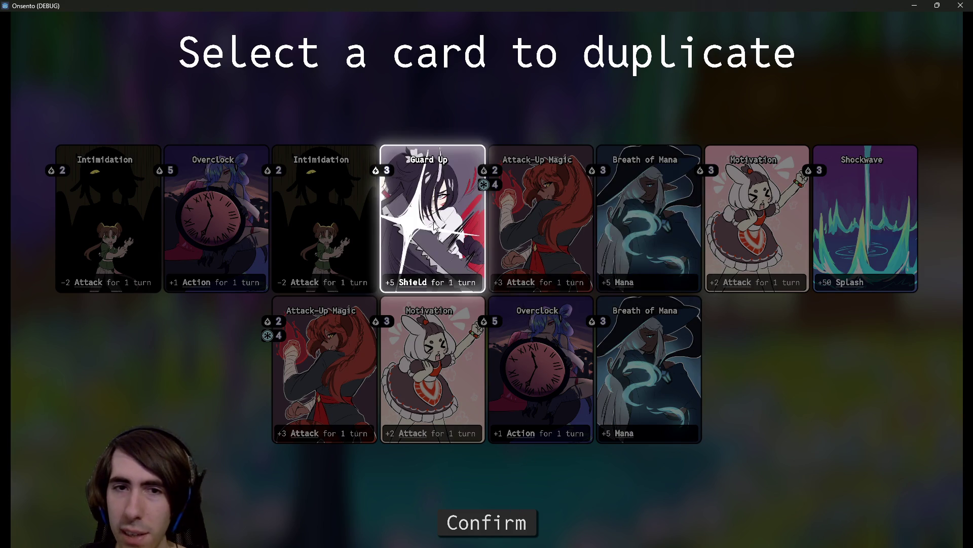
pyautogui.click(665, 233)
pyautogui.click(490, 521)
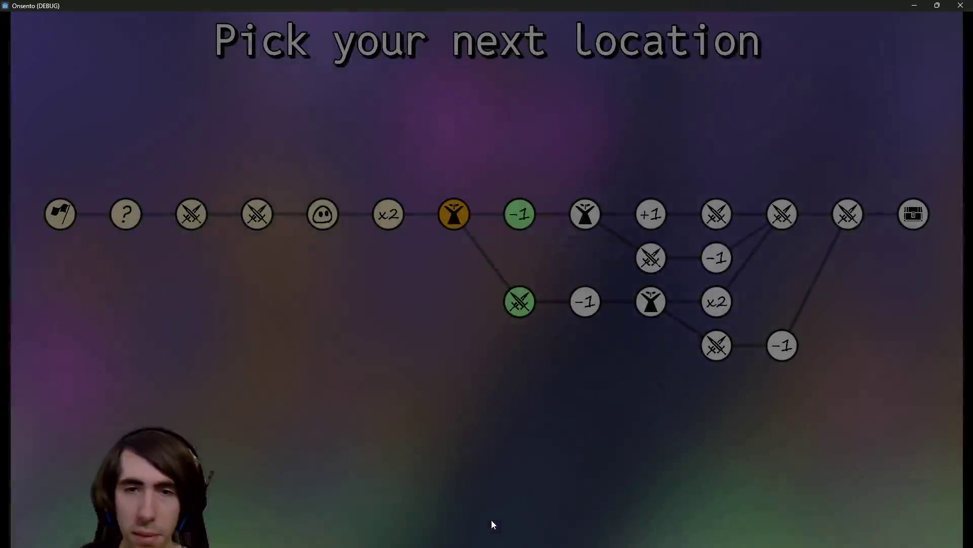
# Remove an Intimidation card at the card-removal node.
pyautogui.click(521, 214)
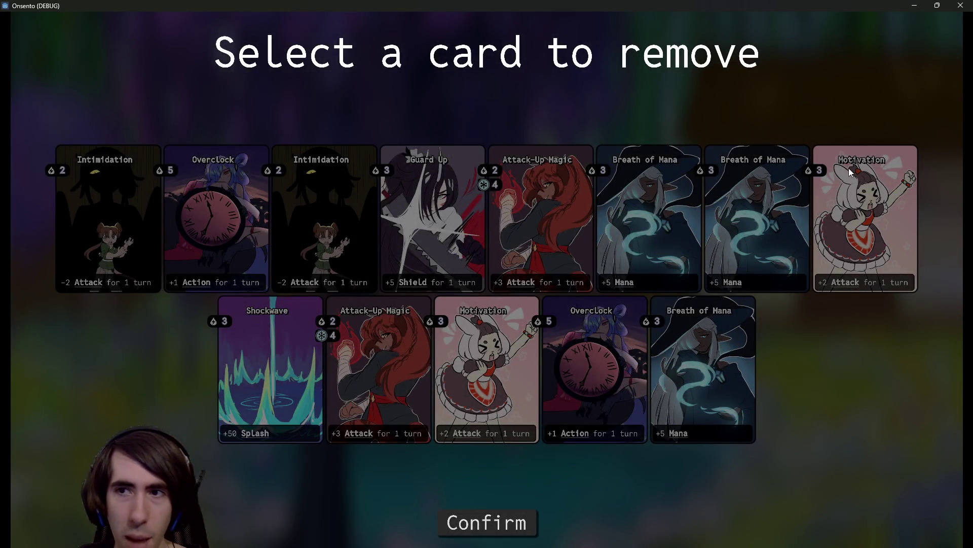
pyautogui.click(314, 210)
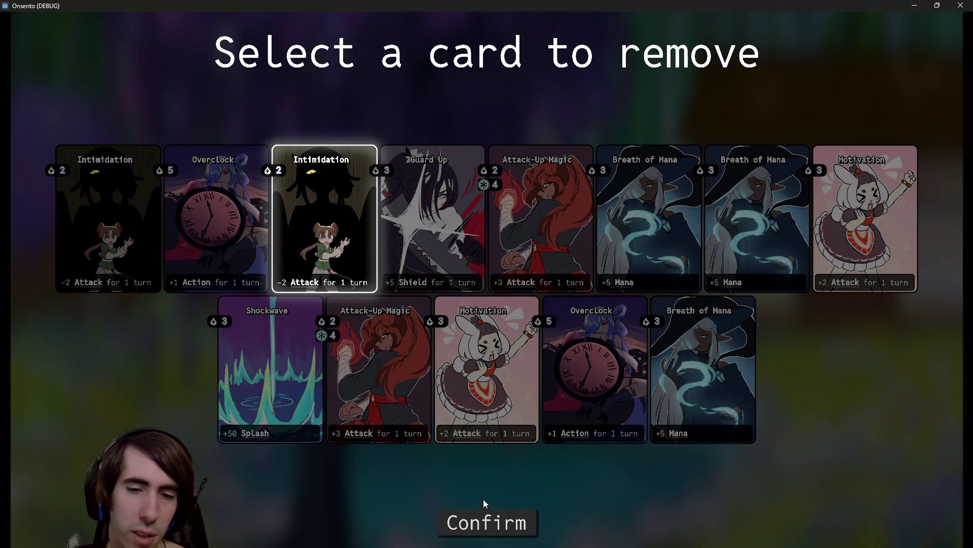
pyautogui.click(487, 523)
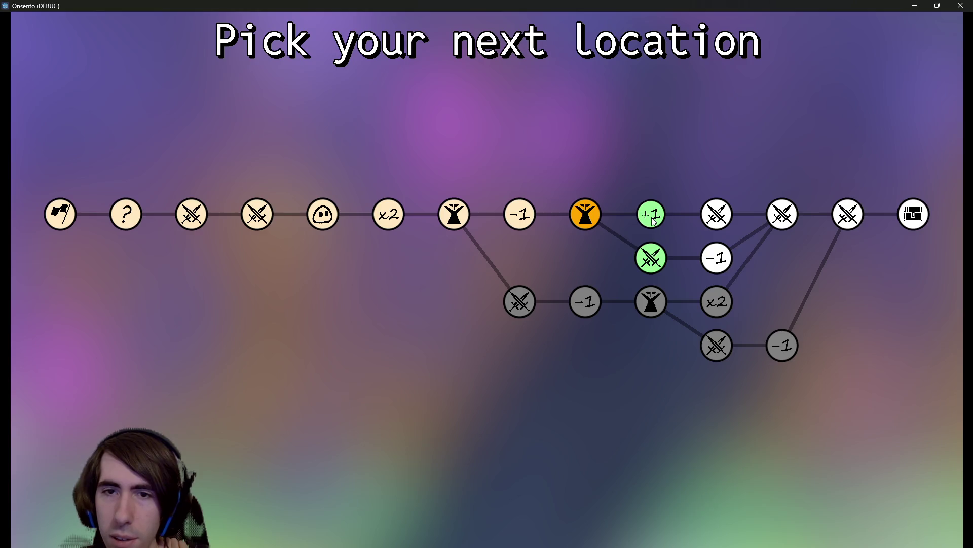
# Claim a card from the card-reward node, then close the running game.
pyautogui.click(652, 217)
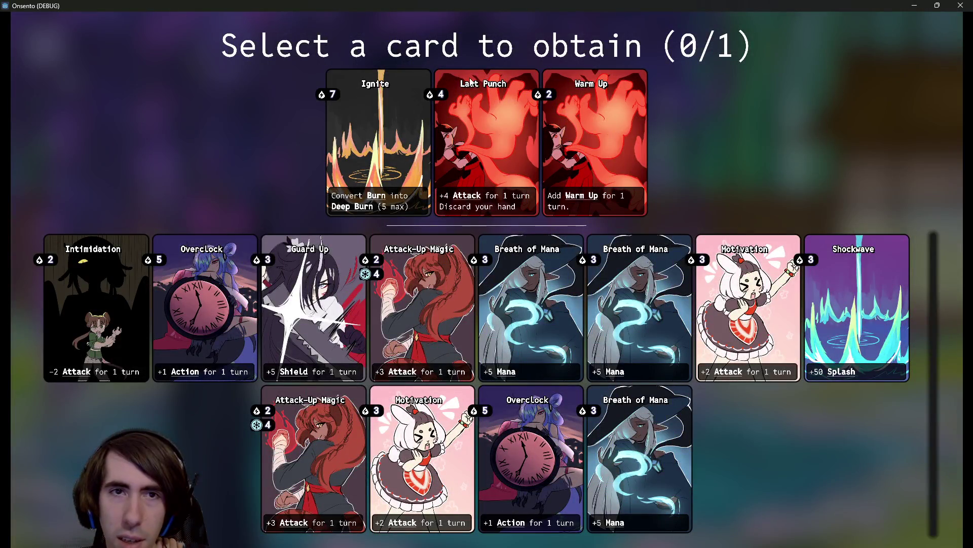
pyautogui.click(380, 135)
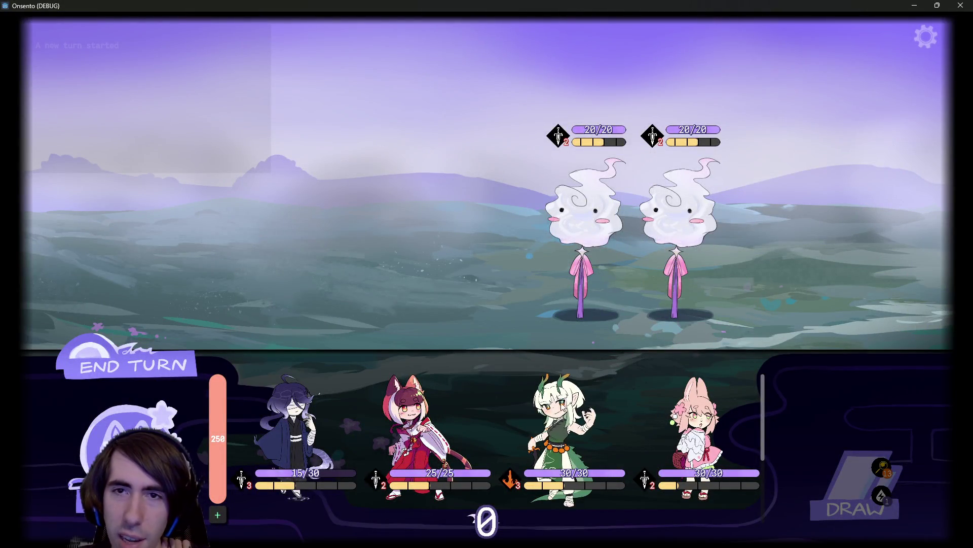
pyautogui.click(960, 5)
# Change both 35 values (hp and maxHealth) to 30 in longLizard.json, save, and return to the 2D view.
pyautogui.write('long')
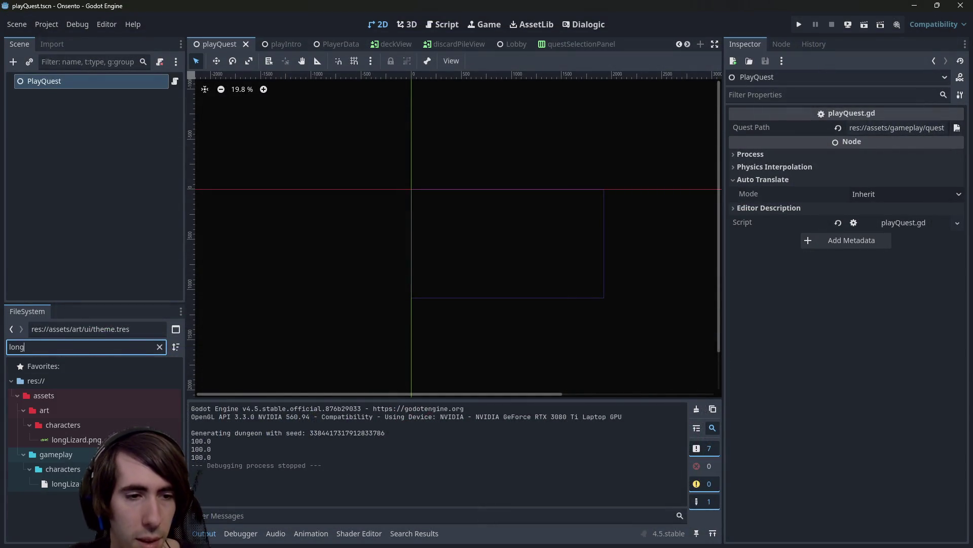
pyautogui.doubleClick(62, 483)
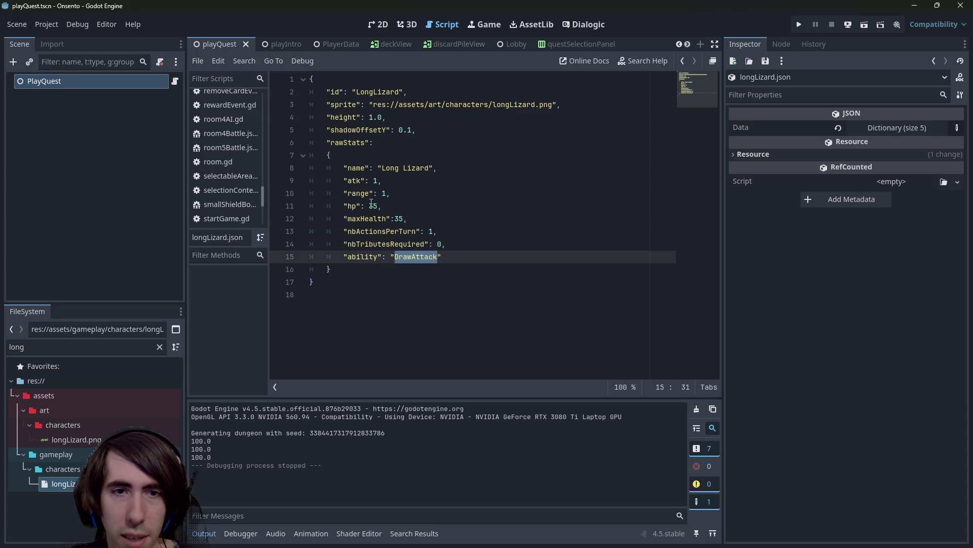
pyautogui.doubleClick(373, 206)
pyautogui.hotkey('ctrl', 'd')
pyautogui.write('30')
pyautogui.hotkey('ctrl', 's')
pyautogui.click(527, 191)
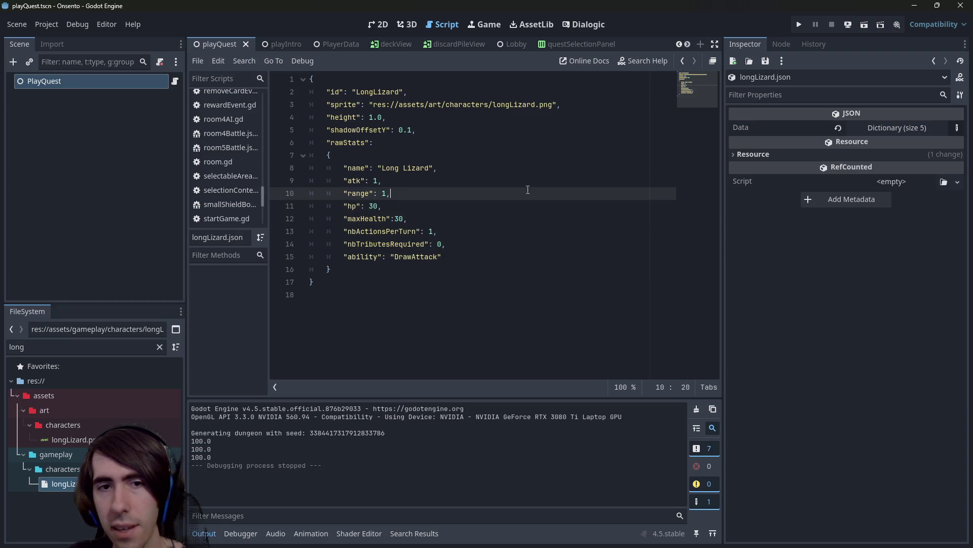
pyautogui.click(385, 207)
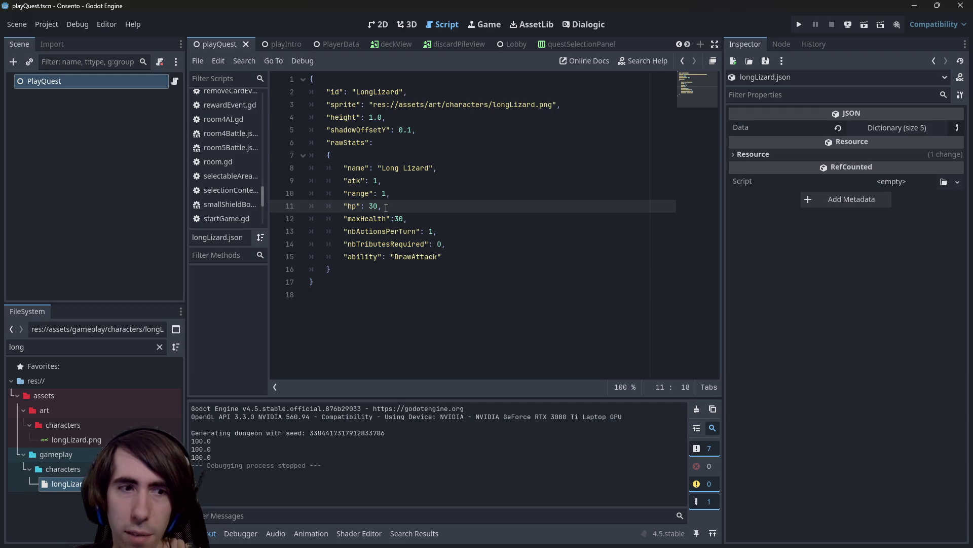
pyautogui.click(382, 22)
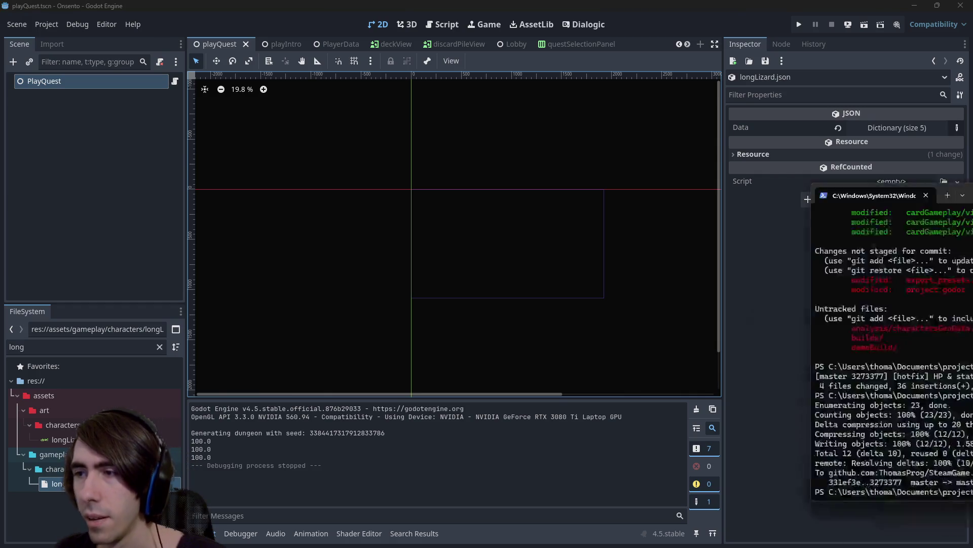
# Run git status and stage branchEventRoom2.tscn and longLizard.json with git add.
pyautogui.write('git')
pyautogui.press('BackSpace')
pyautogui.press('BackSpace')
pyautogui.write('tatus')
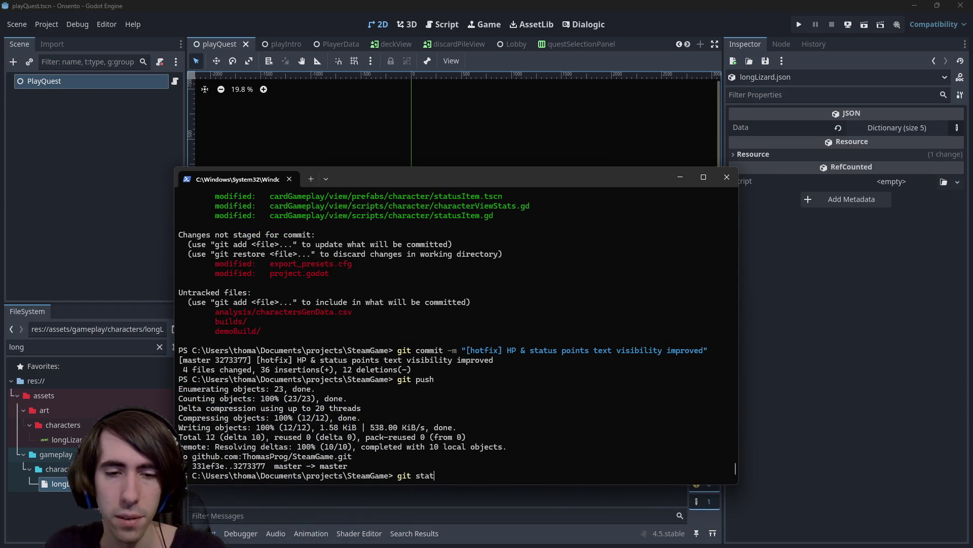
pyautogui.press('Return')
pyautogui.write('git add add')
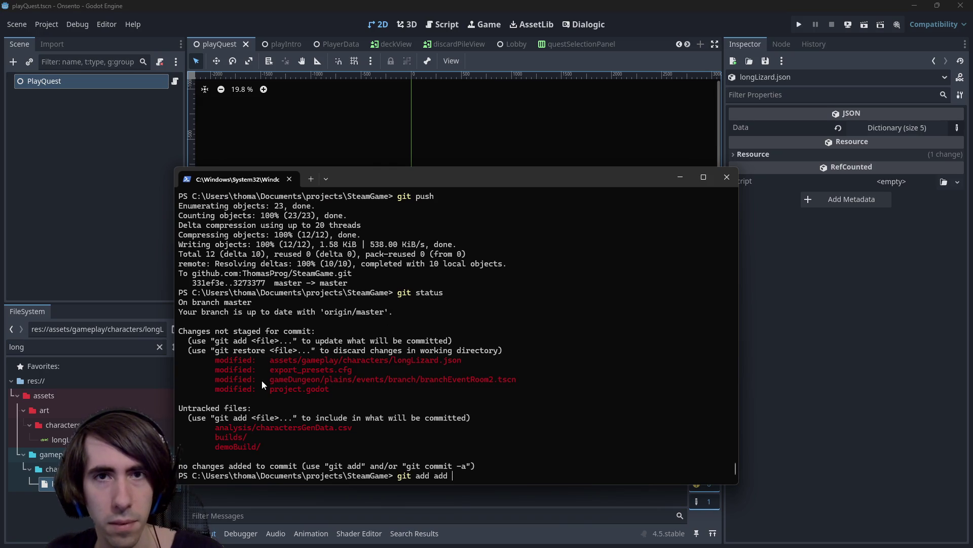
pyautogui.moveTo(263, 381); pyautogui.dragTo(510, 382)
pyautogui.hotkey('ctrl', 'c')
pyautogui.hotkey('ctrl', 'v')
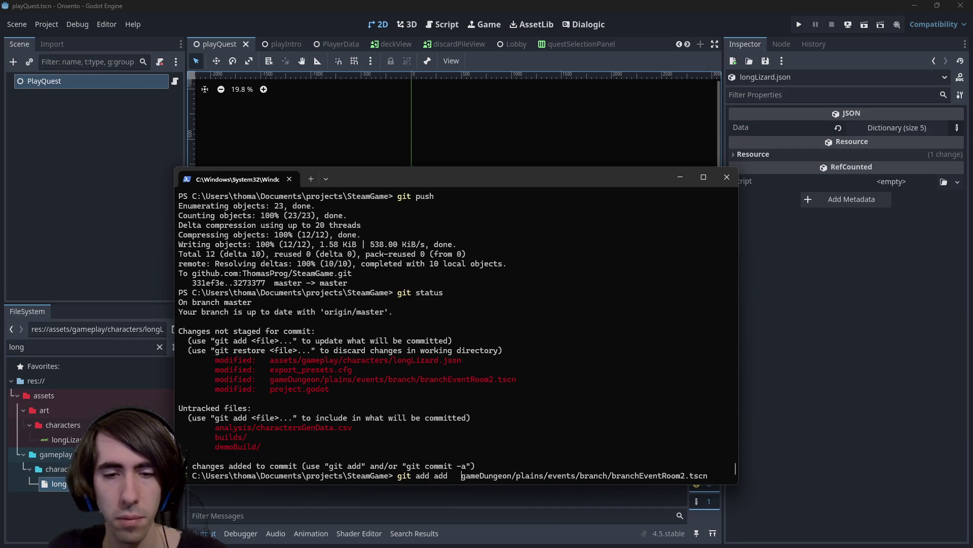
pyautogui.press('Delete')
pyautogui.press('Delete')
pyautogui.press('Delete')
pyautogui.moveTo(269, 361); pyautogui.dragTo(485, 361)
pyautogui.hotkey('ctrl', 'c')
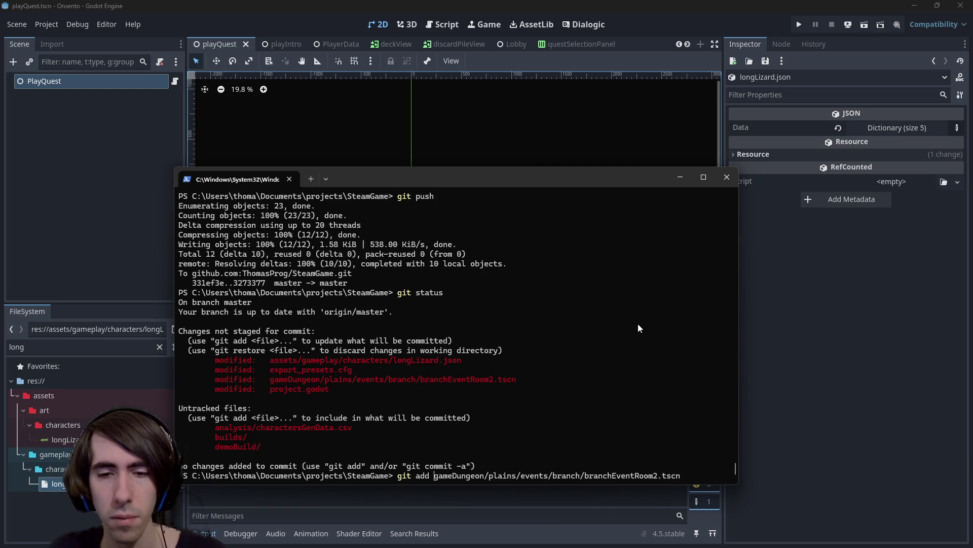
pyautogui.hotkey('ctrl', 'v')
pyautogui.press('Return')
# Commit as 'fixBranchEvent text explanation added, longLizard health reduced', push, and close the terminal.
pyautogui.write('git ')
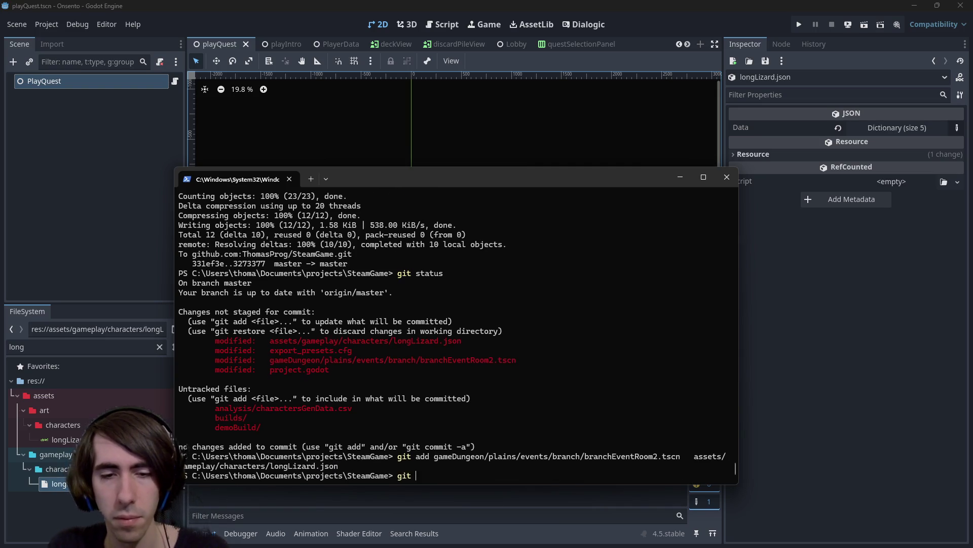
pyautogui.write('commitfix')
pyautogui.write('BranchEvent ')
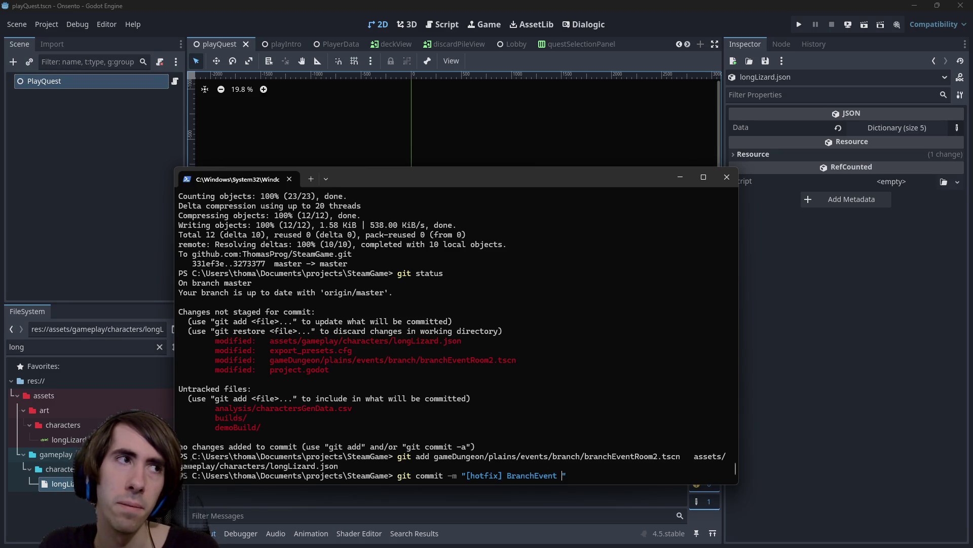
pyautogui.write('te')
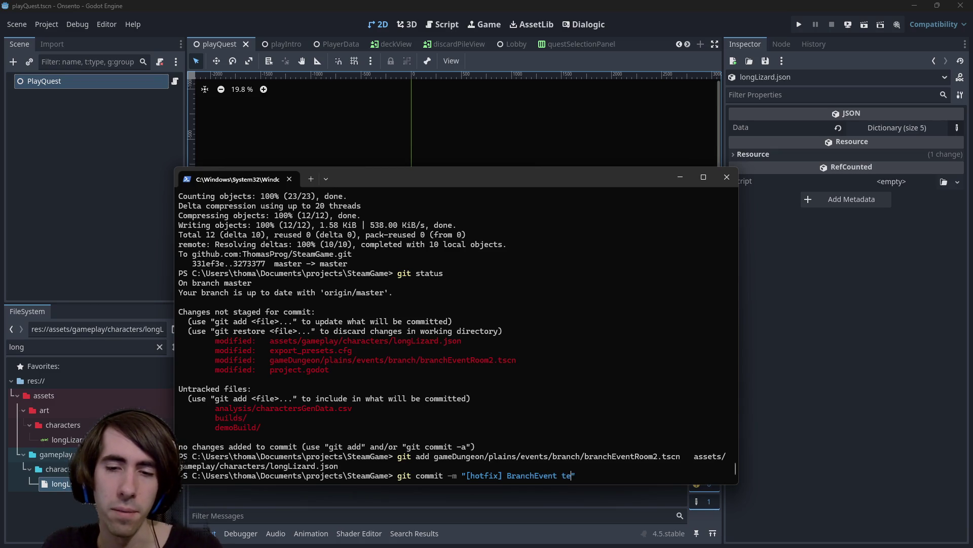
pyautogui.write('text explanation add')
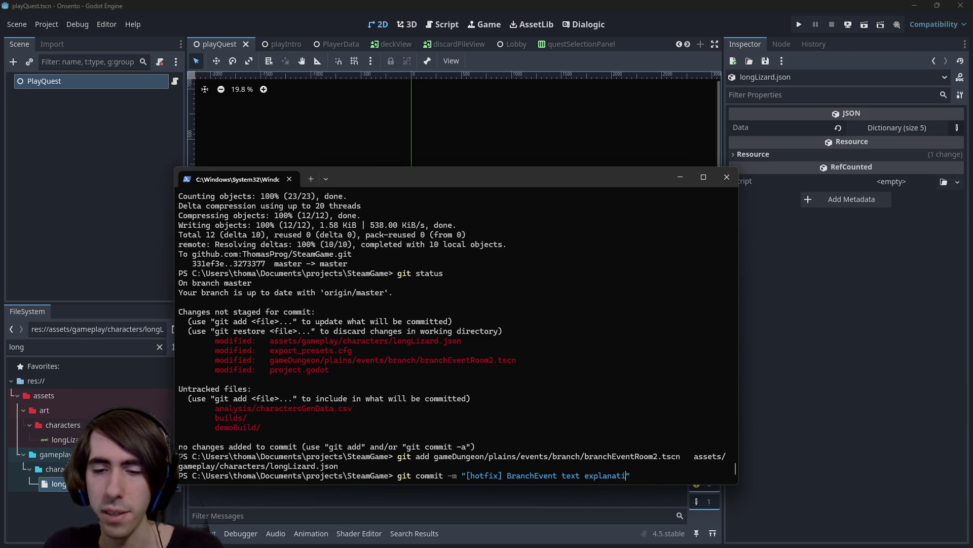
pyautogui.write('ed, log')
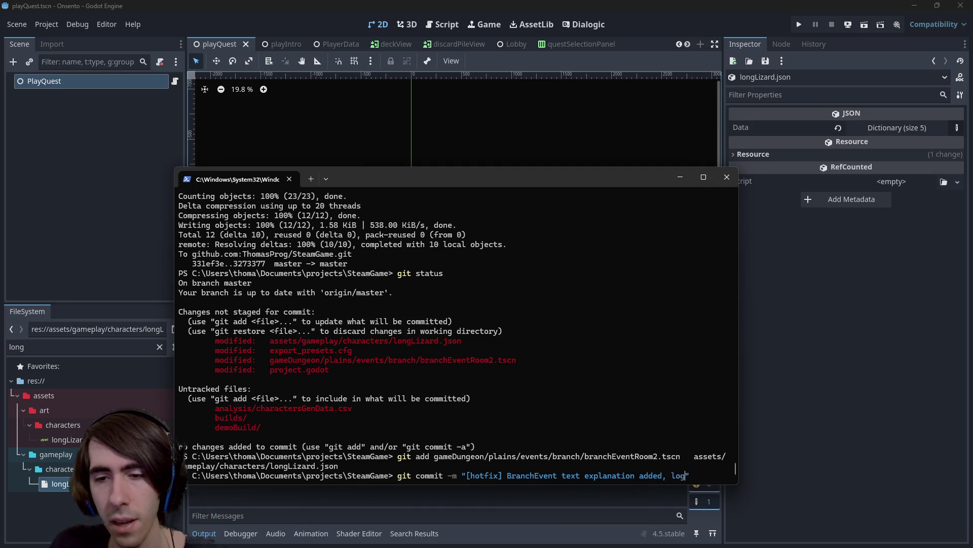
pyautogui.press('BackSpace')
pyautogui.write('ngLizard ')
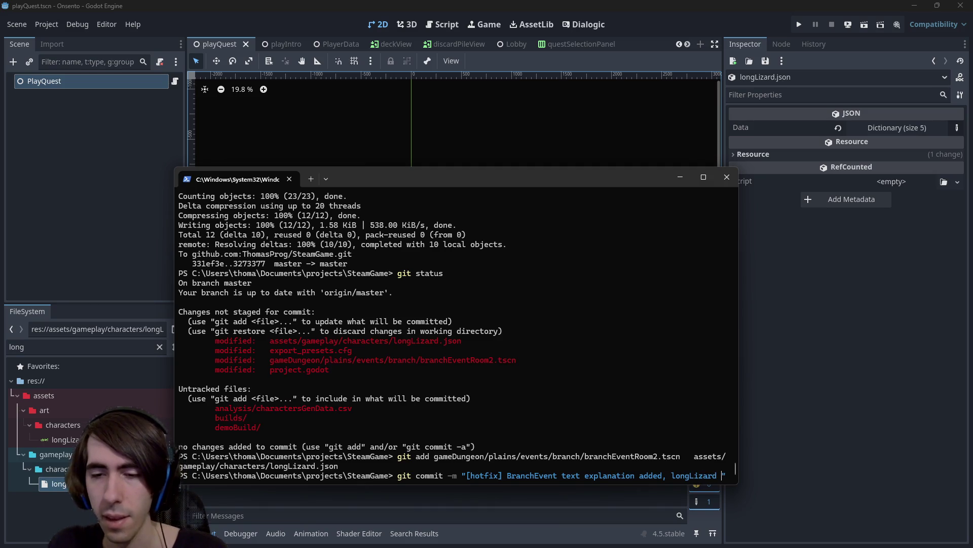
pyautogui.write('health reduced')
pyautogui.press('Return')
pyautogui.write('git push')
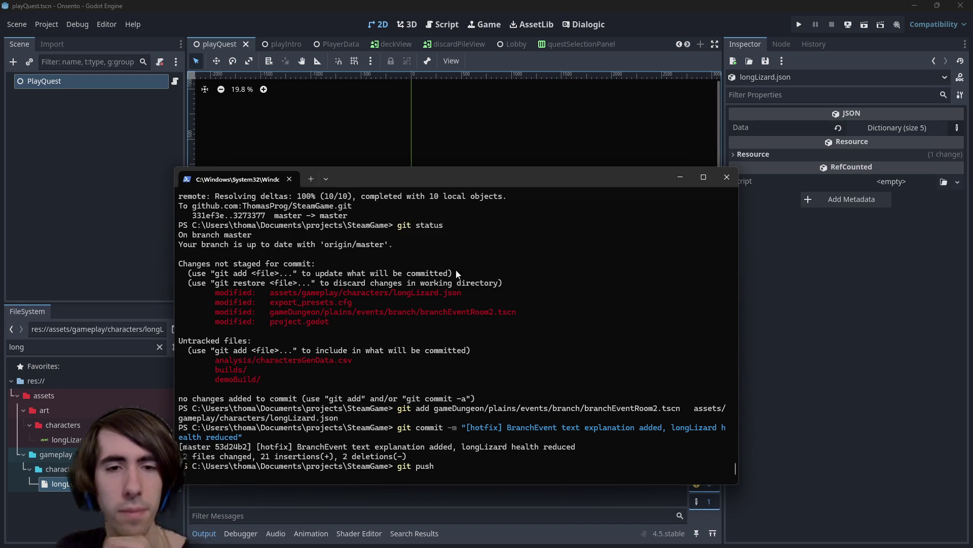
pyautogui.press('Return')
pyautogui.click(726, 177)
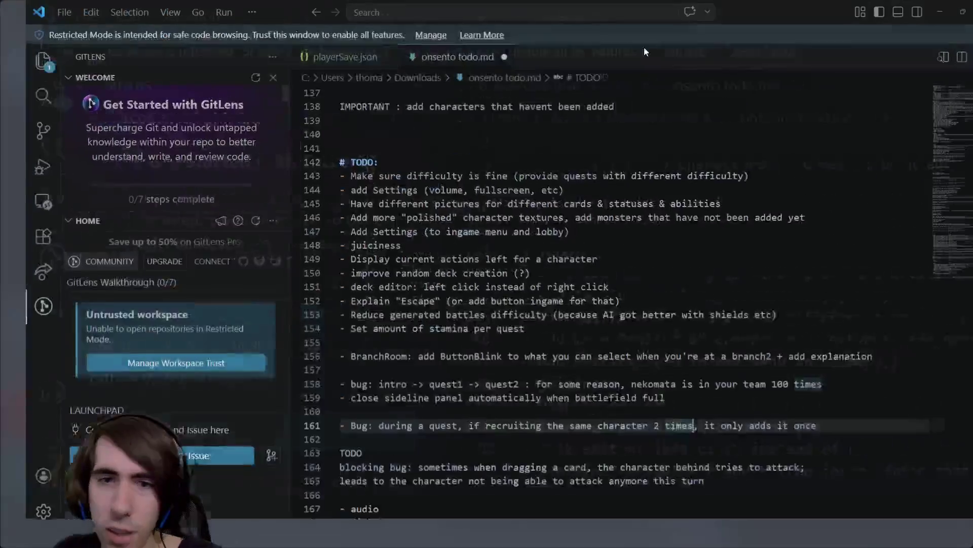
# Delete the 'BranchRoom: add ButtonBlink' line from onsento todo.md, review remaining items, and return to Godot.
pyautogui.click(576, 330)
pyautogui.click(580, 344)
pyautogui.click(585, 372)
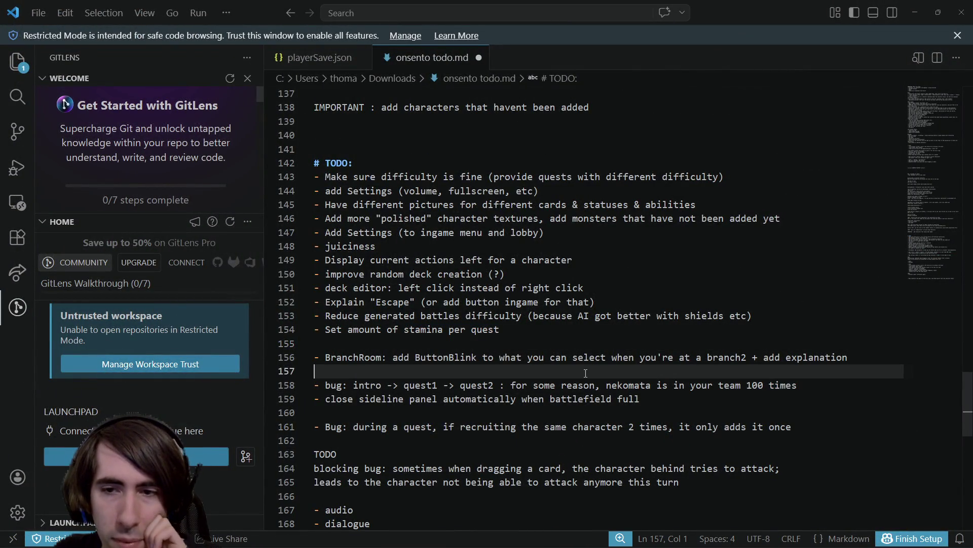
pyautogui.click(267, 353)
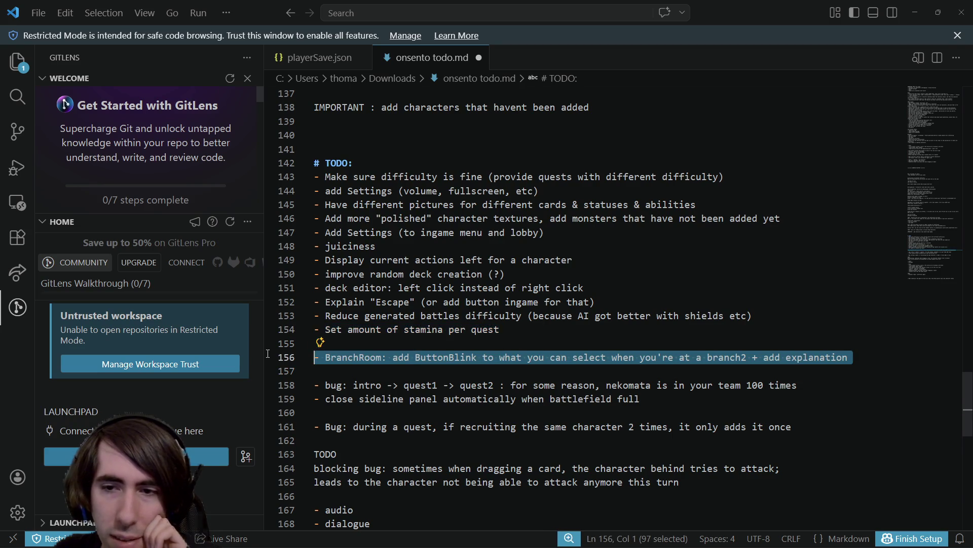
pyautogui.press('BackSpace')
pyautogui.press('BackSpace')
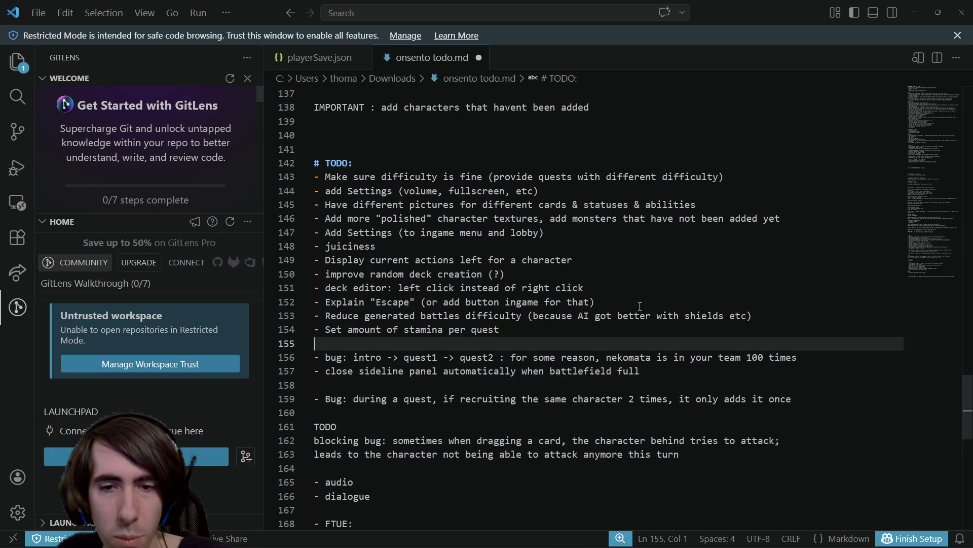
pyautogui.moveTo(516, 358); pyautogui.dragTo(780, 359)
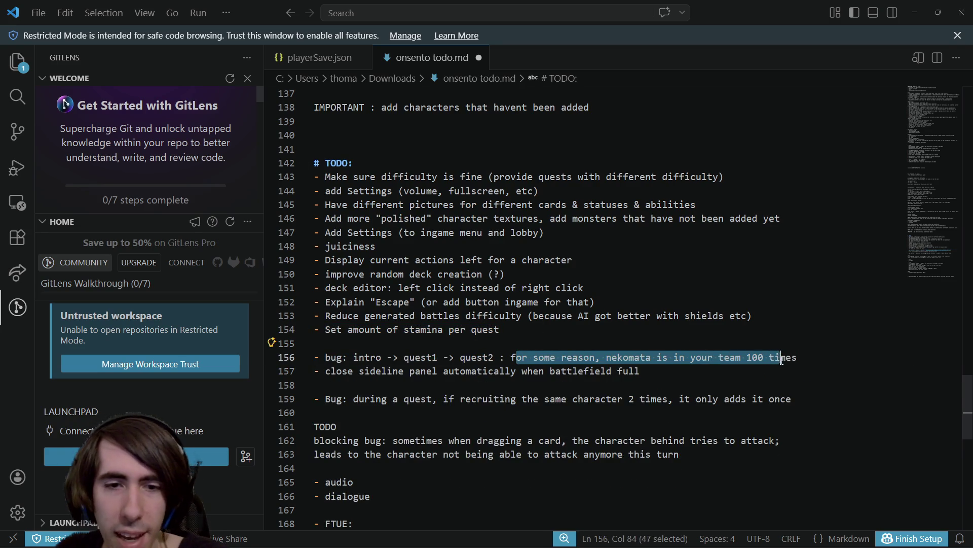
pyautogui.click(687, 374)
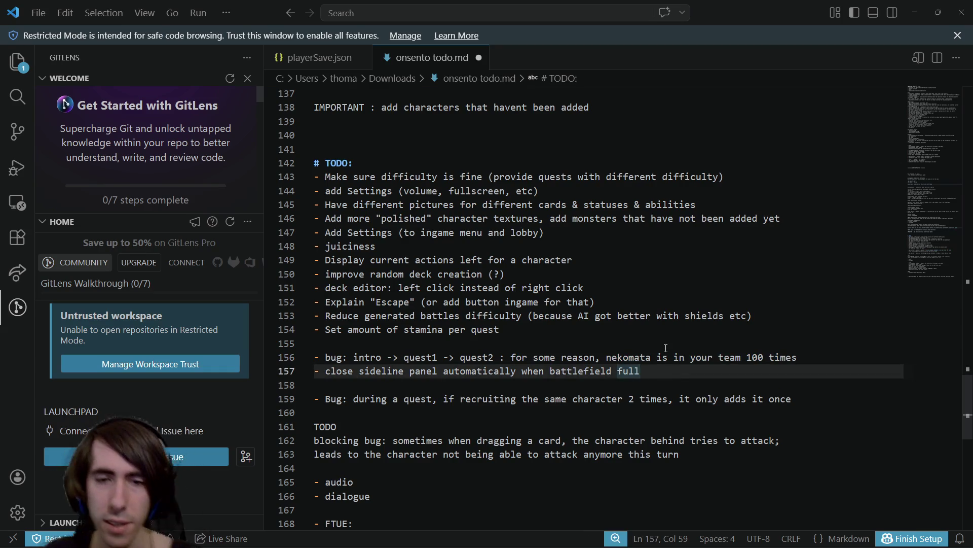
pyautogui.scroll(-1, 641, 249)
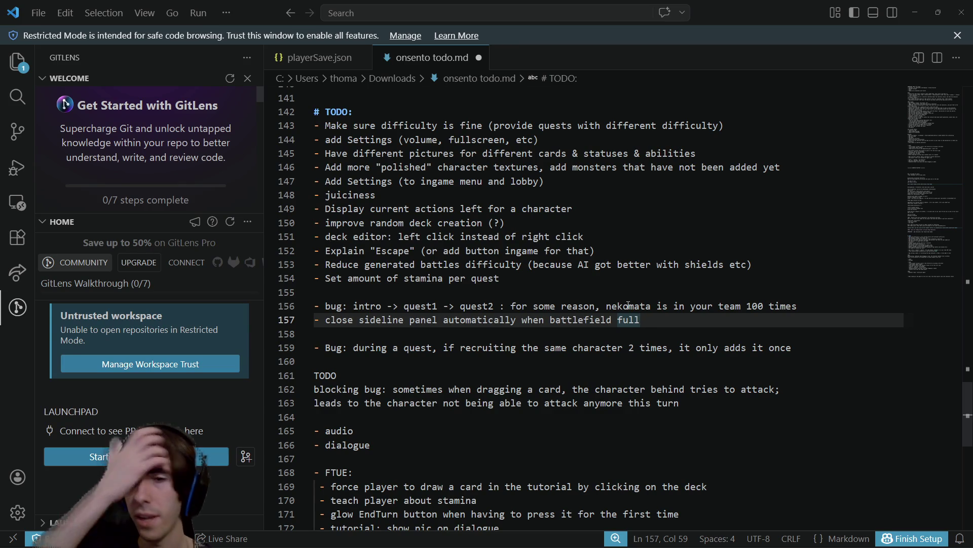
pyautogui.hotkey('alt', 'Tab')
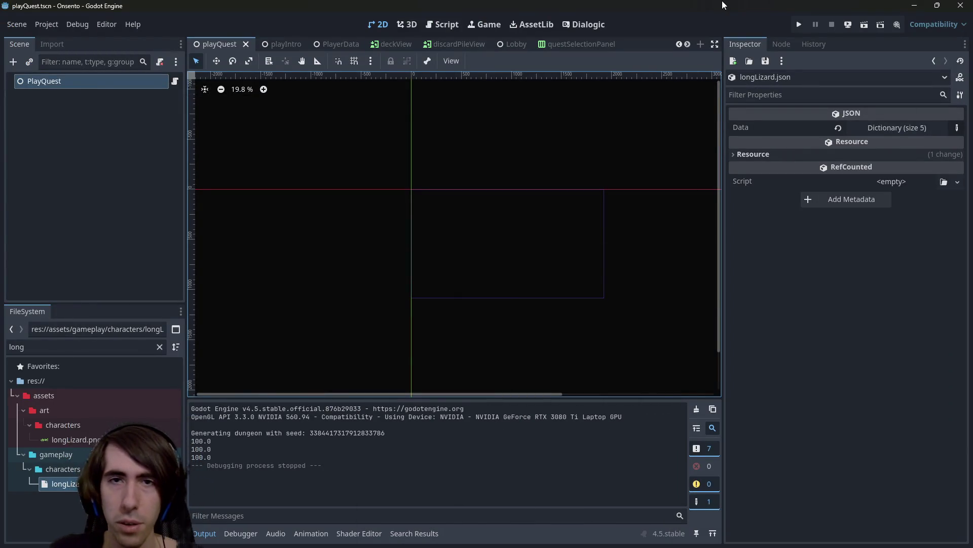
pyautogui.hotkey('shift', 'alt', 'o')
pyautogui.write('reward')
pyautogui.press('Return')
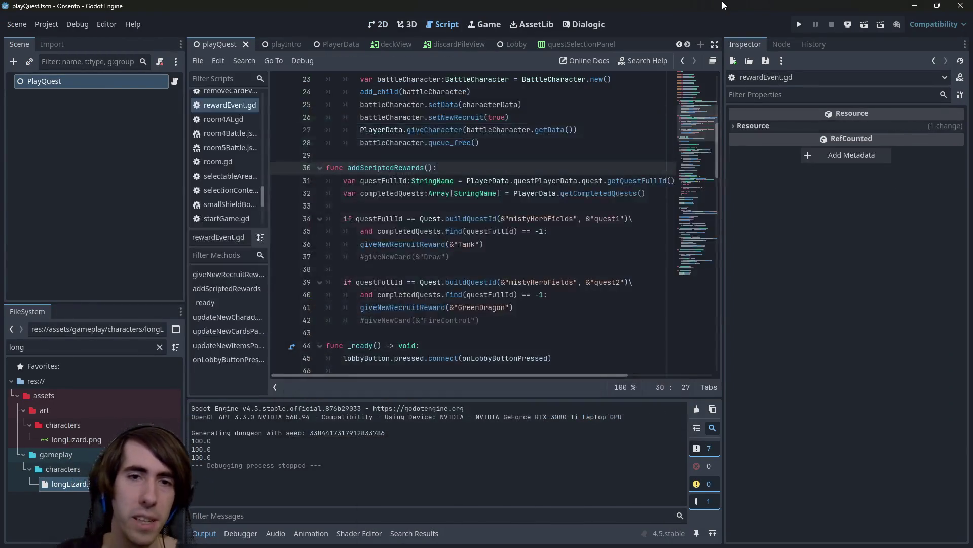
pyautogui.click(487, 244)
pyautogui.moveTo(450, 257); pyautogui.dragTo(247, 241)
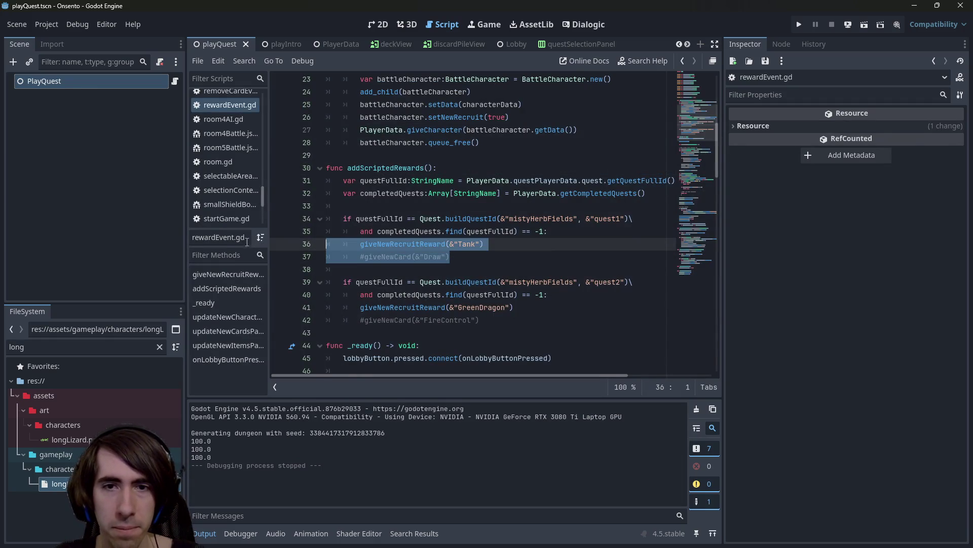
pyautogui.click(466, 258)
pyautogui.hotkey('ctrl', 'k')
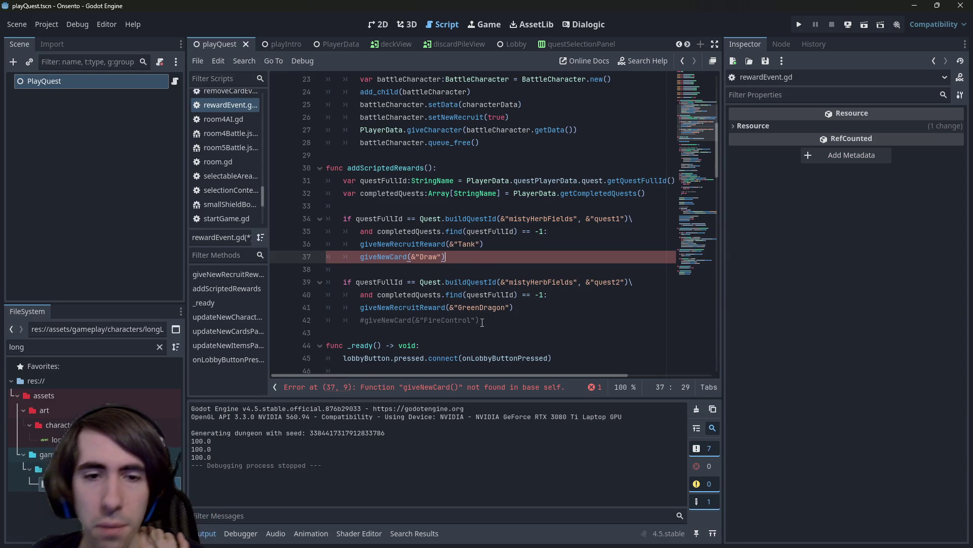
pyautogui.click(159, 349)
pyautogui.write('cards')
pyautogui.click(54, 382)
pyautogui.click(159, 346)
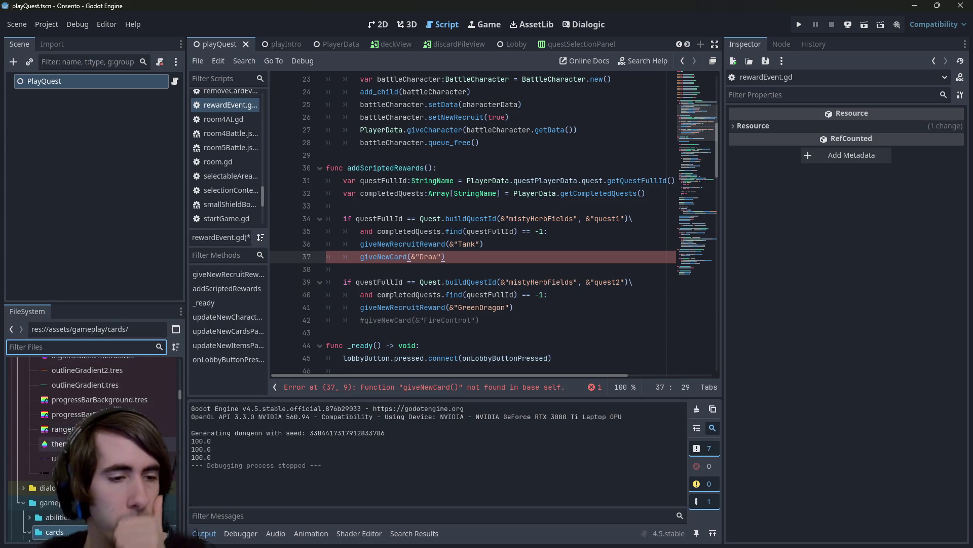
pyautogui.scroll(-5, 99, 410)
pyautogui.click(99, 410)
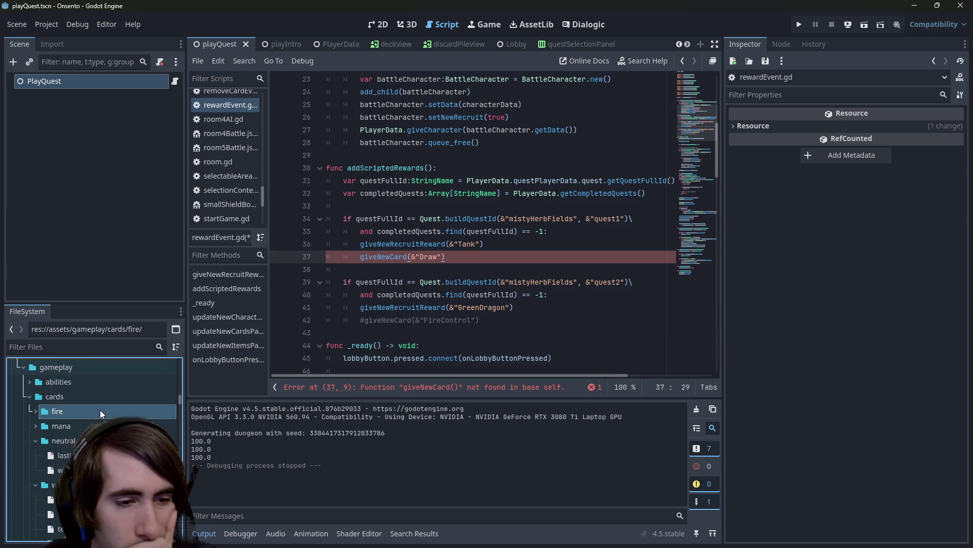
pyautogui.scroll(-3, 100, 410)
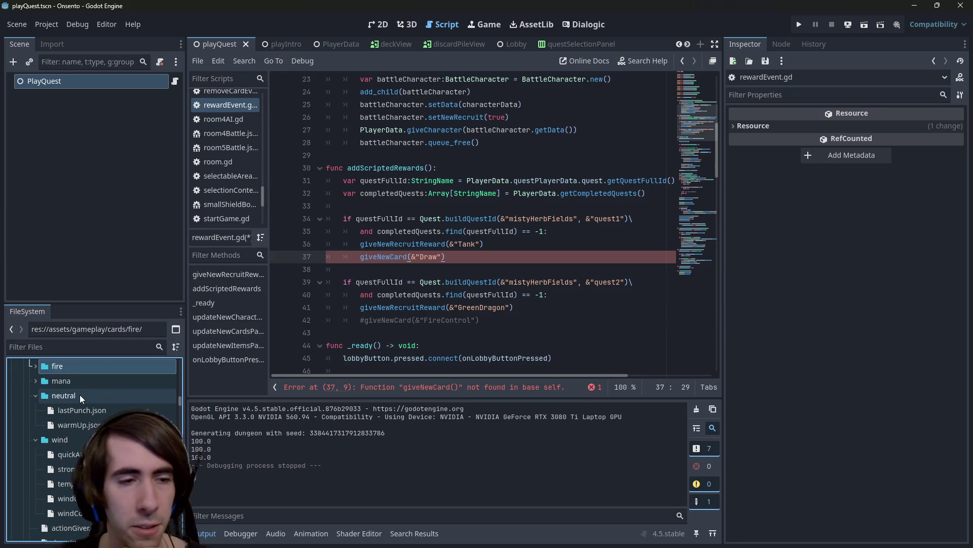
pyautogui.scroll(3, 80, 395)
pyautogui.scroll(-3, 80, 393)
pyautogui.click(84, 394)
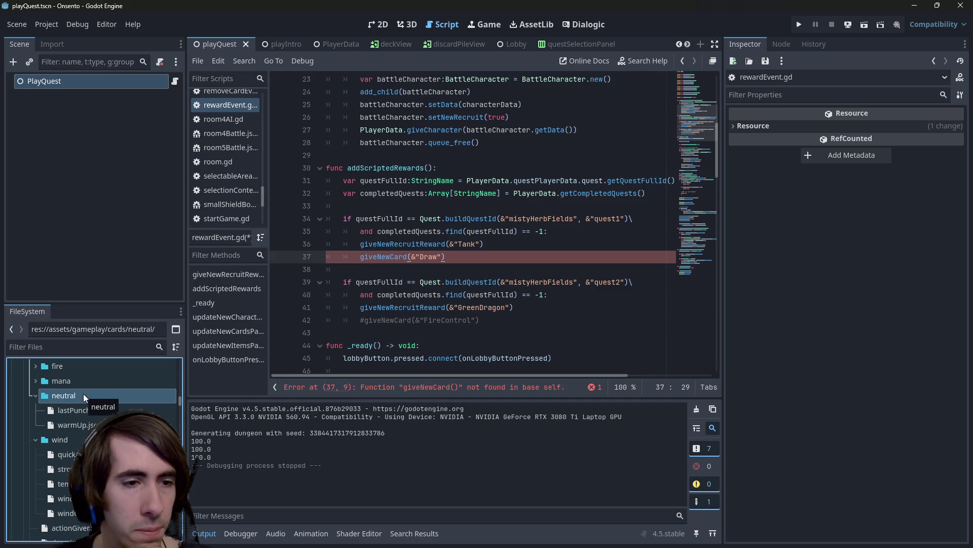
pyautogui.click(82, 378)
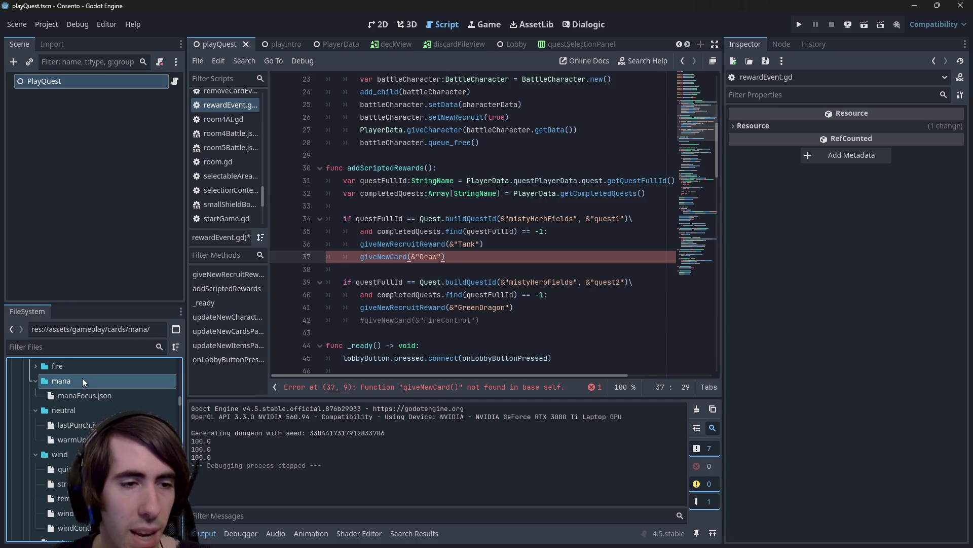
pyautogui.doubleClick(82, 378)
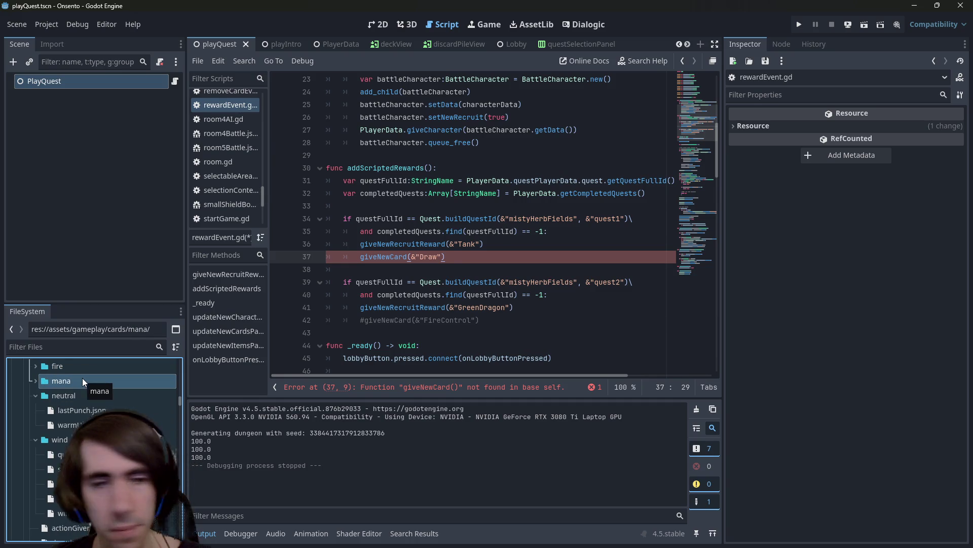
pyautogui.scroll(-3, 85, 406)
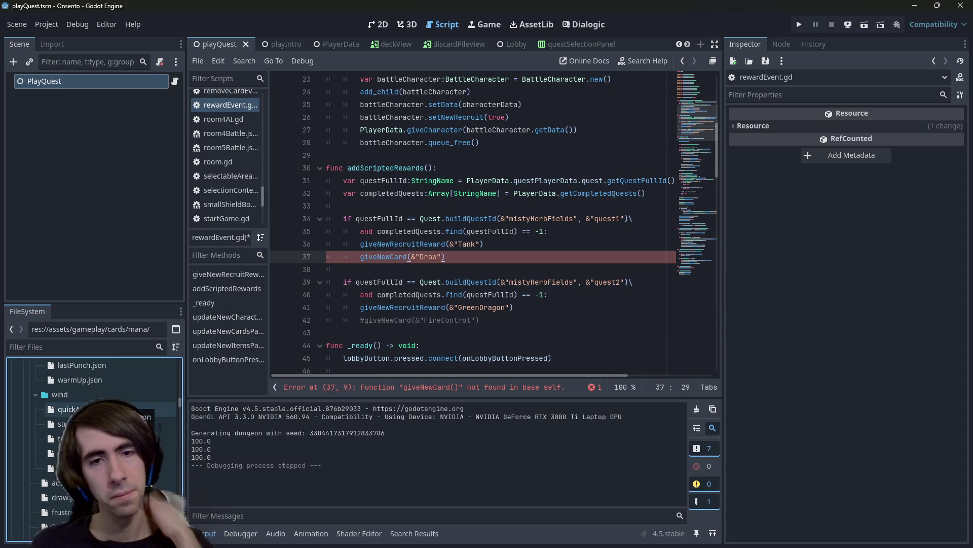
pyautogui.scroll(-5, 91, 426)
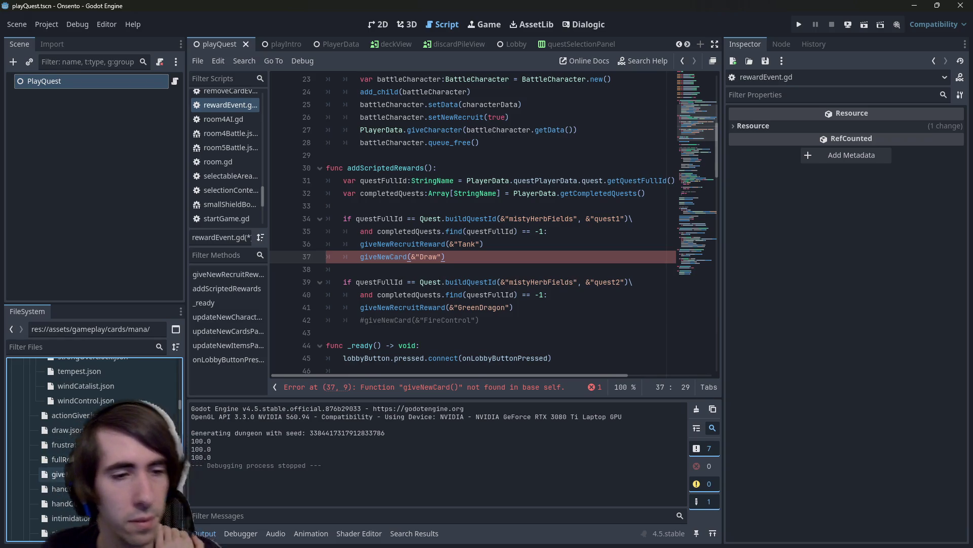
pyautogui.scroll(-3, 91, 426)
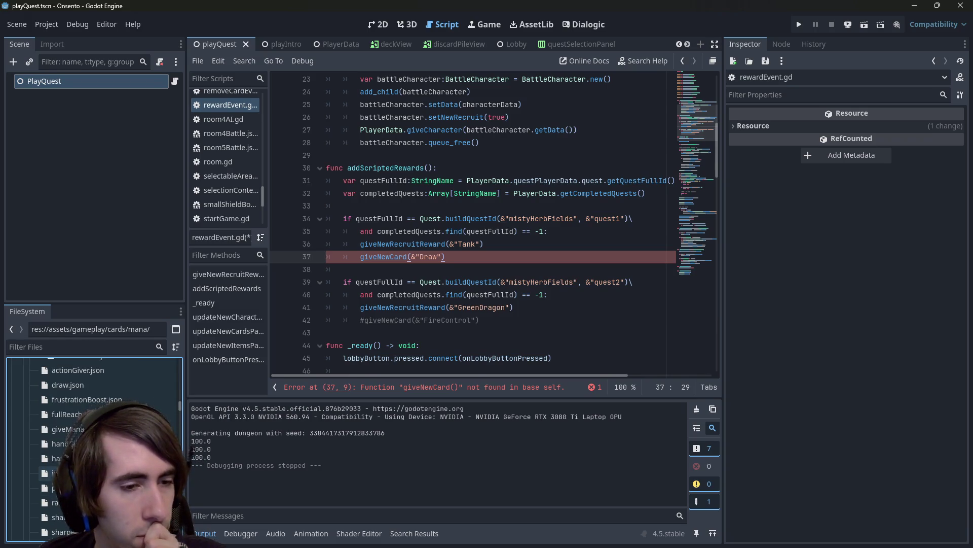
pyautogui.scroll(-8, 91, 447)
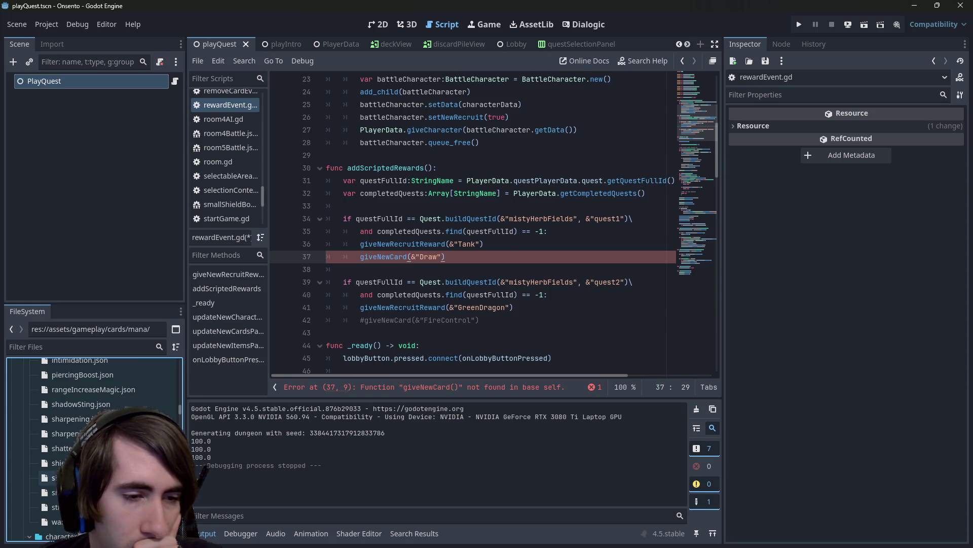
pyautogui.scroll(3, 91, 471)
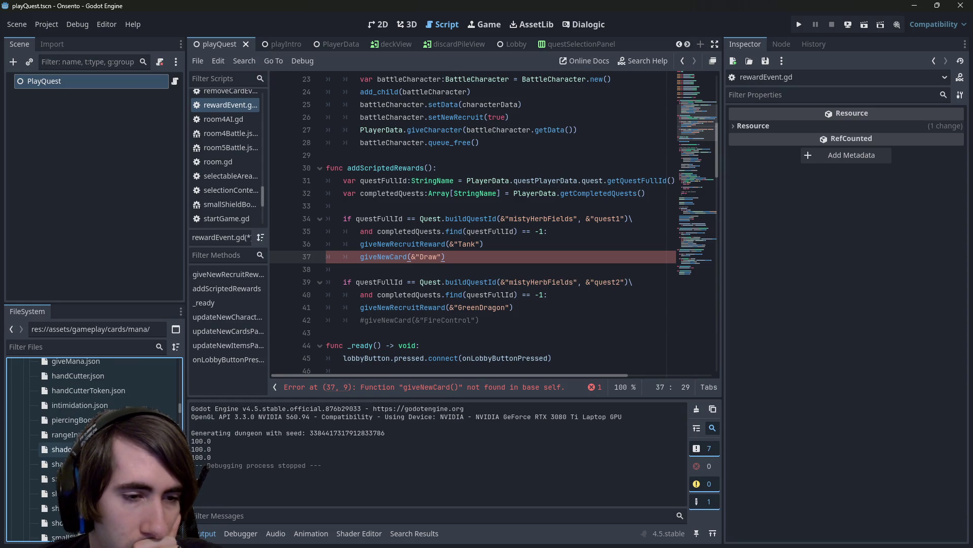
pyautogui.scroll(6, 91, 446)
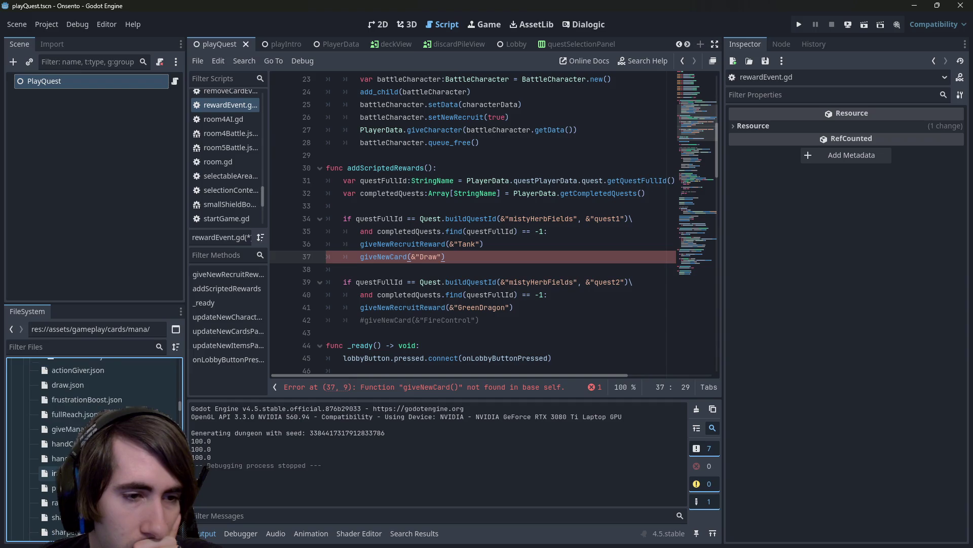
pyautogui.scroll(6, 91, 446)
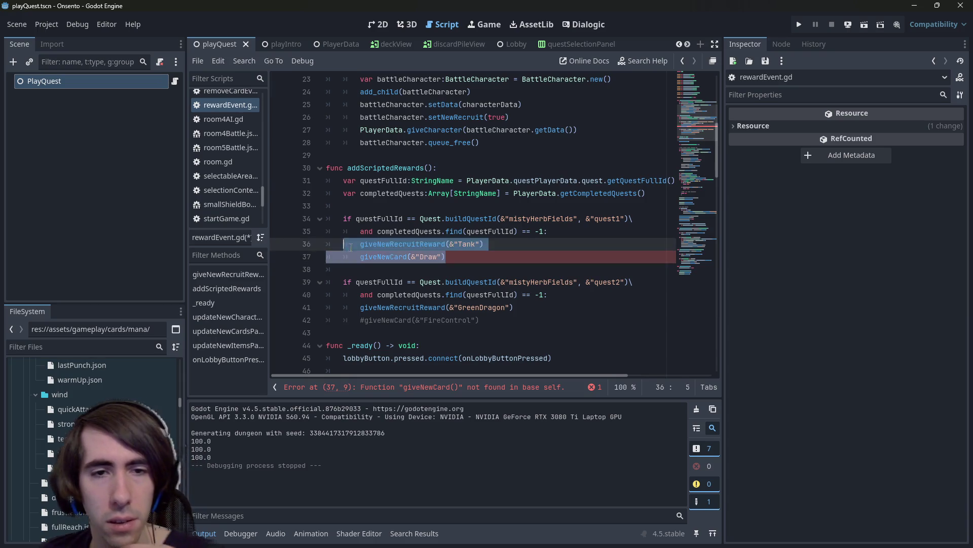
# Duplicate the giveNewCard(&"Draw") line as a WindControl reward, save, and view windControl.json.
pyautogui.moveTo(490, 251); pyautogui.dragTo(361, 261)
pyautogui.hotkey('alt', 'shift', 'Down')
pyautogui.press('Right')
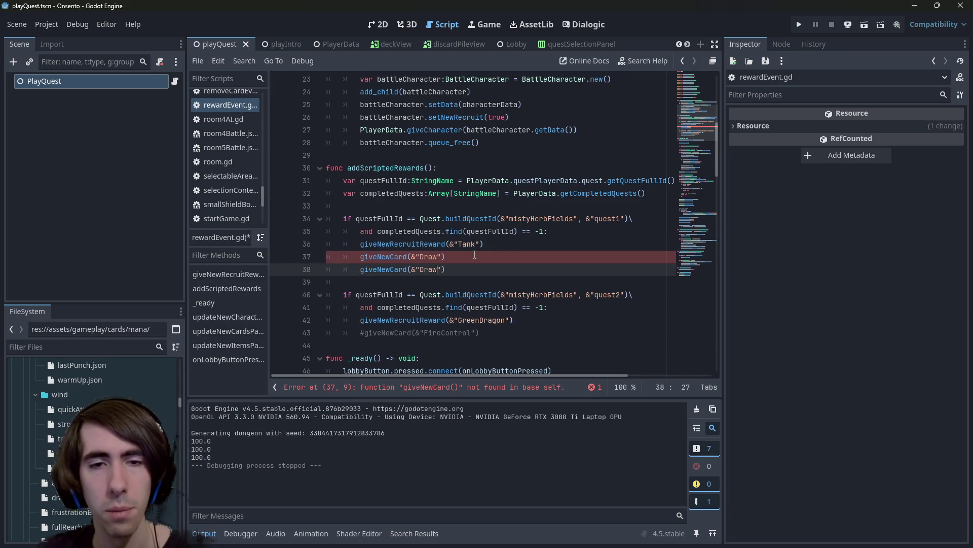
pyautogui.press('Left')
pyautogui.press('Left')
pyautogui.hotkey('ctrl', 'BackSpace')
pyautogui.write('WindControl')
pyautogui.hotkey('ctrl', 's')
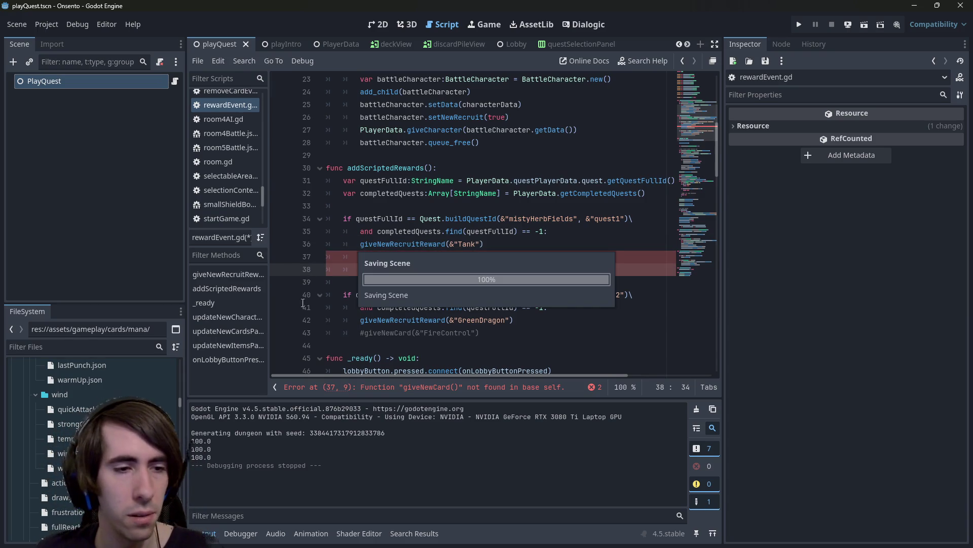
pyautogui.hotkey('alt', 'Left')
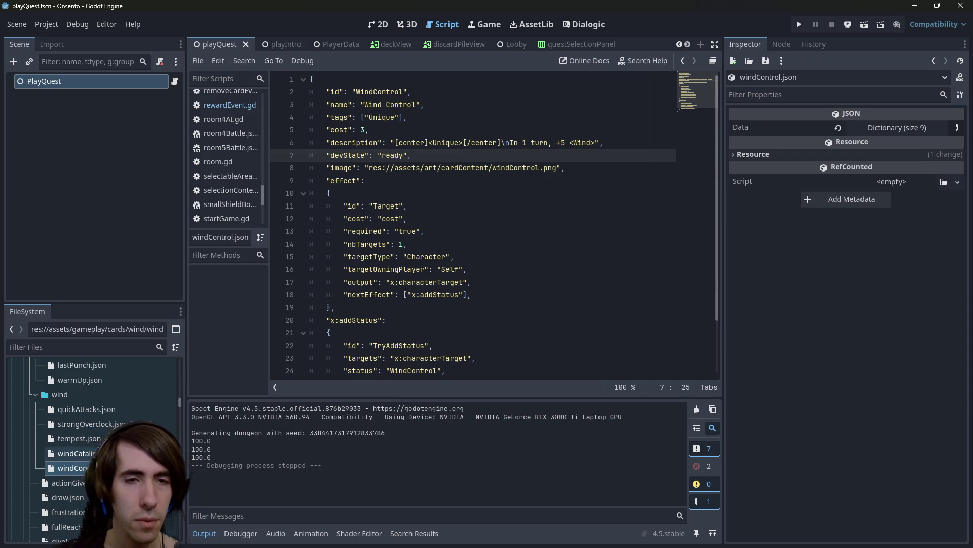
# Check windCatalist.json, then copy the WindControl reward line onto a new line in rewardEvent.gd.
pyautogui.hotkey('alt', 'Left')
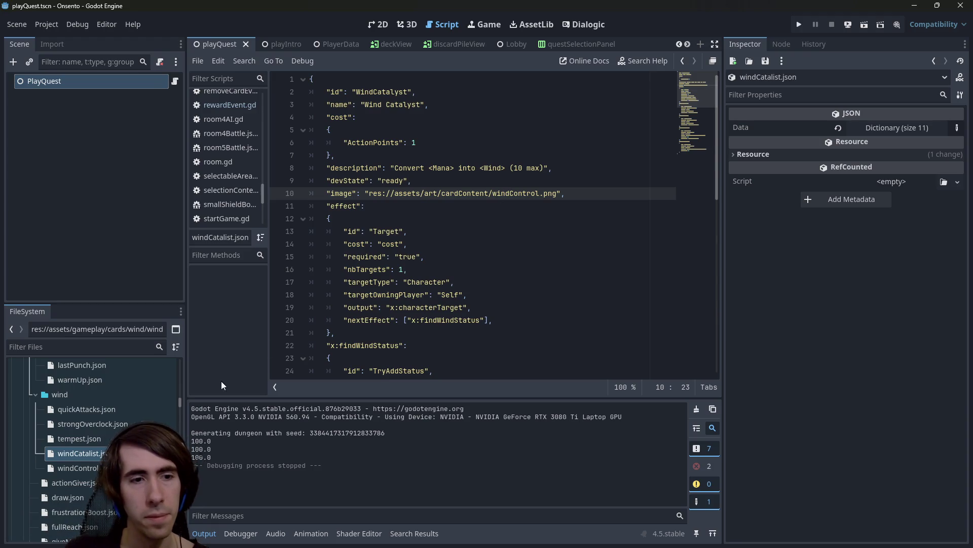
pyautogui.click(480, 267)
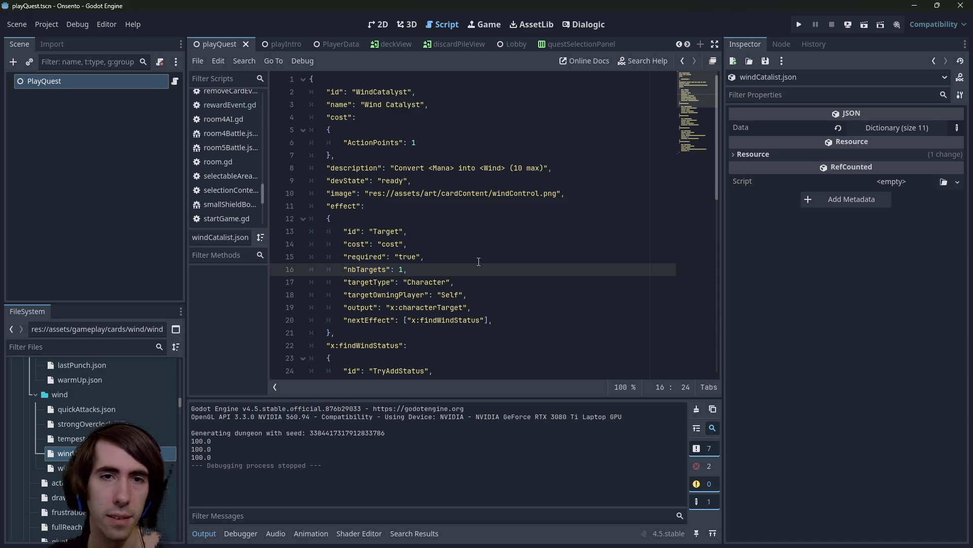
pyautogui.hotkey('alt', 'Left')
pyautogui.hotkey('alt', 'Left')
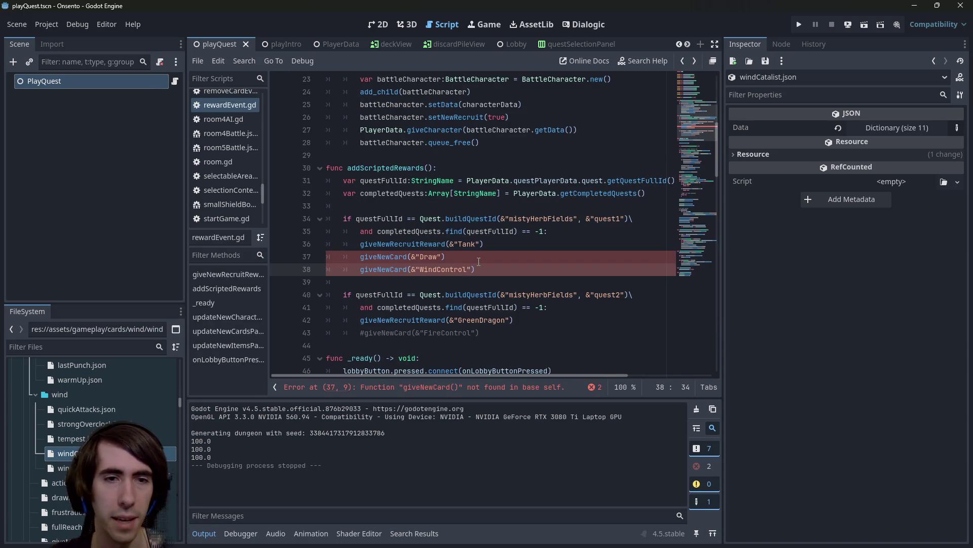
pyautogui.click(285, 264)
pyautogui.hotkey('ctrl', 'c')
pyautogui.press('End')
pyautogui.press('Return')
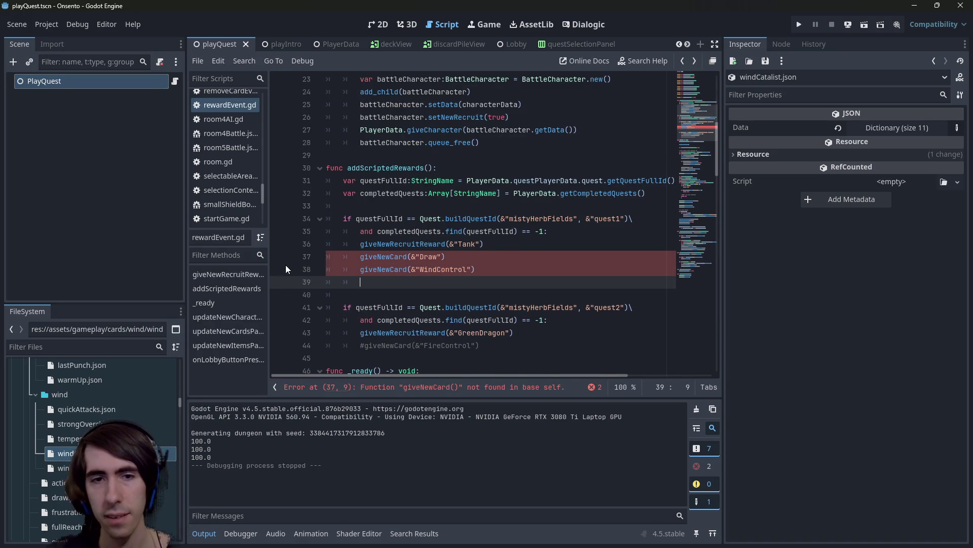
pyautogui.hotkey('ctrl', 'v')
# Rename the copied reward to WindCatalyst after confirming the card id in windCatalist.json.
pyautogui.doubleClick(456, 283)
pyautogui.write('W')
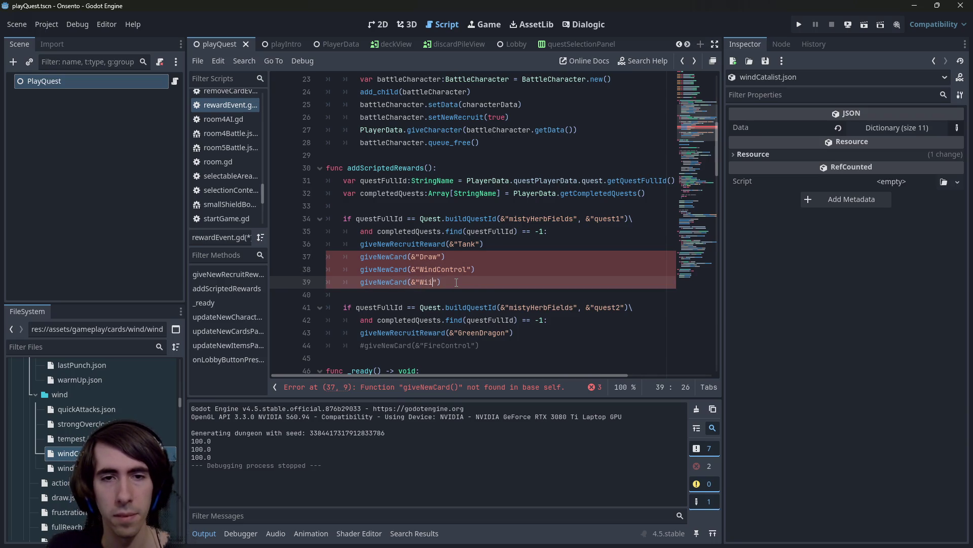
pyautogui.write('t')
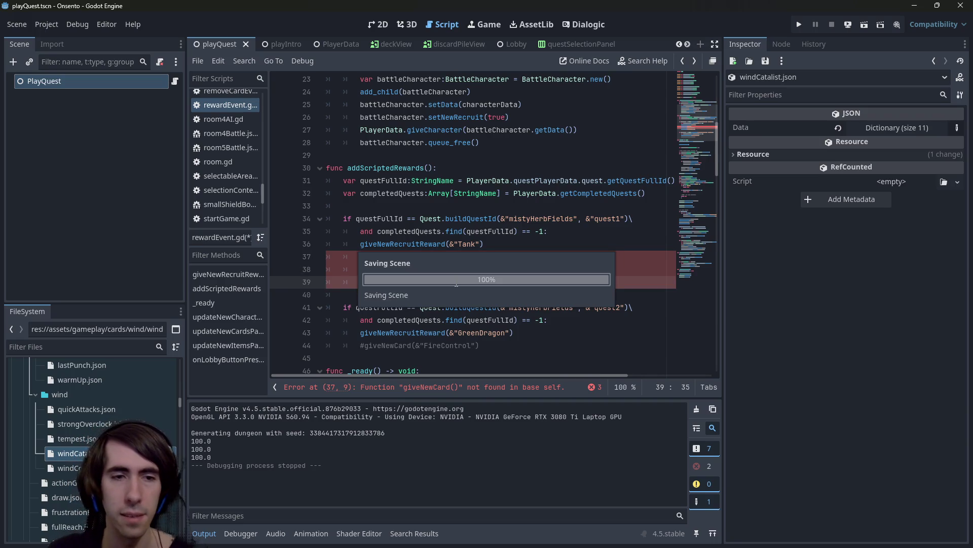
pyautogui.doubleClick(71, 453)
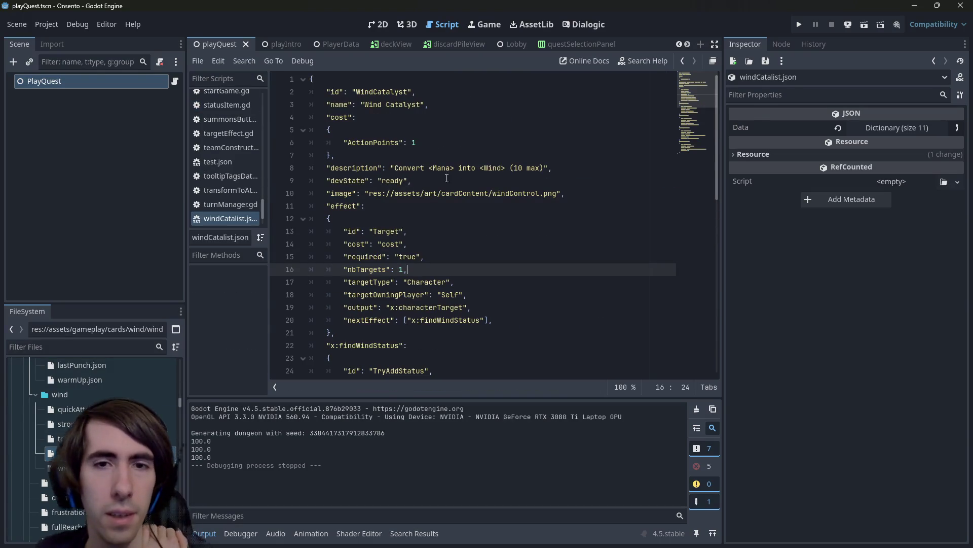
pyautogui.click(498, 168)
pyautogui.hotkey('alt', 'Left')
pyautogui.hotkey('alt', 'Left')
pyautogui.hotkey('alt', 'Left')
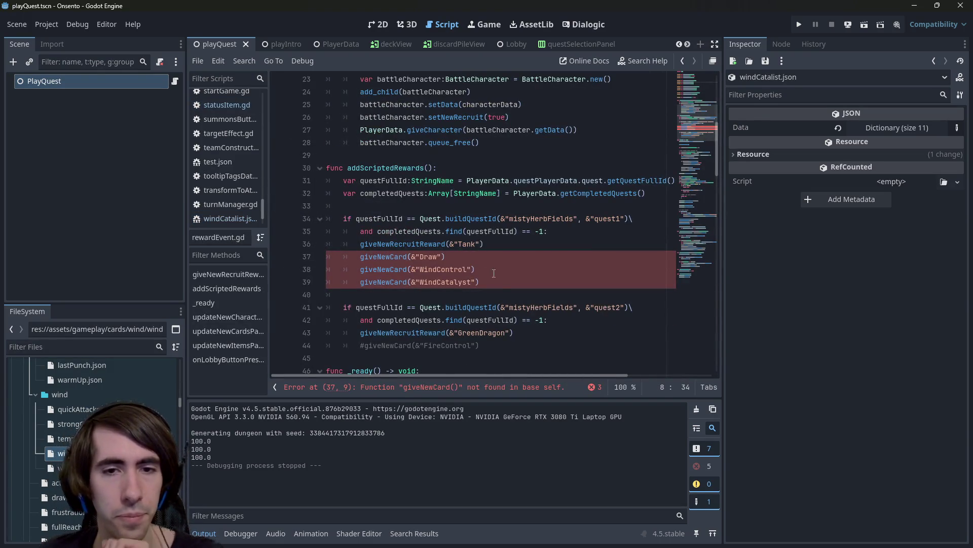
pyautogui.click(505, 281)
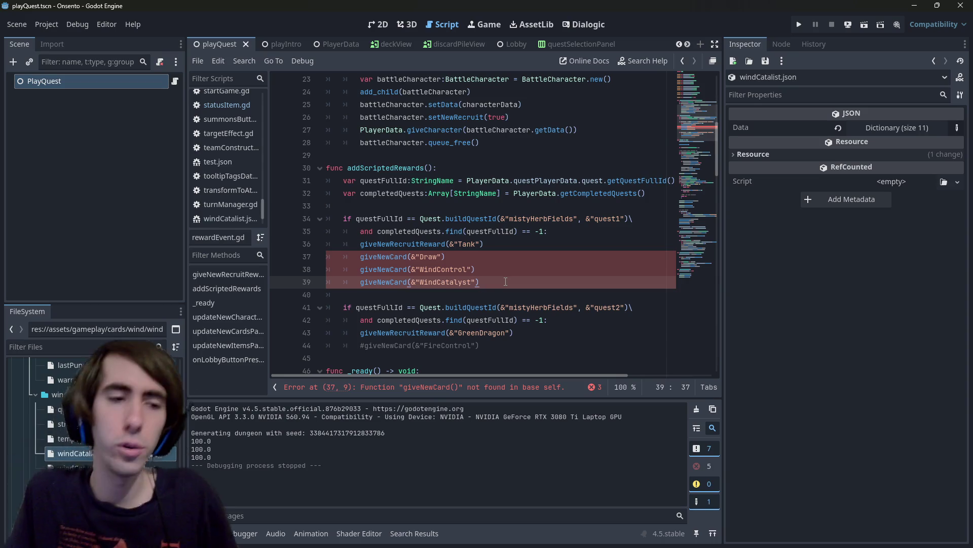
pyautogui.scroll(3, 92, 431)
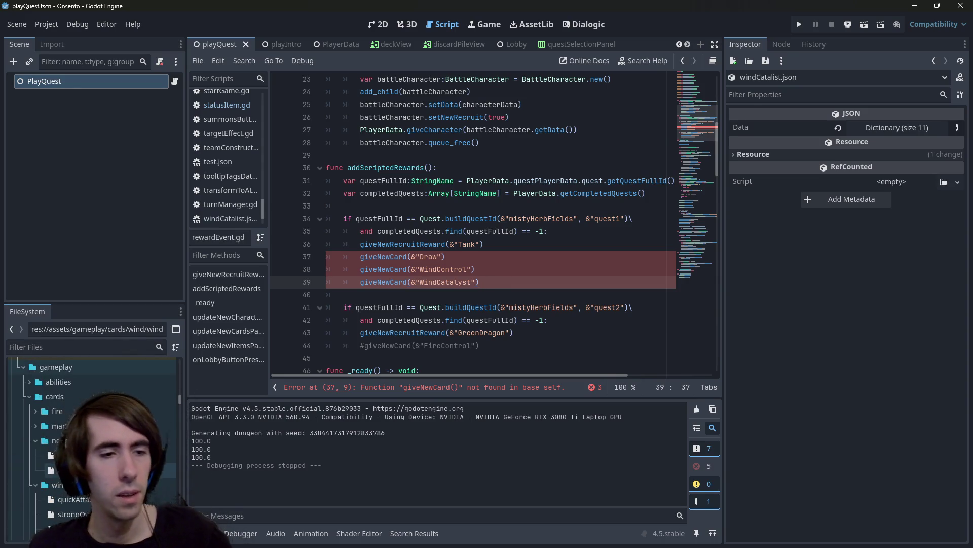
pyautogui.doubleClick(126, 426)
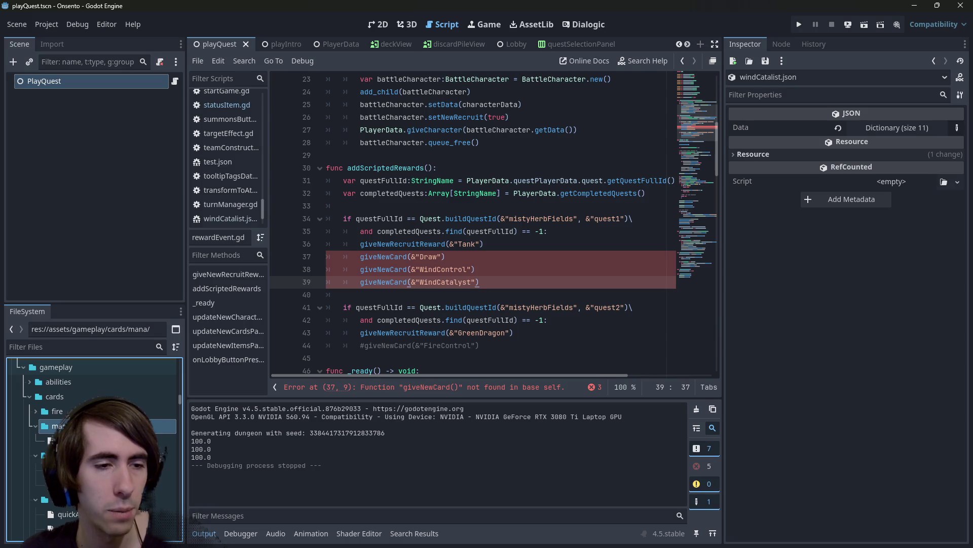
pyautogui.scroll(-2, 93, 446)
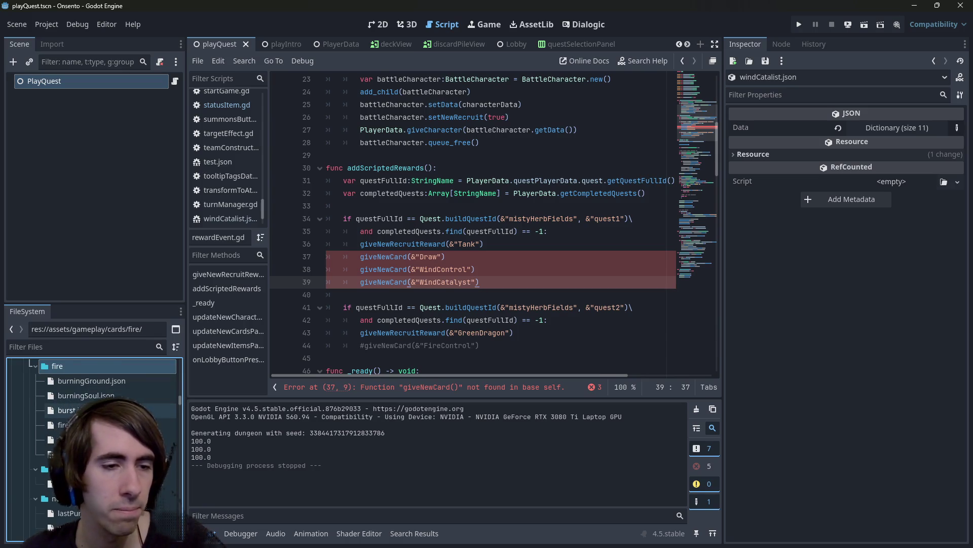
pyautogui.scroll(-4, 93, 446)
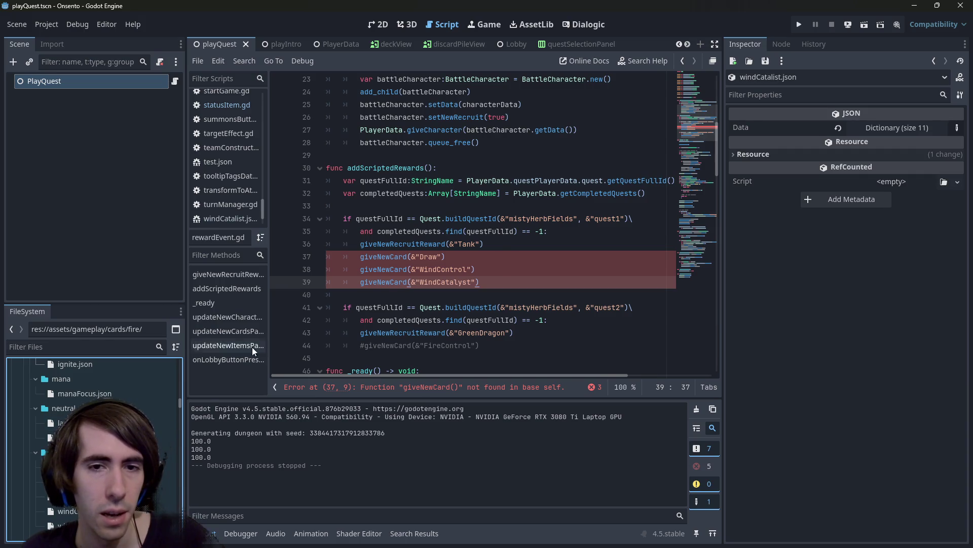
pyautogui.scroll(-5, 138, 404)
pyautogui.scroll(-6, 102, 403)
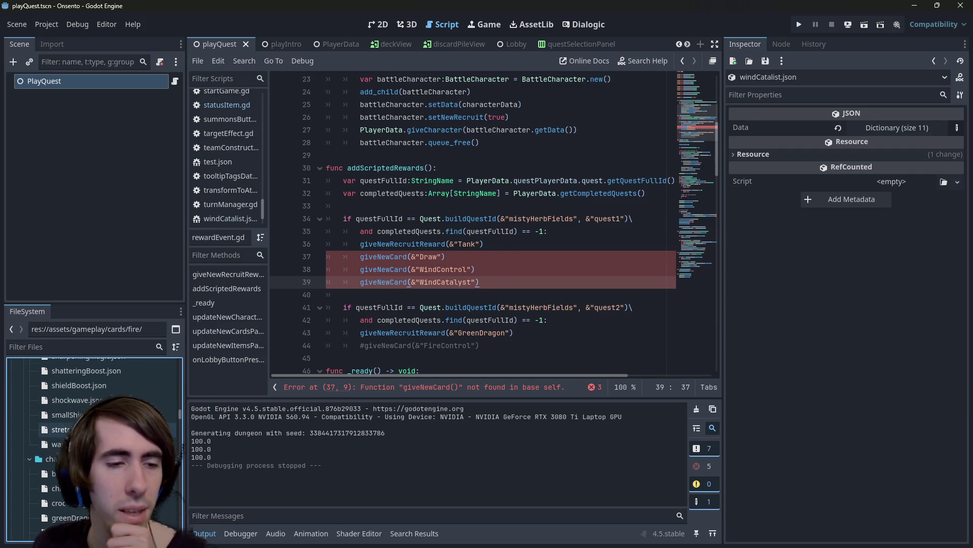
pyautogui.scroll(-6, 93, 431)
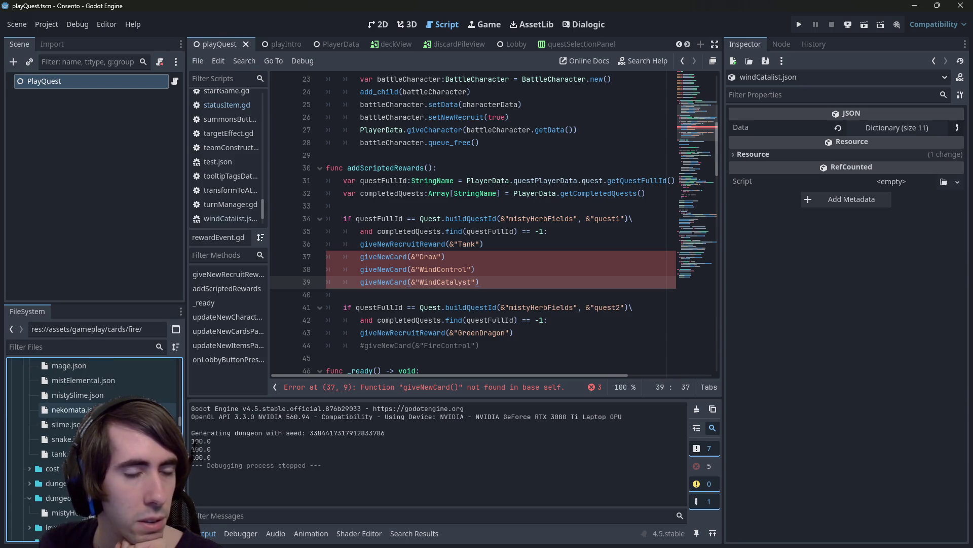
pyautogui.scroll(2, 94, 431)
pyautogui.scroll(-1, 94, 431)
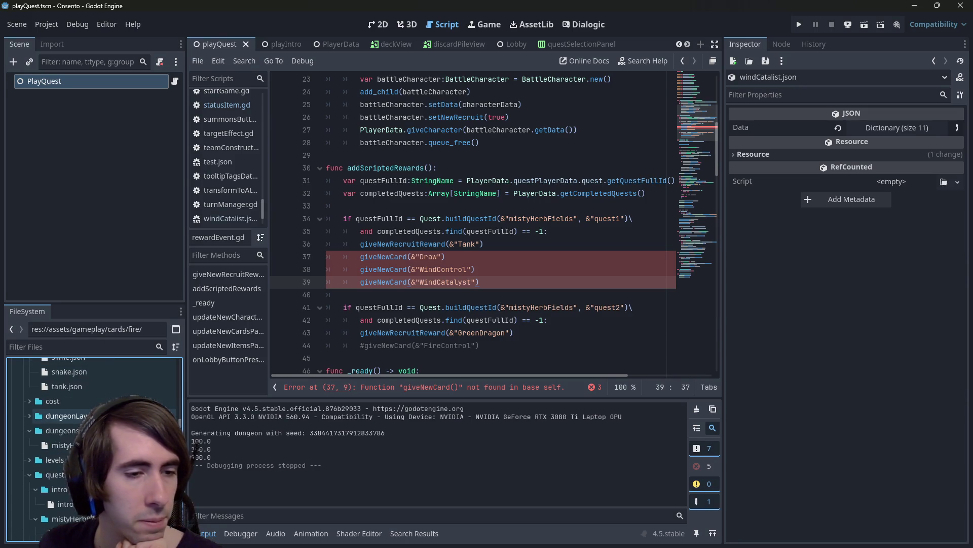
pyautogui.scroll(-10, 93, 431)
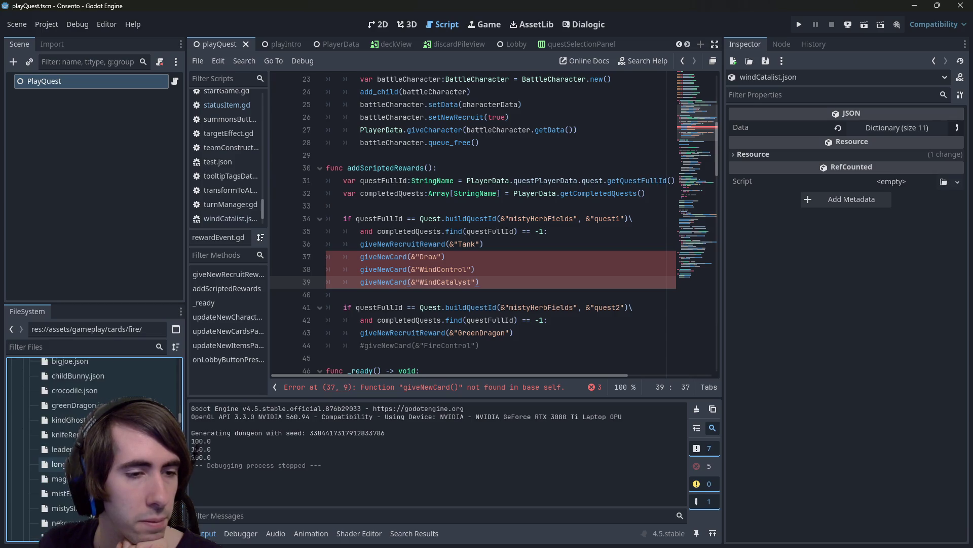
pyautogui.scroll(-8, 94, 431)
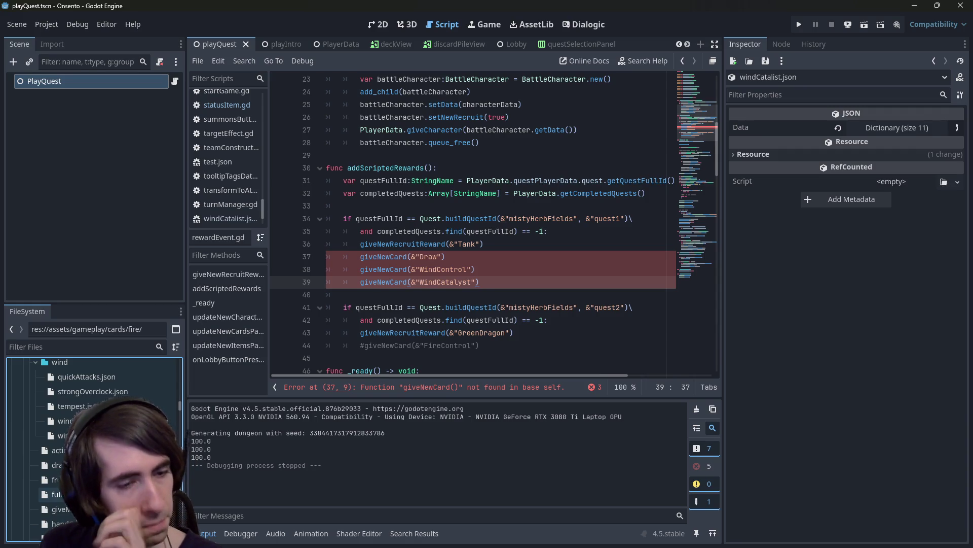
pyautogui.scroll(-3, 93, 441)
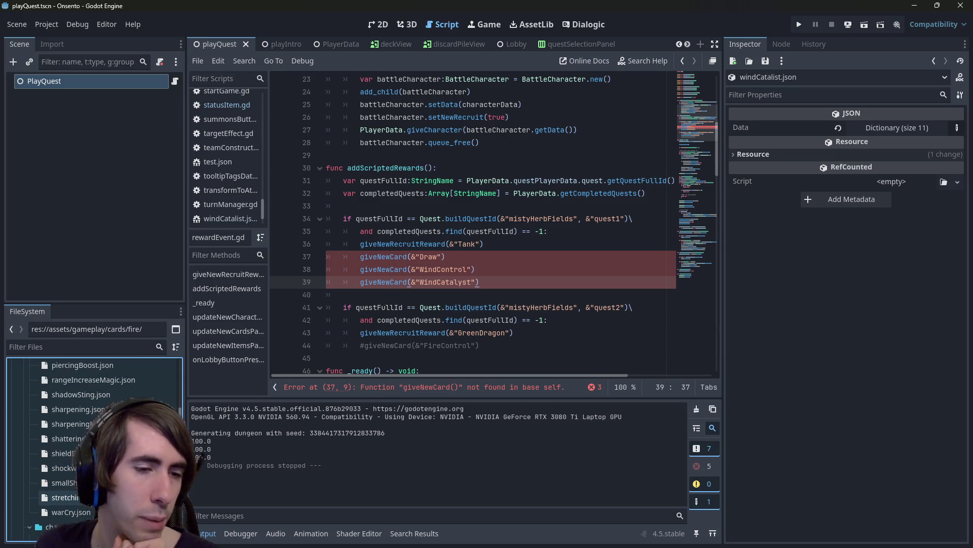
pyautogui.doubleClick(64, 497)
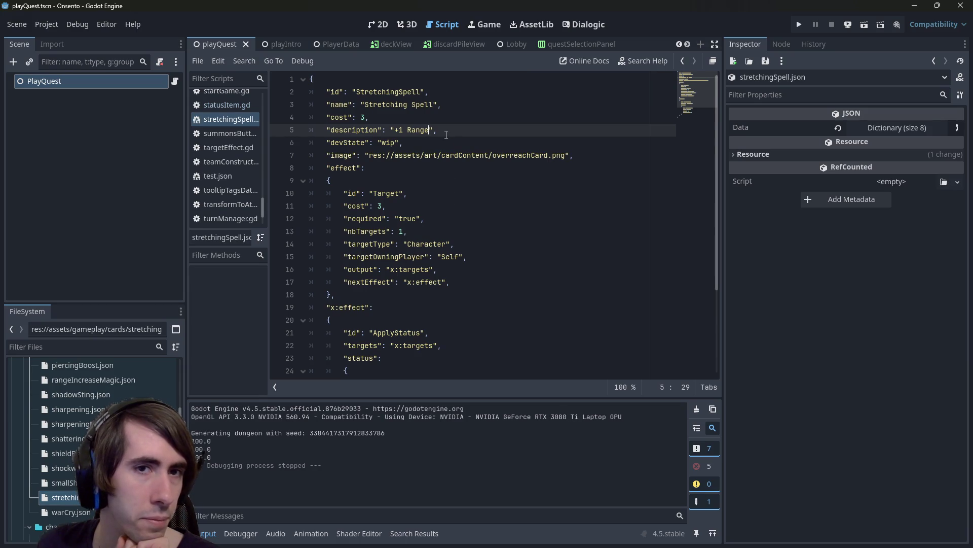
# Browse the card folders, open rangeIncreaseMagic.json, then return to rewardEvent.gd's Draw, WindControl and WindCatalyst rewards.
pyautogui.click(354, 129)
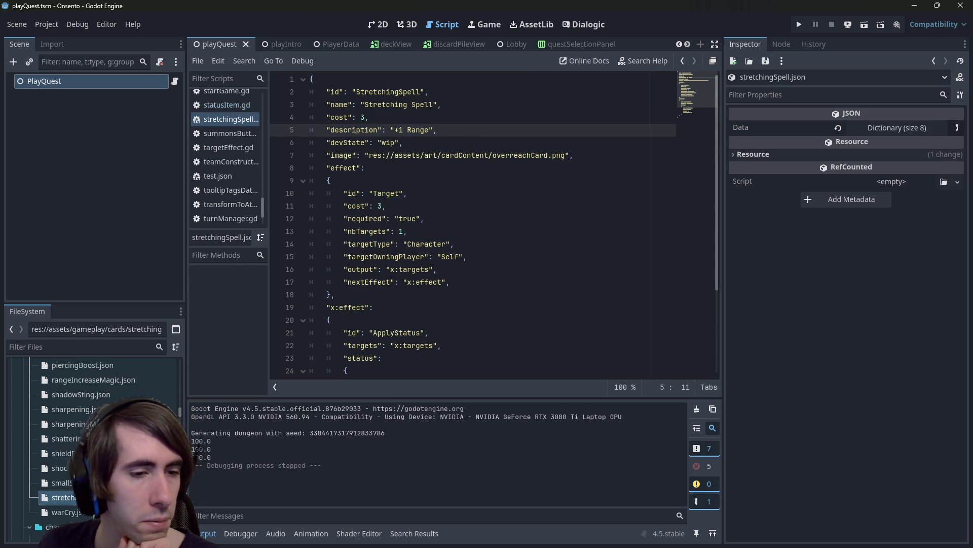
pyautogui.scroll(1, 94, 436)
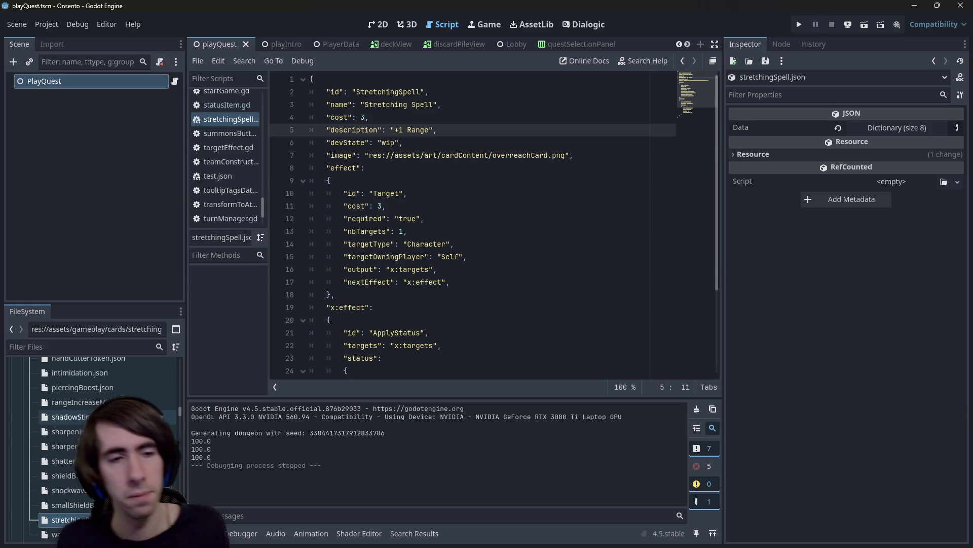
pyautogui.doubleClick(88, 401)
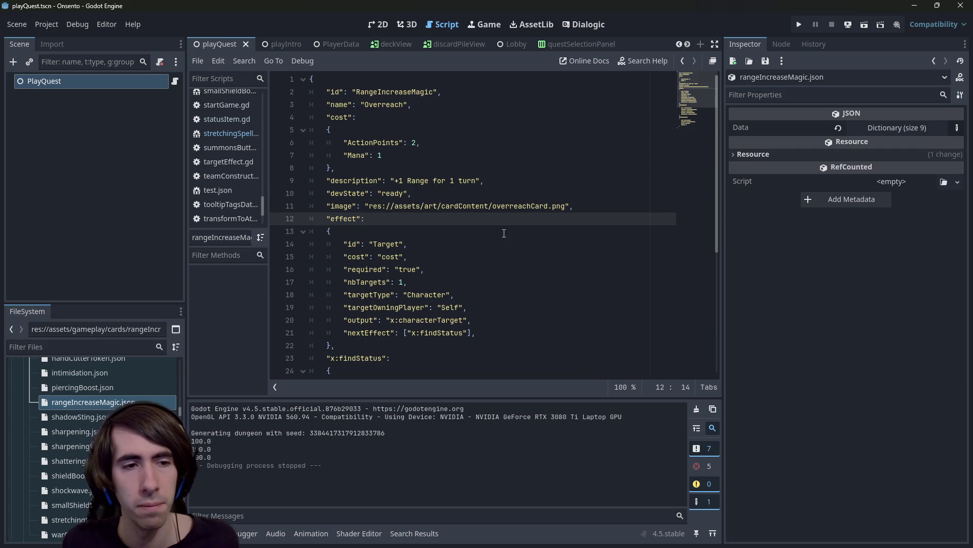
pyautogui.scroll(5, 111, 411)
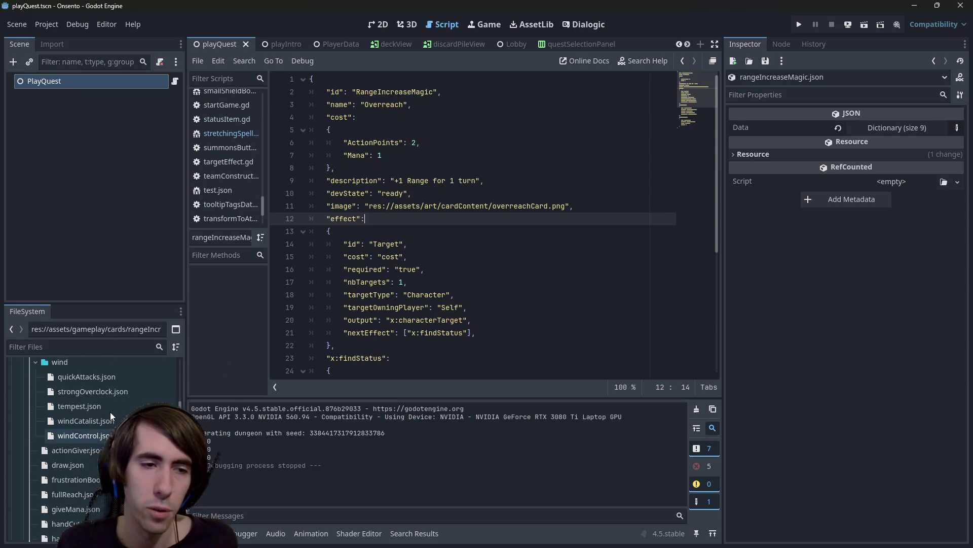
pyautogui.scroll(4, 111, 412)
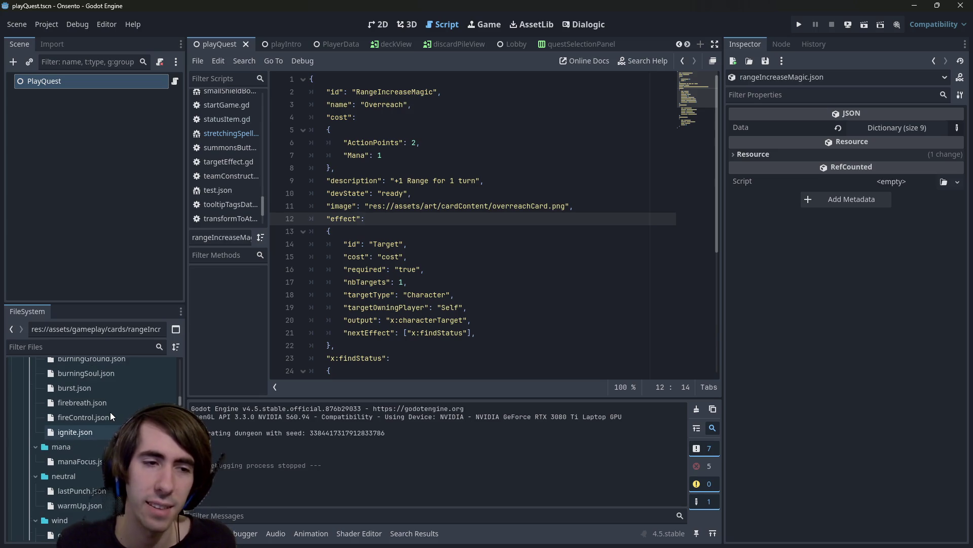
pyautogui.scroll(1, 110, 412)
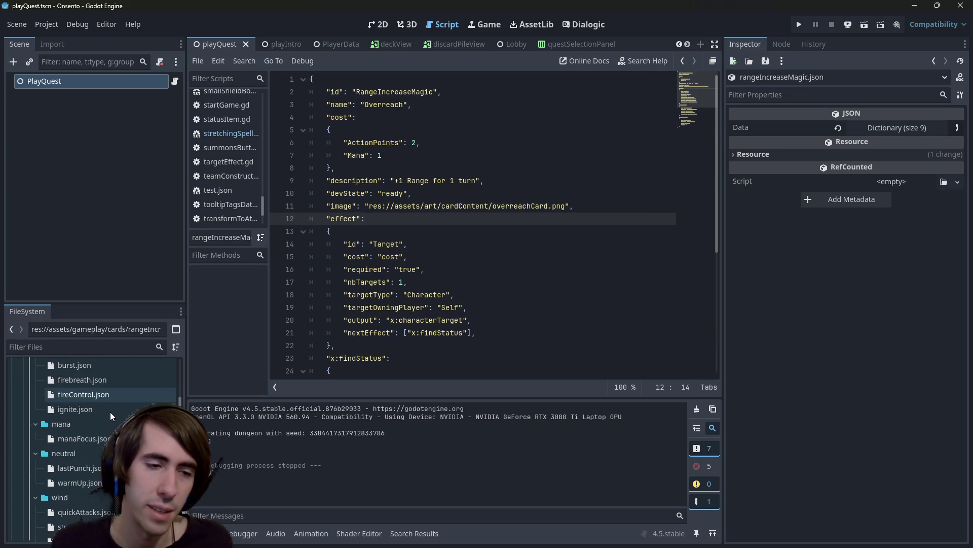
pyautogui.scroll(-4, 111, 412)
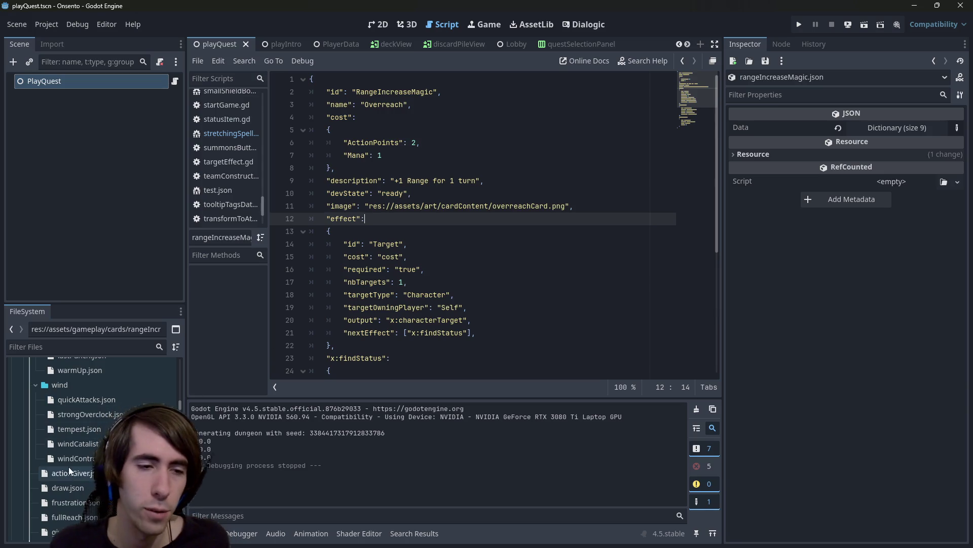
pyautogui.click(485, 247)
pyautogui.hotkey('alt', 'Left')
pyautogui.hotkey('alt', 'Left')
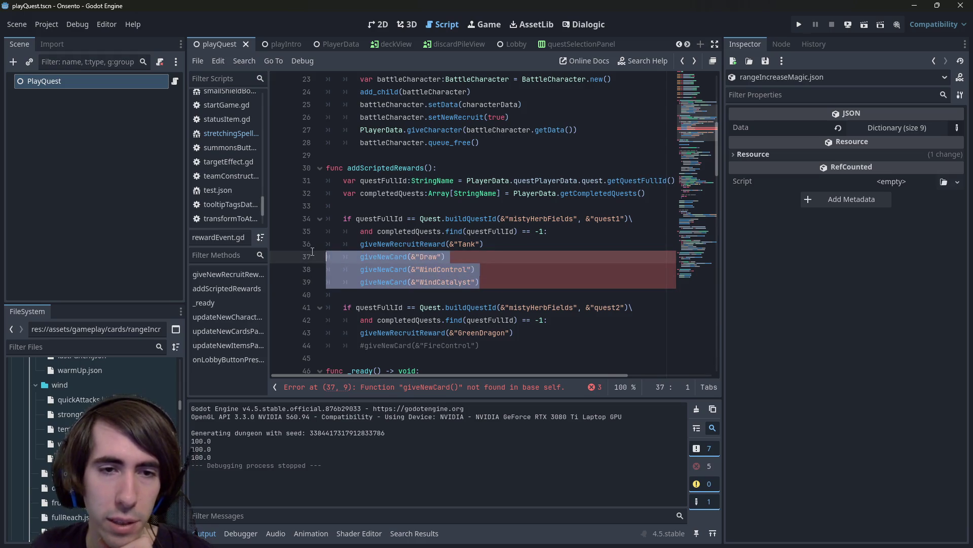
# Uncomment the quest2 giveNewCard(&"FireControl") line with Ctrl+K.
pyautogui.scroll(-2, 480, 278)
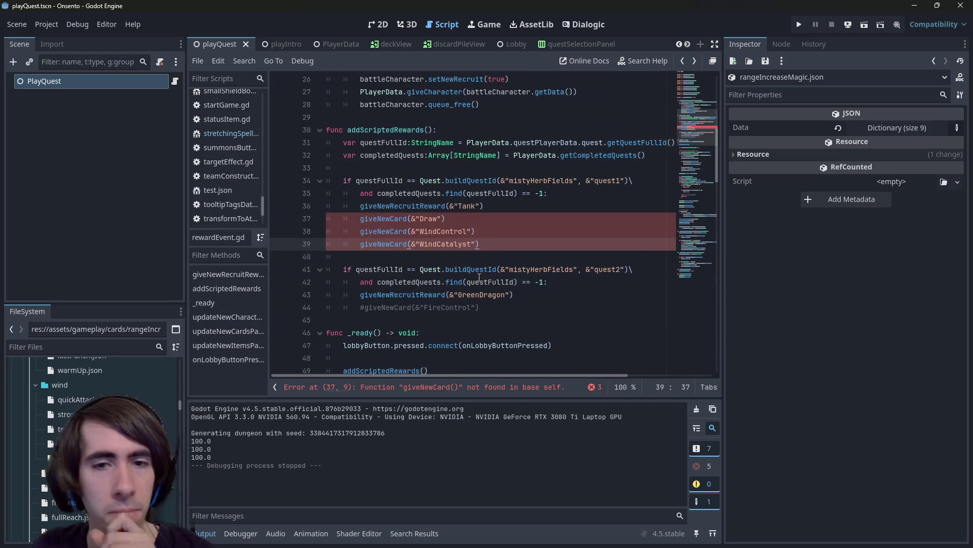
pyautogui.moveTo(480, 307); pyautogui.dragTo(284, 311)
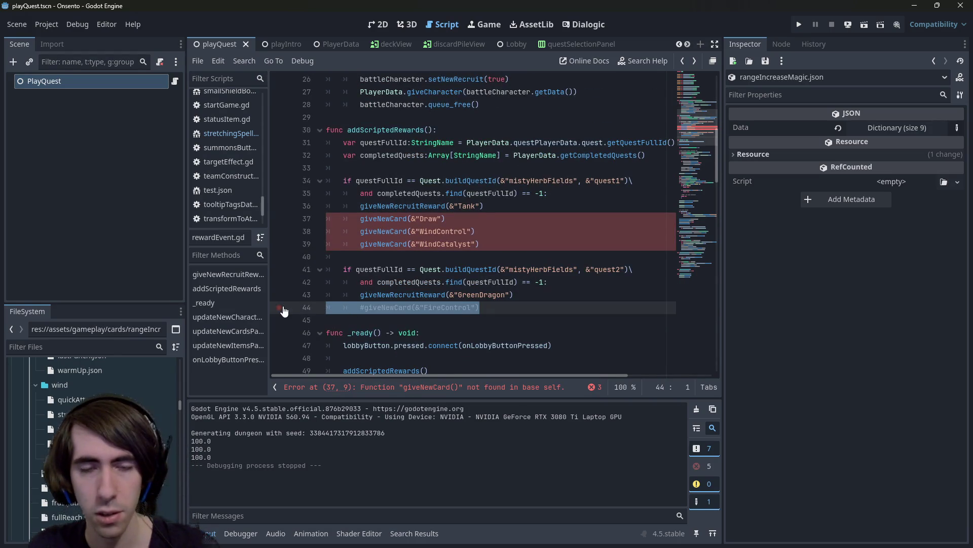
pyautogui.hotkey('ctrl', 'k')
# Open burningSoul.json and burningGround.json and select the BurningGround card id.
pyautogui.scroll(2, 73, 415)
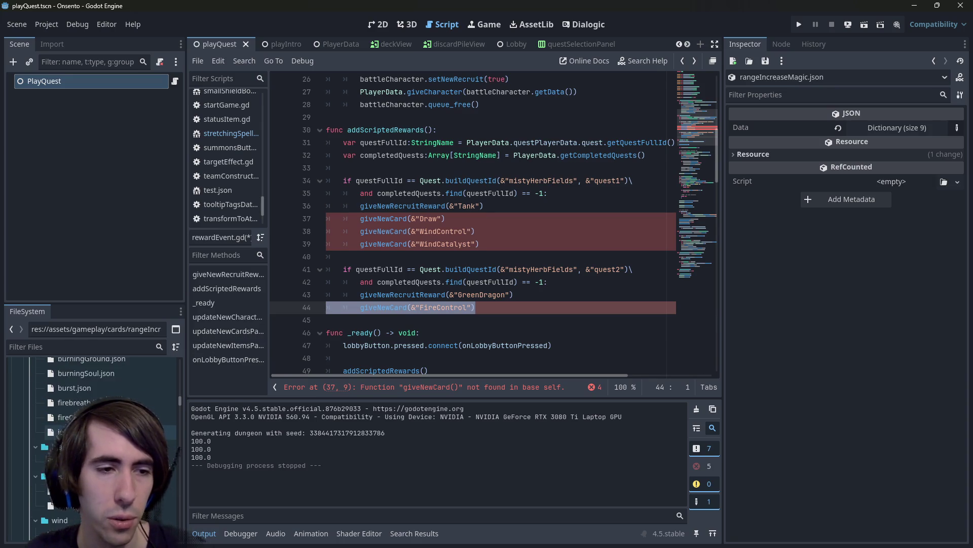
pyautogui.click(73, 418)
pyautogui.doubleClick(73, 418)
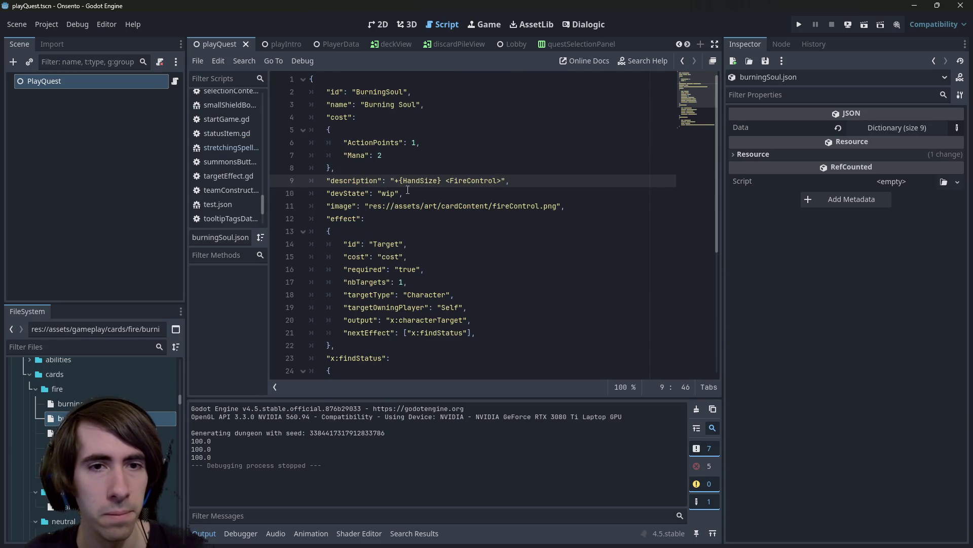
pyautogui.press('Down')
pyautogui.click(72, 403)
pyautogui.doubleClick(73, 403)
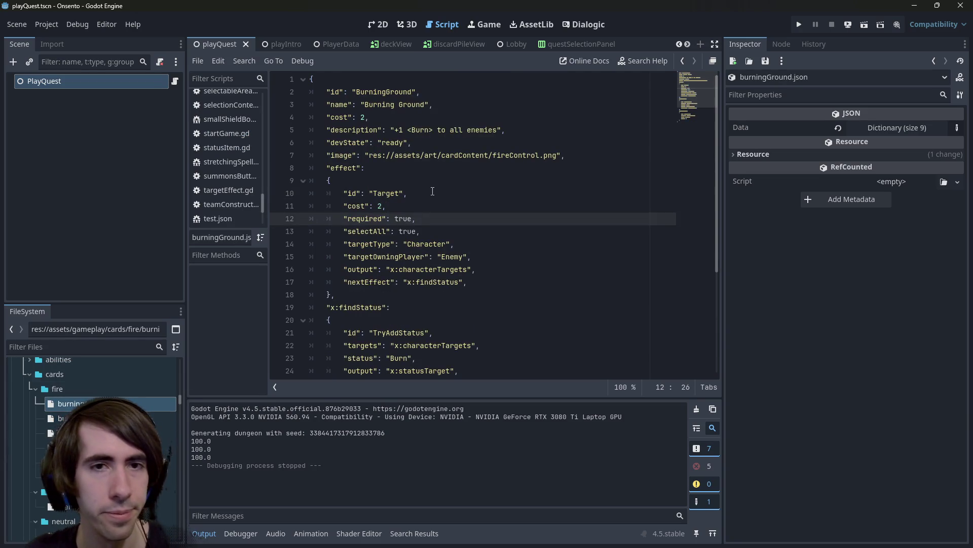
pyautogui.doubleClick(385, 91)
pyautogui.hotkey('ctrl', 'c')
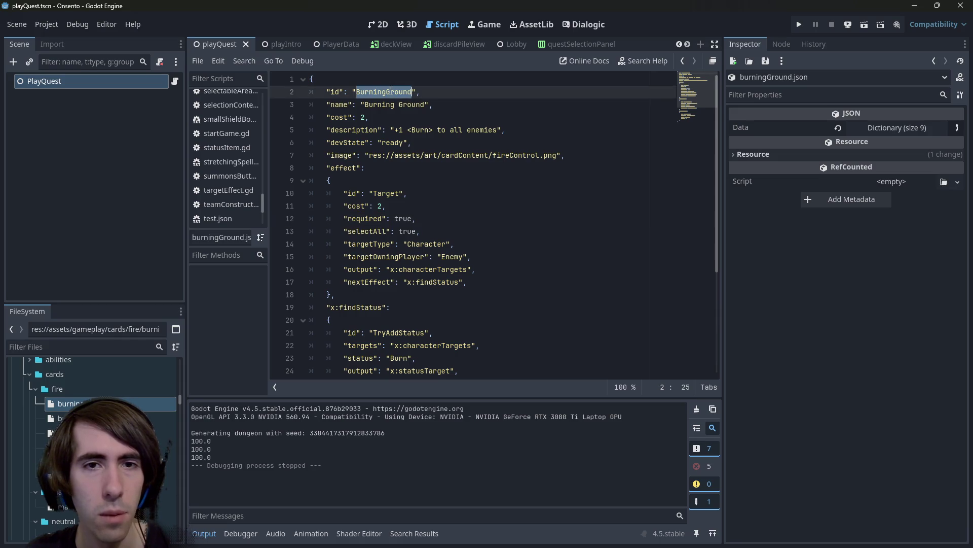
# Copy the BurningGround card id and duplicate the FireControl reward line under quest2.
pyautogui.click(462, 186)
pyautogui.hotkey('alt', 'Left')
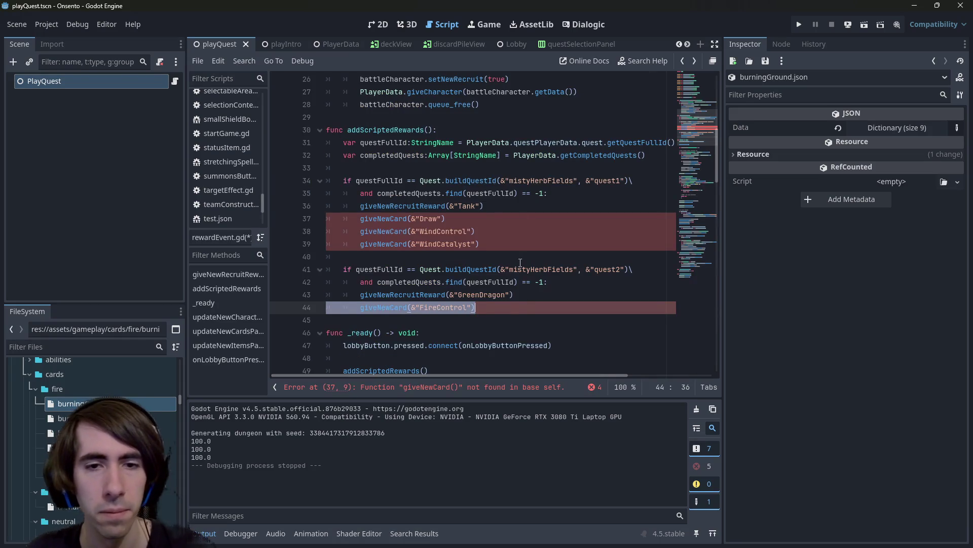
pyautogui.click(508, 311)
pyautogui.press('Return')
pyautogui.hotkey('ctrl', 'v')
pyautogui.press('Up')
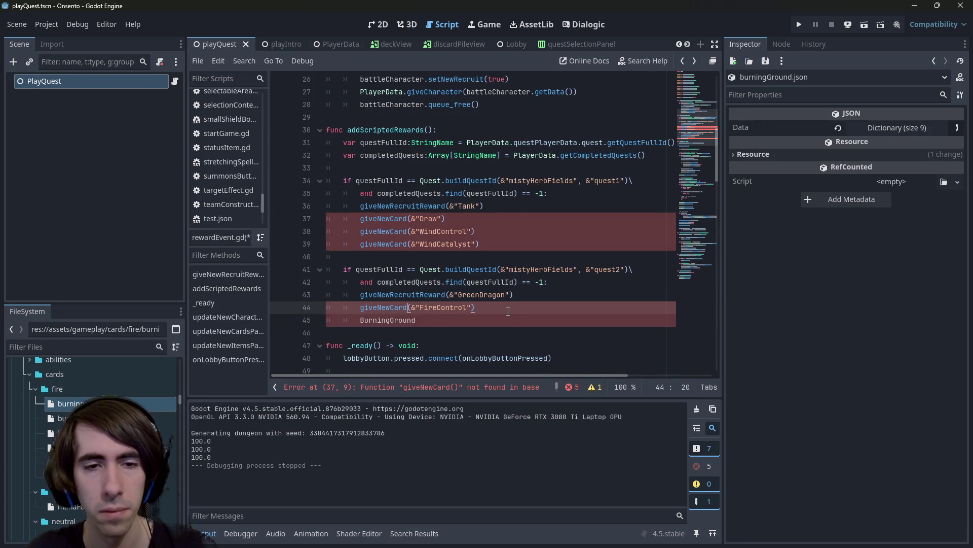
pyautogui.press('Home')
pyautogui.hotkey('ctrl', 'shift', 'Right')
pyautogui.hotkey('ctrl', 'shift', 'Right')
pyautogui.hotkey('ctrl', 'shift', 'Right')
pyautogui.hotkey('ctrl', 'c')
pyautogui.press('End')
pyautogui.press('Return')
pyautogui.hotkey('ctrl', 'v')
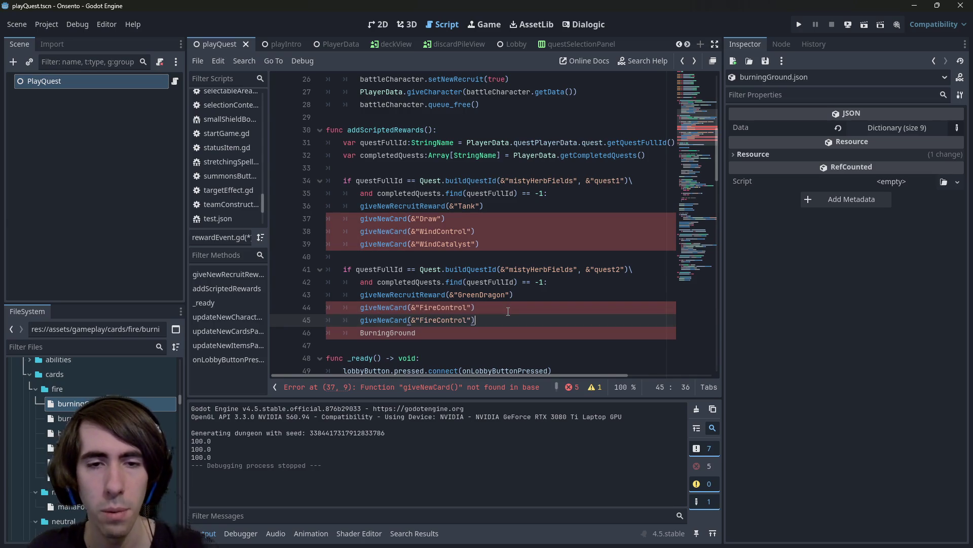
# Change the duplicate to giveNewCard(&"BurningGround"), delete the stray line, and save the script.
pyautogui.click(425, 323)
pyautogui.doubleClick(425, 320)
pyautogui.write('BurningGround')
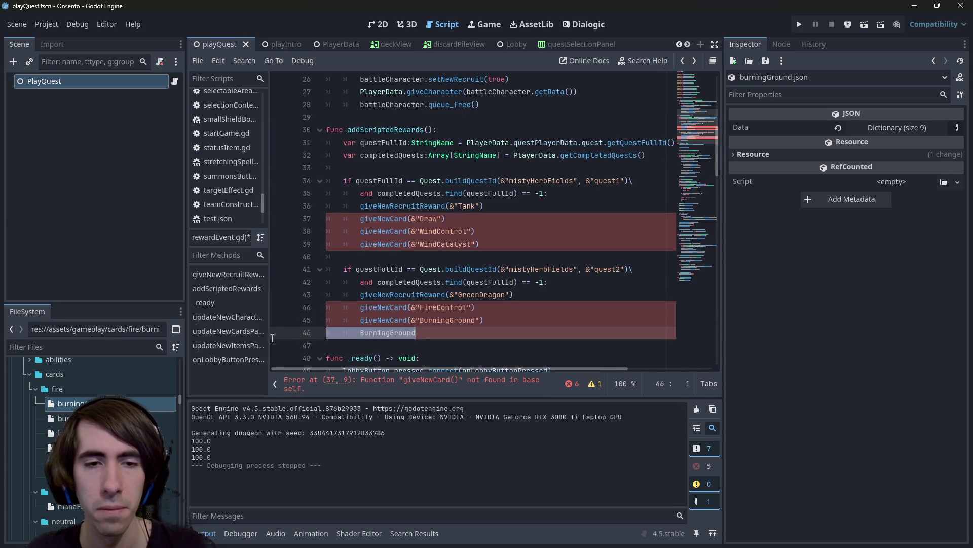
pyautogui.moveTo(415, 332); pyautogui.dragTo(272, 337)
pyautogui.press('BackSpace')
pyautogui.press('BackSpace')
pyautogui.hotkey('ctrl', 's')
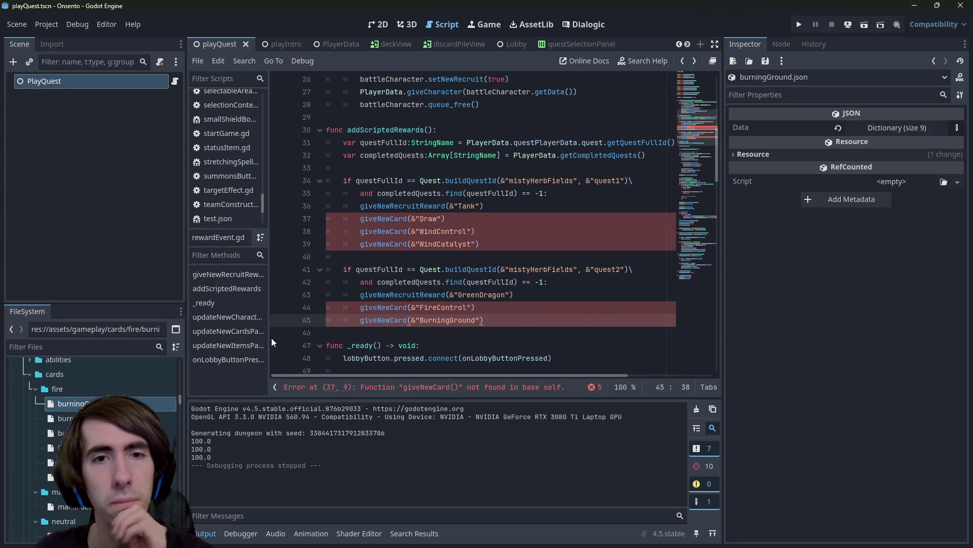
# Select the FireControl reward line in quest2's reward block.
pyautogui.click(502, 245)
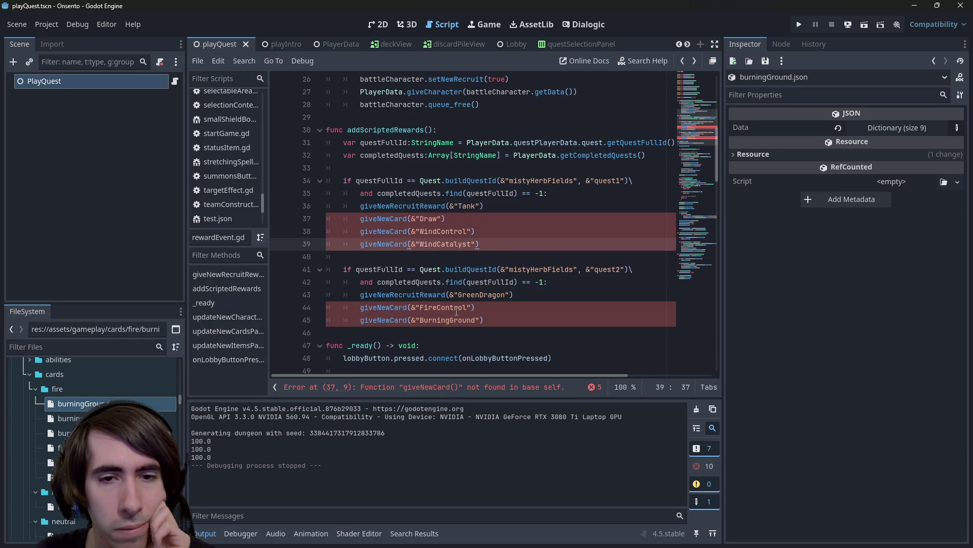
pyautogui.doubleClick(457, 308)
pyautogui.click(496, 242)
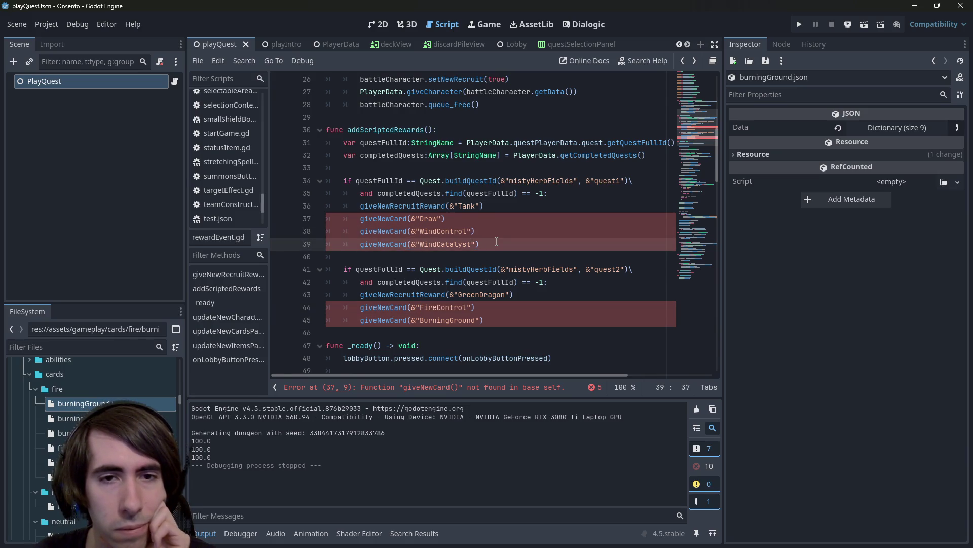
pyautogui.moveTo(514, 301); pyautogui.dragTo(325, 306)
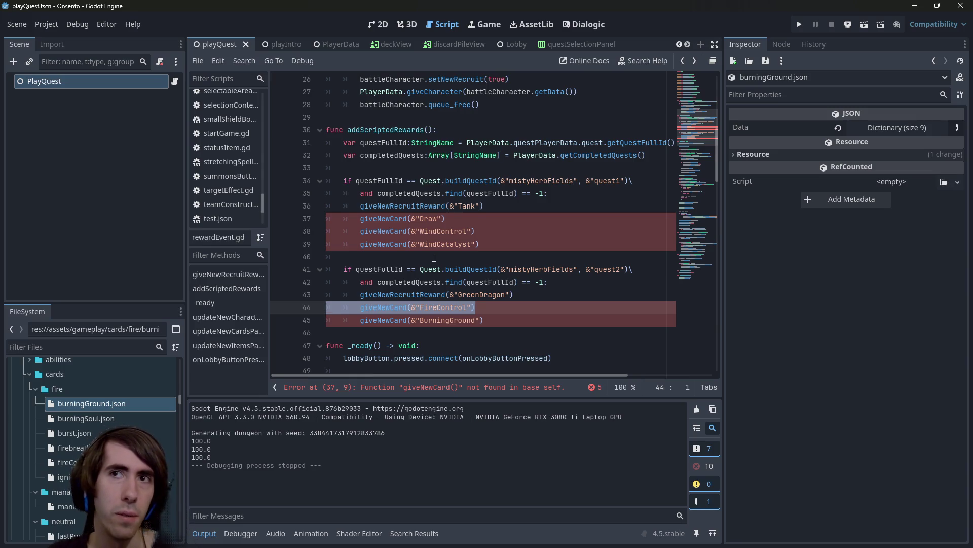
# Open miniboss1.json and scroll through the GreenDragon encounter's enemy cards.
pyautogui.hotkey('alt', 'shift', 'o')
pyautogui.write('miniboss')
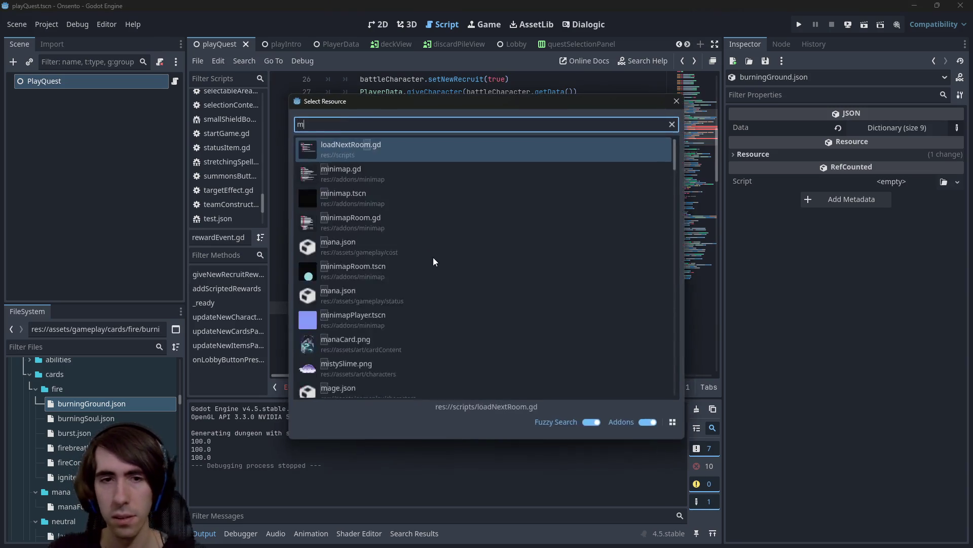
pyautogui.press('Return')
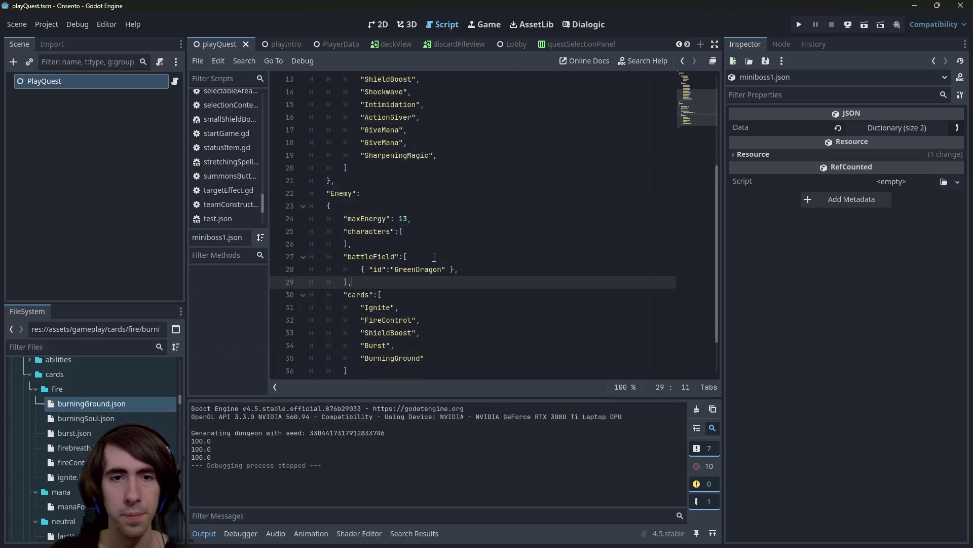
pyautogui.scroll(4, 434, 258)
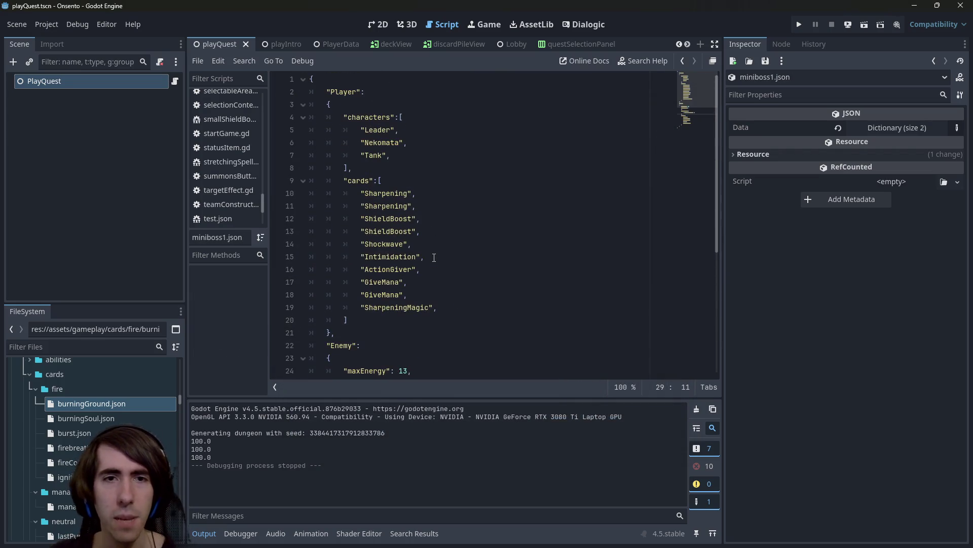
pyautogui.scroll(-4, 434, 258)
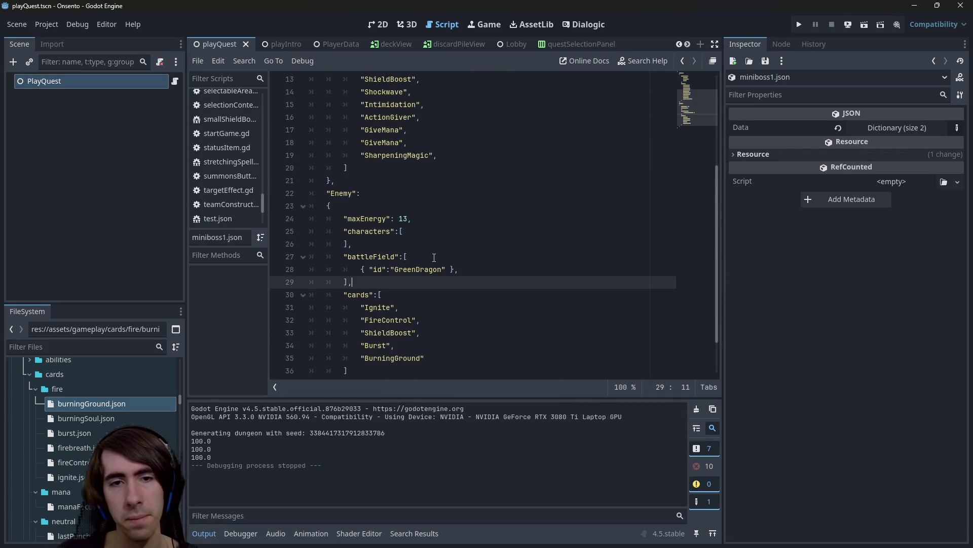
pyautogui.scroll(-1, 434, 258)
pyautogui.scroll(5, 434, 258)
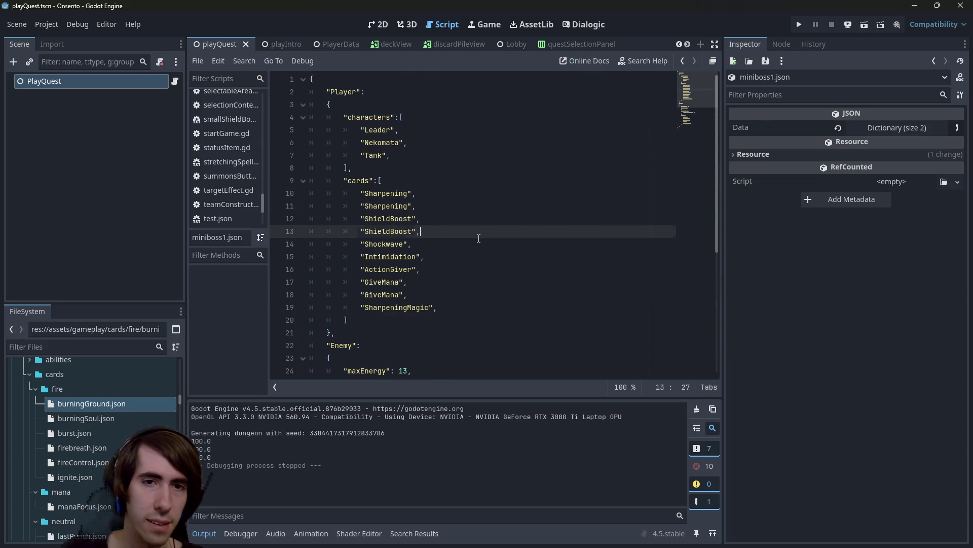
pyautogui.scroll(-5, 478, 238)
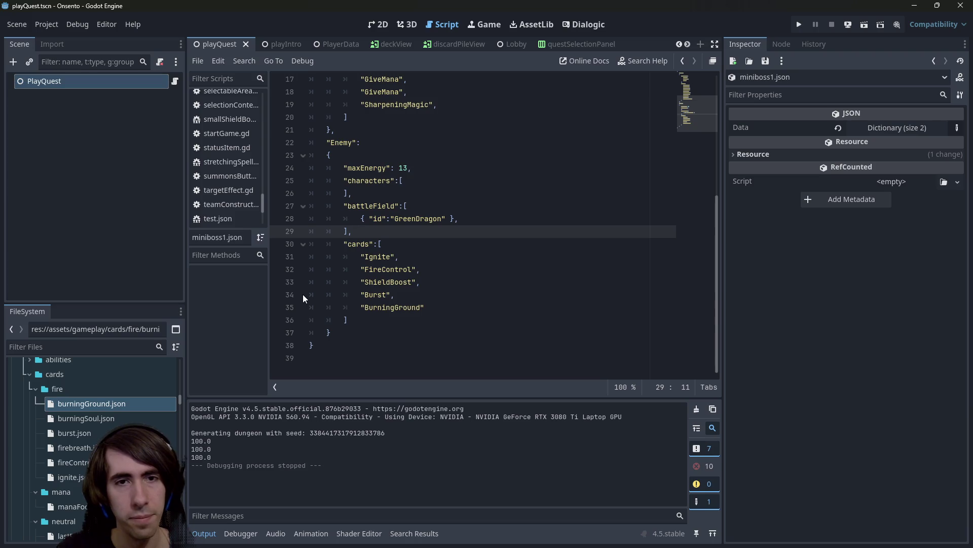
# Bring up Quick Open again and clear the 'miniboss' search text.
pyautogui.click(435, 242)
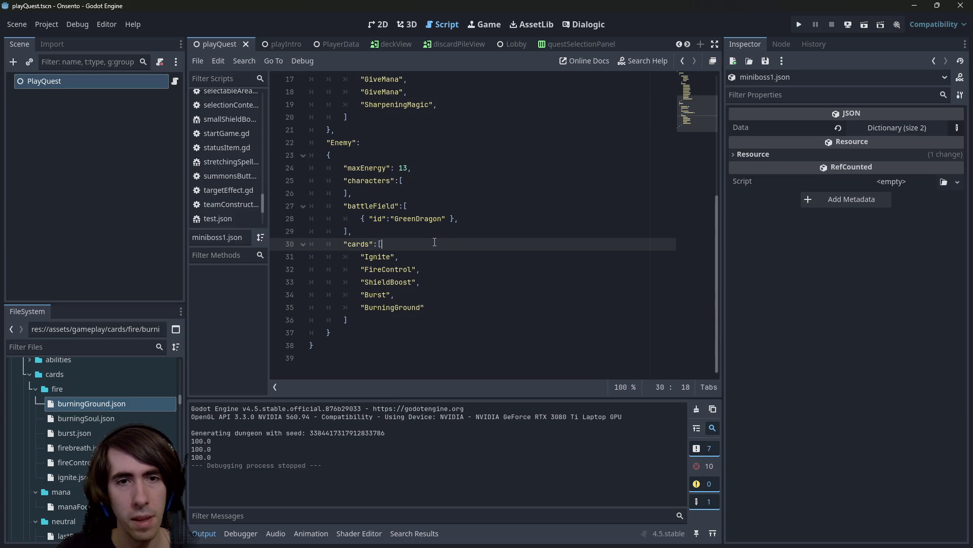
pyautogui.hotkey('shift', 'alt', 'o')
pyautogui.write('miniboss')
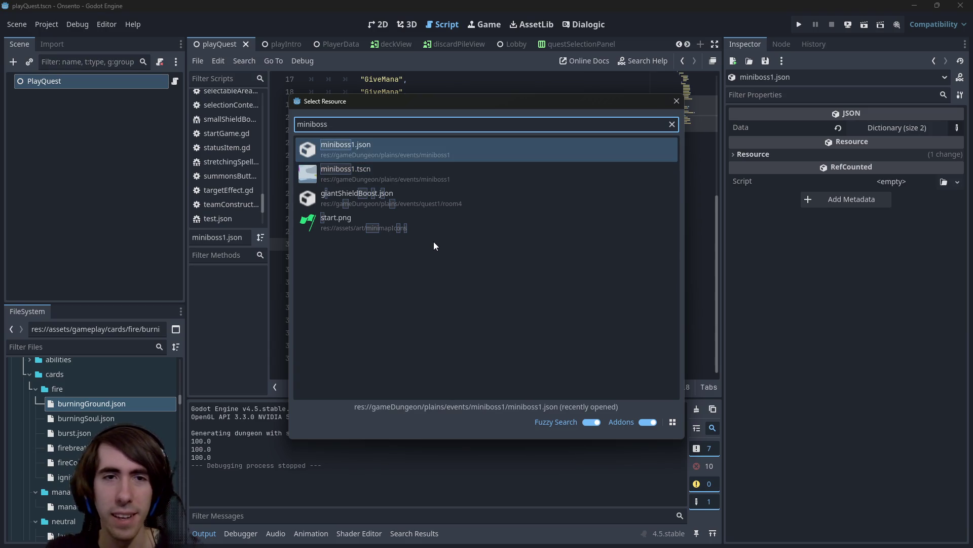
pyautogui.hotkey('ctrl', 'BackSpace')
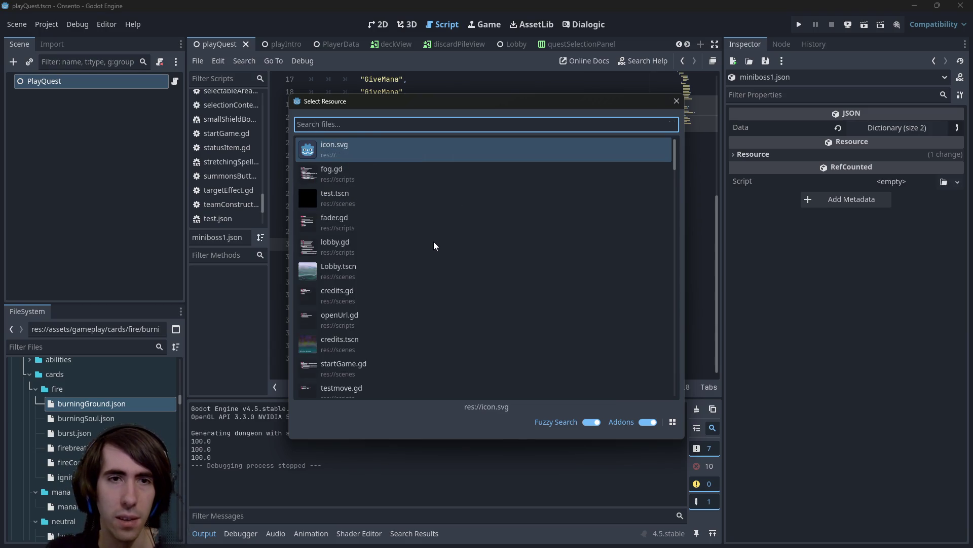
# Open greenDragon.json, change its atk from 3 to 2, and save.
pyautogui.write('greend')
pyautogui.press('Return')
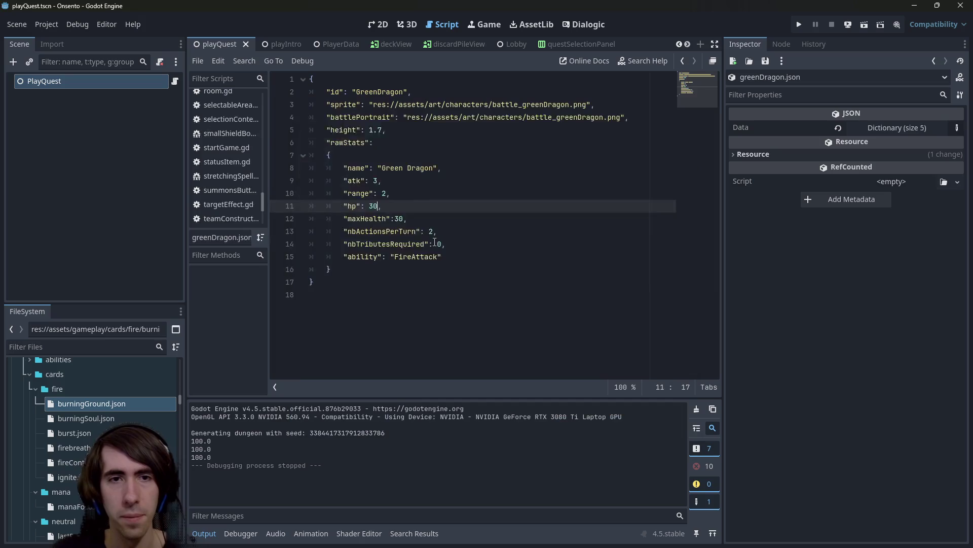
pyautogui.press('Up')
pyautogui.press('Up')
pyautogui.press('BackSpace')
pyautogui.write('2')
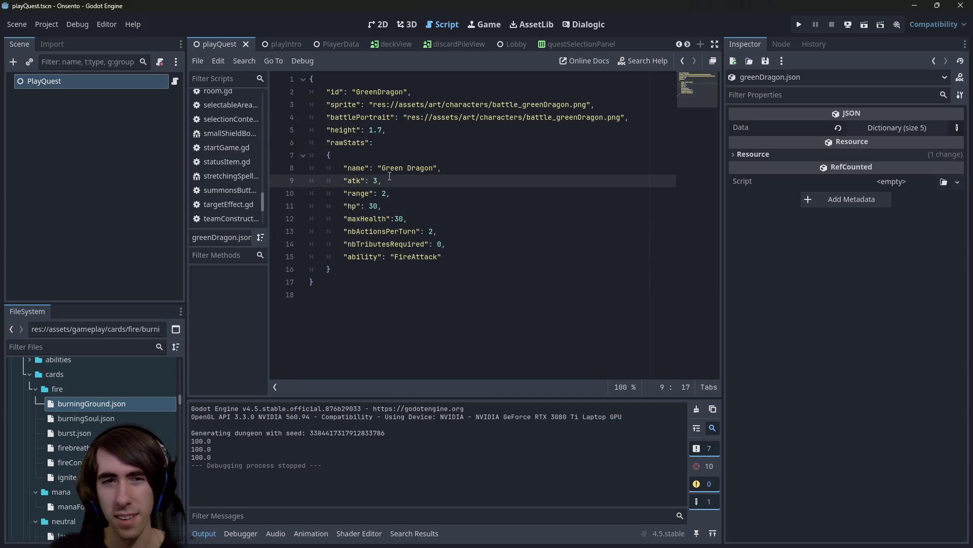
pyautogui.hotkey('ctrl', 's')
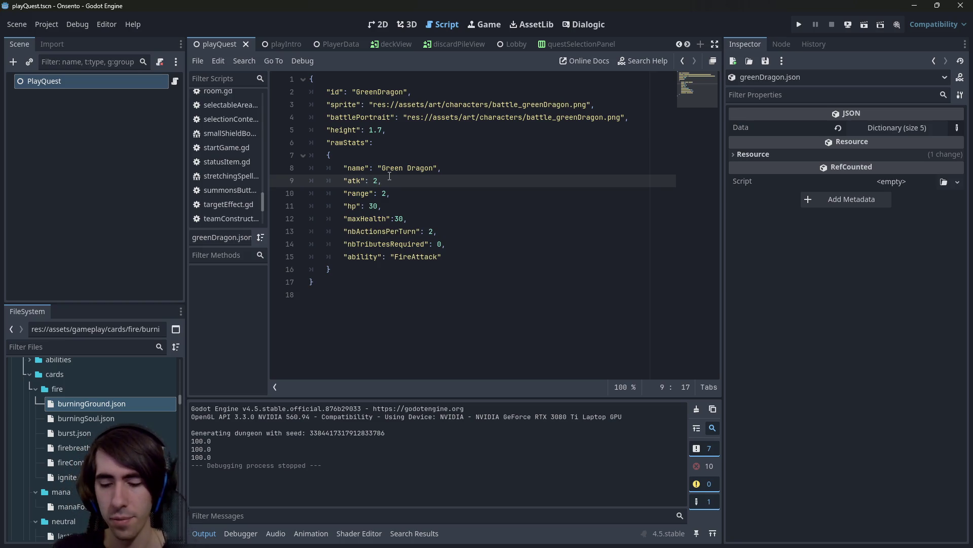
# Open the miniboss1 scene through Quick Open.
pyautogui.hotkey('shift', 'alt', 'o')
pyautogui.write('miniboss')
pyautogui.press('Return')
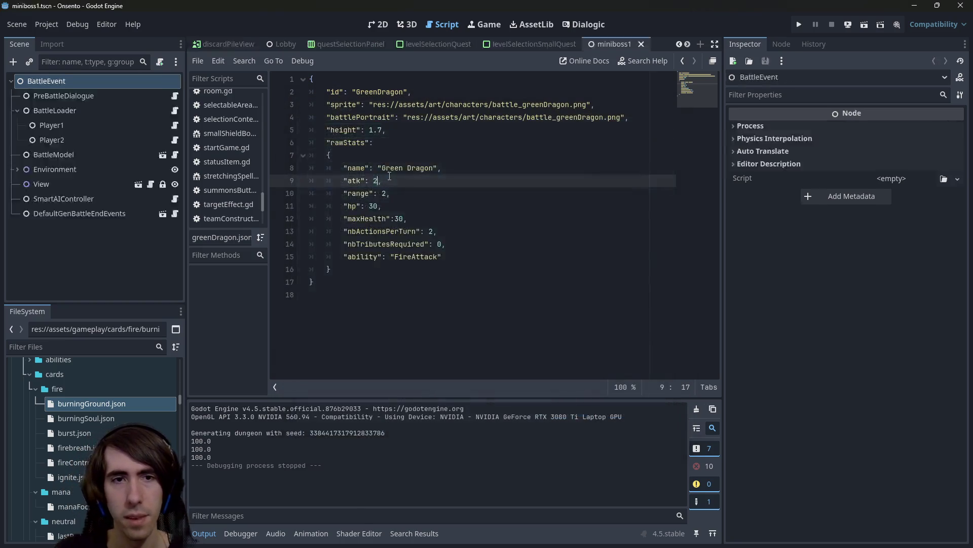
# Test-run the miniboss1 scene, then stop it with F8.
pyautogui.click(859, 23)
pyautogui.click(632, 168)
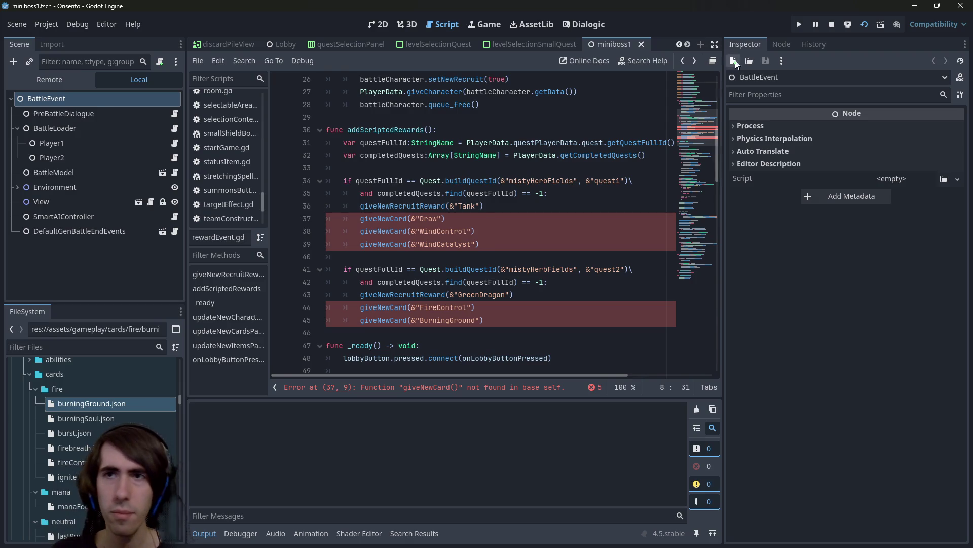
pyautogui.press('F8')
# Add a new function func giveNewCard(cardId:StringName): below giveNewRecruitReward.
pyautogui.doubleClick(400, 220)
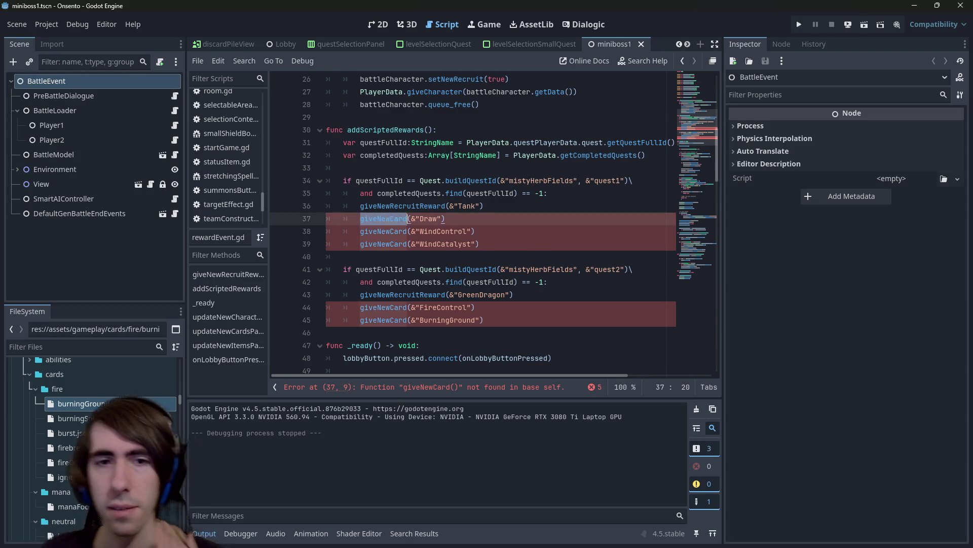
pyautogui.scroll(2, 477, 276)
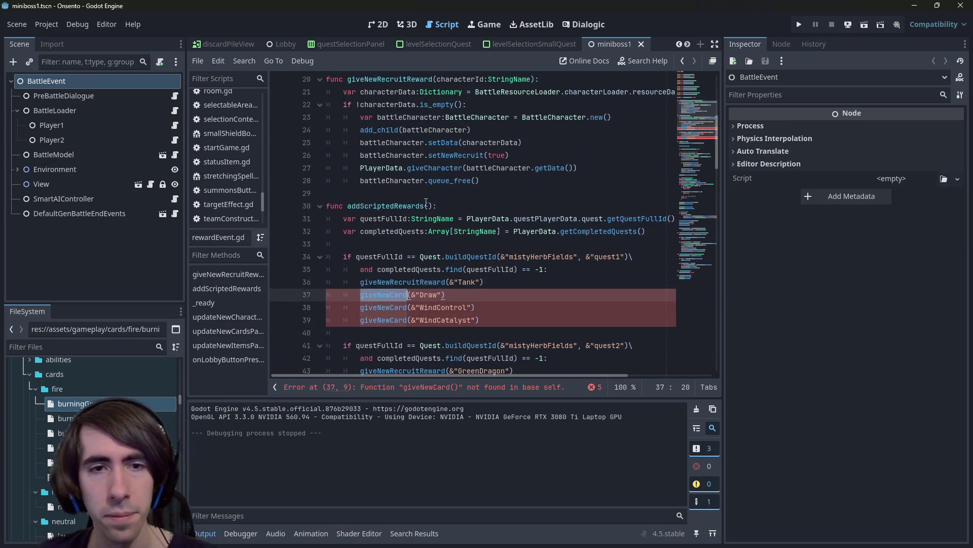
pyautogui.click(425, 204)
pyautogui.press('Up')
pyautogui.press('Return')
pyautogui.press('Return')
pyautogui.press('Up')
pyautogui.write('func giveNewCard')
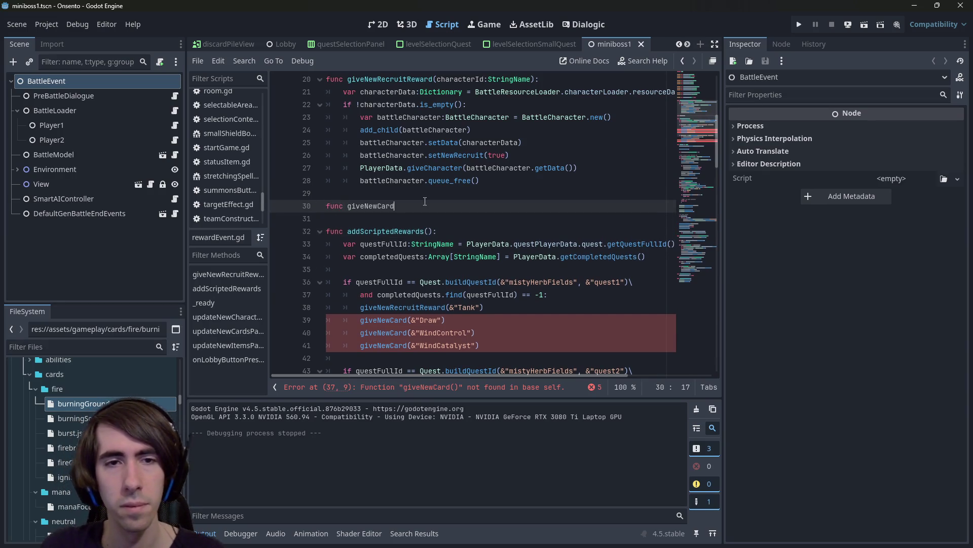
pyautogui.write('(cardId:StringName')
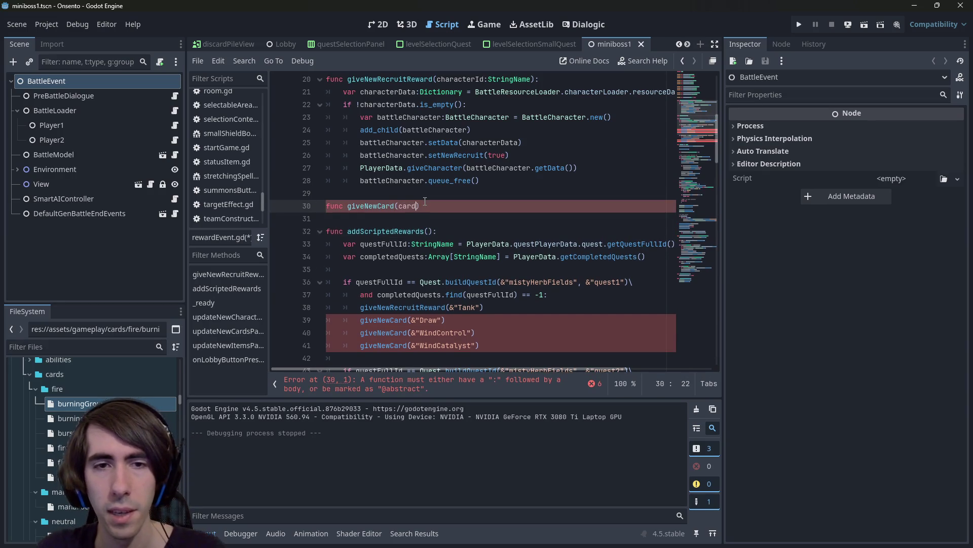
pyautogui.write('):')
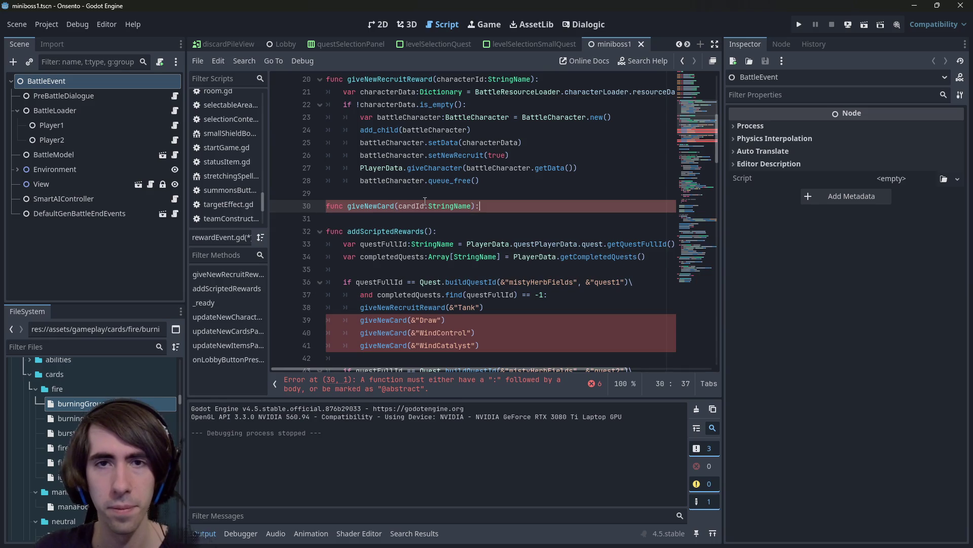
pyautogui.press('Return')
# Copy line 21's lookup into giveNewCard, switching it to cardLoader and findCardData.
pyautogui.scroll(2, 436, 195)
pyautogui.moveTo(344, 167); pyautogui.dragTo(681, 167)
pyautogui.hotkey('ctrl', 'c')
pyautogui.click(513, 296)
pyautogui.hotkey('ctrl', 'v')
pyautogui.doubleClick(513, 295)
pyautogui.write('car')
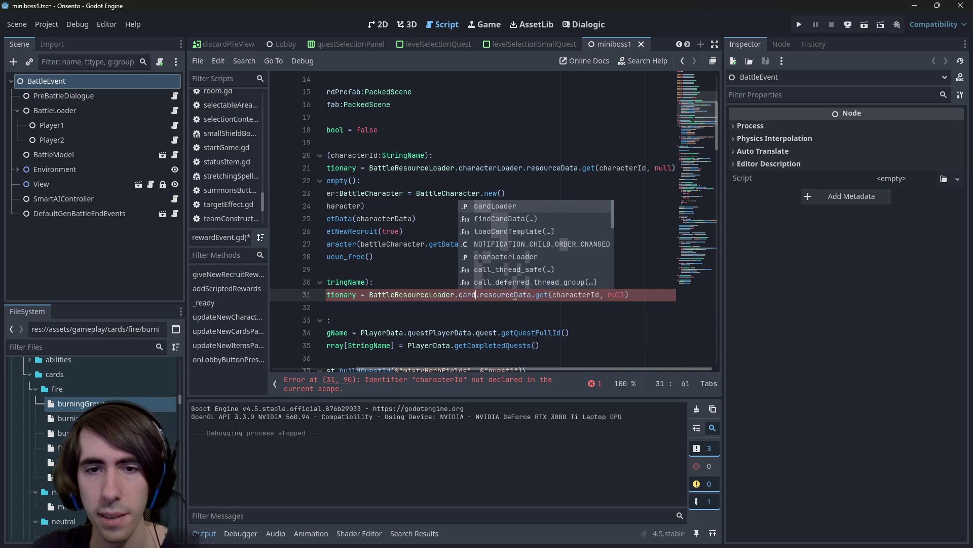
pyautogui.press('Return')
pyautogui.hotkey('ctrl', 'Left')
pyautogui.write('findCar')
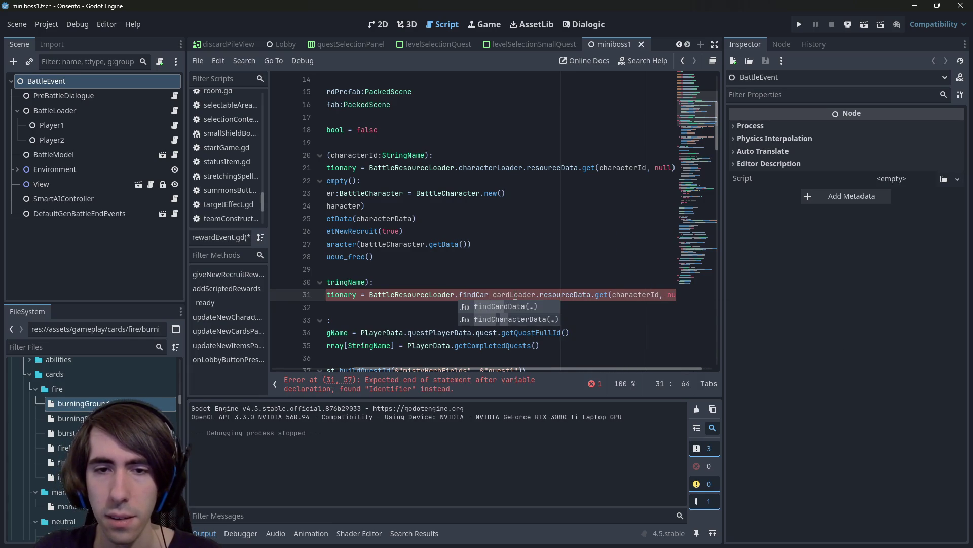
pyautogui.press('Return')
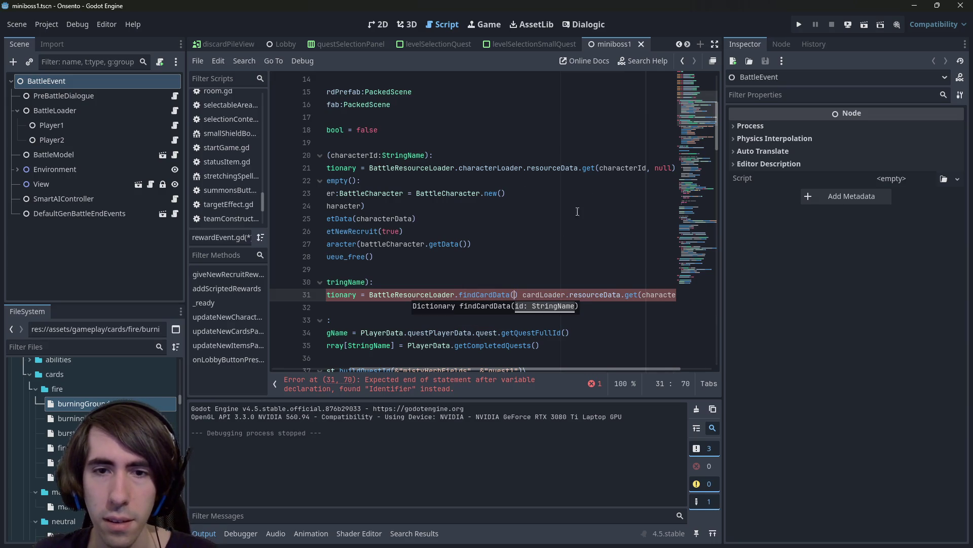
# Rewrite line 21 as findCharacterData(characterId), remove the old characterLoader code, and save.
pyautogui.click(626, 168)
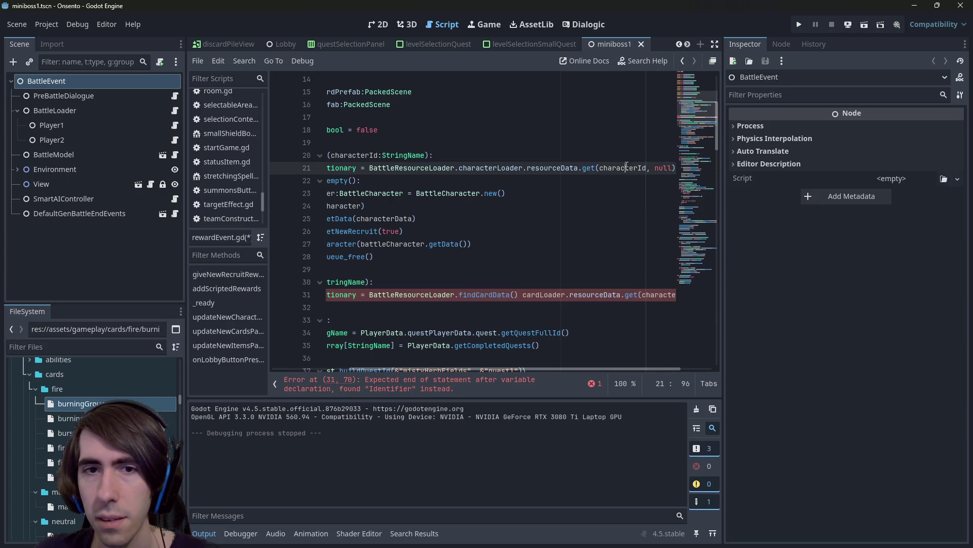
pyautogui.click(494, 168)
pyautogui.click(622, 168)
pyautogui.click(460, 168)
pyautogui.write('find')
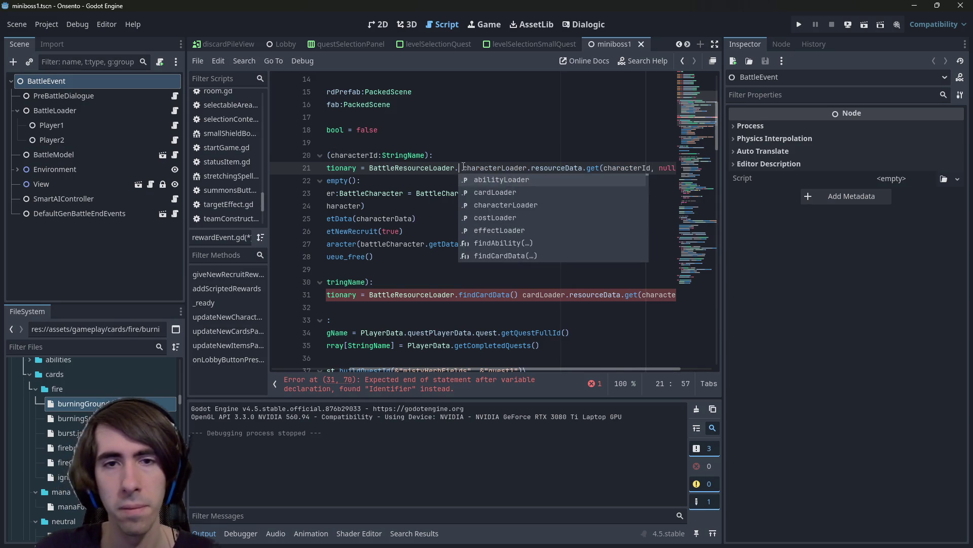
pyautogui.write('Cha')
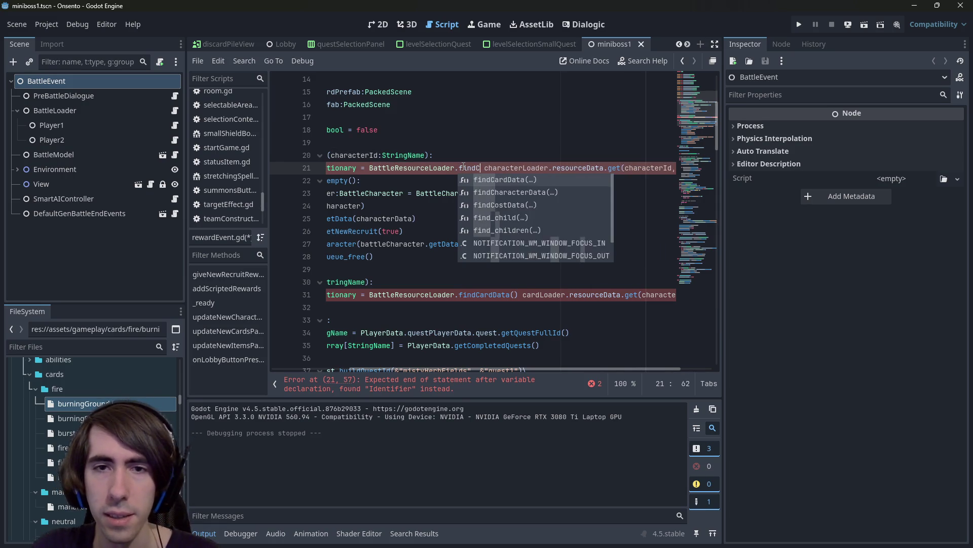
pyautogui.press('Return')
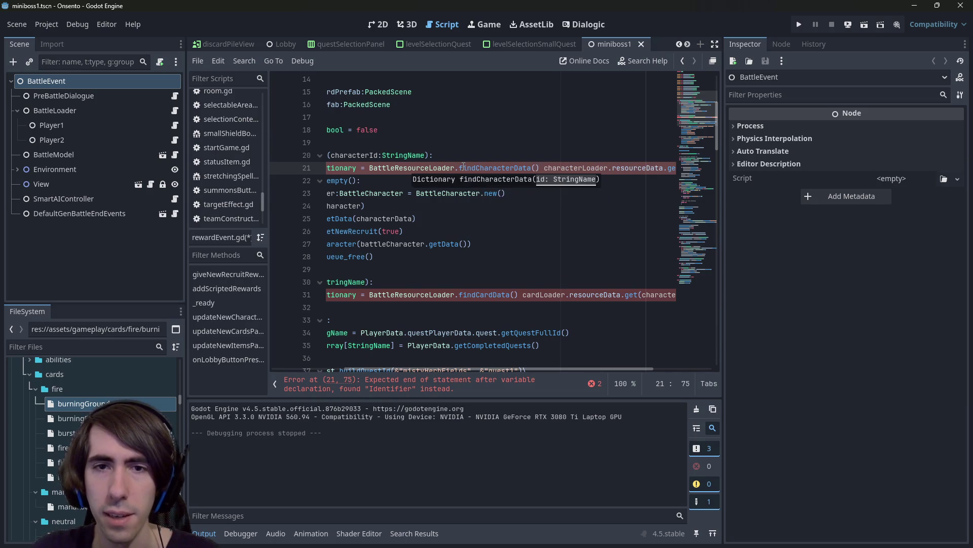
pyautogui.press('Right')
pyautogui.press('Right')
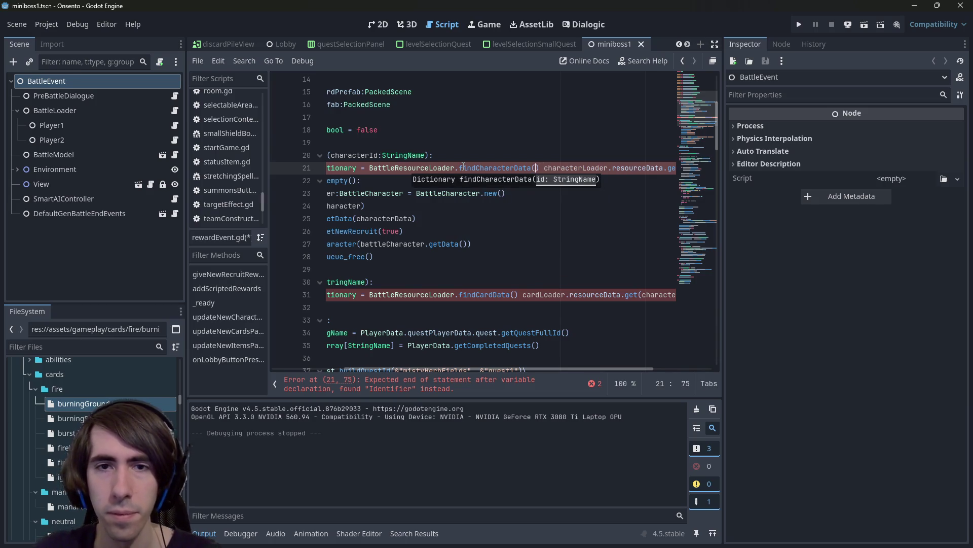
pyautogui.write('characterId')
pyautogui.press('Right')
pyautogui.press('Right')
pyautogui.hotkey('ctrl', 'shift', 'Right')
pyautogui.hotkey('ctrl', 'shift', 'Right')
pyautogui.hotkey('ctrl', 'shift', 'Right')
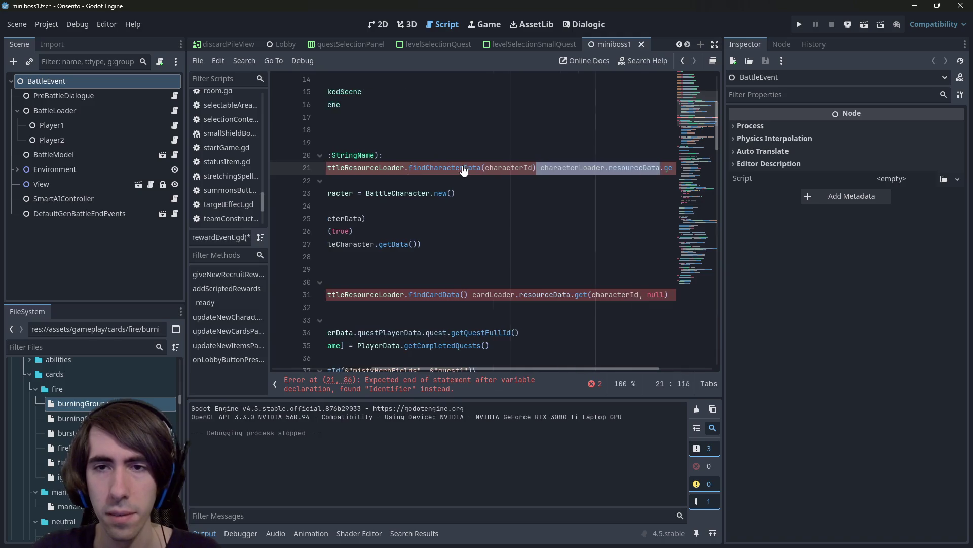
pyautogui.hotkey('shift', 'End')
pyautogui.press('BackSpace')
pyautogui.hotkey('ctrl', 's')
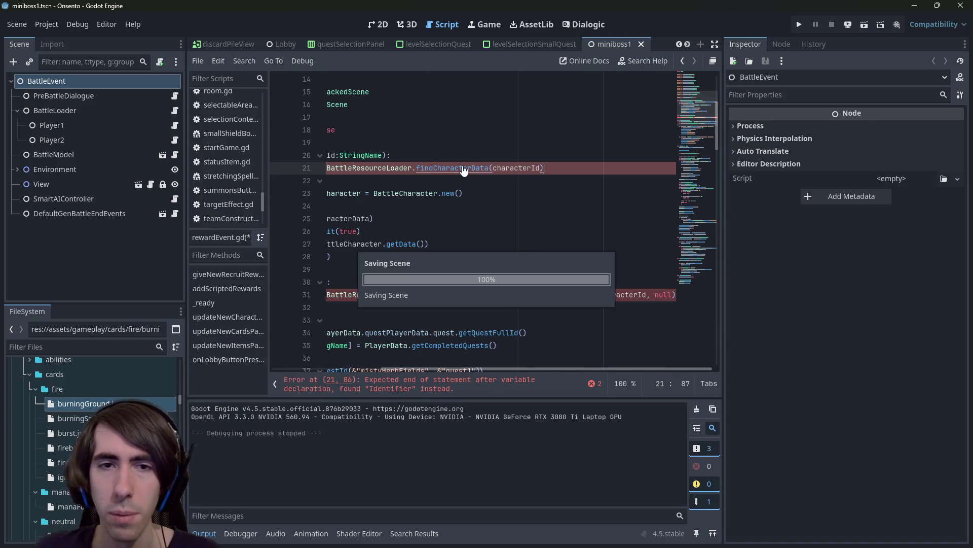
# Inspect the findCharacterData and findData definitions, then return to rewardEvent.gd.
pyautogui.keyDown('ctrl'); pyautogui.click(463, 168); pyautogui.keyUp('ctrl')
pyautogui.keyDown('ctrl'); pyautogui.click(463, 167); pyautogui.keyUp('ctrl')
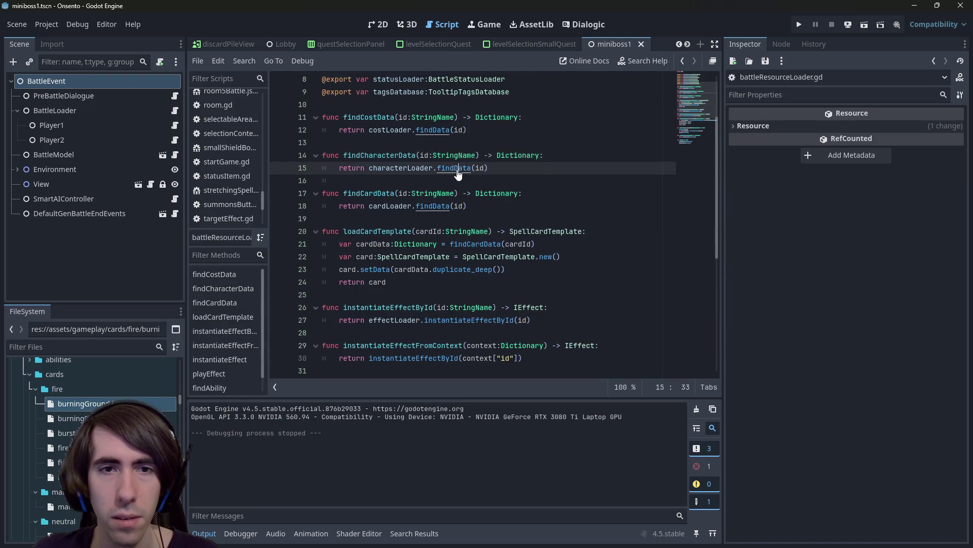
pyautogui.click(445, 165)
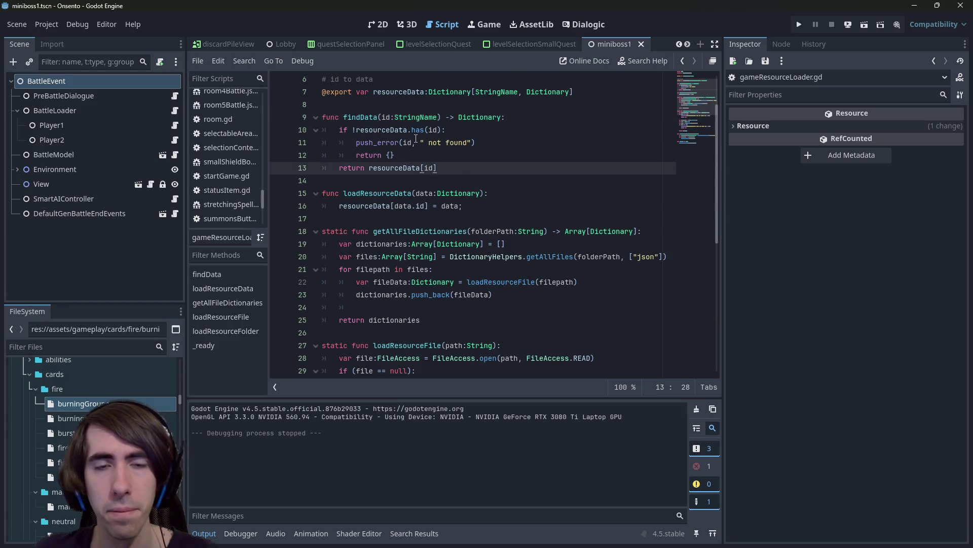
pyautogui.hotkey('alt', 'Left')
pyautogui.hotkey('alt', 'Left')
pyautogui.hotkey('alt', 'Left')
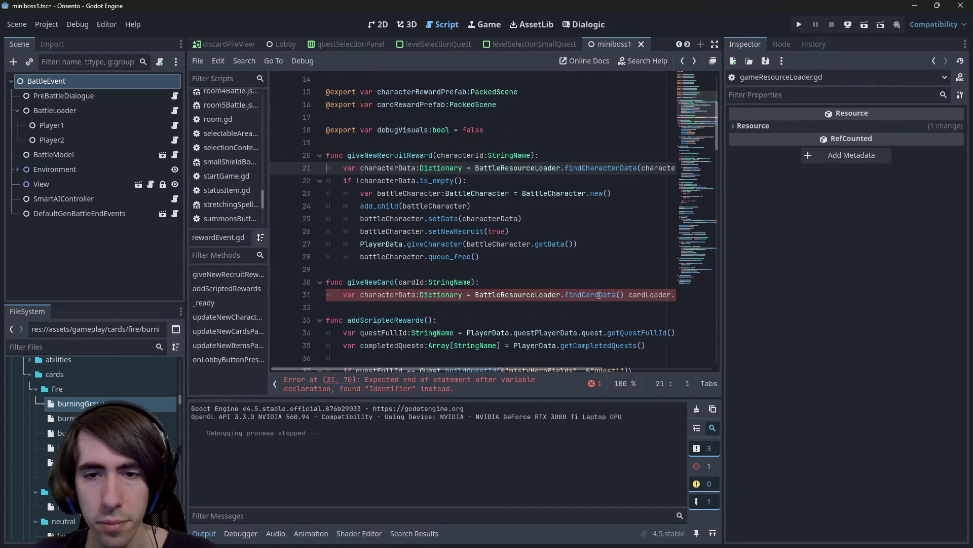
pyautogui.moveTo(568, 369); pyautogui.dragTo(674, 369)
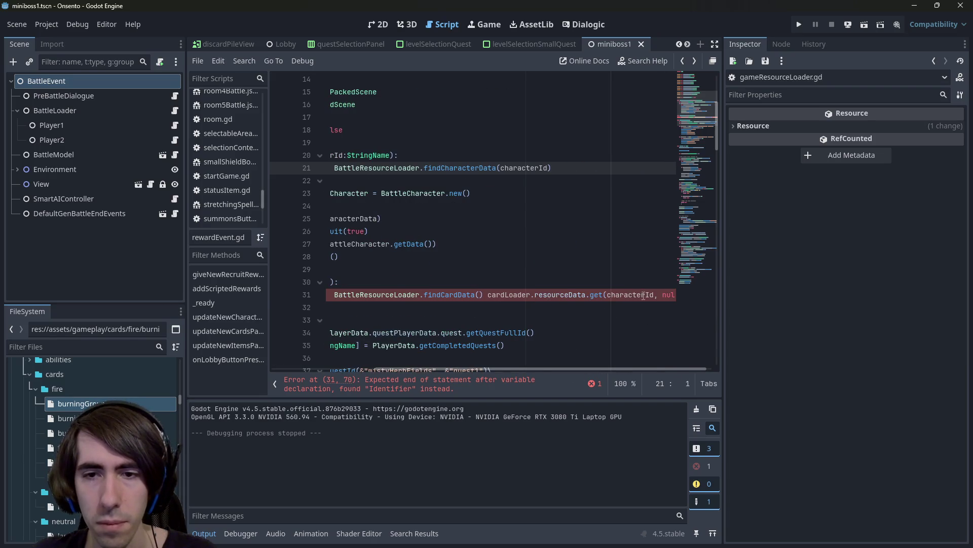
# Pass cardId to findCardData on line 31, delete the leftover lookup code, and save.
pyautogui.doubleClick(644, 295)
pyautogui.moveTo(507, 281); pyautogui.dragTo(264, 280)
pyautogui.doubleClick(407, 282)
pyautogui.hotkey('ctrl', 'c')
pyautogui.click(619, 295)
pyautogui.hotkey('ctrl', 'v')
pyautogui.doubleClick(659, 295)
pyautogui.hotkey('shift', 'End')
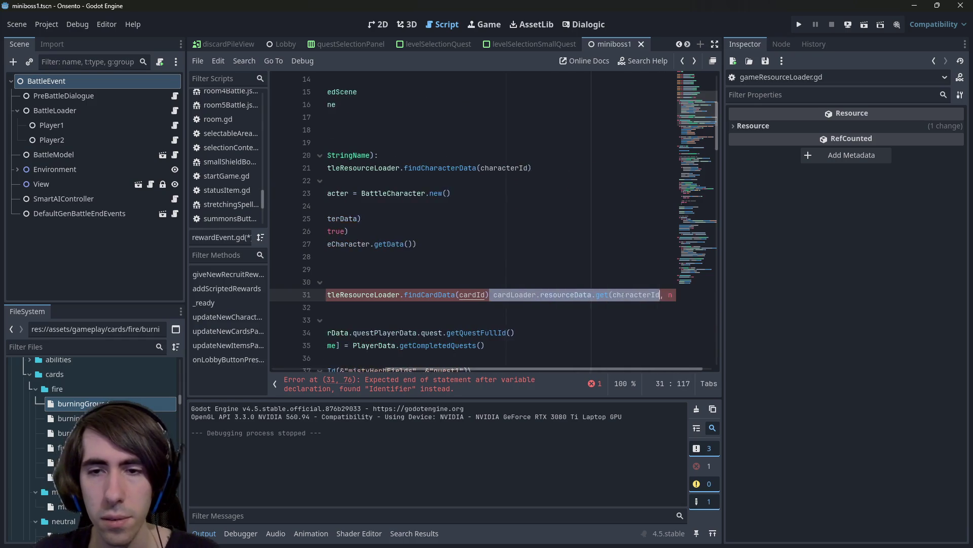
pyautogui.press('BackSpace')
pyautogui.hotkey('ctrl', 's')
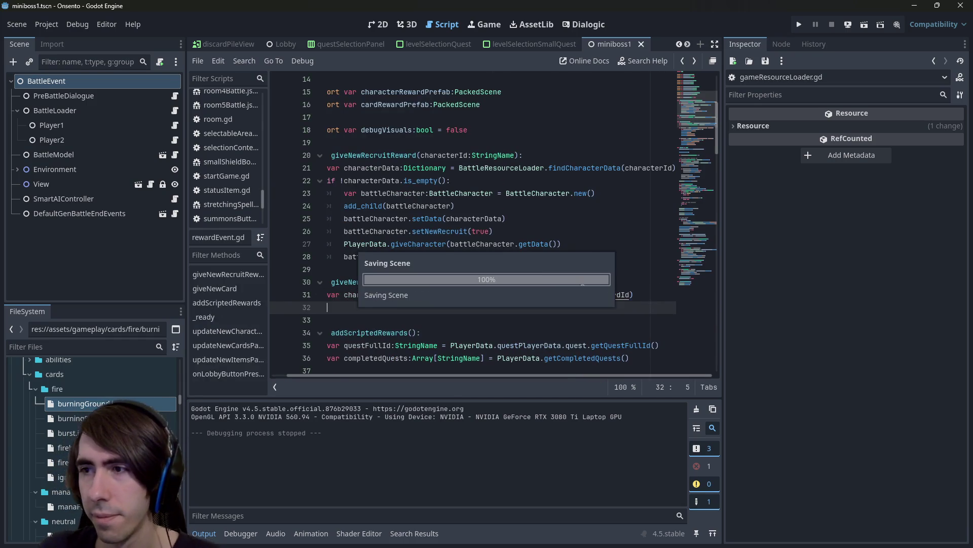
pyautogui.press('Return')
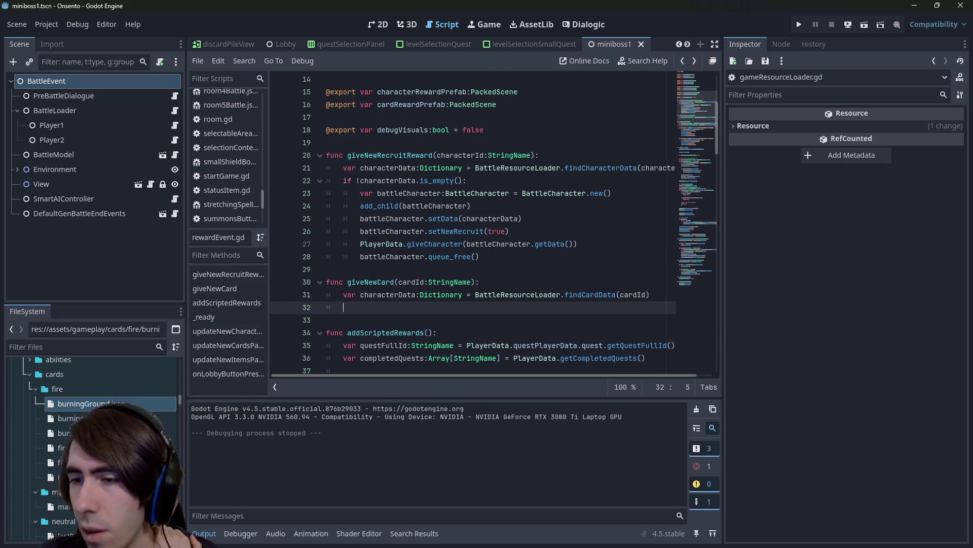
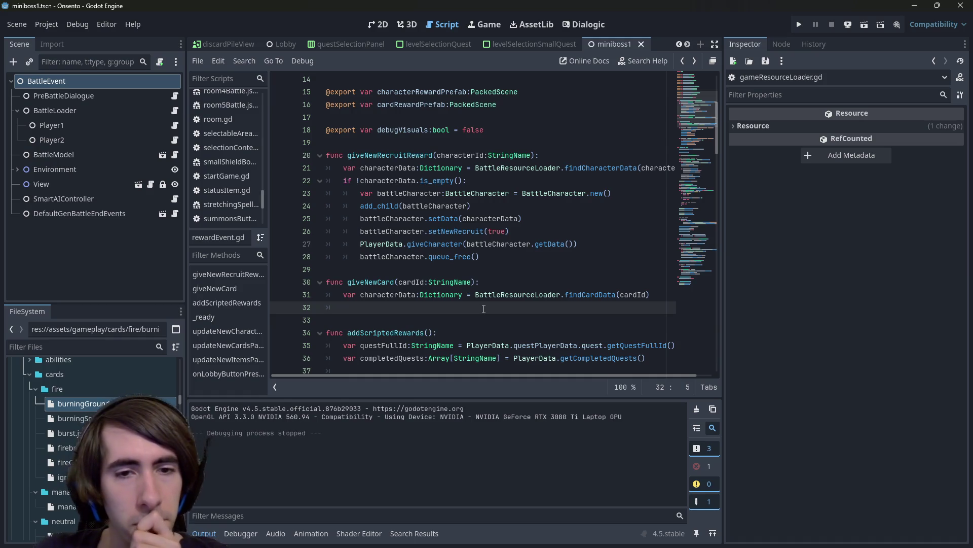
# Add the 'if !cardData.is_empty():' check, rename characterData to cardData, and save rewardEvent.gd.
pyautogui.press('Up')
pyautogui.press('Right')
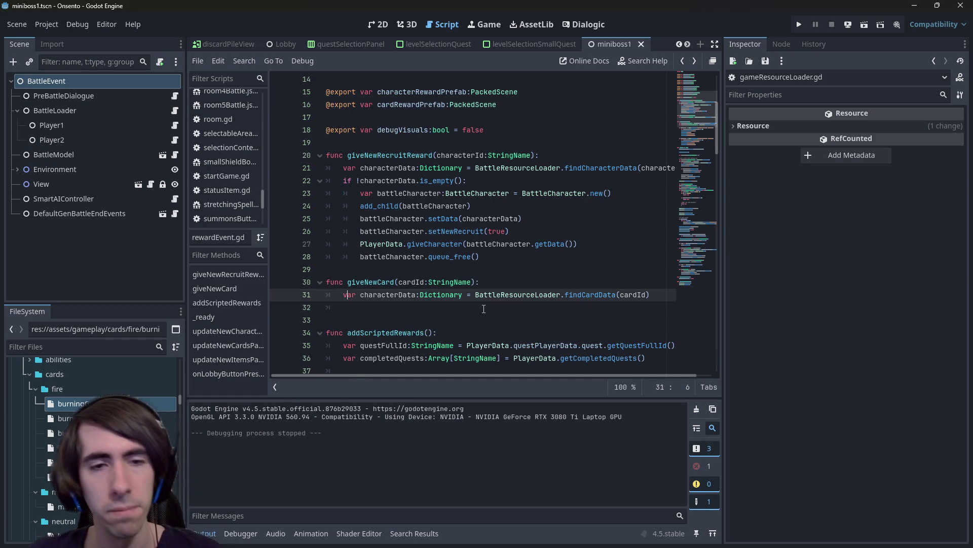
pyautogui.hotkey('ctrl', 'shift', 'Right')
pyautogui.press('Down')
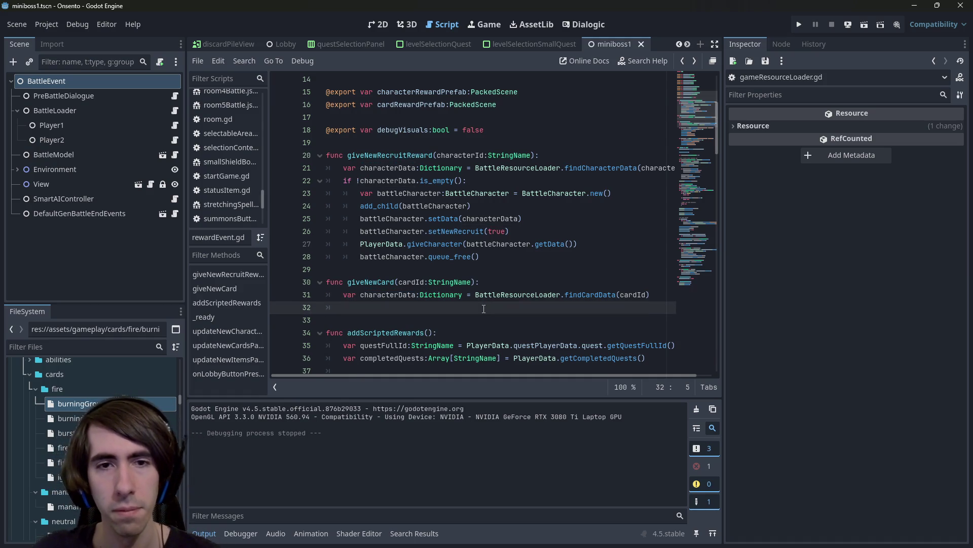
pyautogui.scroll(-3, 482, 307)
pyautogui.scroll(3, 472, 305)
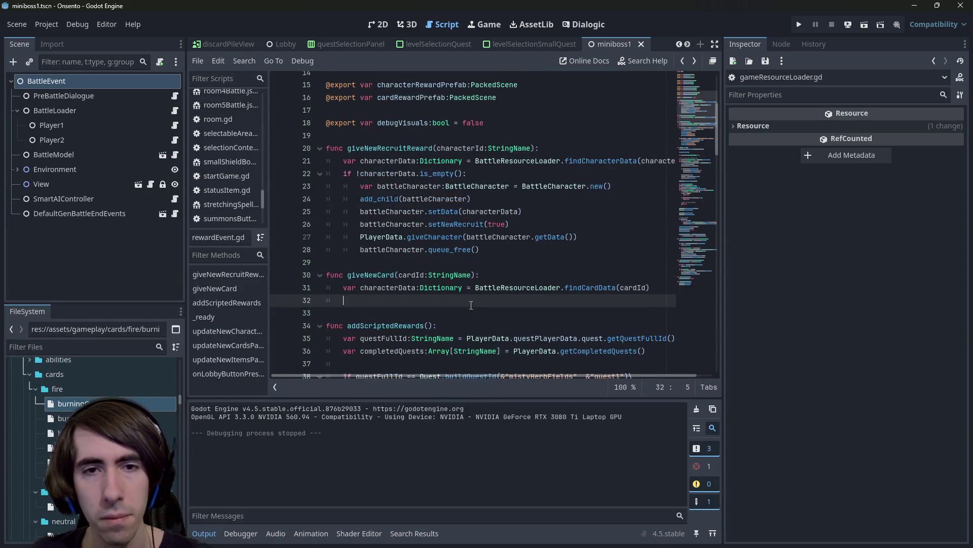
pyautogui.doubleClick(397, 157)
pyautogui.click(387, 300)
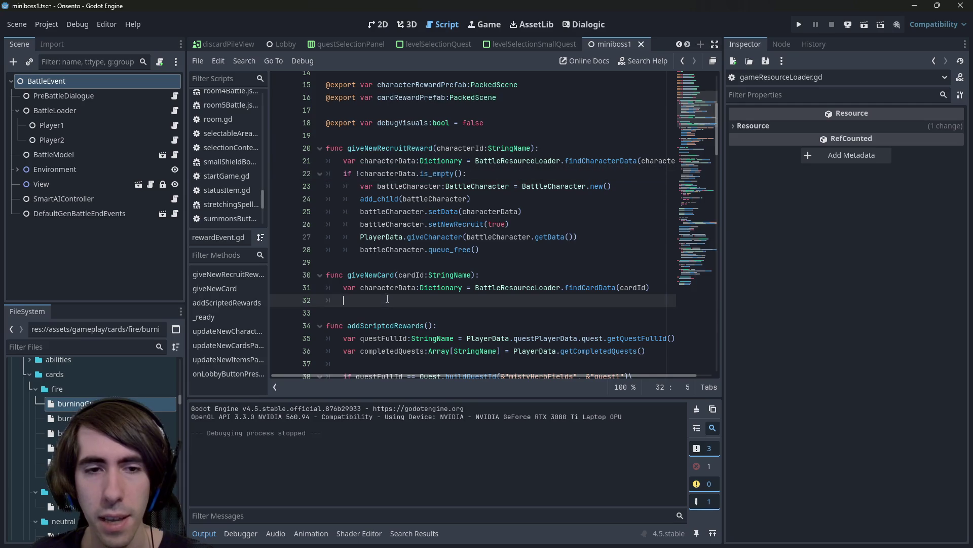
pyautogui.write('if !characterData.is_empty():')
pyautogui.doubleClick(381, 289)
pyautogui.click(381, 289)
pyautogui.doubleClick(381, 289)
pyautogui.hotkey('ctrl', 'd')
pyautogui.write('cardData')
pyautogui.hotkey('ctrl', 's')
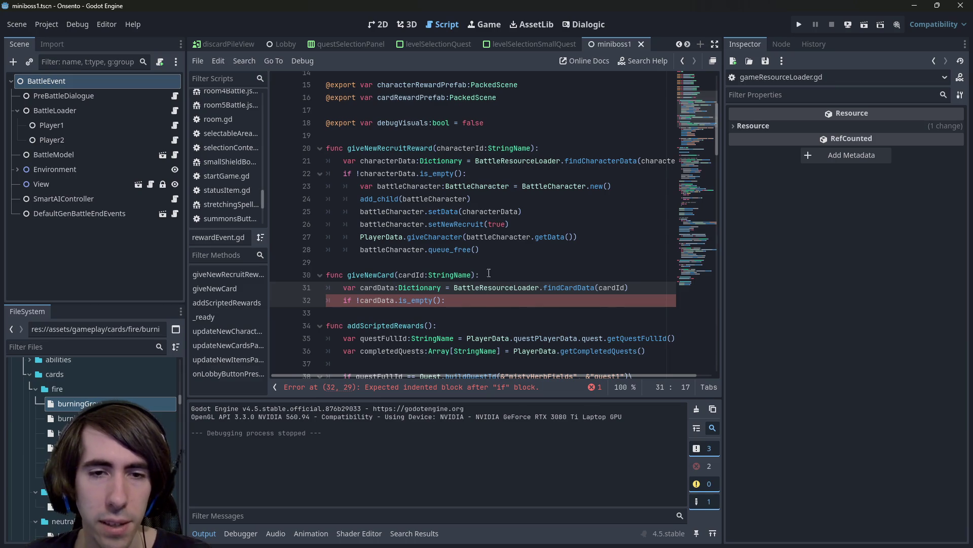
# Inside the if block, call PlayerData.giveCards() picked from the autocomplete list.
pyautogui.click(478, 299)
pyautogui.press('Return')
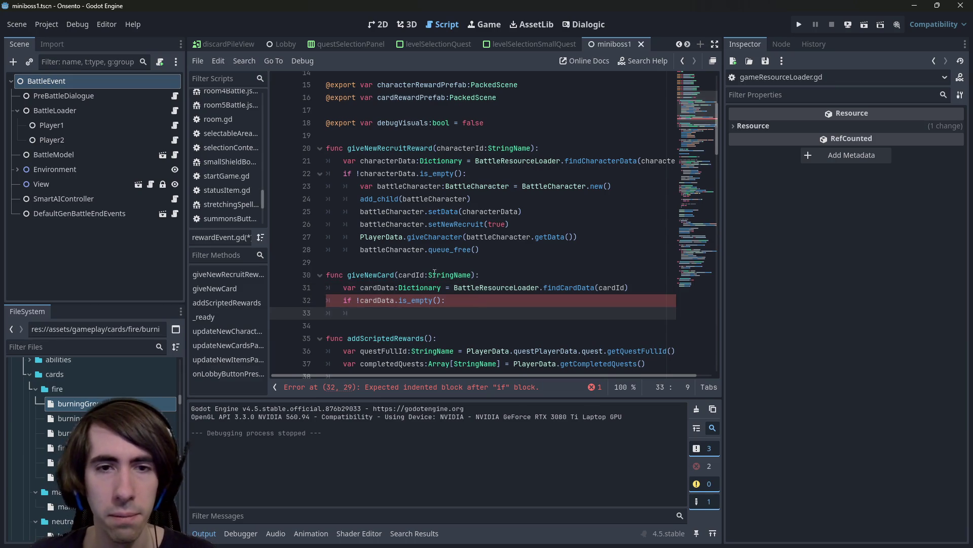
pyautogui.write('PlayerData..')
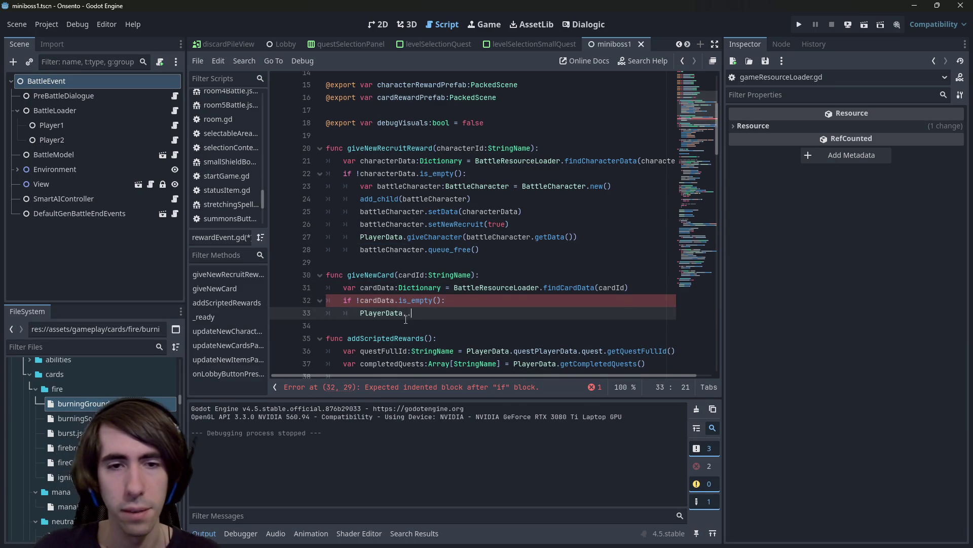
pyautogui.press('BackSpace')
pyautogui.write('giveC')
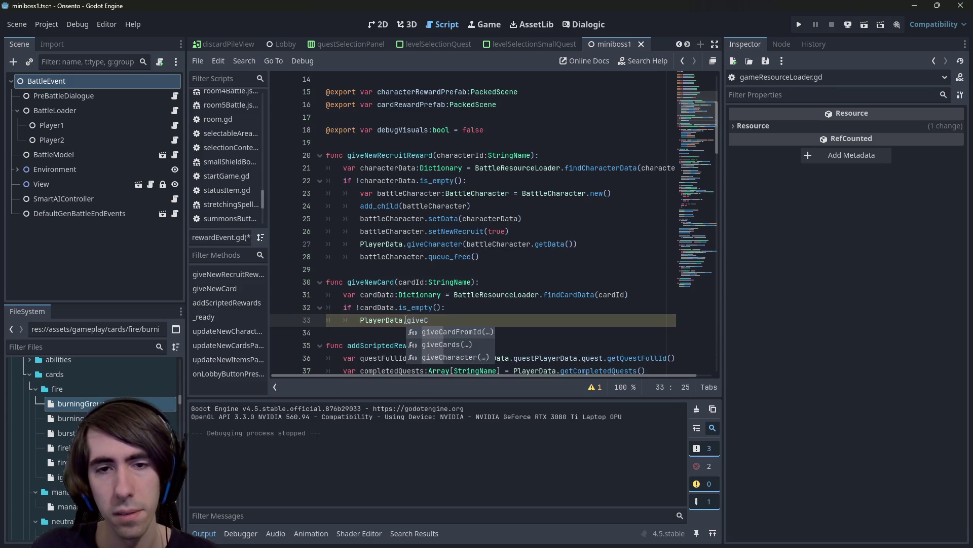
pyautogui.write('ar')
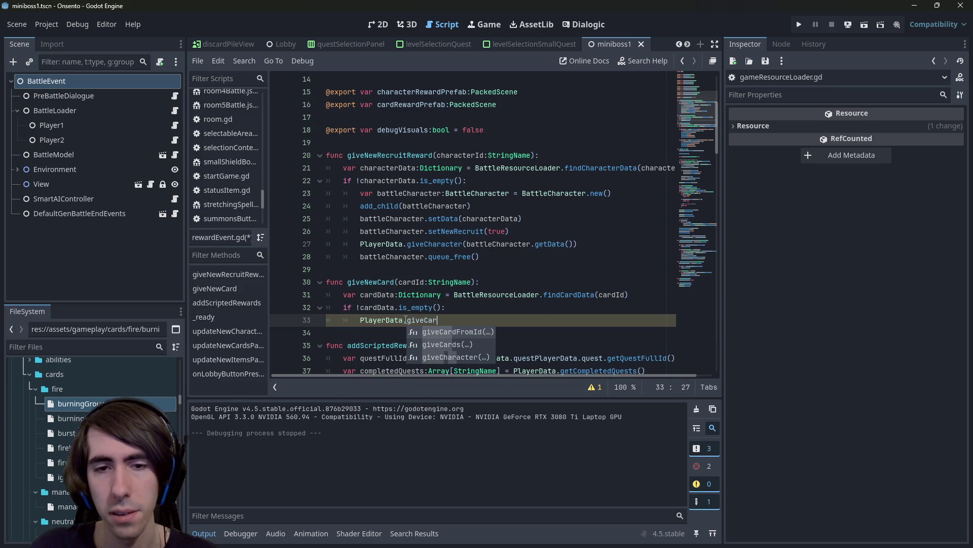
pyautogui.press('BackSpace')
pyautogui.press('BackSpace')
pyautogui.press('BackSpace')
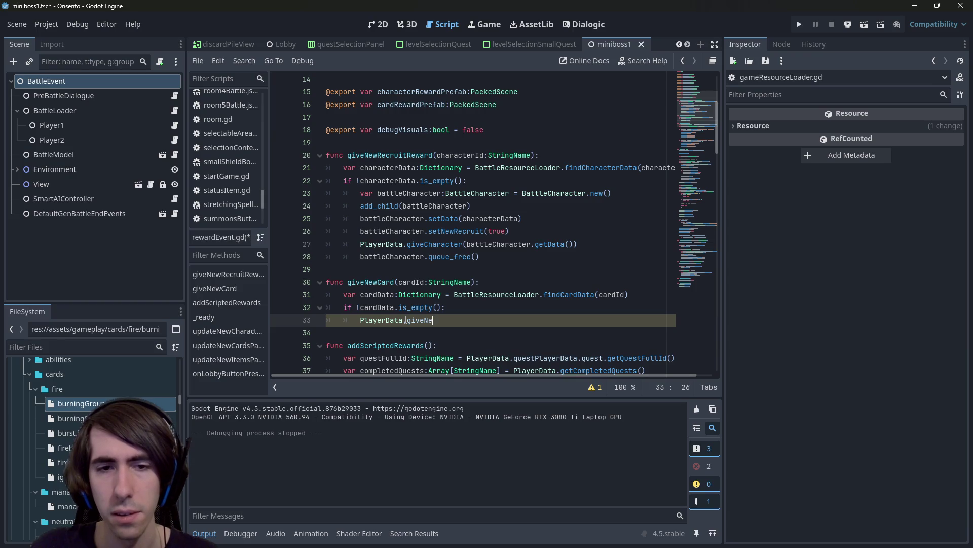
pyautogui.write('.give')
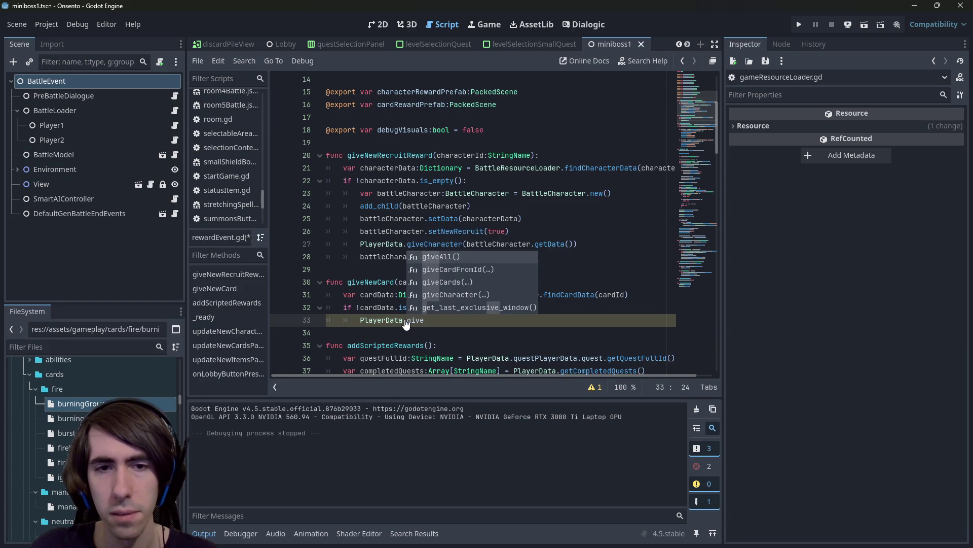
pyautogui.press('BackSpace')
pyautogui.press('BackSpace')
pyautogui.press('BackSpace')
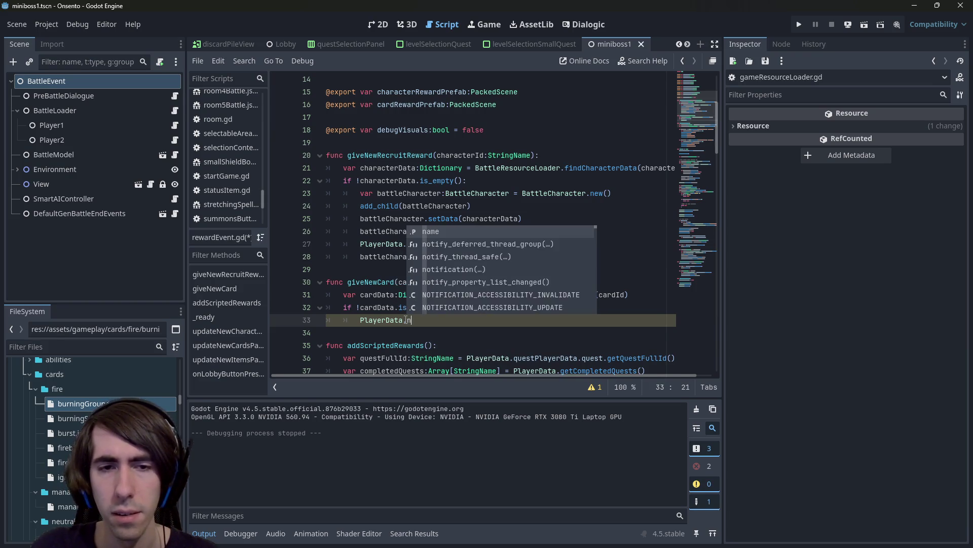
pyautogui.write('new')
pyautogui.press('BackSpace')
pyautogui.press('BackSpace')
pyautogui.press('BackSpace')
pyautogui.write('give')
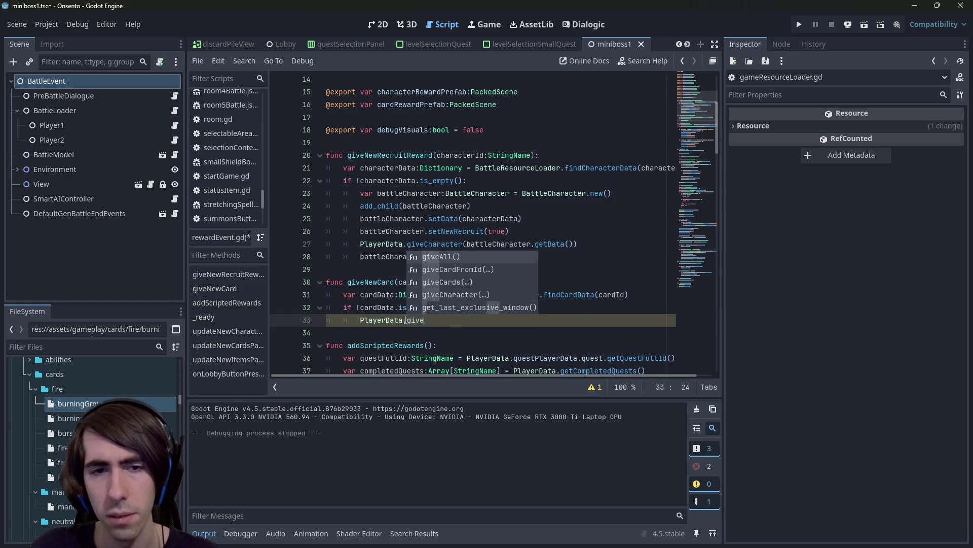
pyautogui.press('Down')
pyautogui.press('Down')
pyautogui.press('Down')
pyautogui.press('Up')
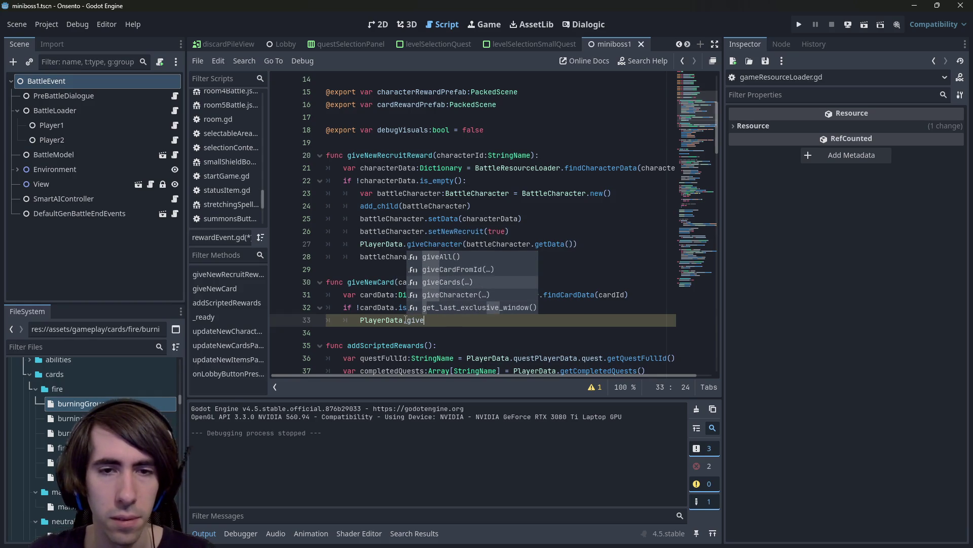
pyautogui.press('Return')
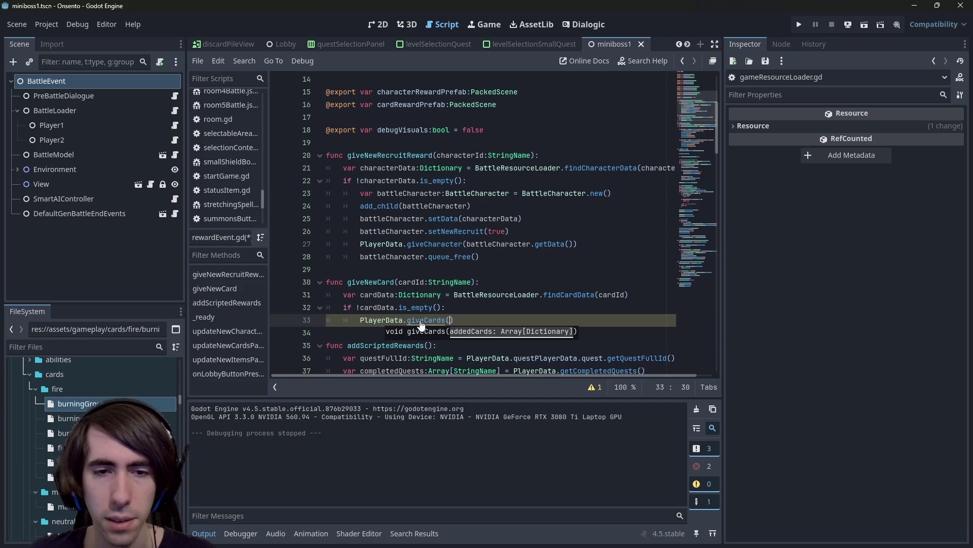
pyautogui.keyDown('ctrl'); pyautogui.click(421, 321); pyautogui.keyUp('ctrl')
pyautogui.hotkey('ctrl', 'f')
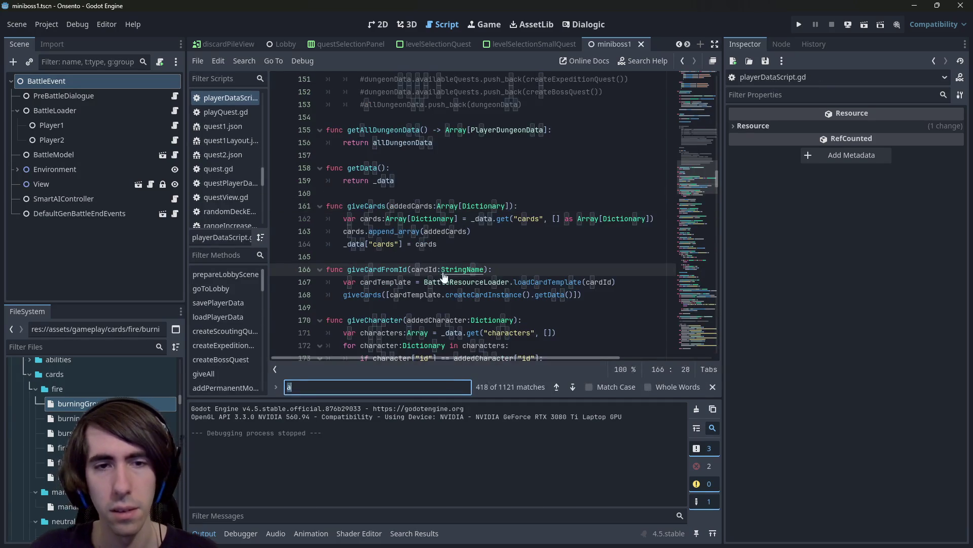
pyautogui.write('new')
pyautogui.press('BackSpace')
pyautogui.press('BackSpace')
pyautogui.press('BackSpace')
pyautogui.write('give')
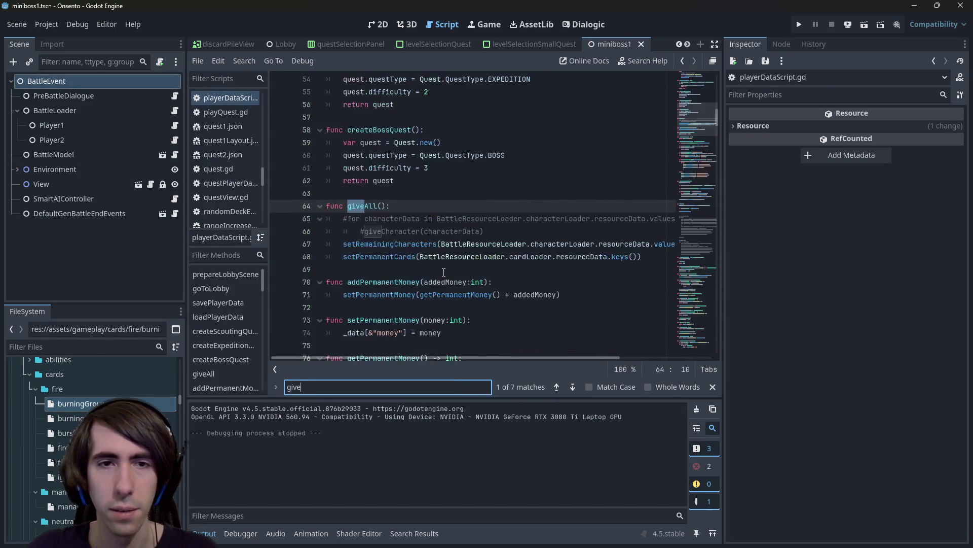
pyautogui.write('Cardfr')
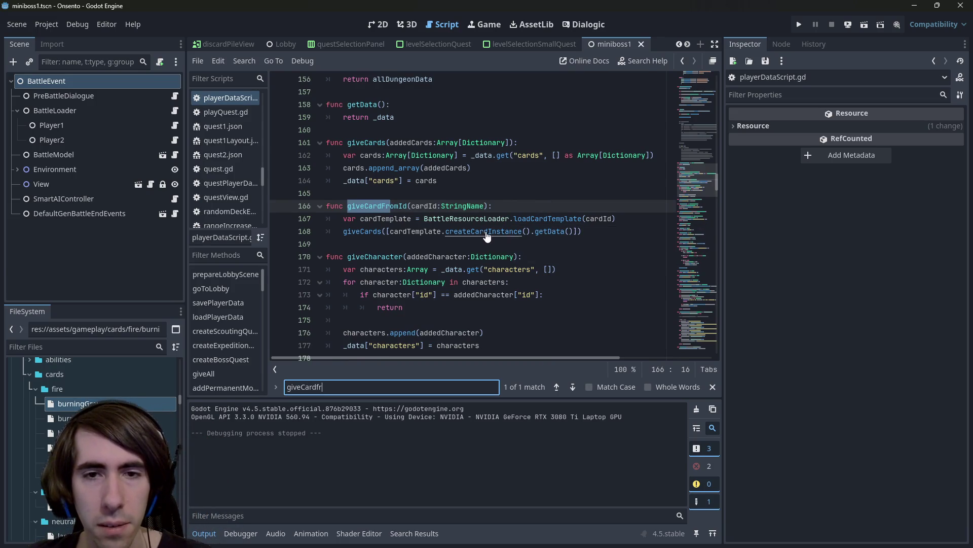
pyautogui.keyDown('ctrl'); pyautogui.click(527, 221); pyautogui.keyUp('ctrl')
pyautogui.click(443, 274)
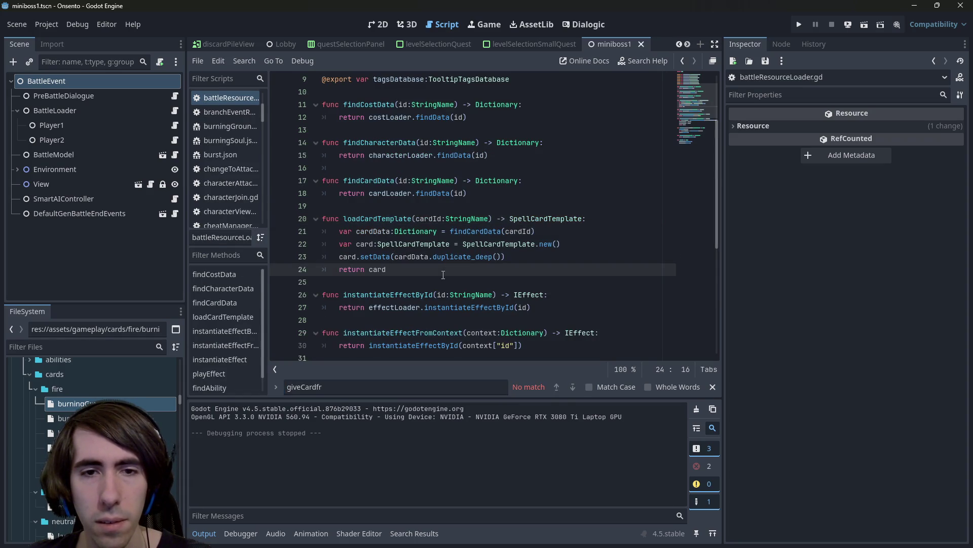
pyautogui.doubleClick(429, 218)
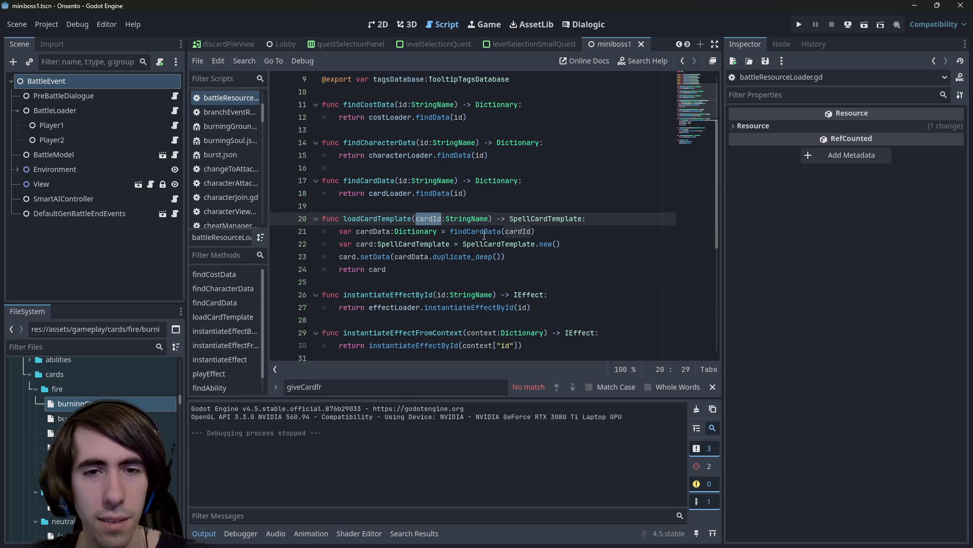
pyautogui.keyDown('ctrl'); pyautogui.click(482, 232); pyautogui.keyUp('ctrl')
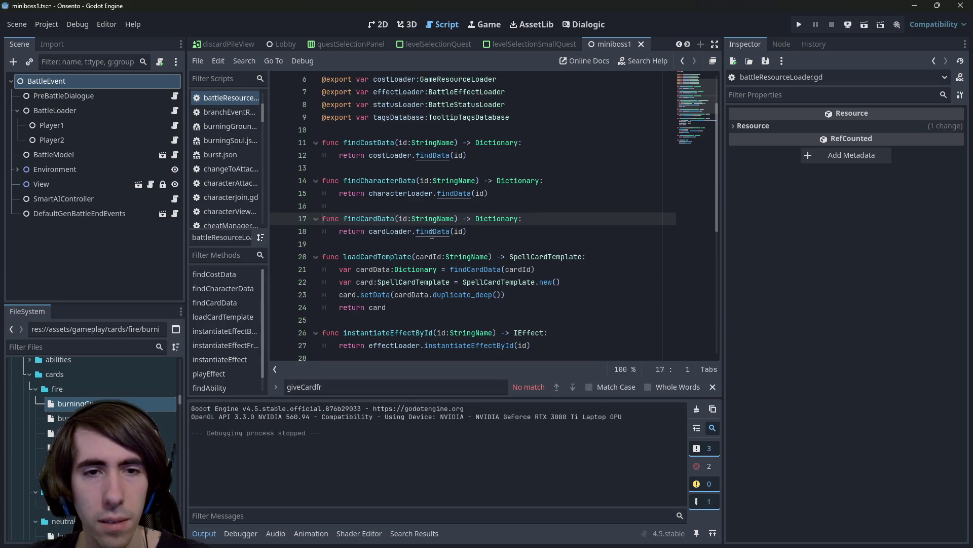
pyautogui.keyDown('ctrl'); pyautogui.click(439, 233); pyautogui.keyUp('ctrl')
pyautogui.click(439, 234)
pyautogui.hotkey('alt', 'Left')
pyautogui.hotkey('alt', 'Left')
pyautogui.hotkey('alt', 'Left')
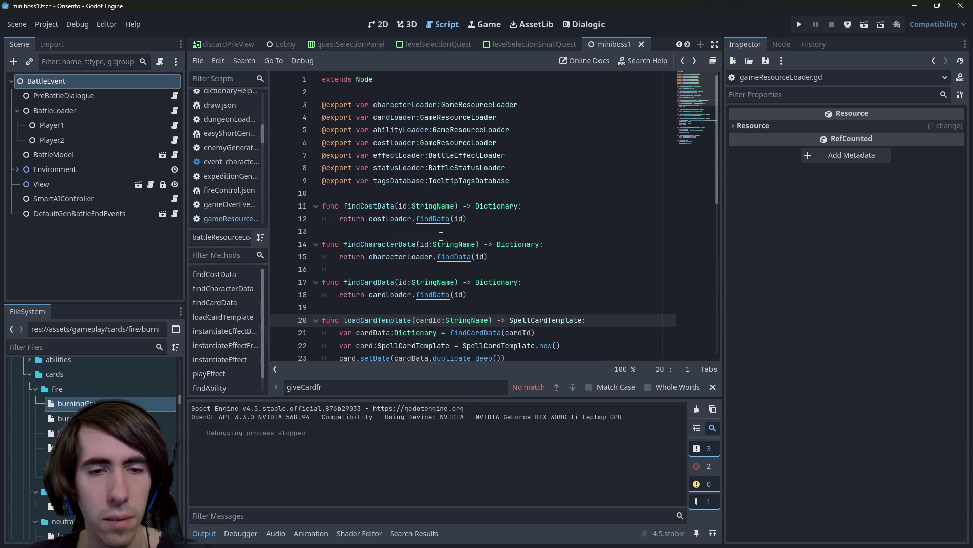
pyautogui.hotkey('alt', 'Left')
pyautogui.hotkey('alt', 'Left')
pyautogui.hotkey('alt', 'Left')
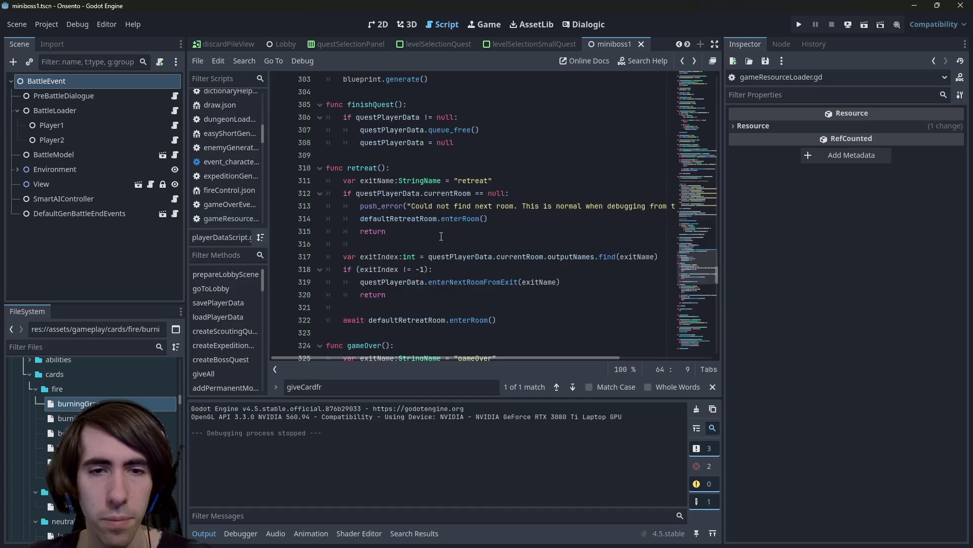
pyautogui.hotkey('alt', 'Left')
pyautogui.hotkey('alt', 'Left')
pyautogui.hotkey('alt', 'Left')
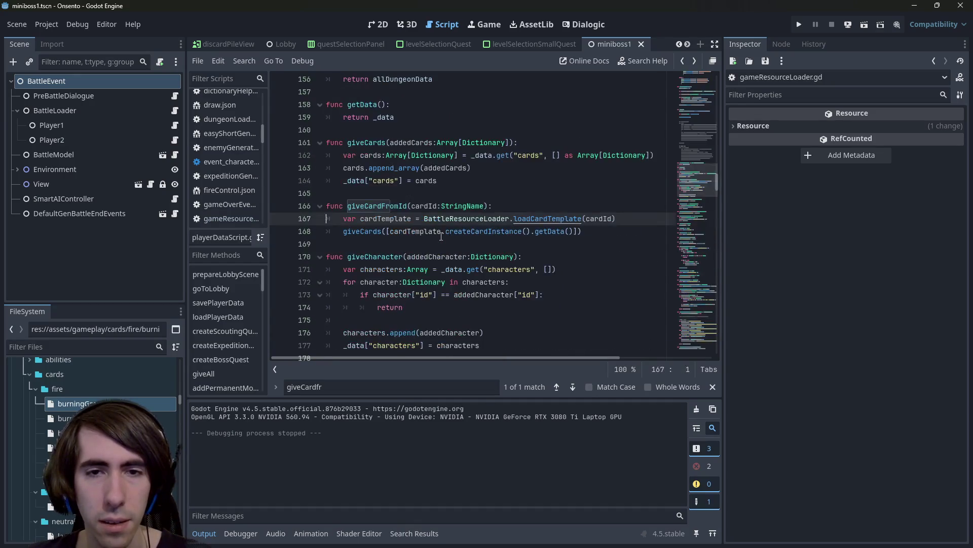
pyautogui.scroll(-20, 441, 237)
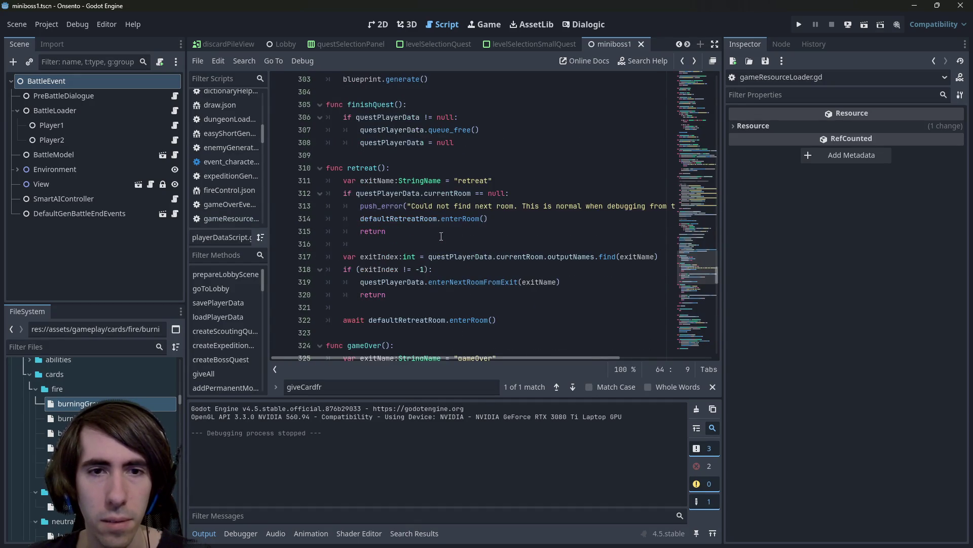
pyautogui.hotkey('alt', 'Left')
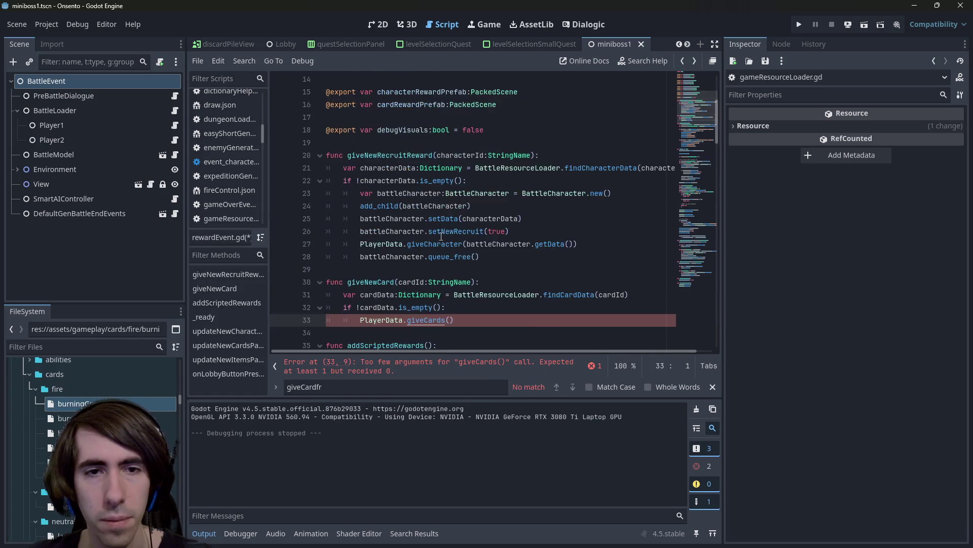
# Start passing an array argument, [cardId, into the giveCards call on line 33.
pyautogui.press('End')
pyautogui.press('BackSpace')
pyautogui.press('BackSpace')
pyautogui.press('BackSpace')
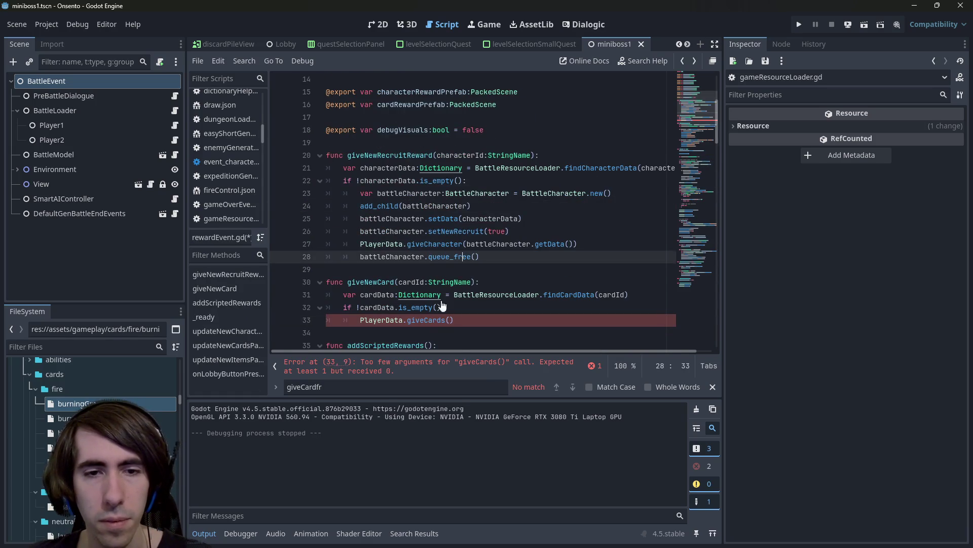
pyautogui.hotkey('alt', 'Right')
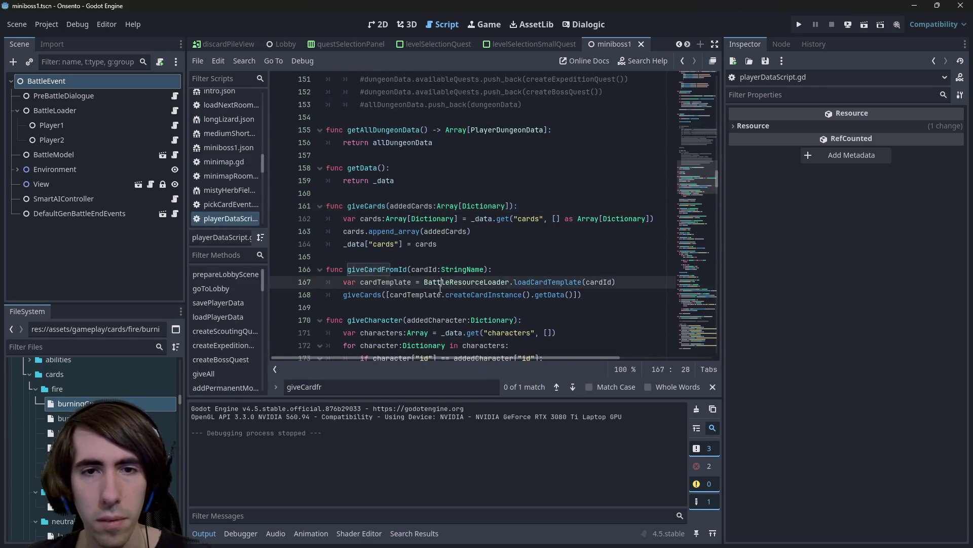
pyautogui.click(440, 287)
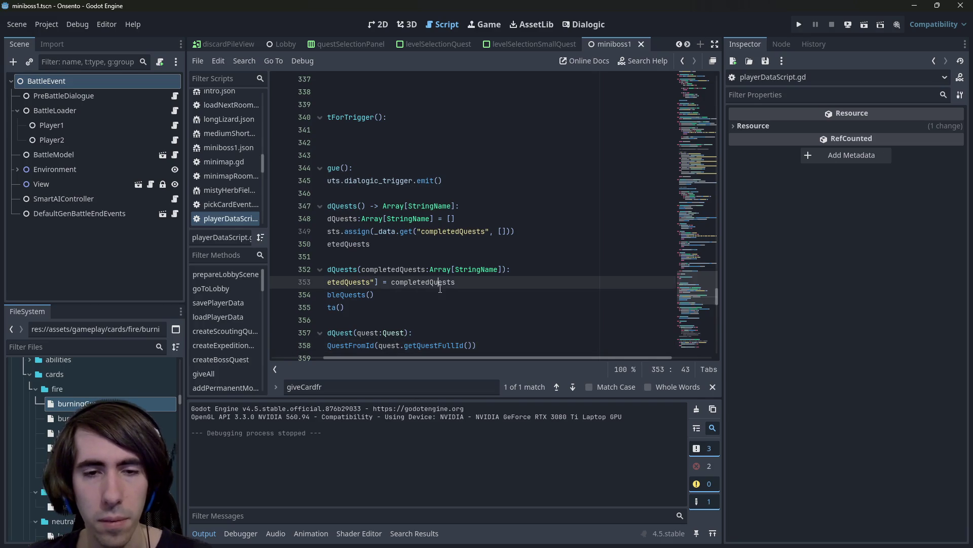
pyautogui.hotkey('alt', 'Left')
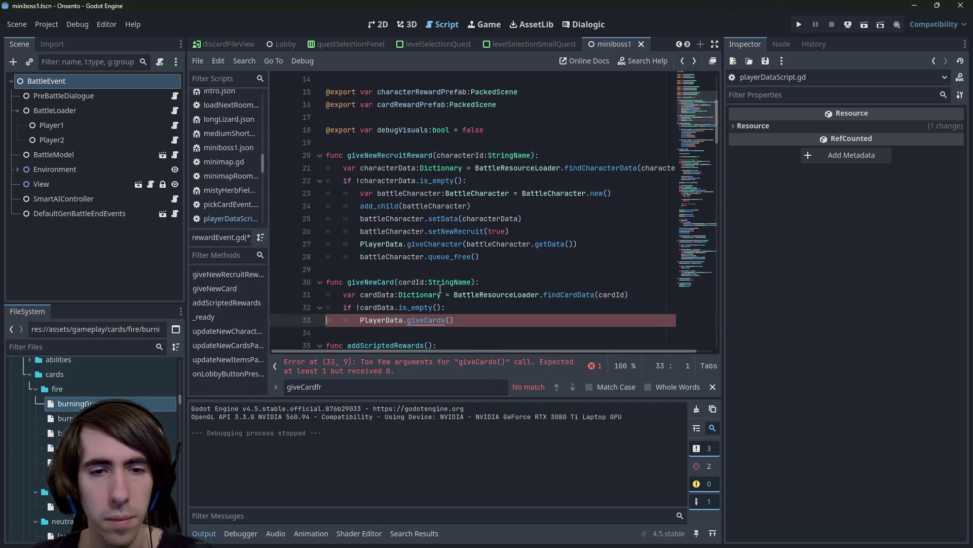
pyautogui.click(454, 320)
pyautogui.scroll(-1, 449, 304)
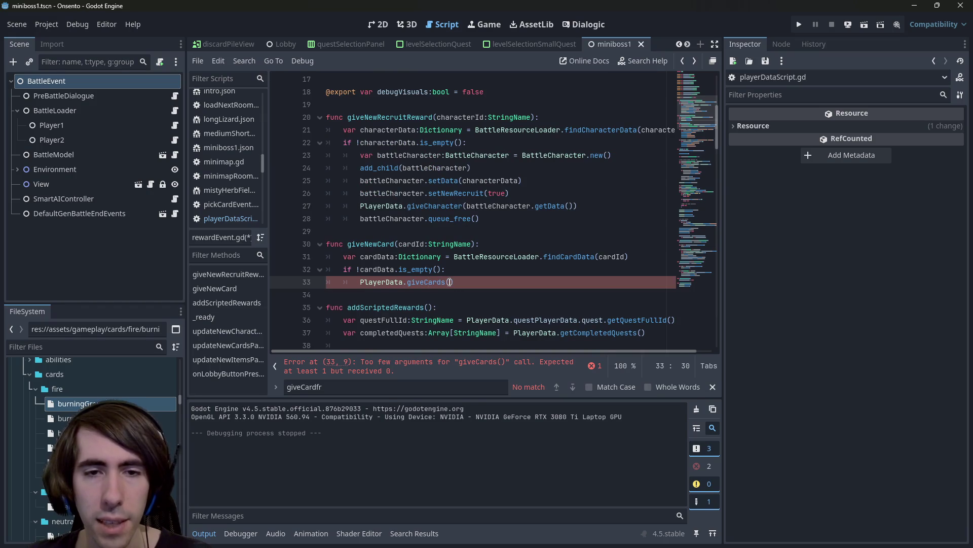
pyautogui.scroll(-2, 441, 254)
pyautogui.scroll(1, 431, 223)
pyautogui.tripleClick(424, 208)
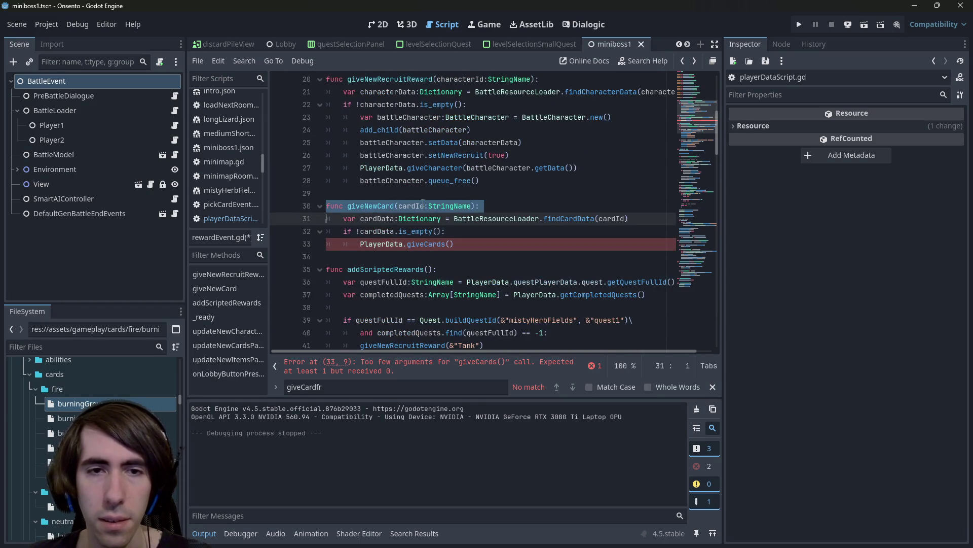
pyautogui.click(450, 242)
pyautogui.write('[cardId')
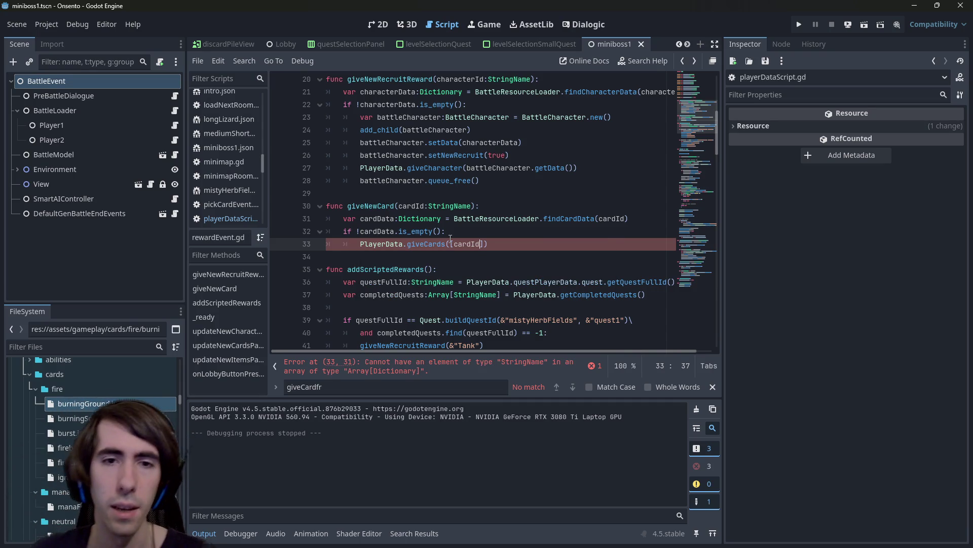
# Check the giveCards definition in playerDataScript.gd, then change the argument to [cardData].
pyautogui.keyDown('ctrl'); pyautogui.click(436, 244); pyautogui.keyUp('ctrl')
pyautogui.scroll(-1, 496, 196)
pyautogui.click(496, 194)
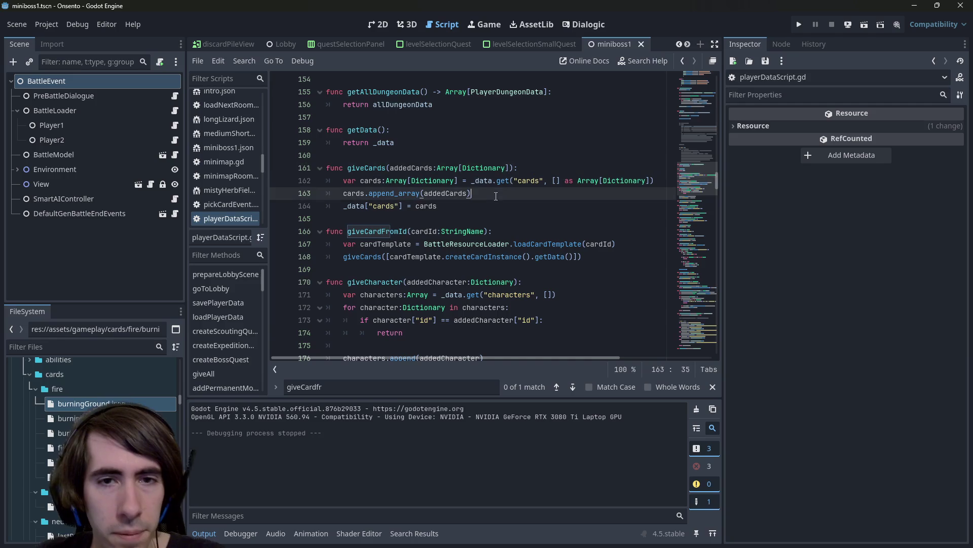
pyautogui.click(499, 197)
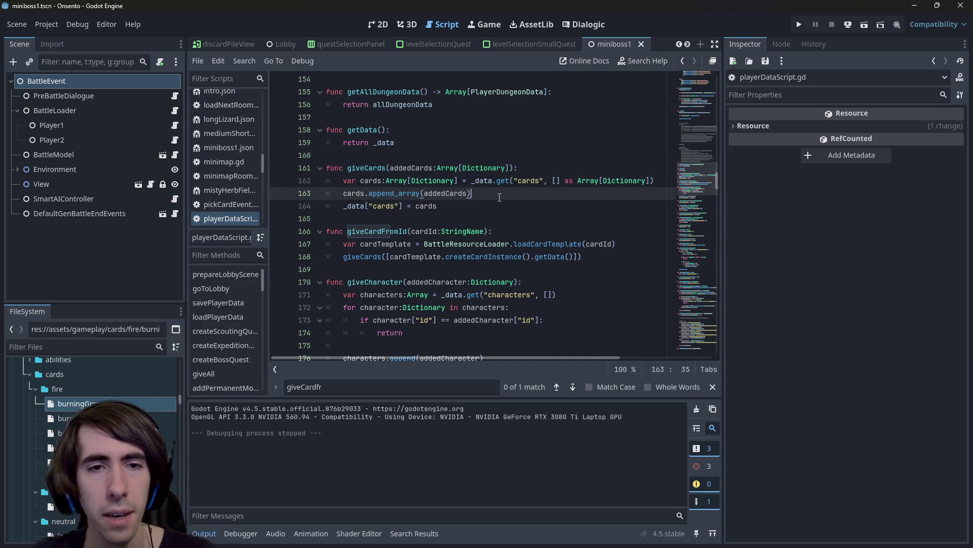
pyautogui.hotkey('alt', 'Left')
pyautogui.scroll(-2, 479, 209)
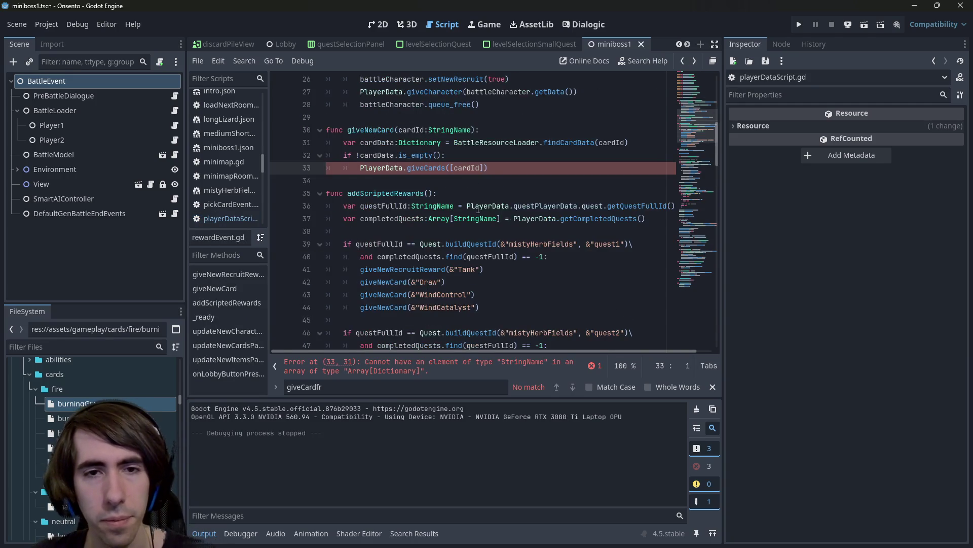
pyautogui.scroll(1, 488, 350)
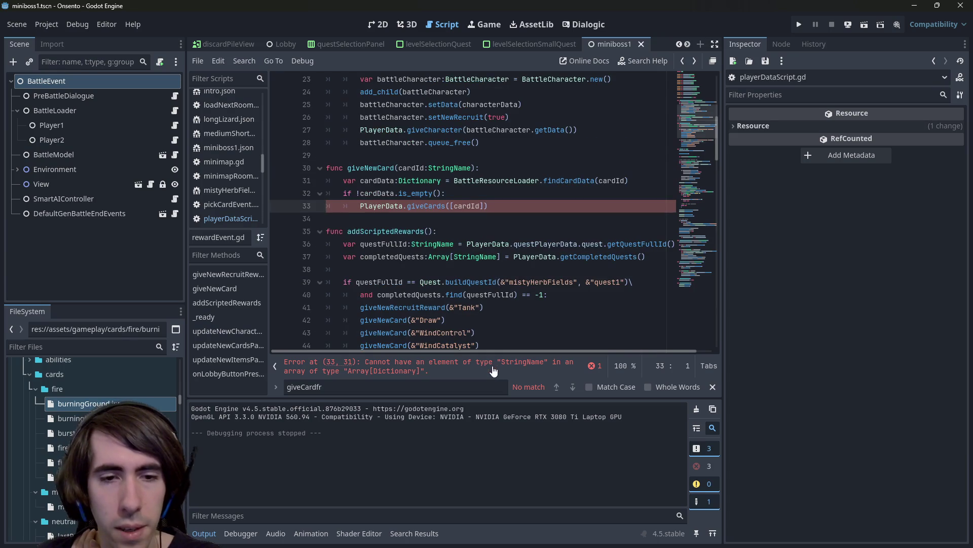
pyautogui.press('Up')
pyautogui.press('Up')
pyautogui.hotkey('ctrl', 'Right')
pyautogui.hotkey('ctrl', 'shift', 'Right')
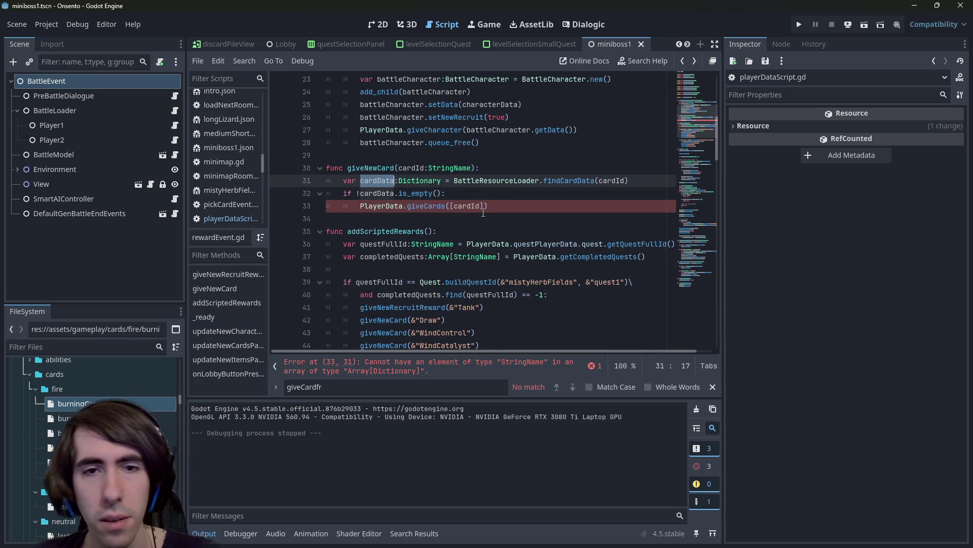
pyautogui.hotkey('ctrl', 'c')
pyautogui.doubleClick(468, 206)
pyautogui.hotkey('ctrl', 'v')
pyautogui.click(364, 168)
pyautogui.doubleClick(365, 168)
pyautogui.scroll(-1, 404, 209)
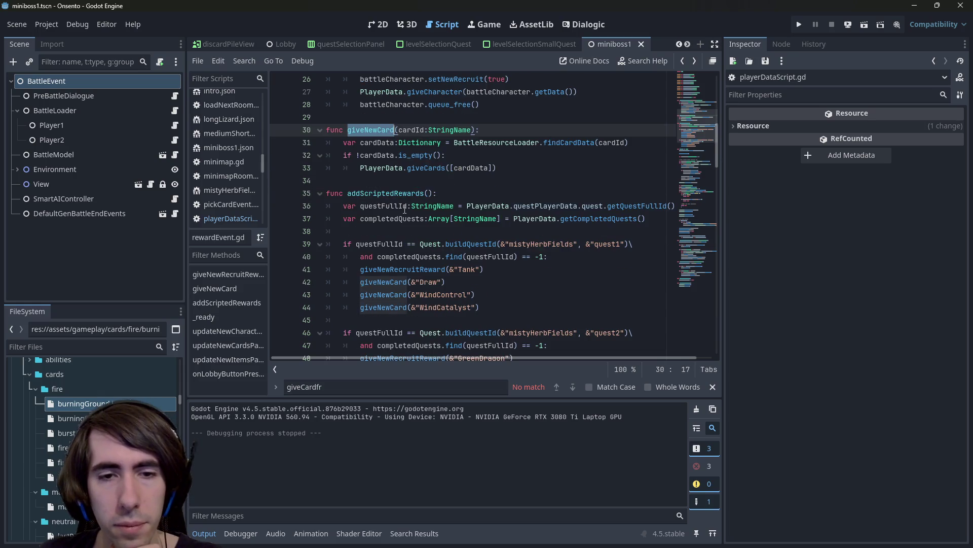
# Launch the current battle scene as a debug game.
pyautogui.click(860, 27)
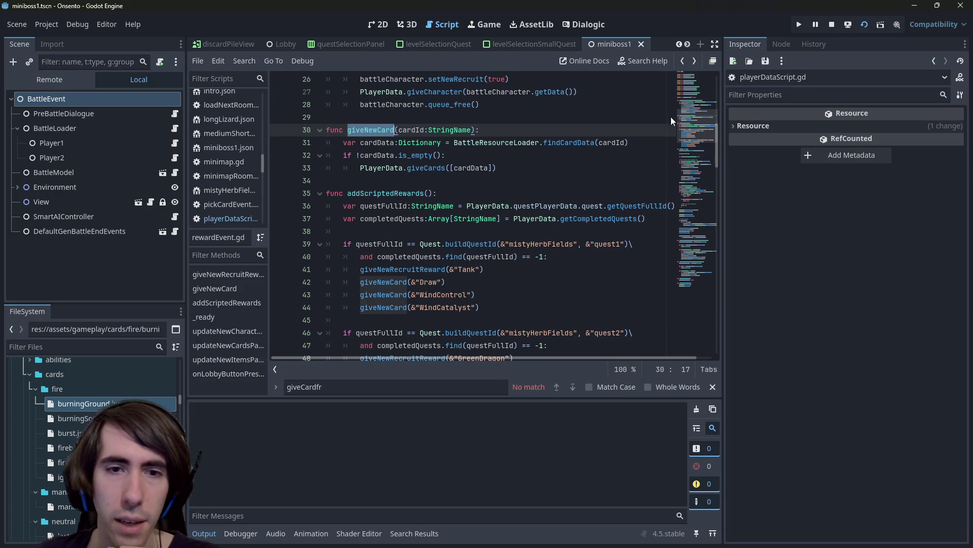
pyautogui.scroll(-2, 532, 214)
pyautogui.click(446, 231)
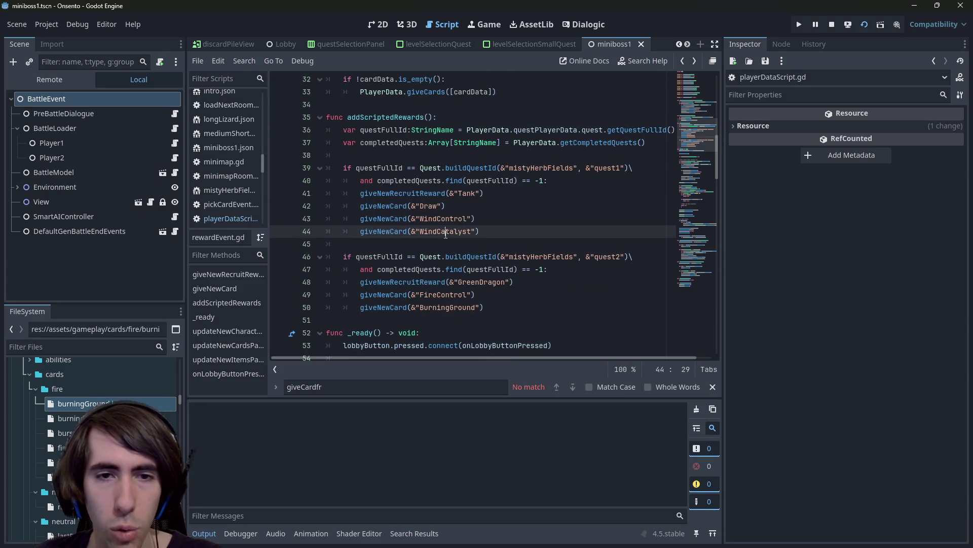
pyautogui.click(441, 307)
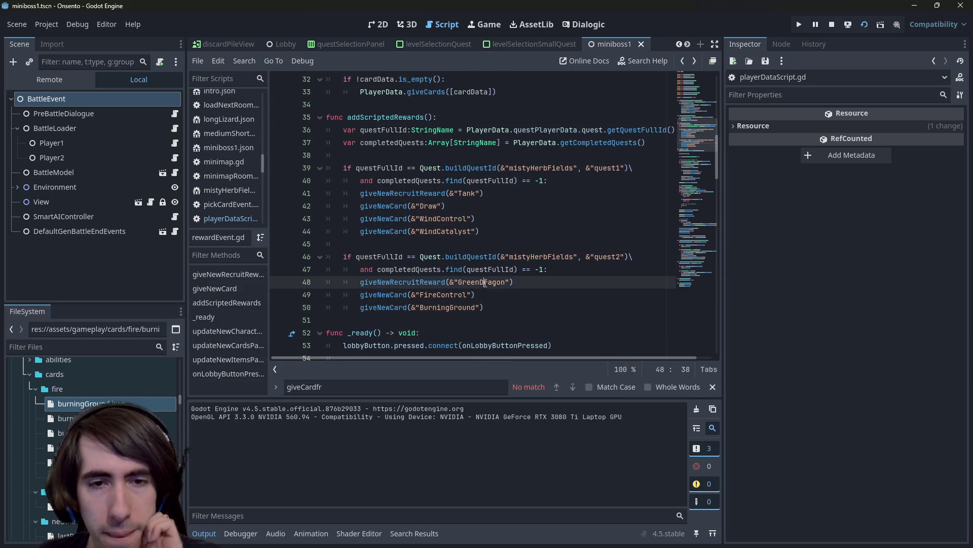
pyautogui.click(455, 282)
pyautogui.press('Down')
pyautogui.press('Down')
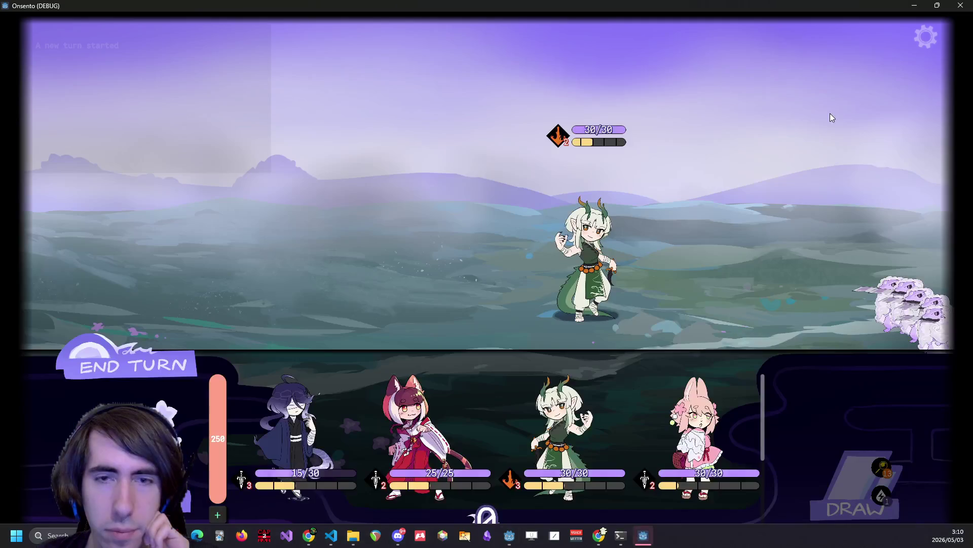
# Place the fox girl and dragon girl on the battlefield and open the game's options menu.
pyautogui.moveTo(313, 237)
pyautogui.mouseDown()
pyautogui.moveTo(290, 333)
pyautogui.moveTo(315, 339)
pyautogui.mouseUp()
pyautogui.moveTo(355, 441); pyautogui.dragTo(186, 249)
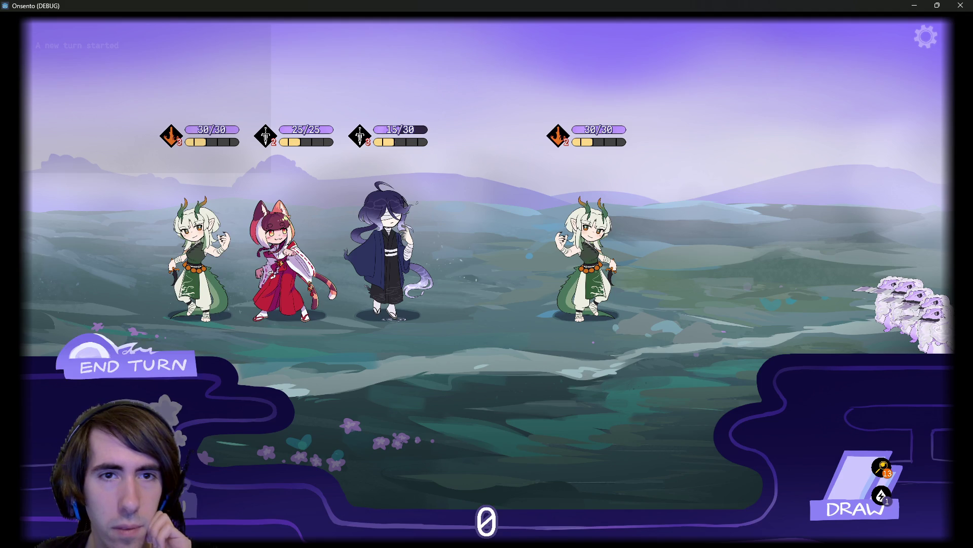
pyautogui.click(932, 40)
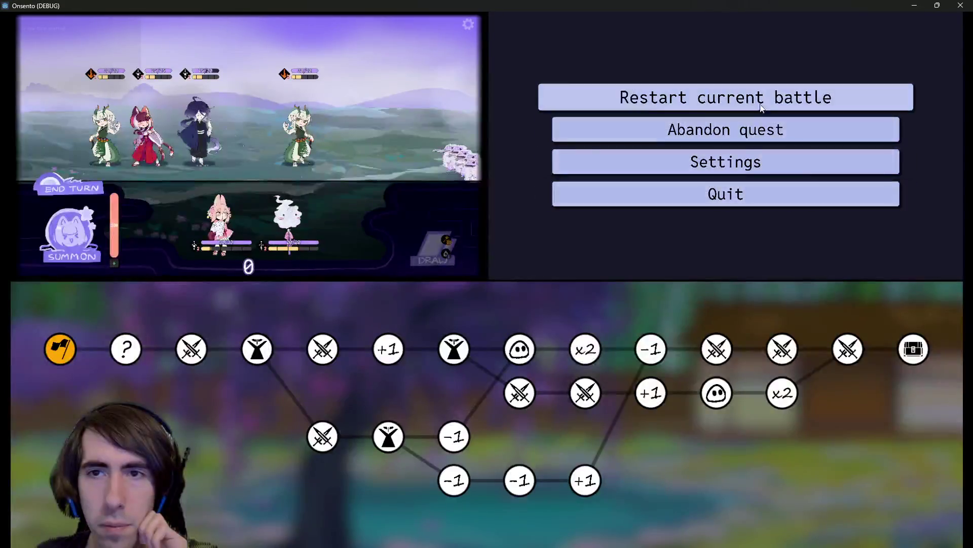
# Restart the battle, heal to 25/30, field the purple, red and pink-haired characters, and end the turn.
pyautogui.click(731, 96)
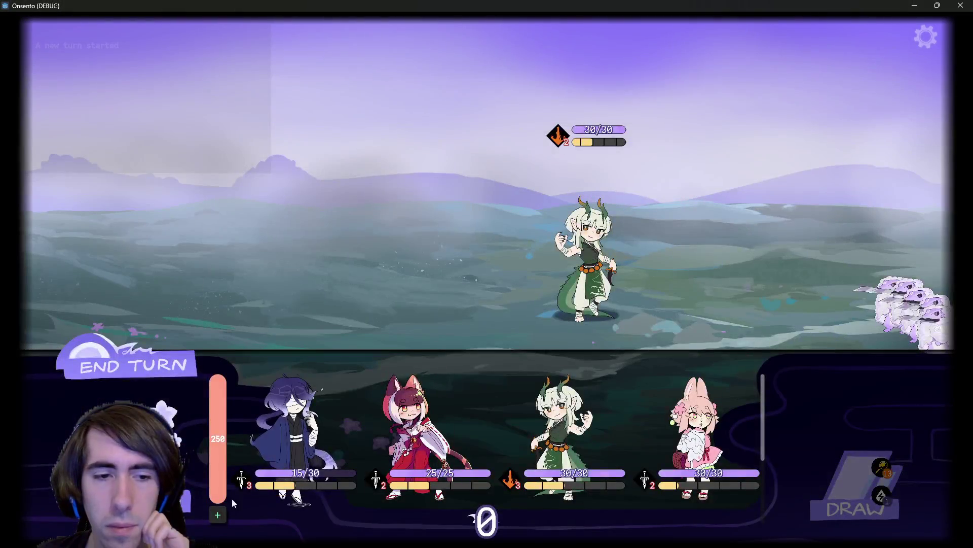
pyautogui.click(218, 515)
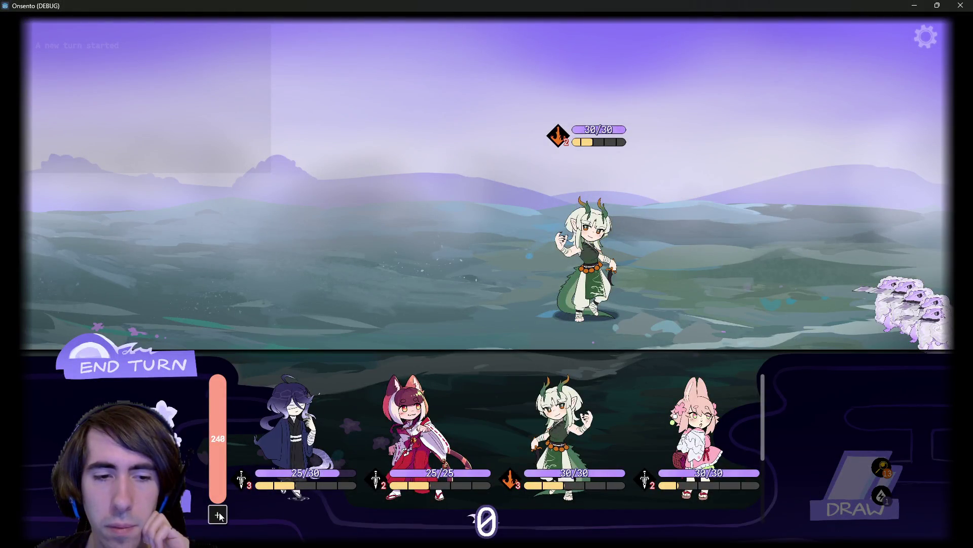
pyautogui.click(233, 490)
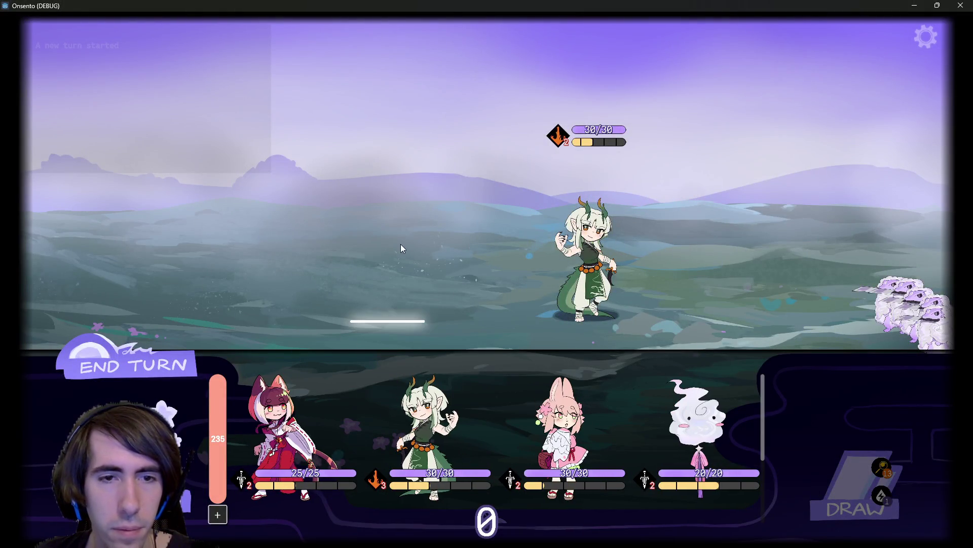
pyautogui.moveTo(397, 455); pyautogui.dragTo(394, 261)
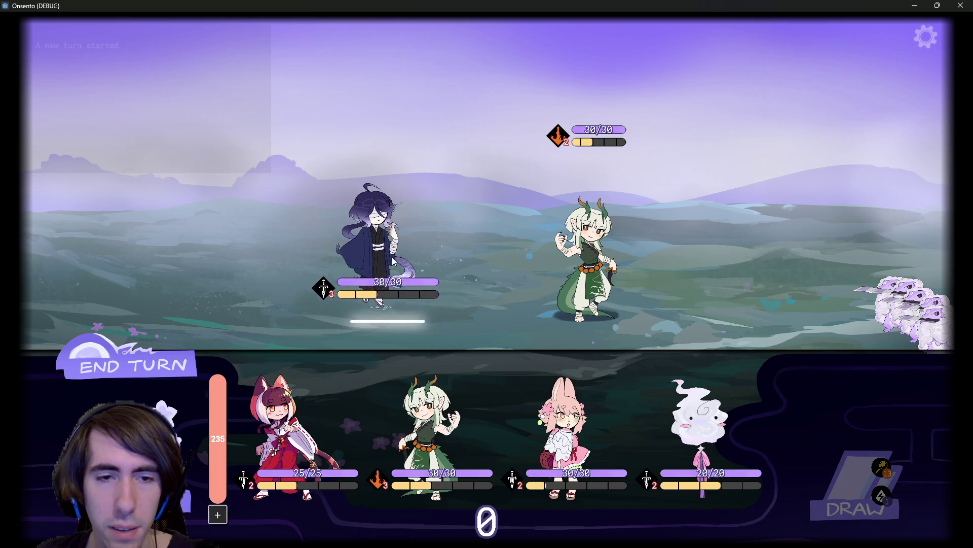
pyautogui.moveTo(327, 430); pyautogui.dragTo(309, 254)
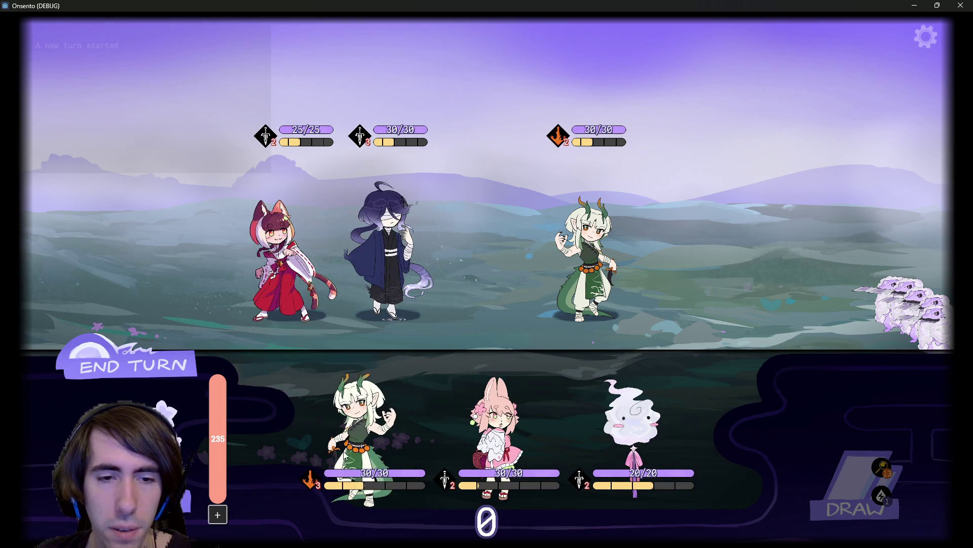
pyautogui.moveTo(335, 430)
pyautogui.mouseDown()
pyautogui.moveTo(217, 261)
pyautogui.moveTo(198, 261)
pyautogui.mouseUp()
pyautogui.click(151, 357)
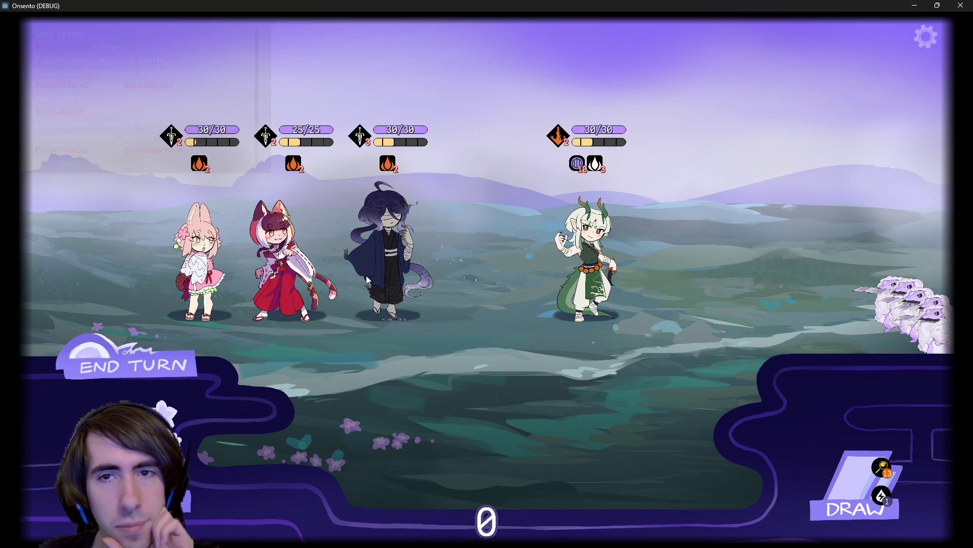
pyautogui.moveTo(561, 133)
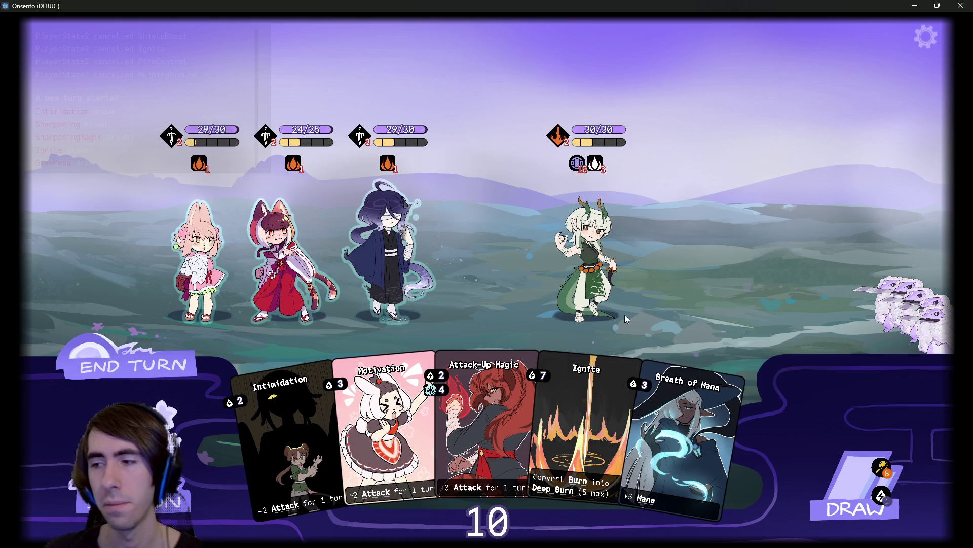
# Play Intimidation on the enemy and end the turn.
pyautogui.moveTo(679, 446)
pyautogui.mouseDown()
pyautogui.moveTo(619, 421)
pyautogui.moveTo(386, 237)
pyautogui.moveTo(729, 441)
pyautogui.moveTo(389, 235)
pyautogui.mouseUp()
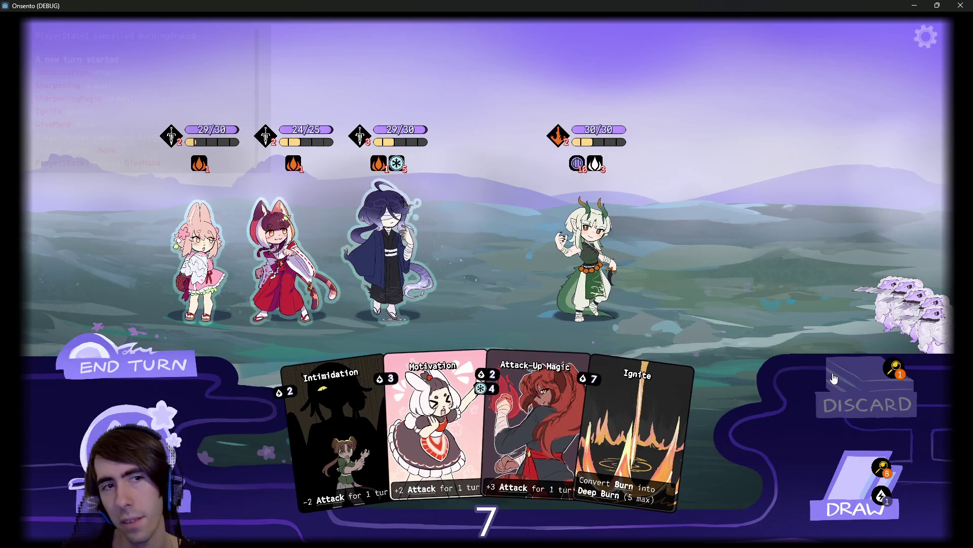
pyautogui.click(841, 468)
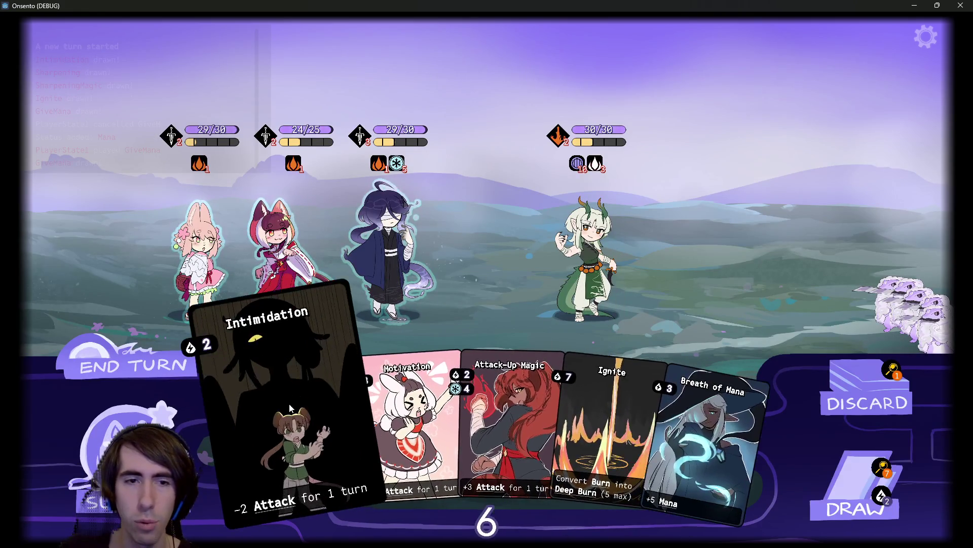
pyautogui.moveTo(324, 436); pyautogui.dragTo(591, 241)
pyautogui.press('space')
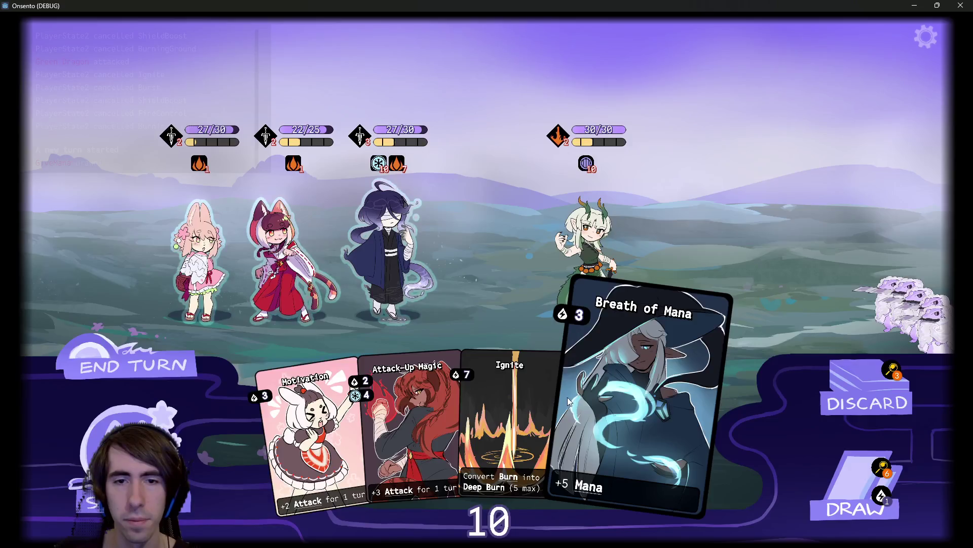
# Play Guard Up and Breath of Mana on the purple-haired hero, then two Attack-Up Magic cards.
pyautogui.click(825, 483)
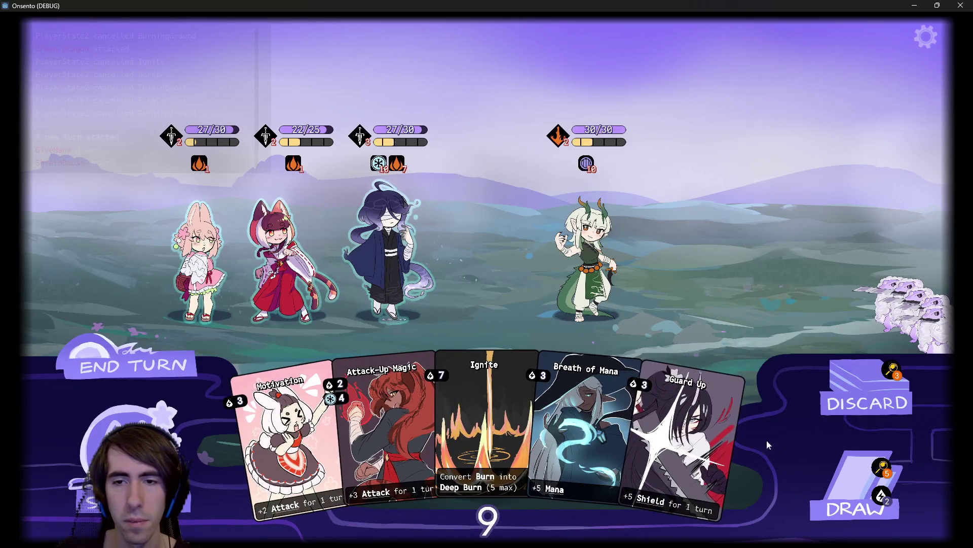
pyautogui.moveTo(679, 446); pyautogui.dragTo(350, 248)
pyautogui.moveTo(644, 431); pyautogui.dragTo(418, 229)
pyautogui.click(857, 487)
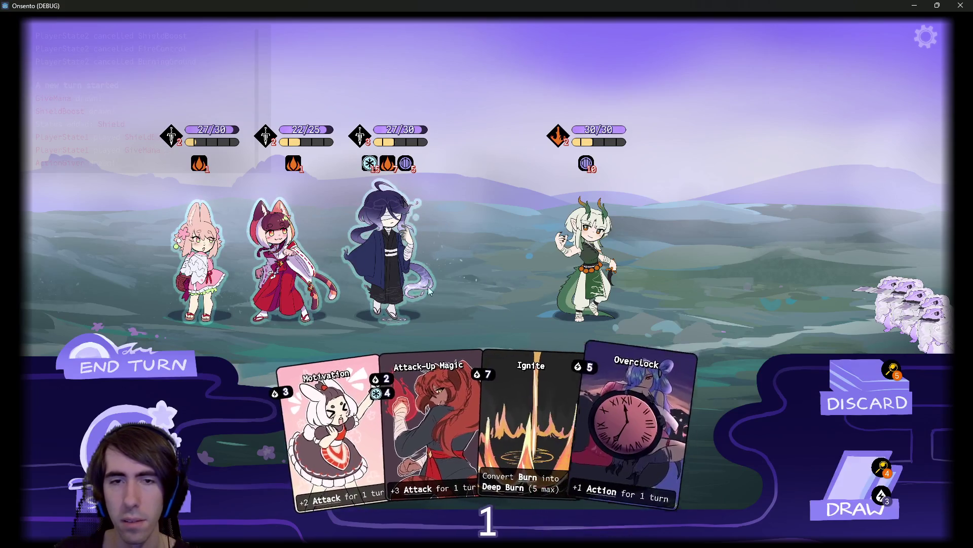
pyautogui.click(131, 361)
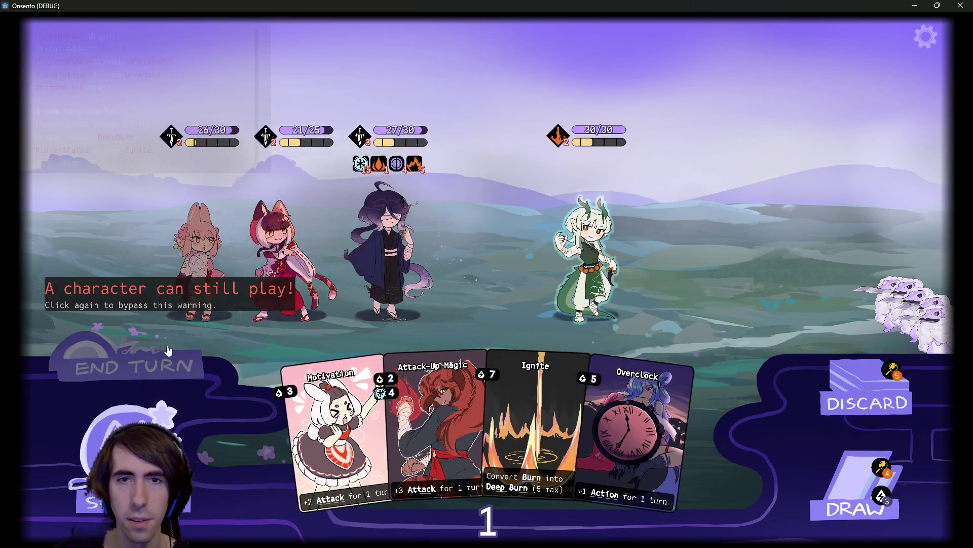
pyautogui.moveTo(594, 168)
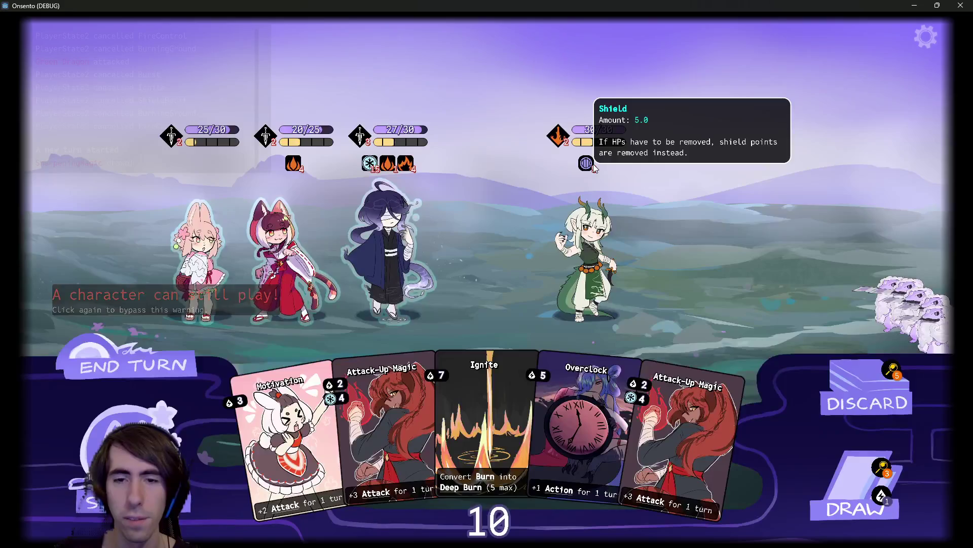
pyautogui.click(370, 375)
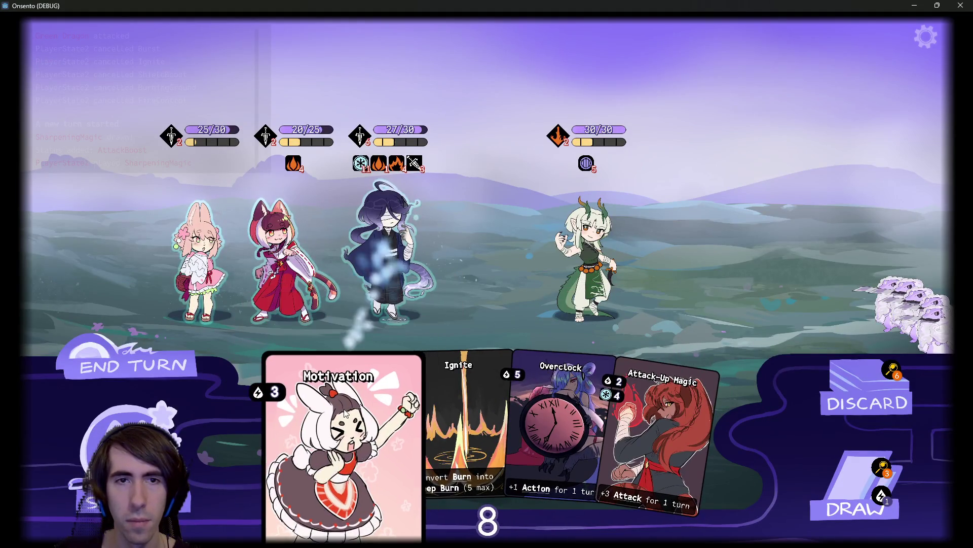
pyautogui.moveTo(640, 430); pyautogui.dragTo(406, 243)
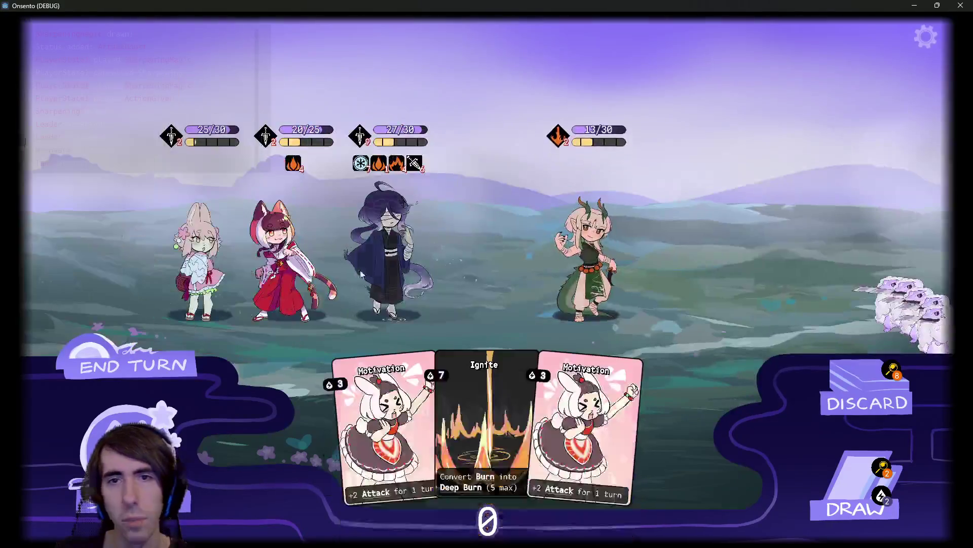
# Draw cards and play Motivation and Breath of Mana on the third character, then end the turn.
pyautogui.click(139, 370)
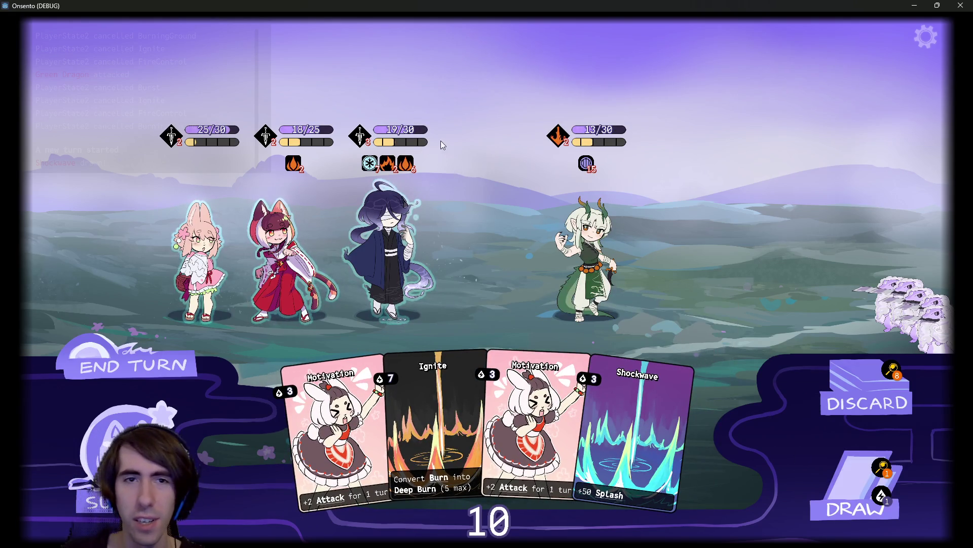
pyautogui.click(839, 502)
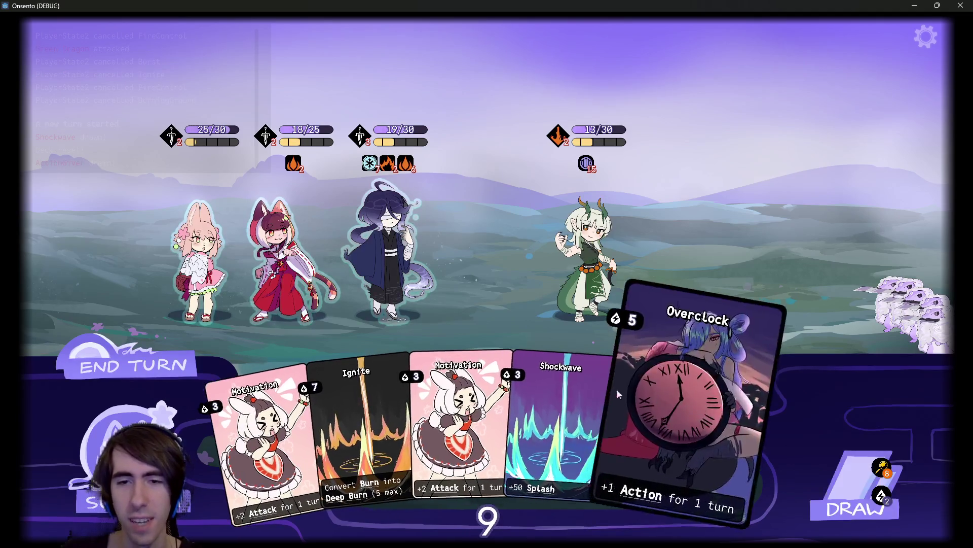
pyautogui.moveTo(493, 412); pyautogui.dragTo(388, 248)
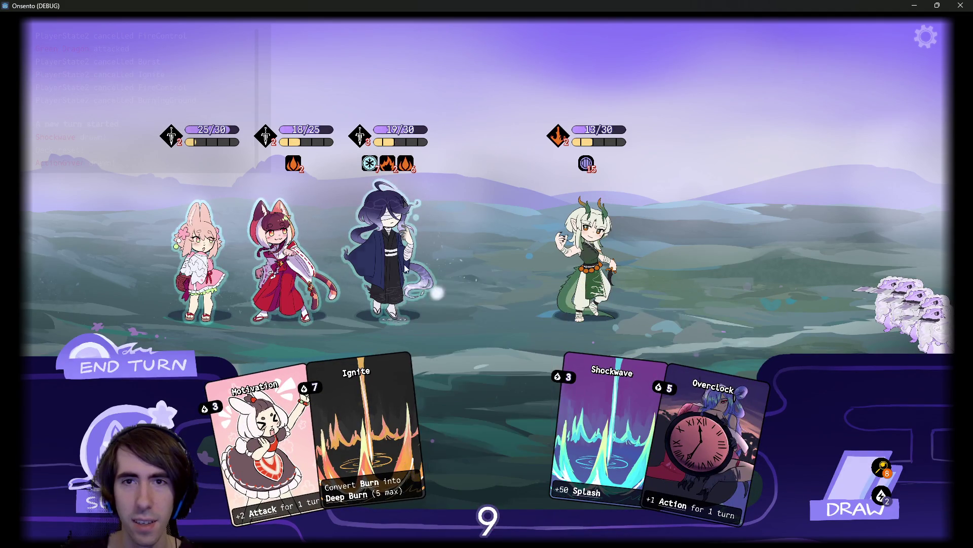
pyautogui.click(856, 481)
pyautogui.moveTo(664, 441); pyautogui.dragTo(397, 235)
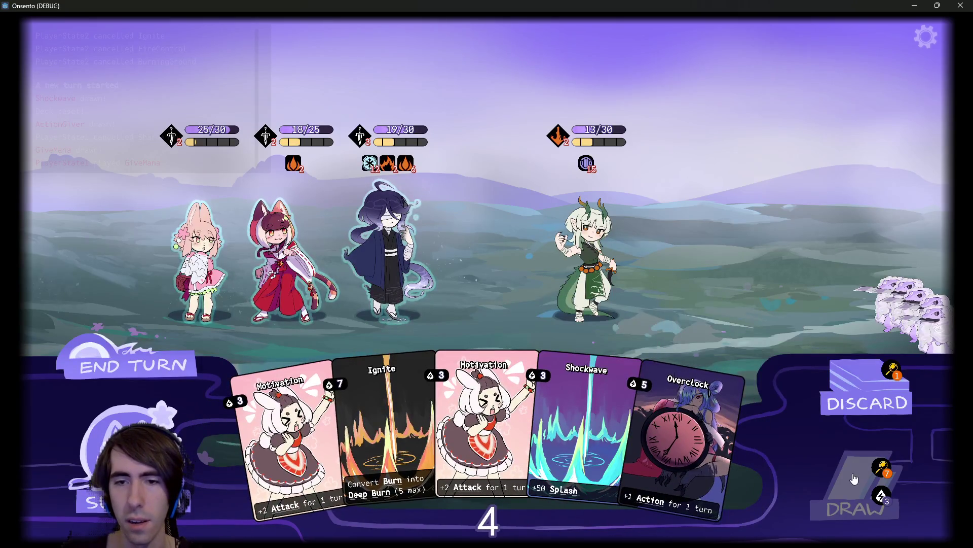
pyautogui.click(854, 478)
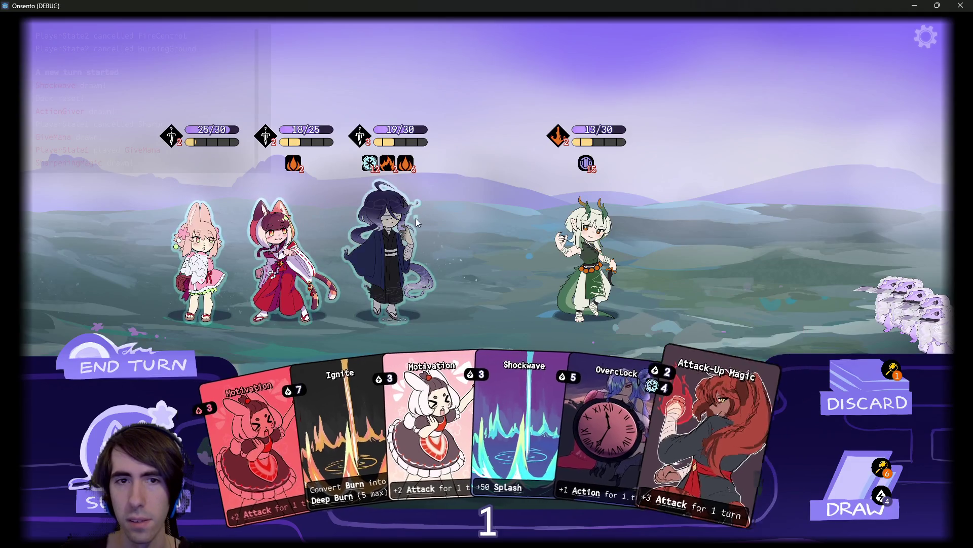
pyautogui.press('space')
pyautogui.press('space')
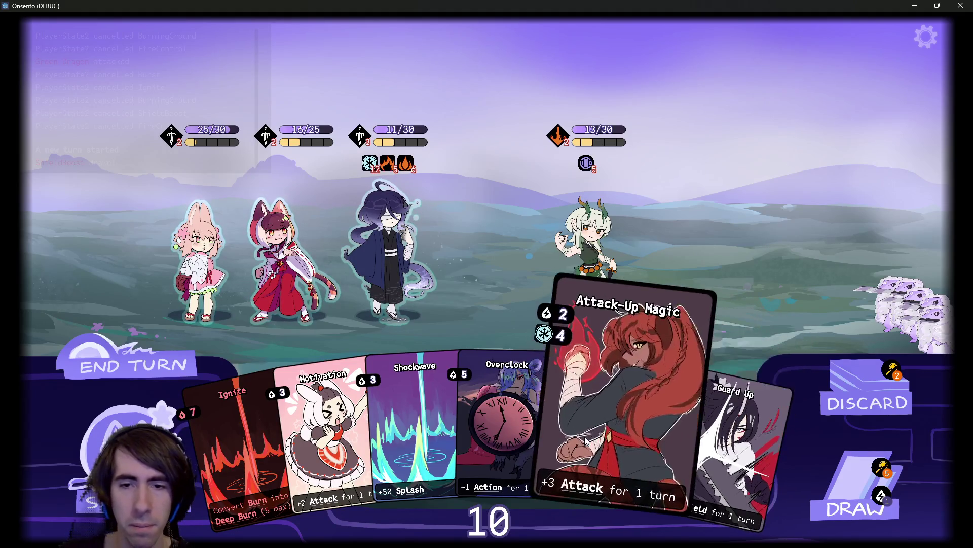
# Buff the third character with Attack-Up Magic, Motivation and Overclock, then close the game.
pyautogui.moveTo(598, 416); pyautogui.dragTo(370, 260)
pyautogui.moveTo(375, 387); pyautogui.dragTo(393, 277)
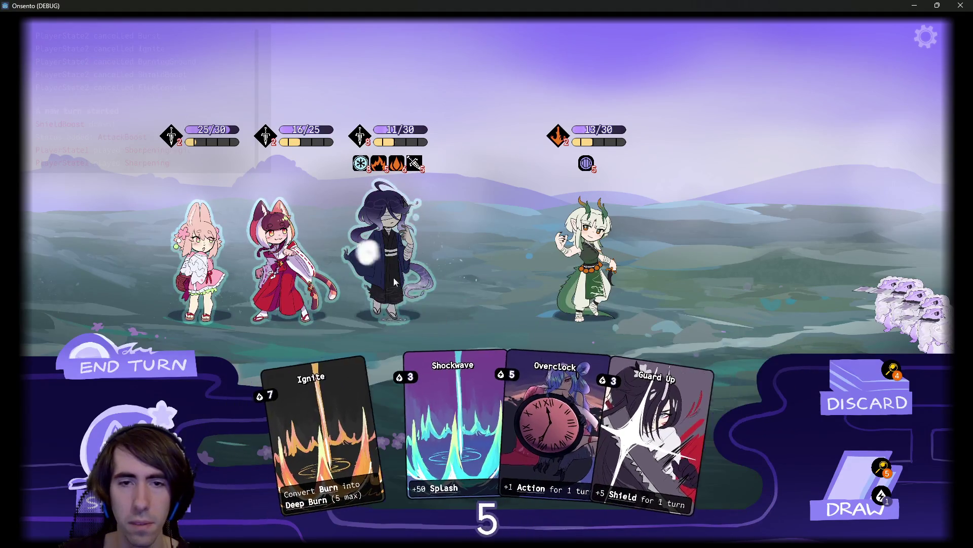
pyautogui.moveTo(513, 392)
pyautogui.mouseDown()
pyautogui.moveTo(418, 266)
pyautogui.moveTo(534, 258)
pyautogui.mouseUp()
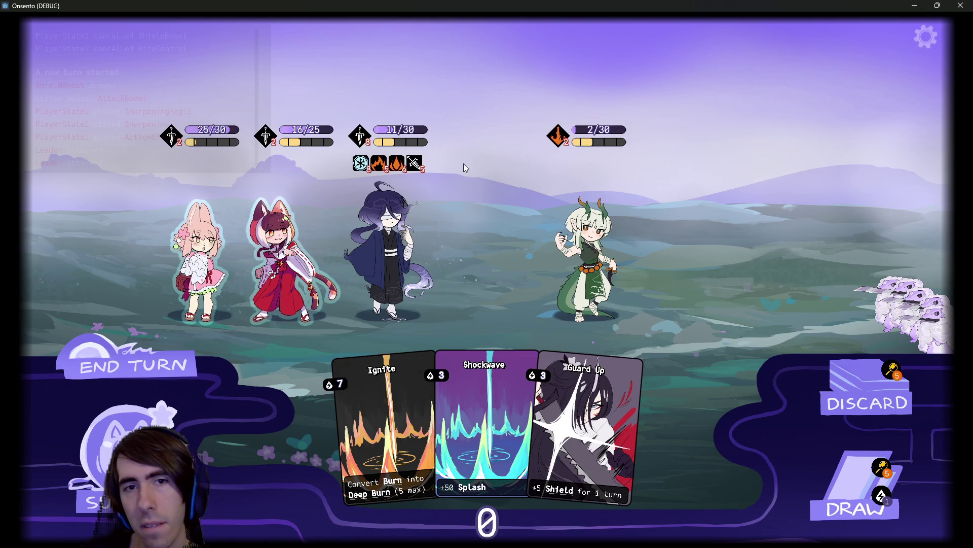
pyautogui.moveTo(402, 162)
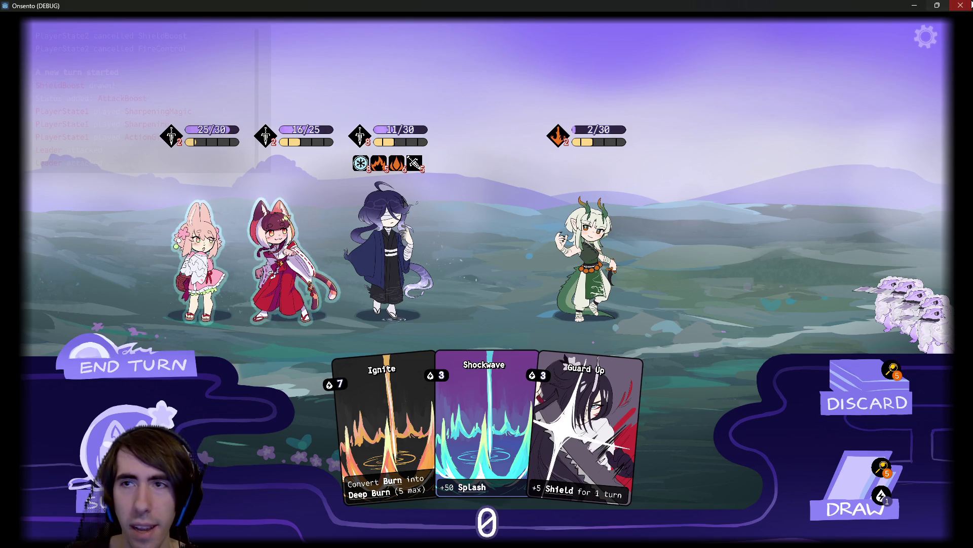
pyautogui.click(961, 5)
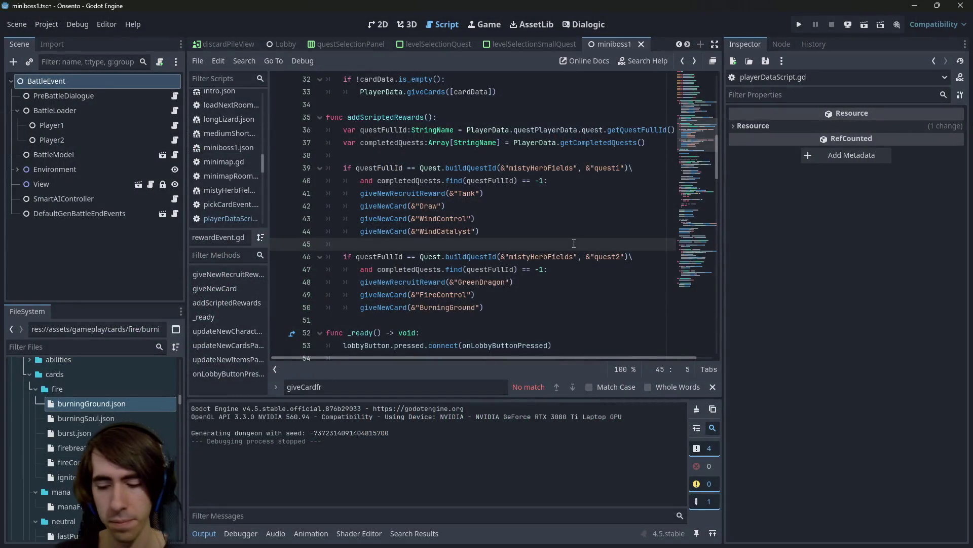
# Look up miniboss1.tscn in the quick file search, then return to the rewards script.
pyautogui.hotkey('alt', 'shift', 'o')
pyautogui.write('miniboss')
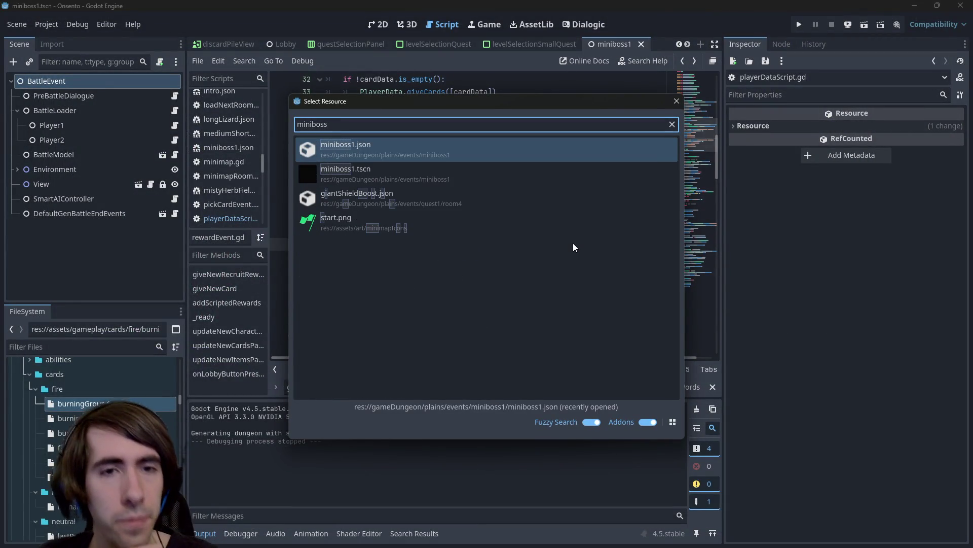
pyautogui.press('Down')
pyautogui.press('Return')
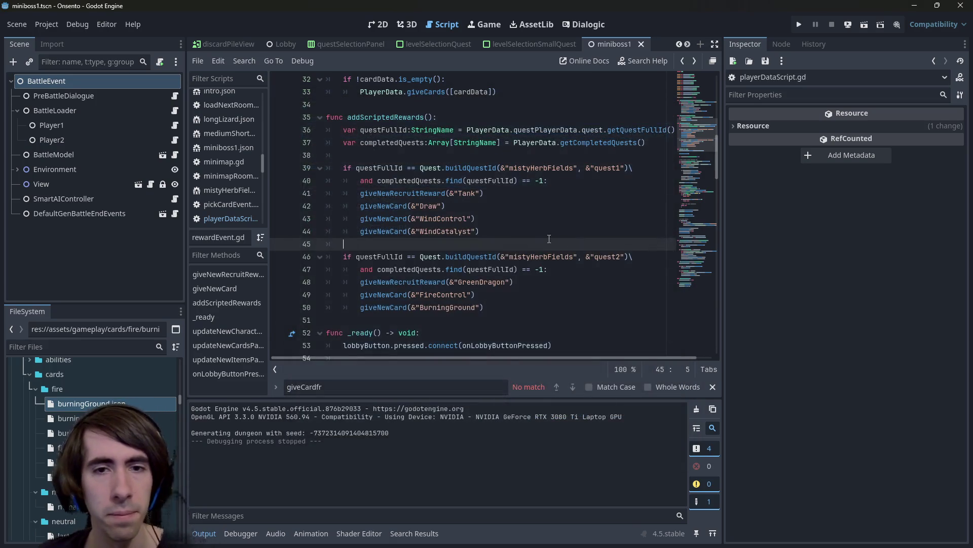
pyautogui.click(510, 232)
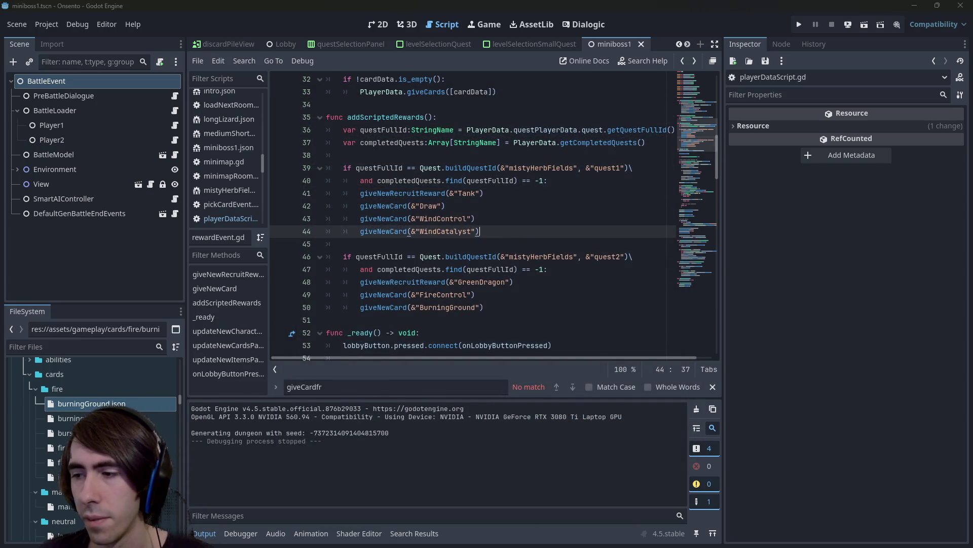
# Check git in the terminal, then run the current miniboss scene.
pyautogui.hotkey('alt', 'Tab')
pyautogui.write('git')
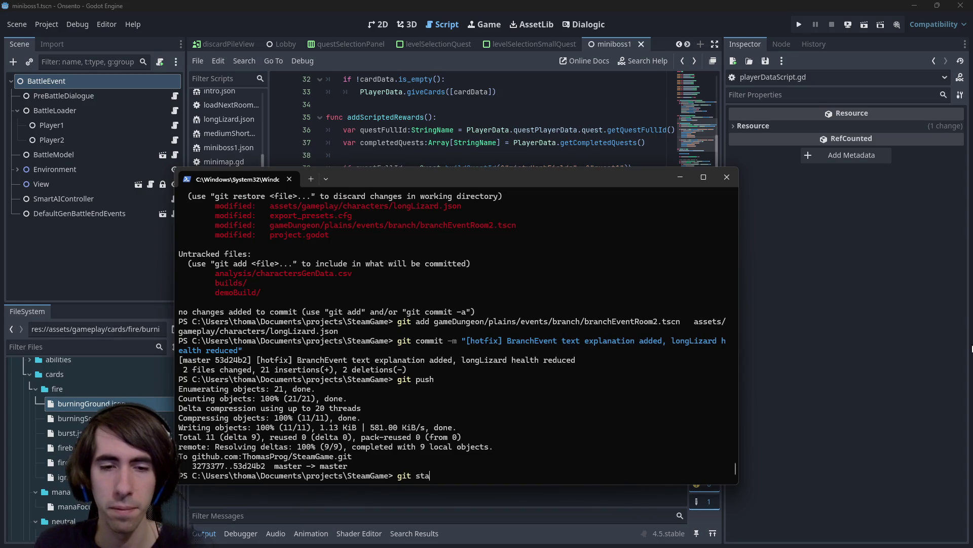
pyautogui.hotkey('alt', 'Tab')
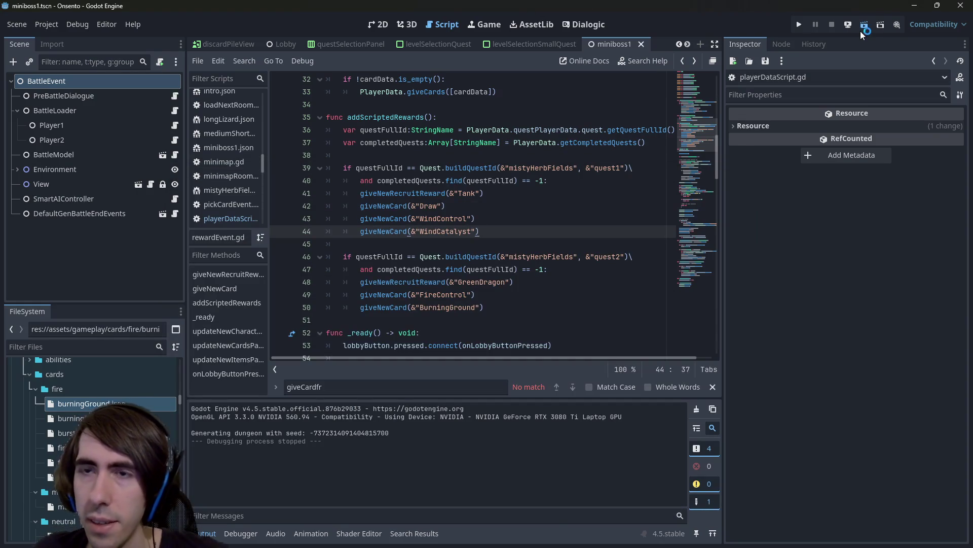
pyautogui.click(861, 30)
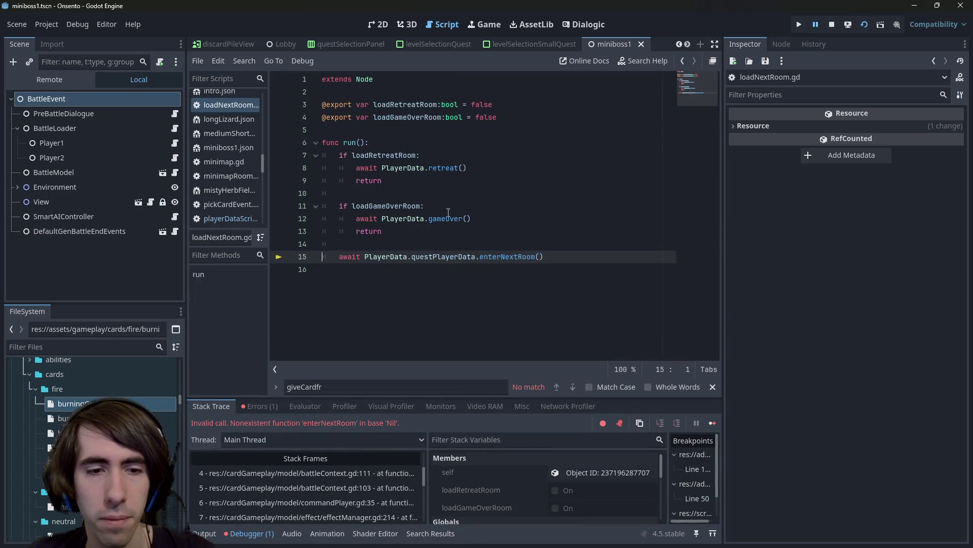
# Stop debugging and filter the FileSystem down to playIntro.tscn.
pyautogui.click(832, 26)
pyautogui.hotkey('shift', 'alt', 'o')
pyautogui.write('lo')
pyautogui.press('BackSpace')
pyautogui.press('BackSpace')
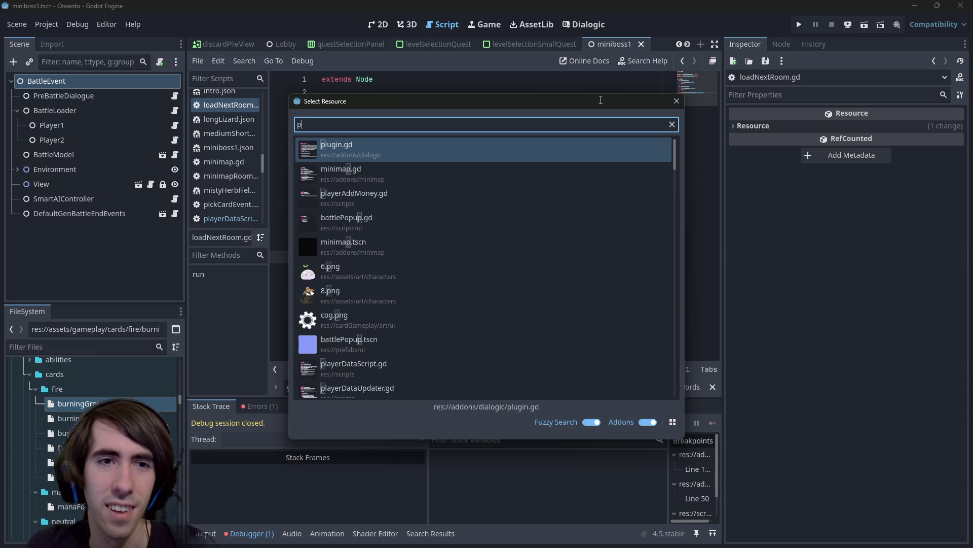
pyautogui.write('playminibos')
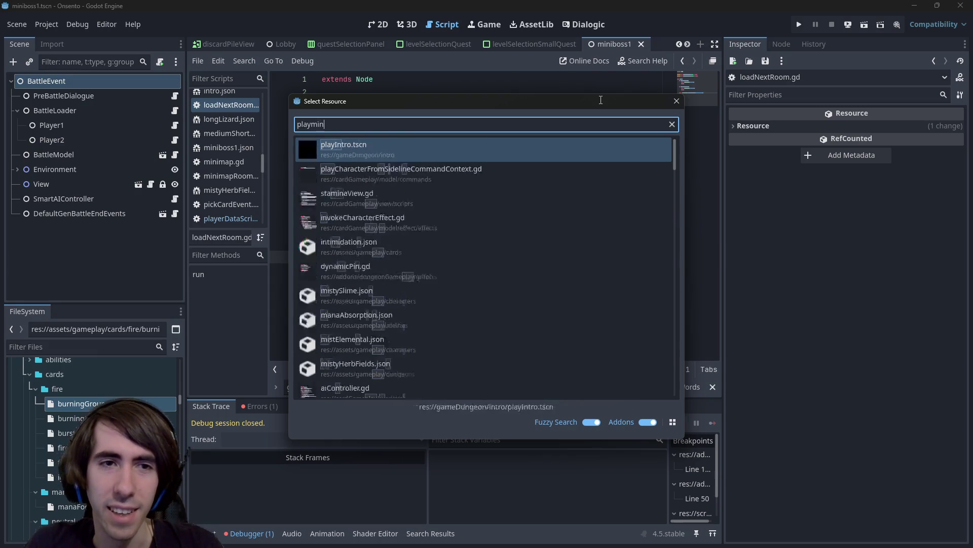
pyautogui.press('Escape')
pyautogui.click(152, 347)
pyautogui.write('playqu')
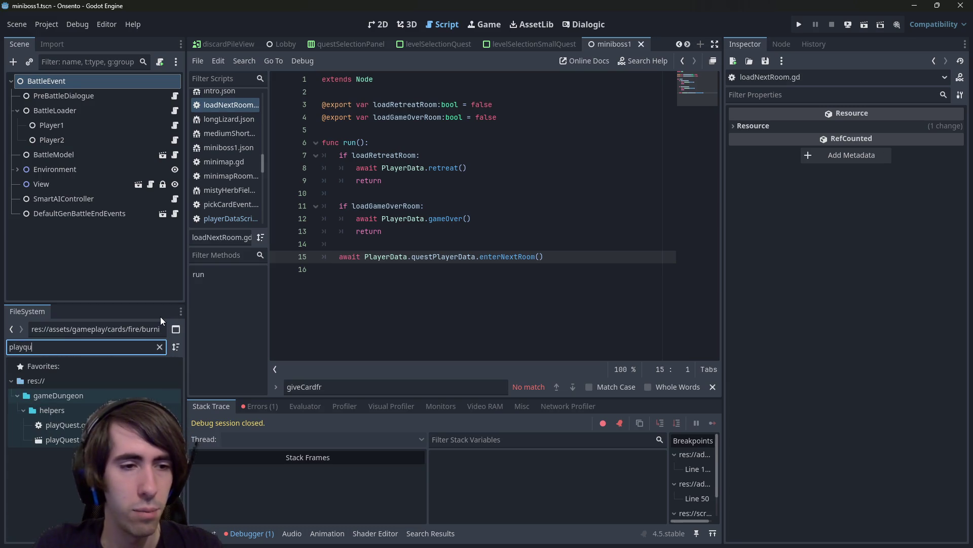
pyautogui.press('BackSpace')
pyautogui.press('BackSpace')
pyautogui.write('intr')
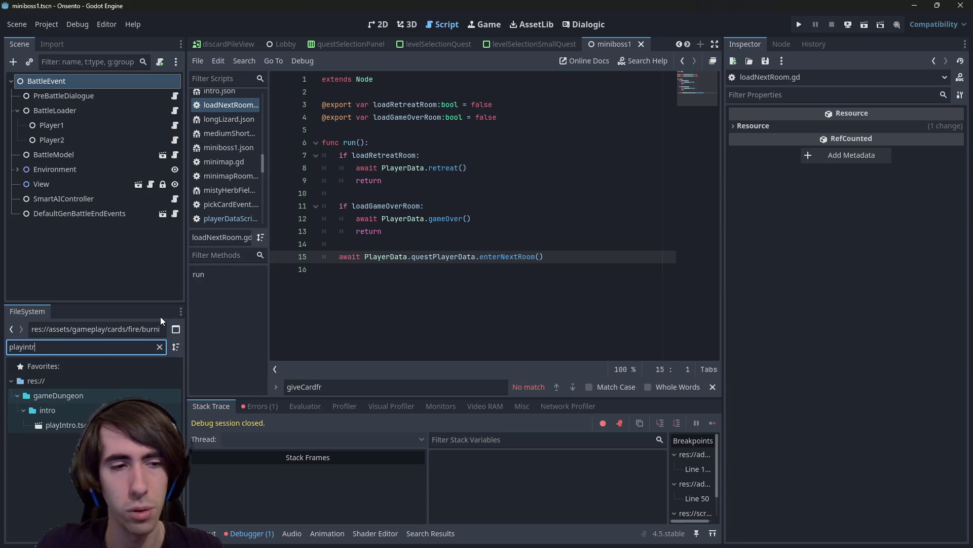
pyautogui.click(159, 347)
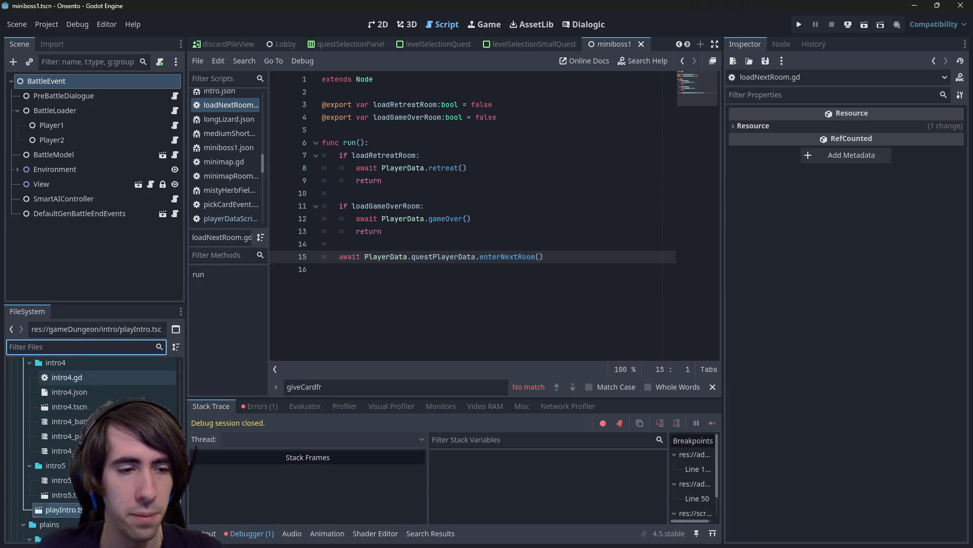
# Duplicate playIntro.tscn as playMiniboss1.tscn, move it into the events folders, and open it.
pyautogui.hotkey('ctrl', 'd')
pyautogui.write('playMi')
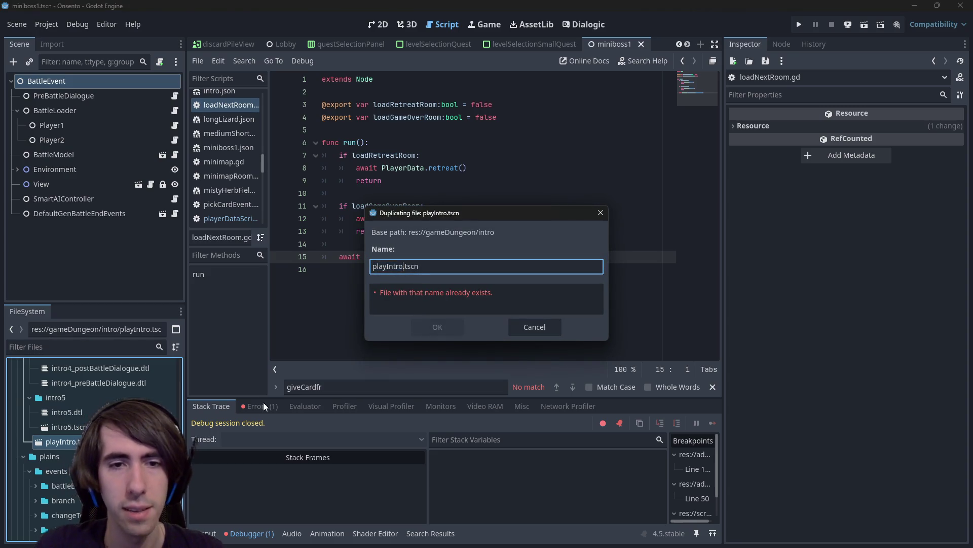
pyautogui.write('niboss1')
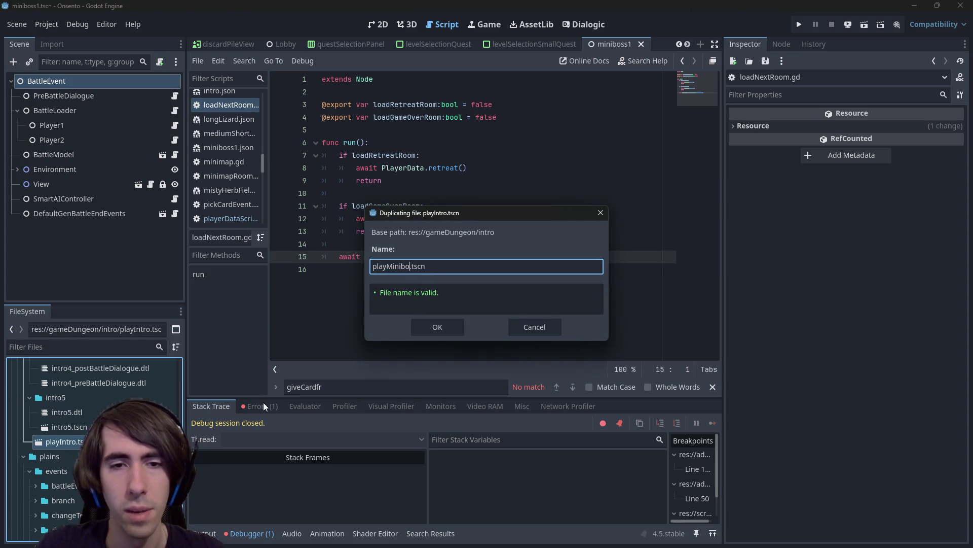
pyautogui.press('Return')
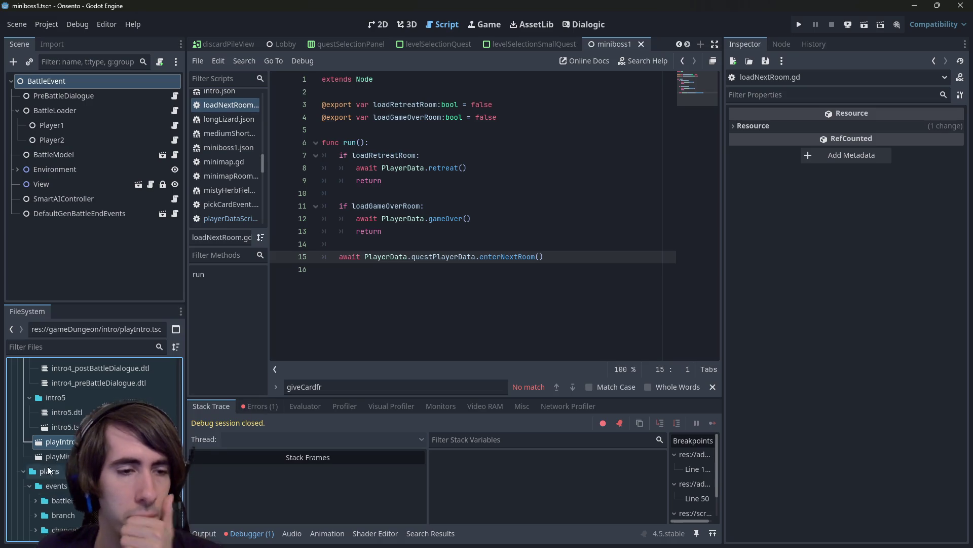
pyautogui.scroll(-3, 92, 413)
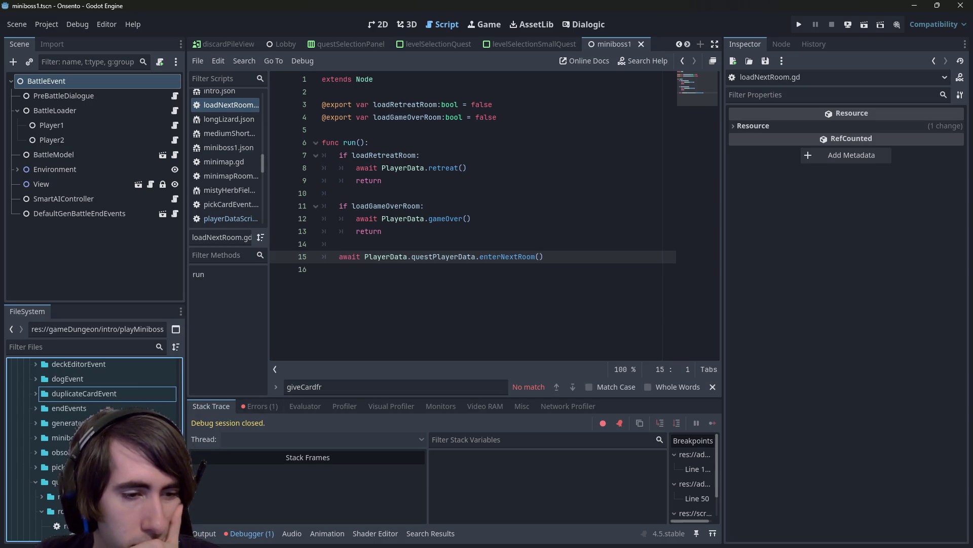
pyautogui.click(61, 437)
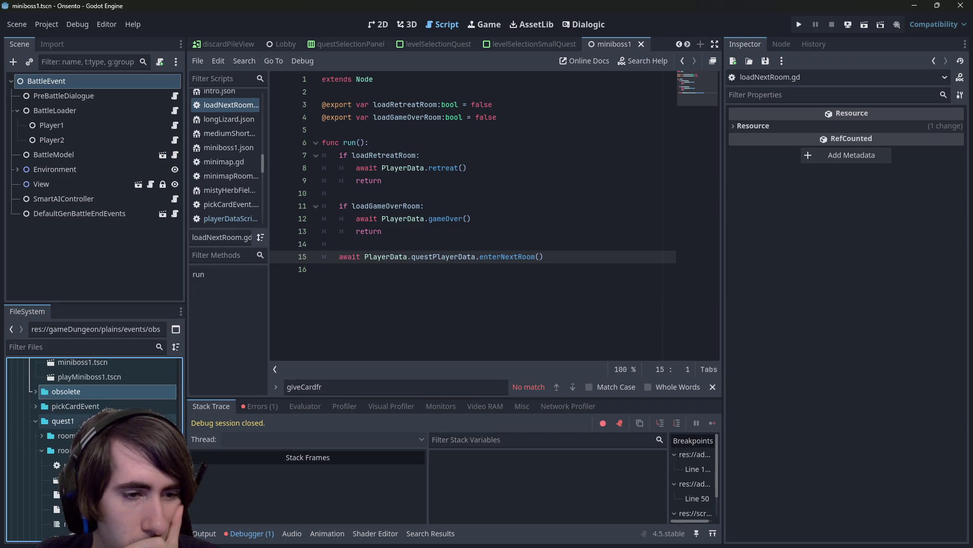
pyautogui.press('Down')
pyautogui.press('Down')
pyautogui.press('Left')
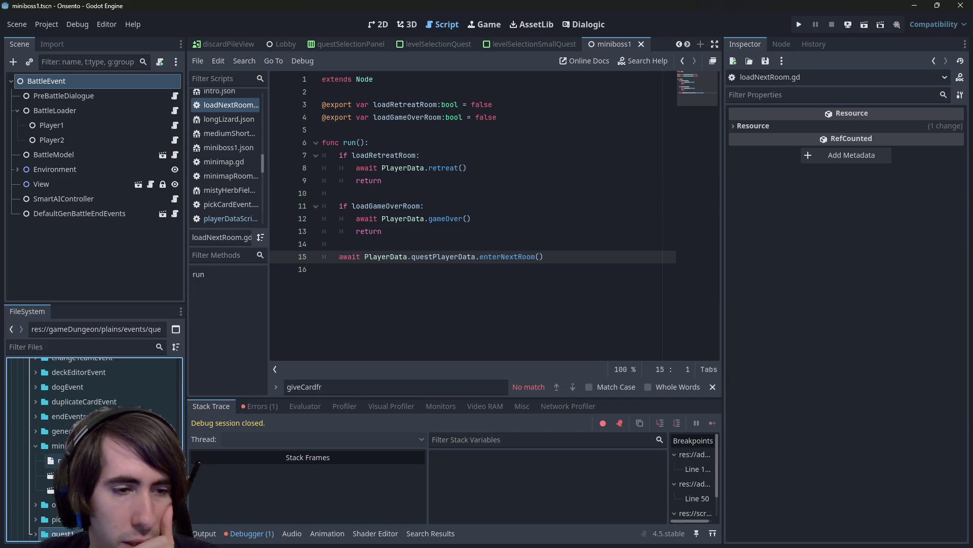
pyautogui.press('Up')
pyautogui.press('Up')
pyautogui.press('Up')
pyautogui.press('Return')
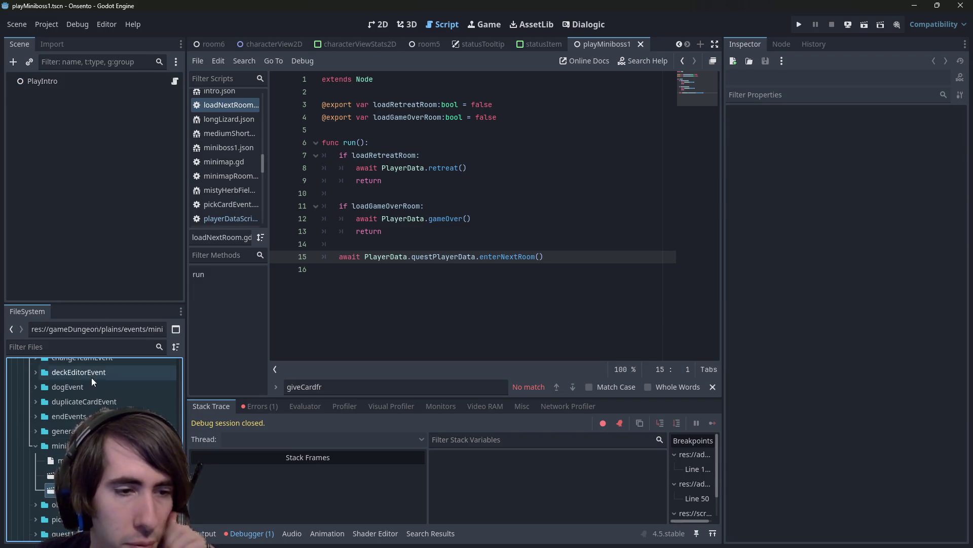
# Set the PlayIntro node's Quest Path to mistyHerbFields/quest2.json, then save and run the scene.
pyautogui.click(104, 83)
pyautogui.click(941, 131)
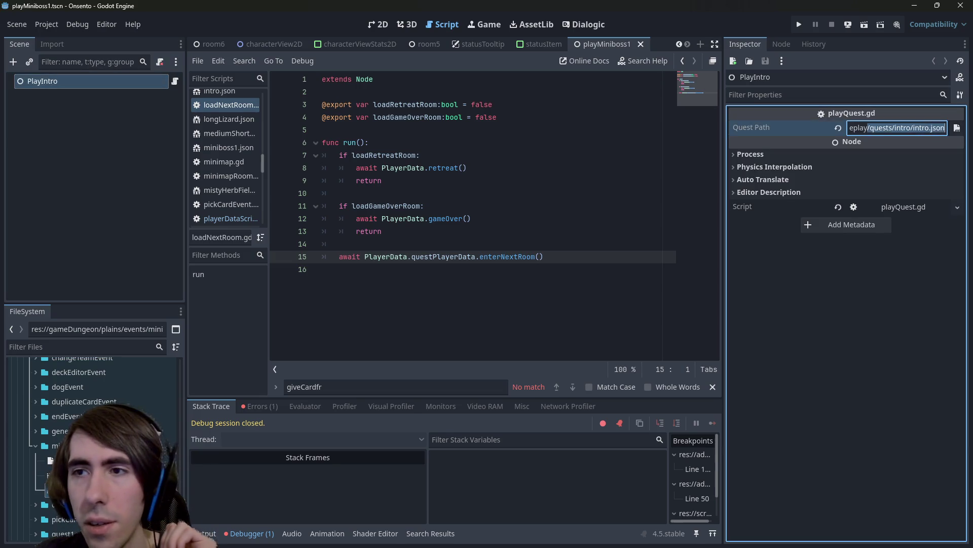
pyautogui.click(957, 128)
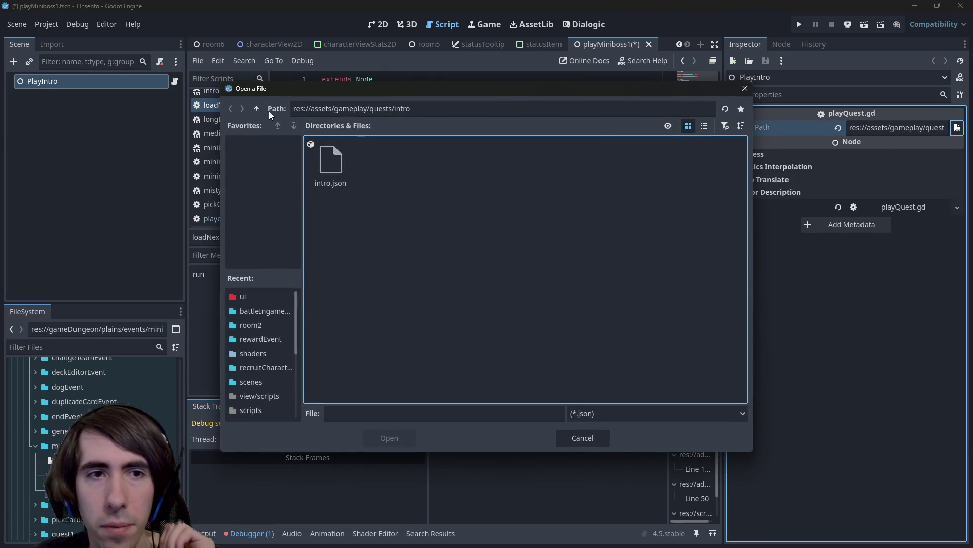
pyautogui.click(255, 109)
pyautogui.doubleClick(384, 167)
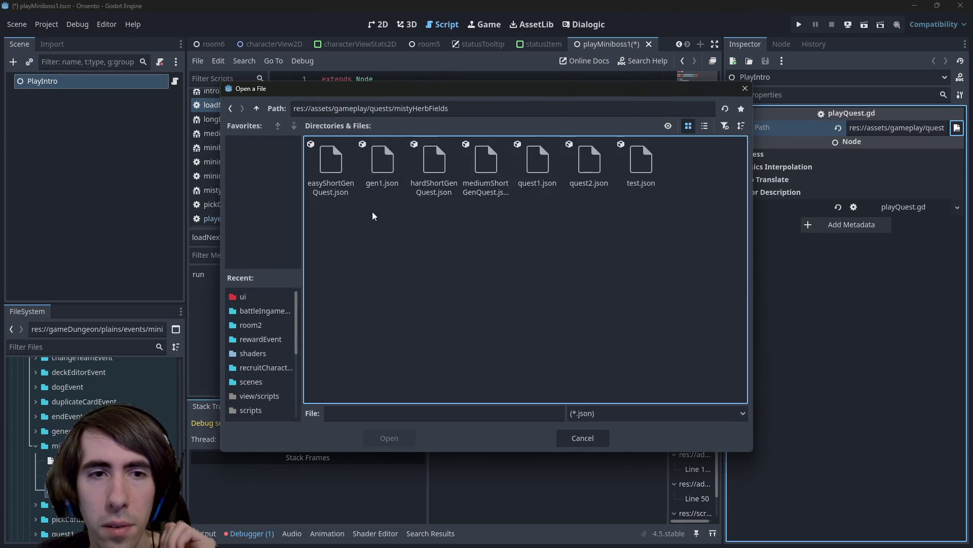
pyautogui.doubleClick(583, 175)
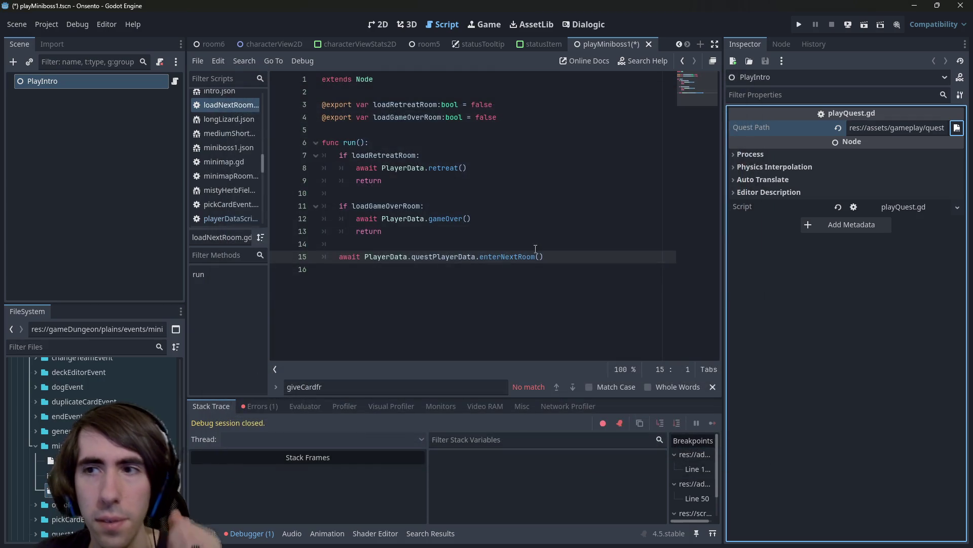
pyautogui.click(865, 24)
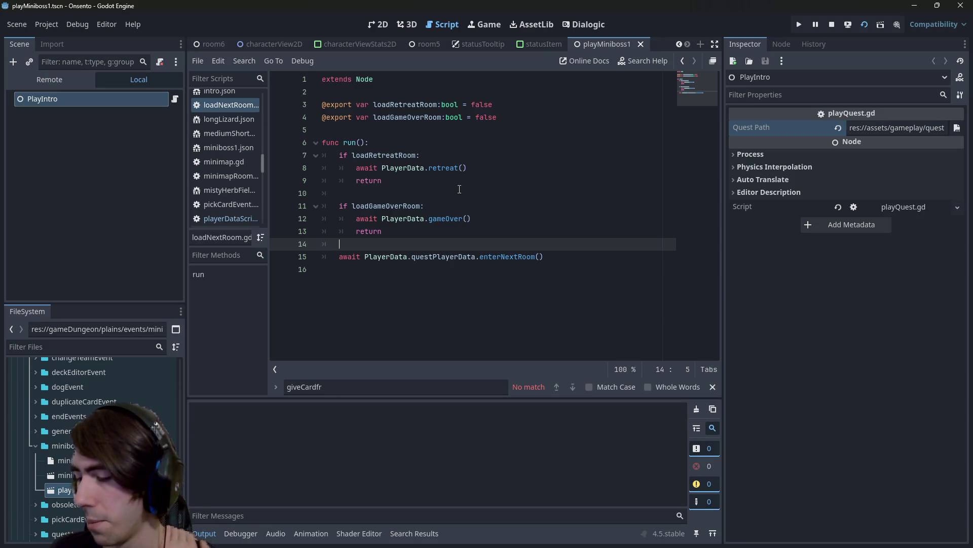
# Deploy the dark-haired and red characters until Quest Finished awards Ignite, then minimize the game.
pyautogui.press('F6')
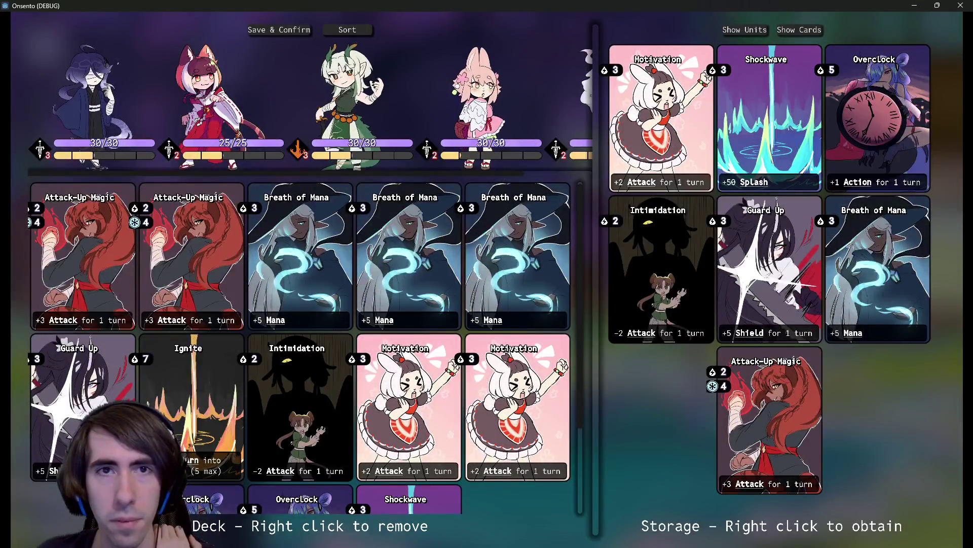
pyautogui.click(285, 30)
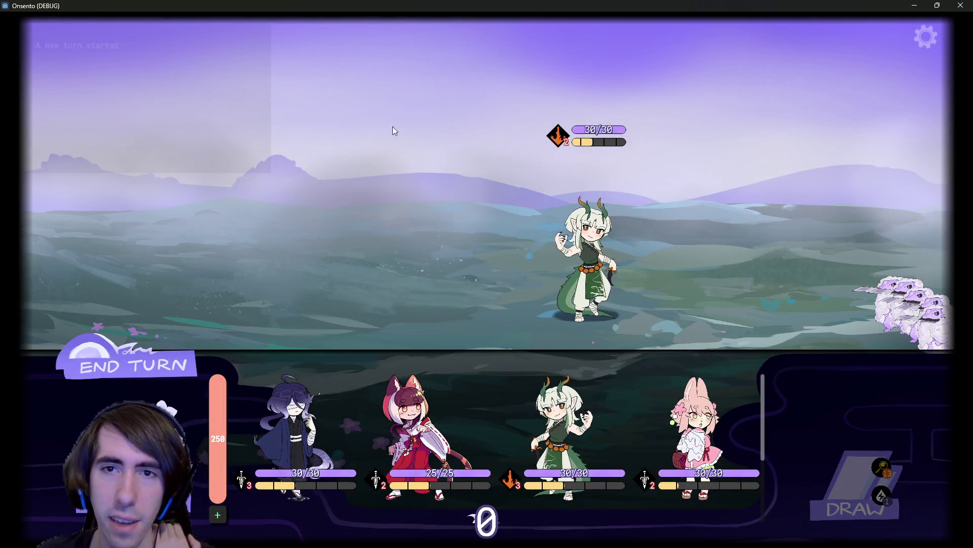
pyautogui.click(294, 436)
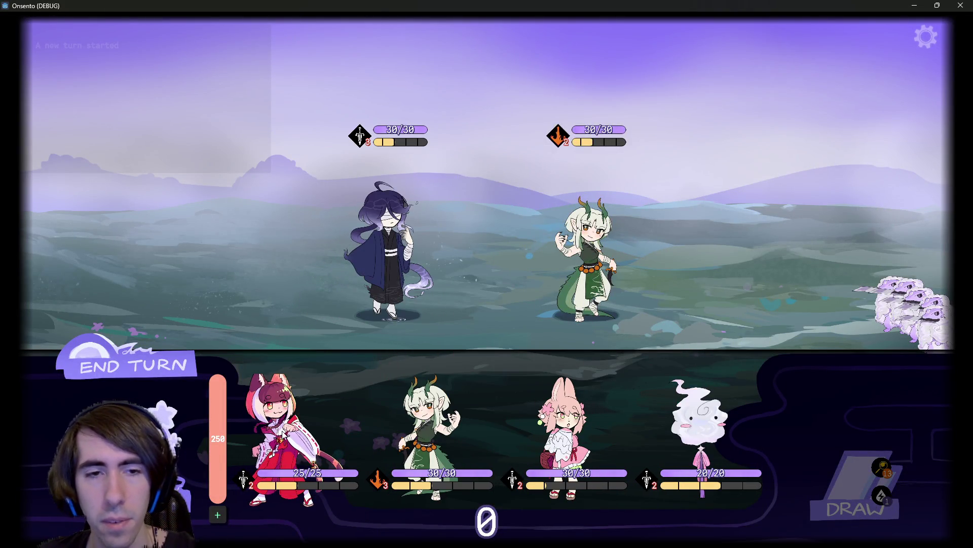
pyautogui.click(272, 405)
pyautogui.moveTo(92, 363)
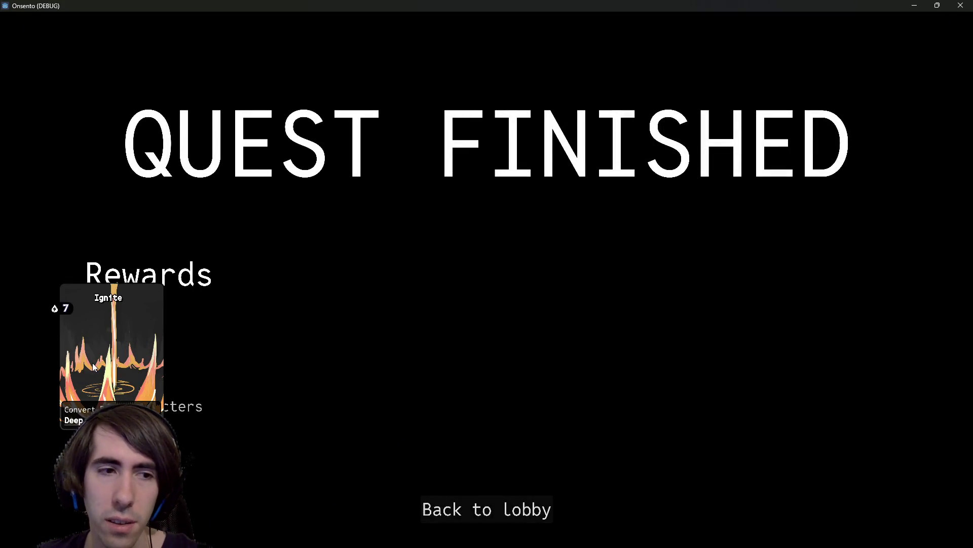
pyautogui.moveTo(122, 357)
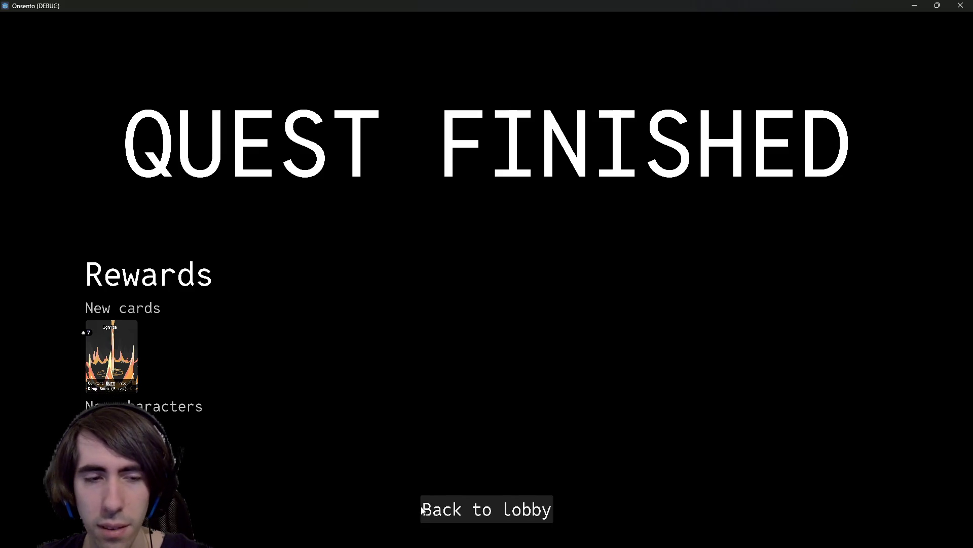
pyautogui.click(914, 6)
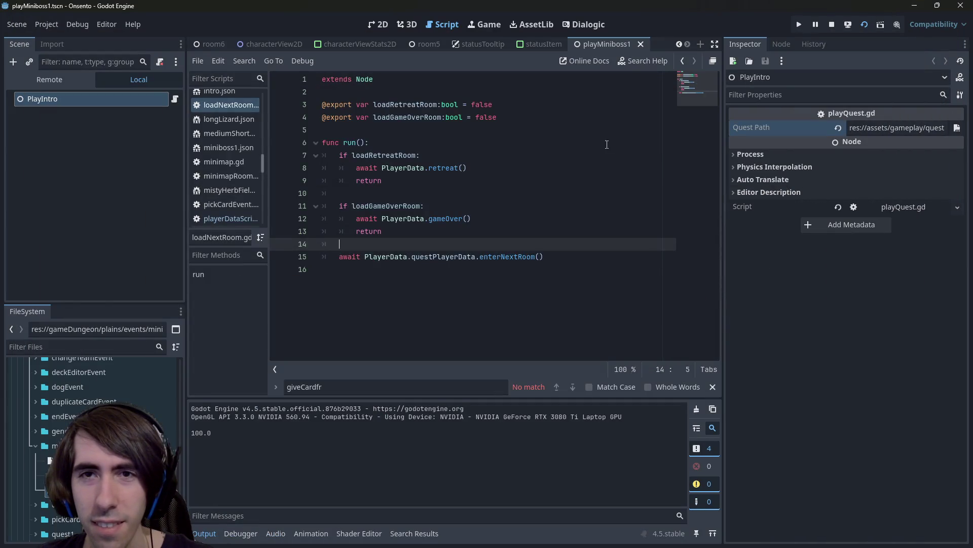
# Open rewardEvent.gd and set a breakpoint on the mistyHerbFields quest1 reward condition.
pyautogui.click(957, 127)
pyautogui.write('ruitRew')
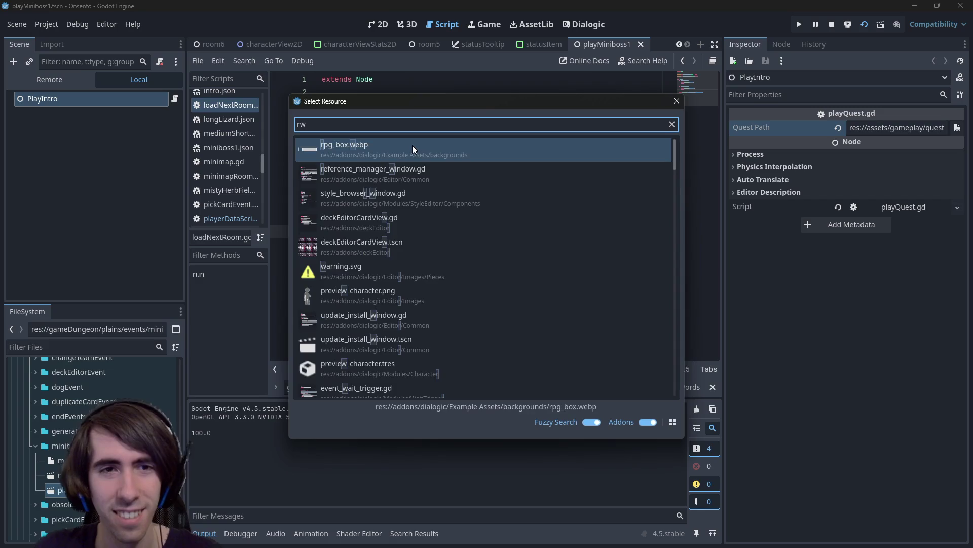
pyautogui.write('ard')
pyautogui.press('Return')
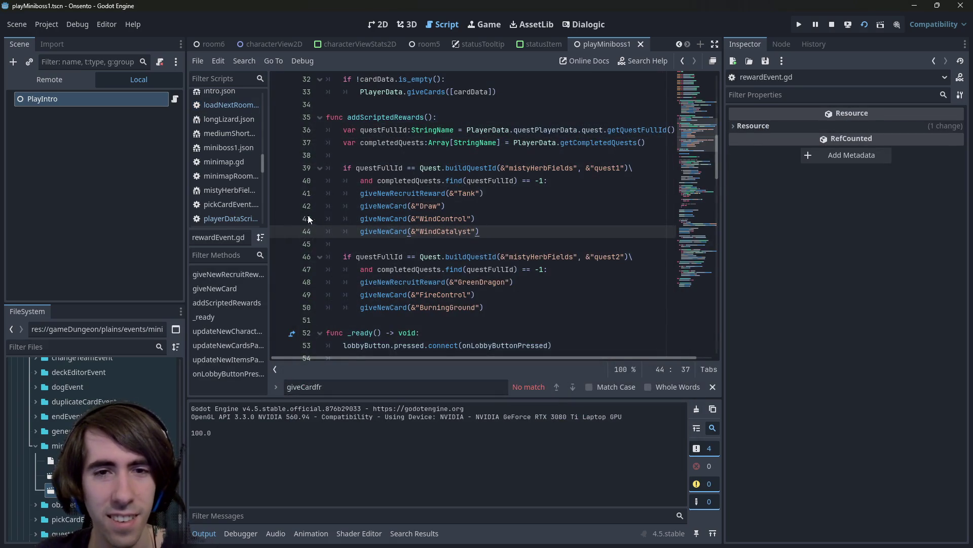
pyautogui.click(279, 168)
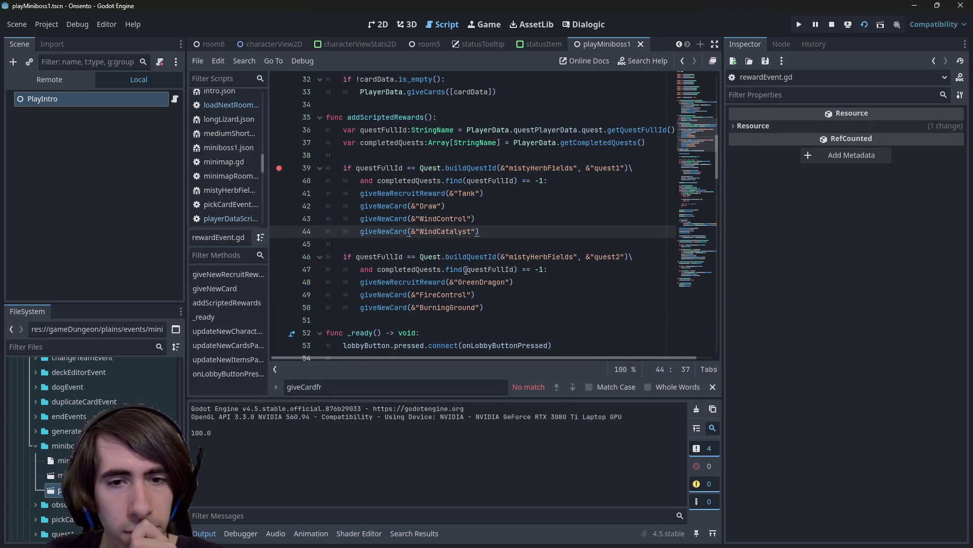
pyautogui.click(512, 240)
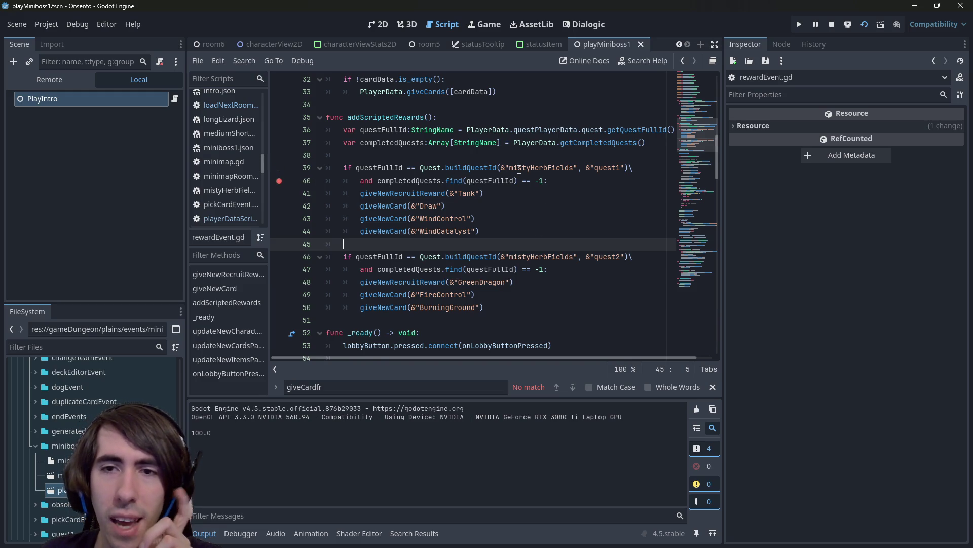
# Stop the running game and run the project again.
pyautogui.hotkey('alt', 'Tab')
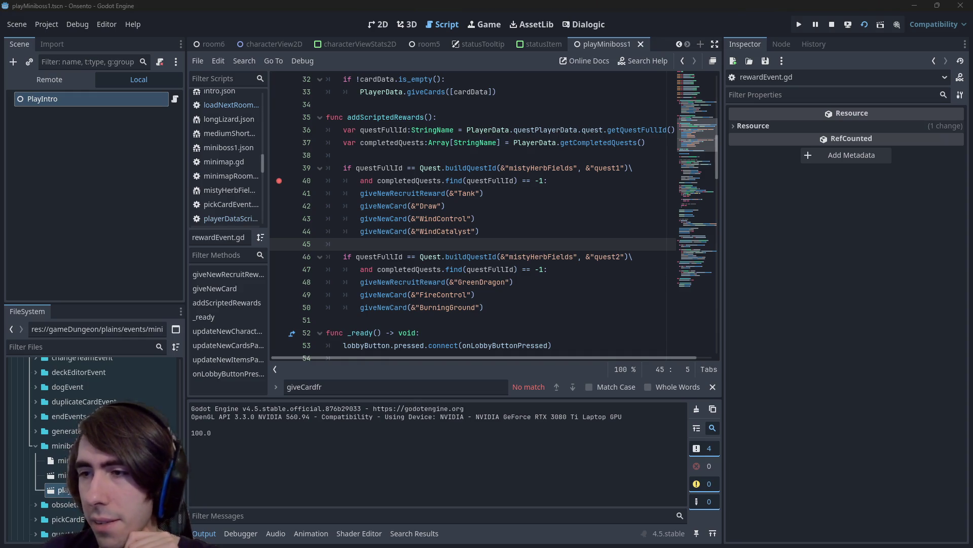
pyautogui.click(830, 25)
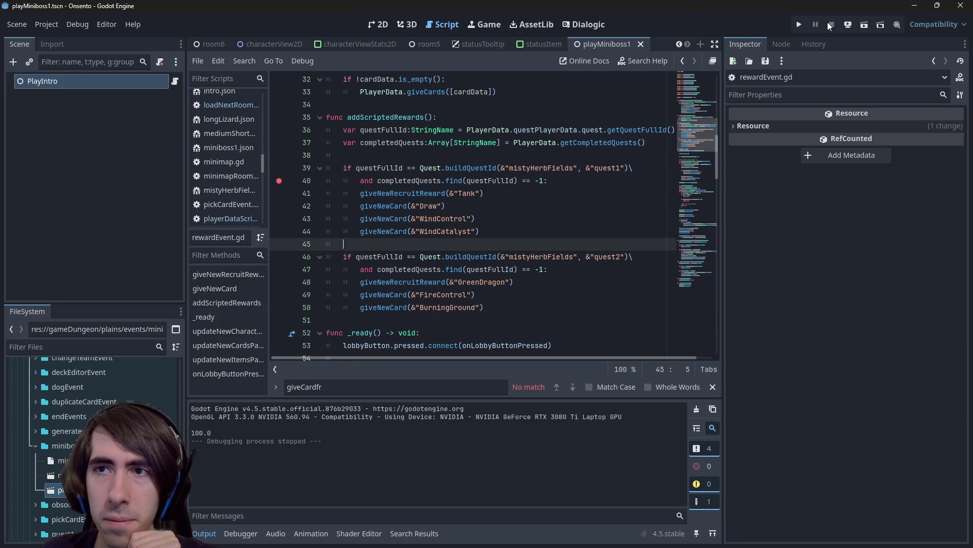
pyautogui.click(862, 26)
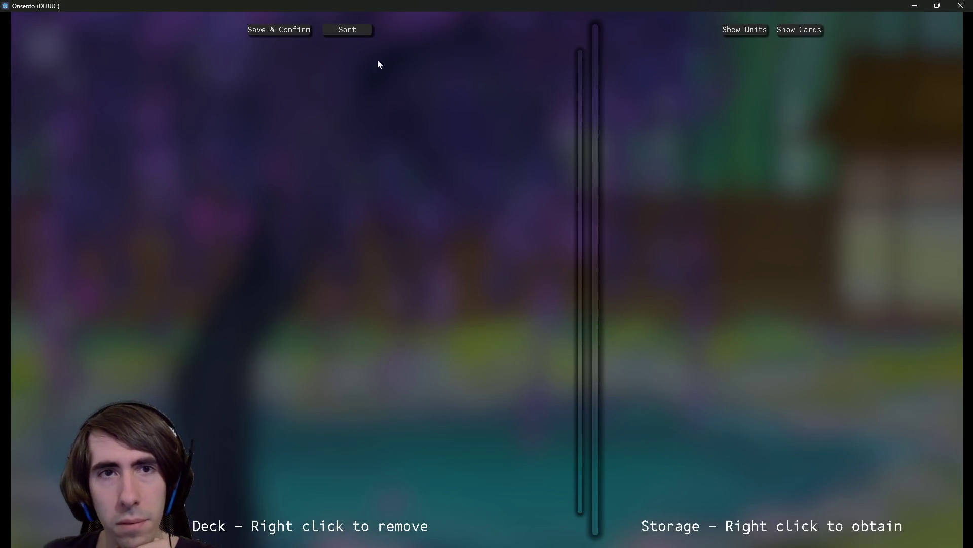
# Close the game window, whose deck editor shows empty Deck and Storage panels.
pyautogui.click(955, 5)
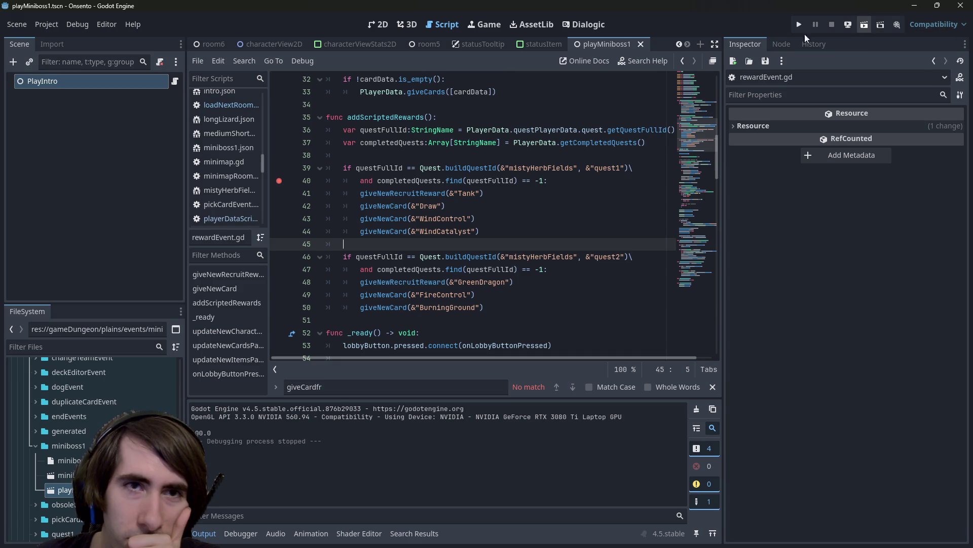
# Open deckEditorPanel.gd and then the deckEditorPanel.tscn scene through Quick Open.
pyautogui.hotkey('shift', 'alt', 'o')
pyautogui.write('deck editor')
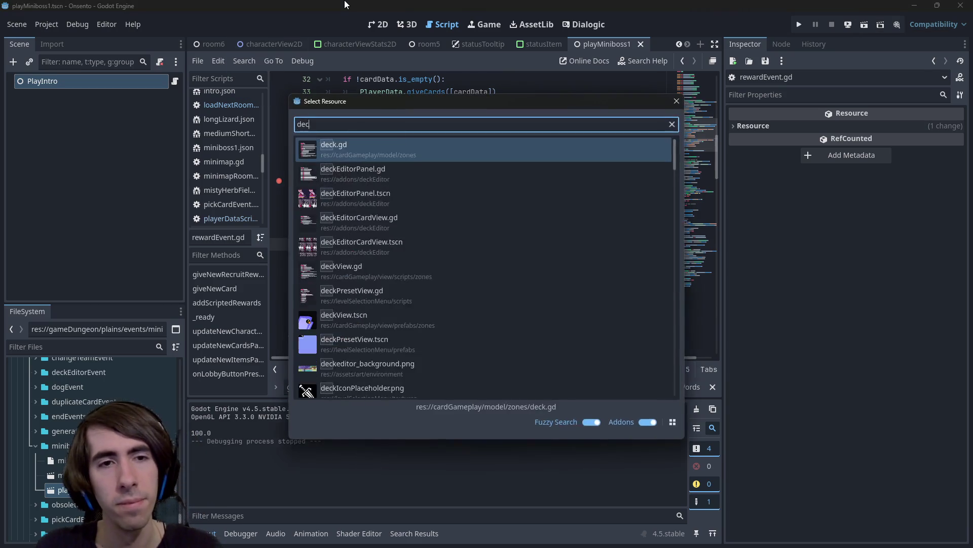
pyautogui.press('Down')
pyautogui.press('Return')
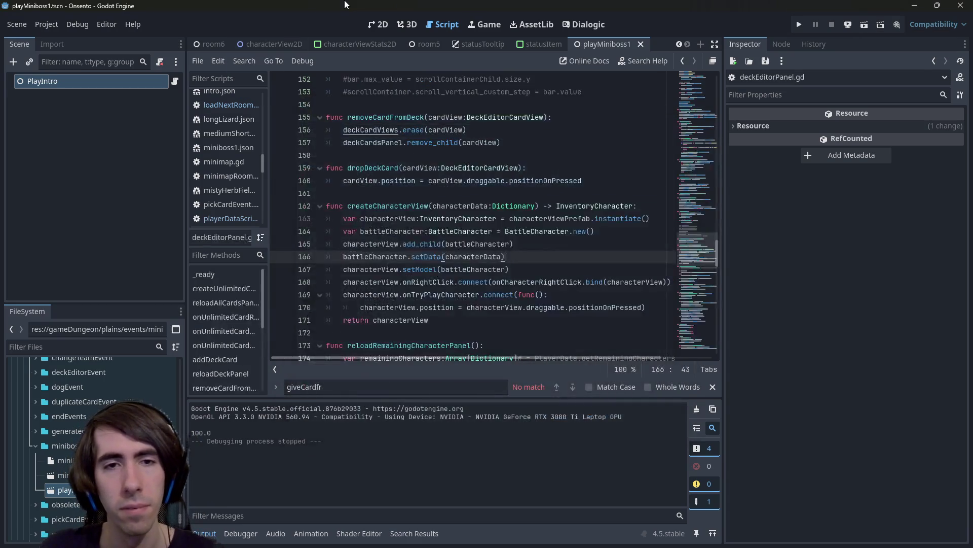
pyautogui.hotkey('shift', 'alt', 'o')
pyautogui.write('deck editor')
pyautogui.press('Down')
pyautogui.press('Down')
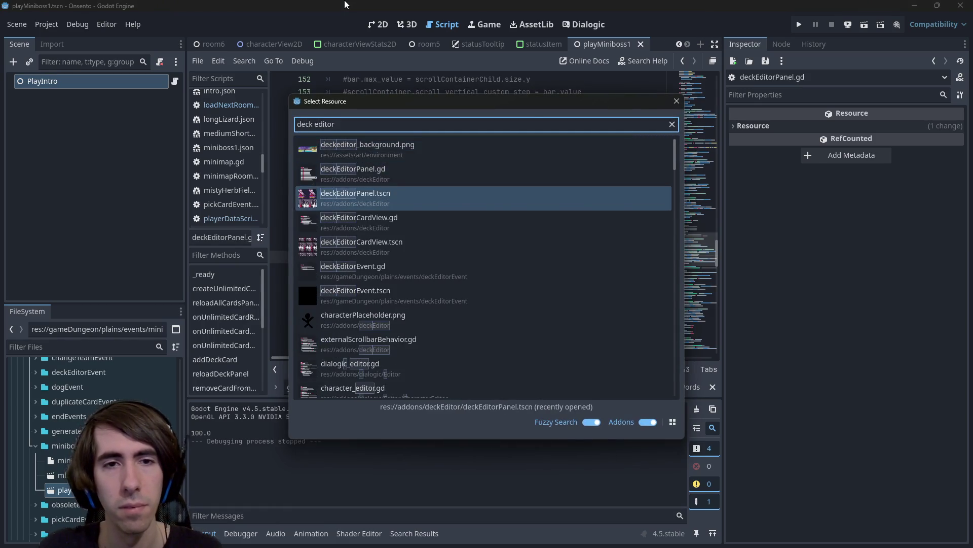
pyautogui.press('Return')
# Switch to the scene's 2D layout and back to its script, briefly checking Project Settings.
pyautogui.click(379, 25)
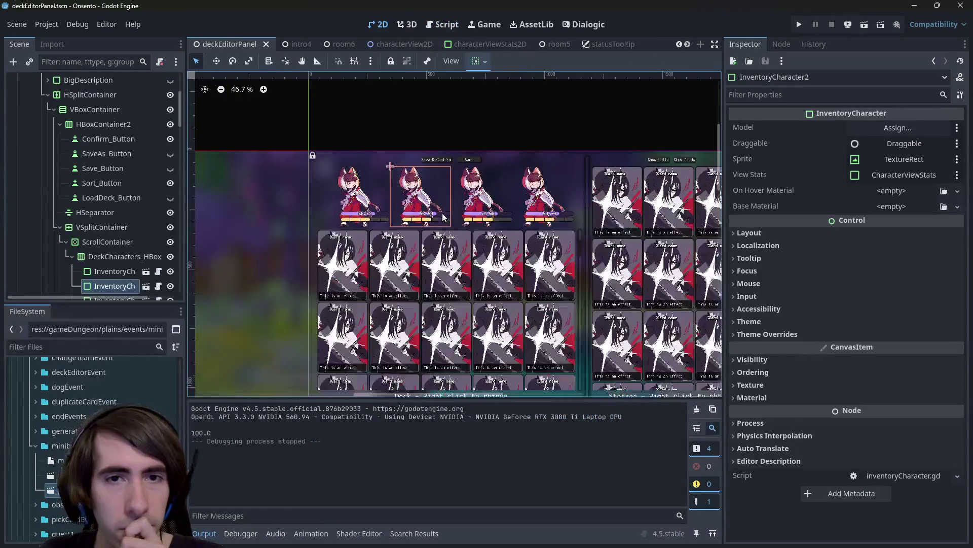
pyautogui.scroll(3, 127, 122)
pyautogui.click(170, 81)
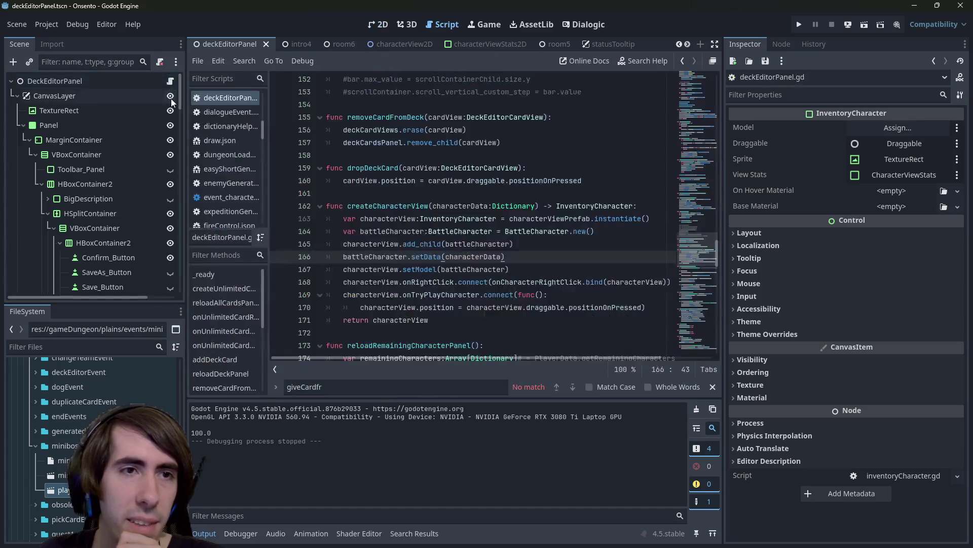
pyautogui.click(47, 24)
pyautogui.click(61, 40)
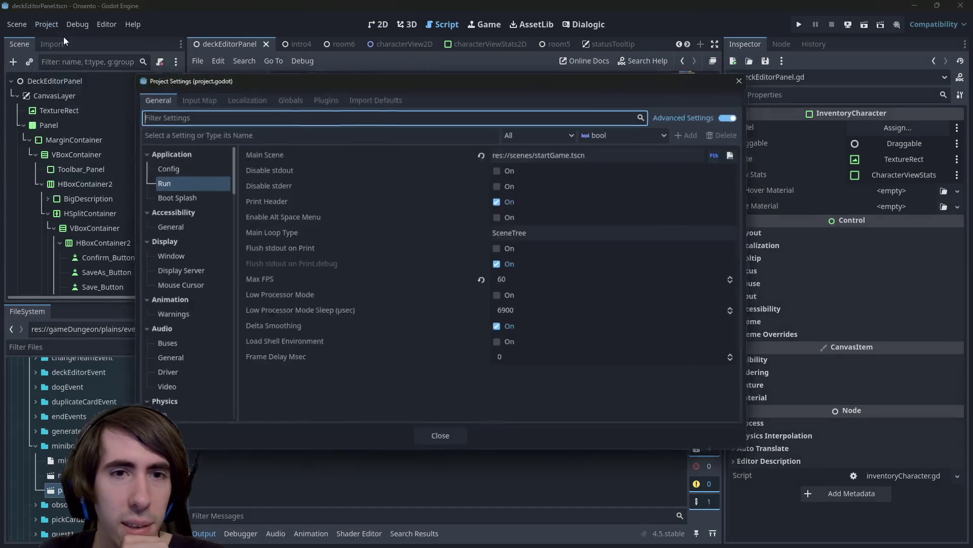
pyautogui.press('Escape')
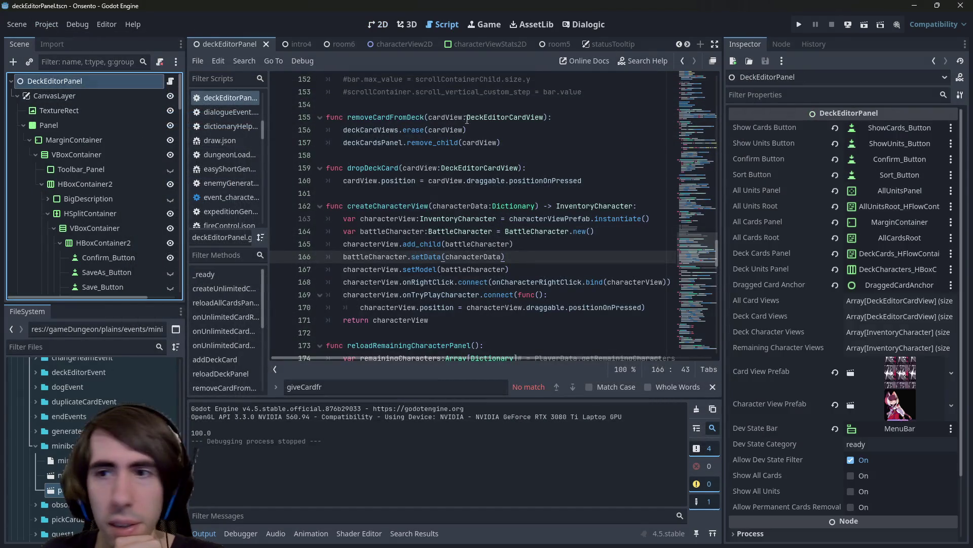
pyautogui.scroll(-2, 866, 494)
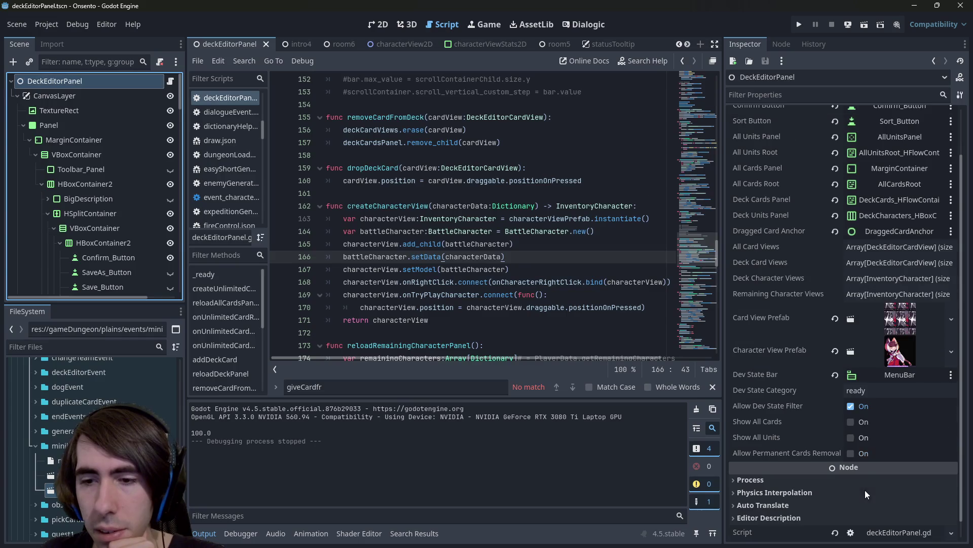
pyautogui.click(860, 422)
pyautogui.click(859, 439)
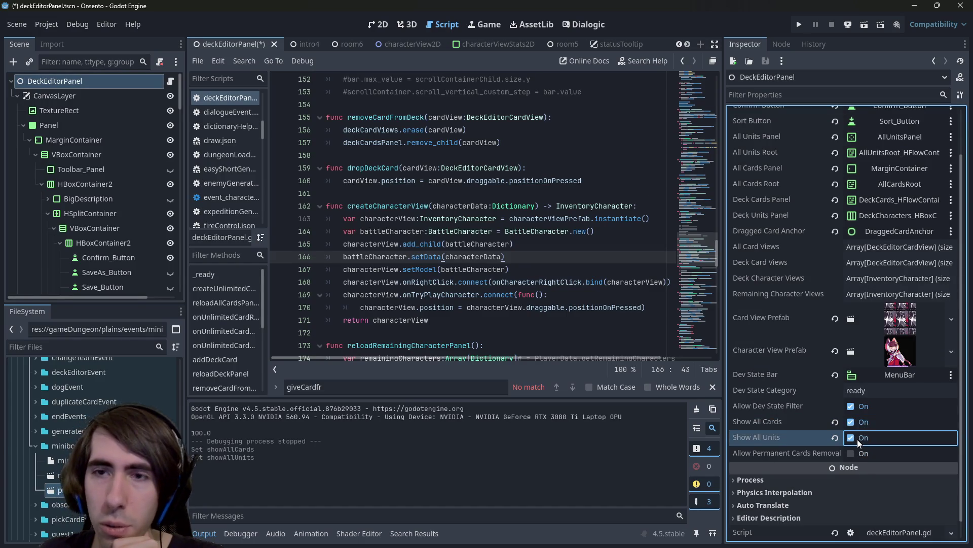
pyautogui.hotkey('ctrl', 'z')
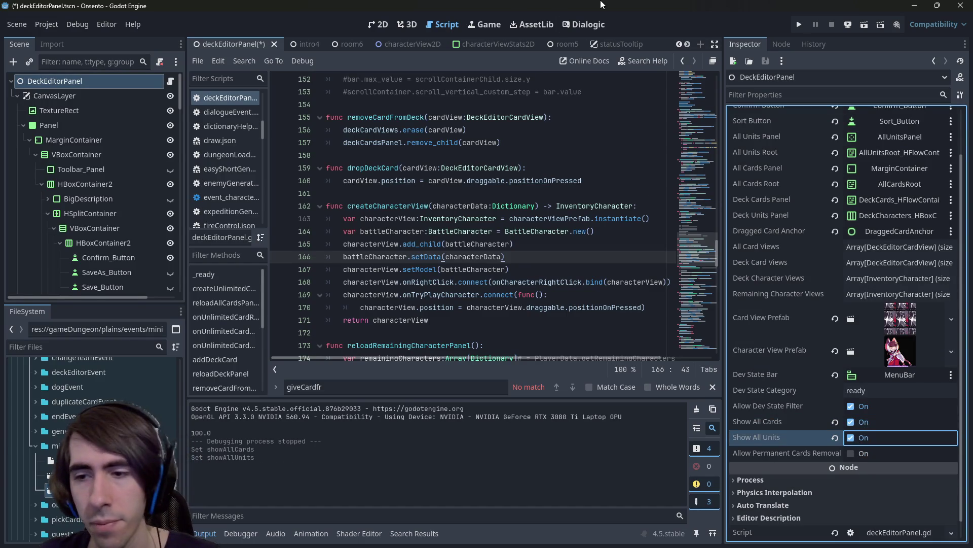
pyautogui.hotkey('ctrl', 'z')
pyautogui.hotkey('ctrl', 's')
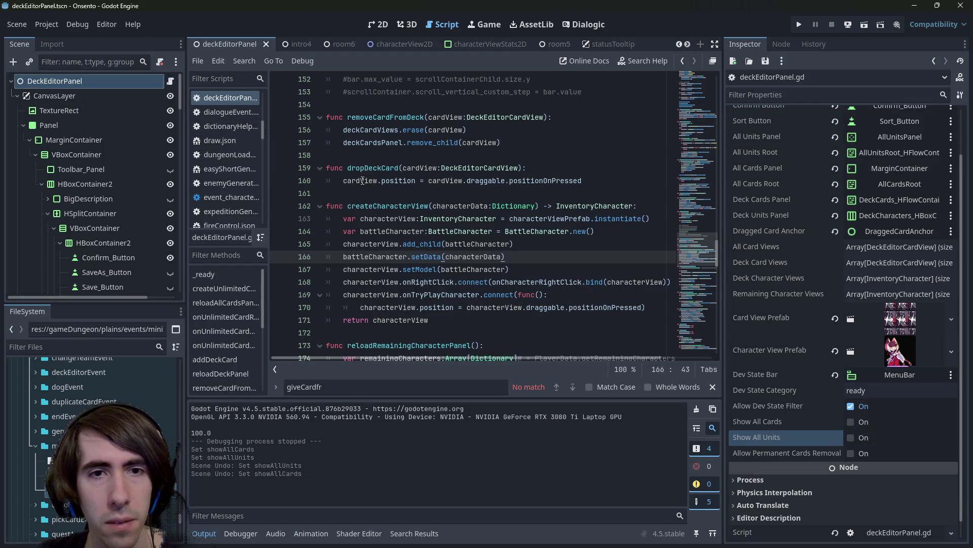
pyautogui.scroll(14, 482, 193)
pyautogui.click(483, 193)
pyautogui.scroll(20, 483, 193)
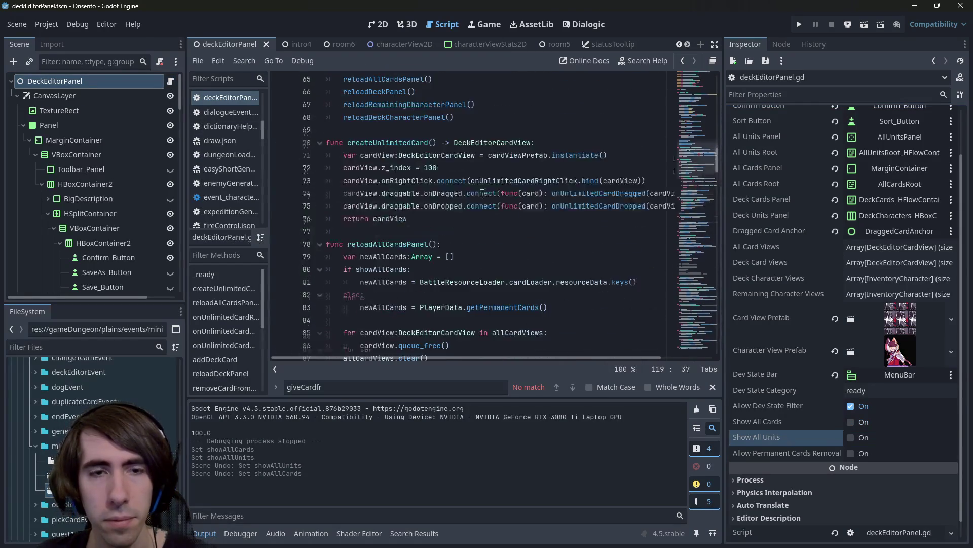
# Find the showAll checks and remove the stray 'or' from the showAllCards condition on line 80.
pyautogui.scroll(8, 482, 193)
pyautogui.scroll(-5, 382, 199)
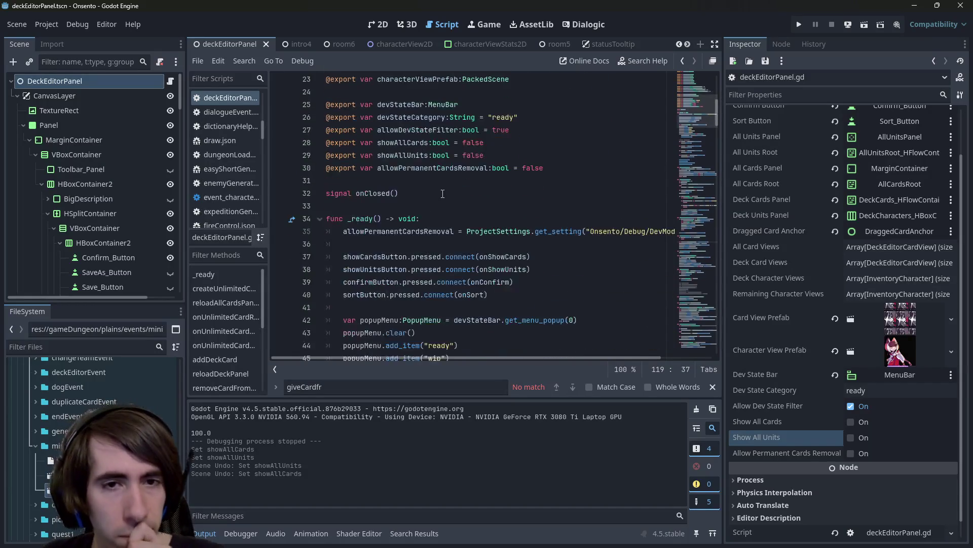
pyautogui.scroll(-2, 372, 189)
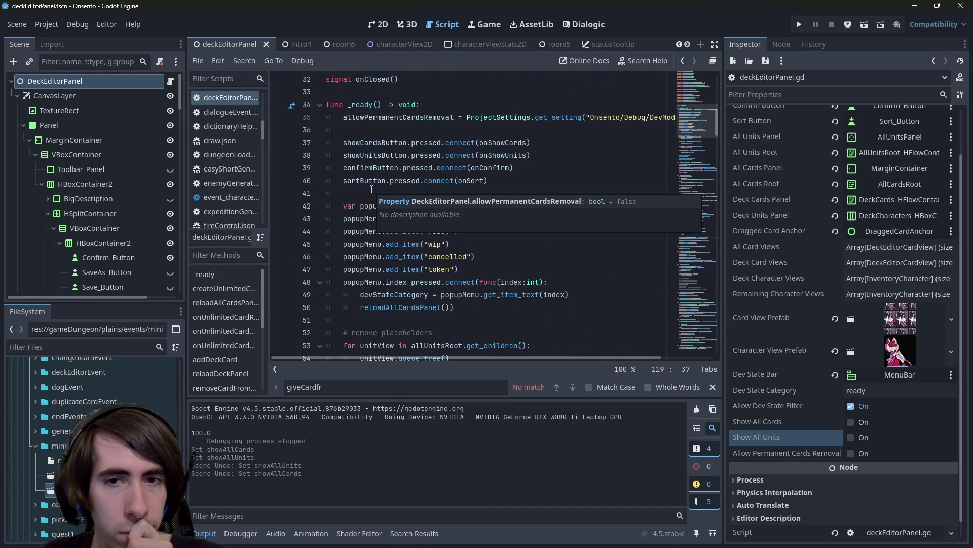
pyautogui.click(408, 142)
pyautogui.hotkey('ctrl', 'f')
pyautogui.write('show')
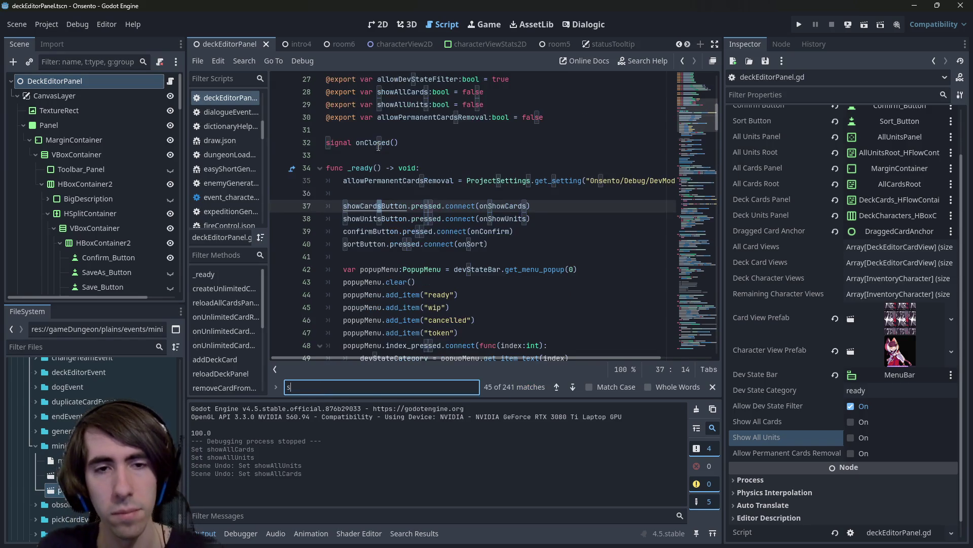
pyautogui.write('All')
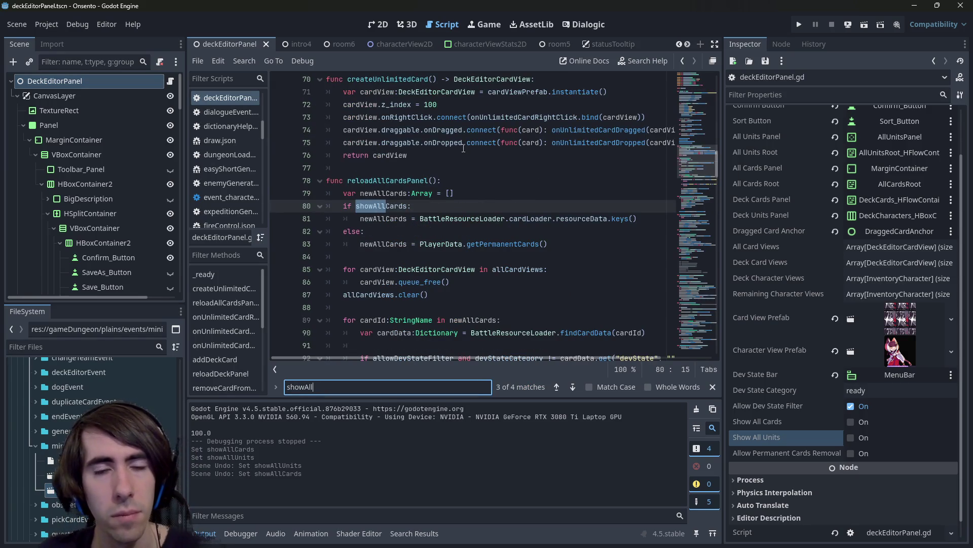
pyautogui.doubleClick(411, 179)
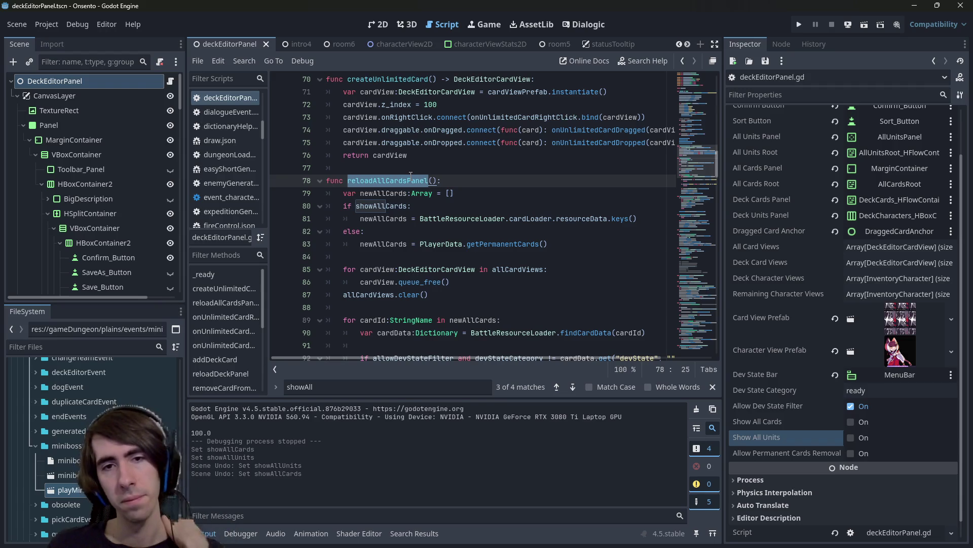
pyautogui.click(411, 231)
pyautogui.click(437, 204)
pyautogui.write('or')
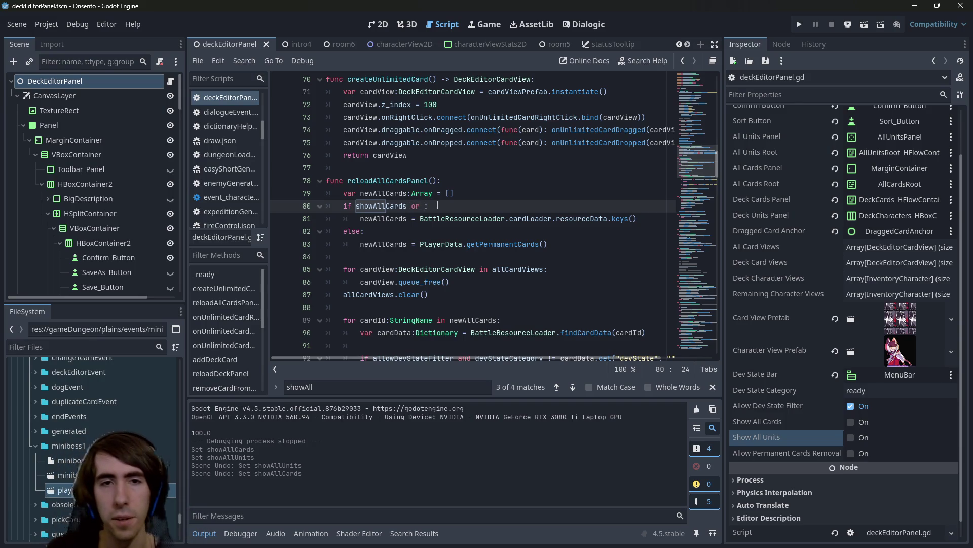
pyautogui.press('BackSpace')
pyautogui.press('BackSpace')
pyautogui.press('BackSpace')
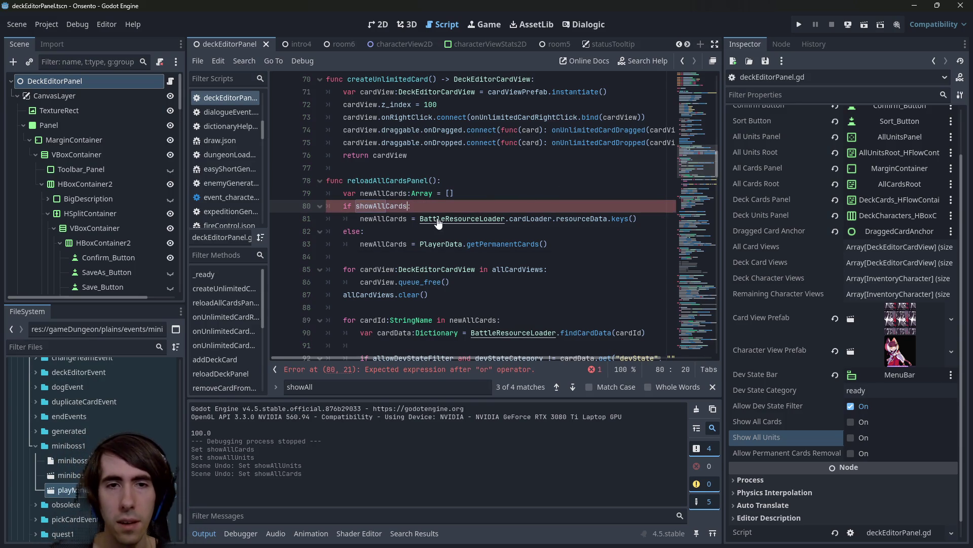
# Start a new line 85 reading 'if newAllCards.is_empty() and OS.' below the else block.
pyautogui.click(569, 229)
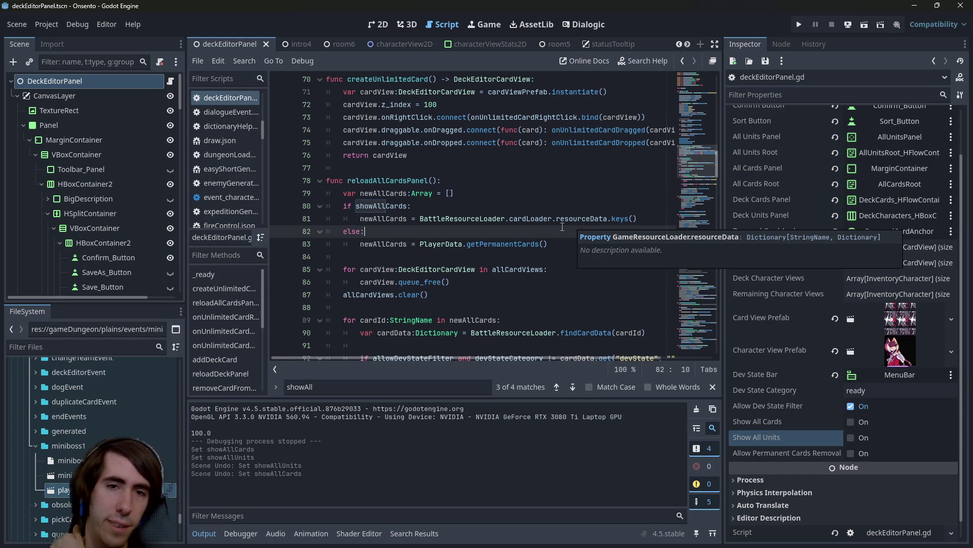
pyautogui.click(543, 251)
pyautogui.press('Return')
pyautogui.press('Return')
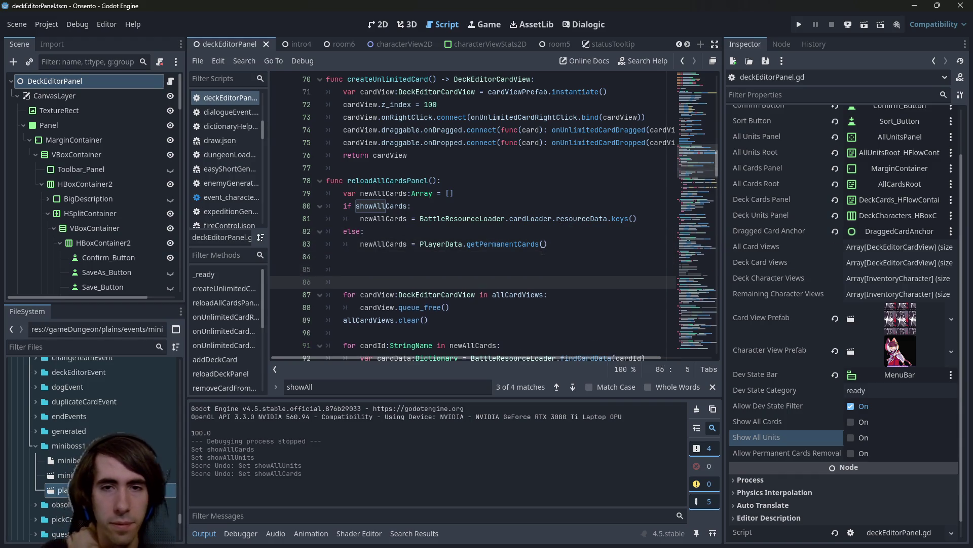
pyautogui.press('Up')
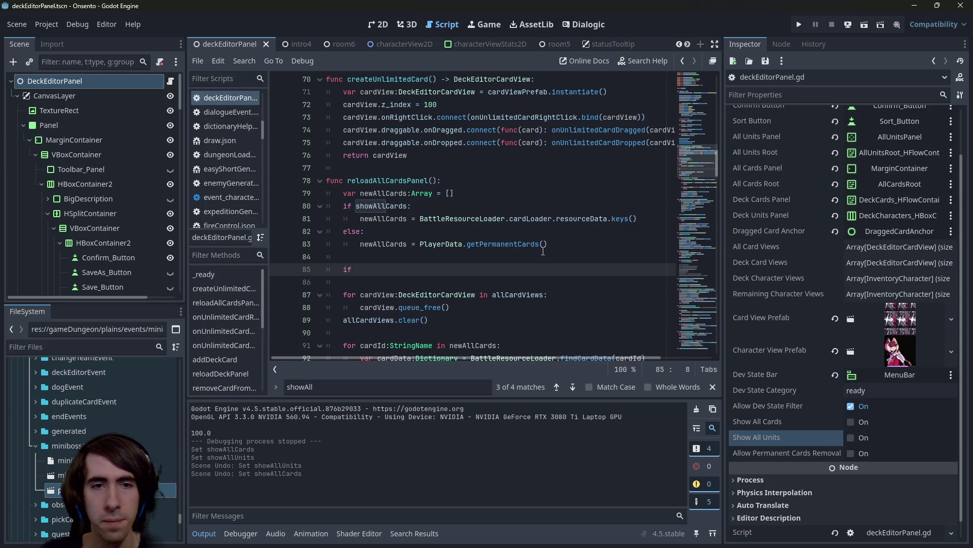
pyautogui.write('newAllCards.is_empty() and')
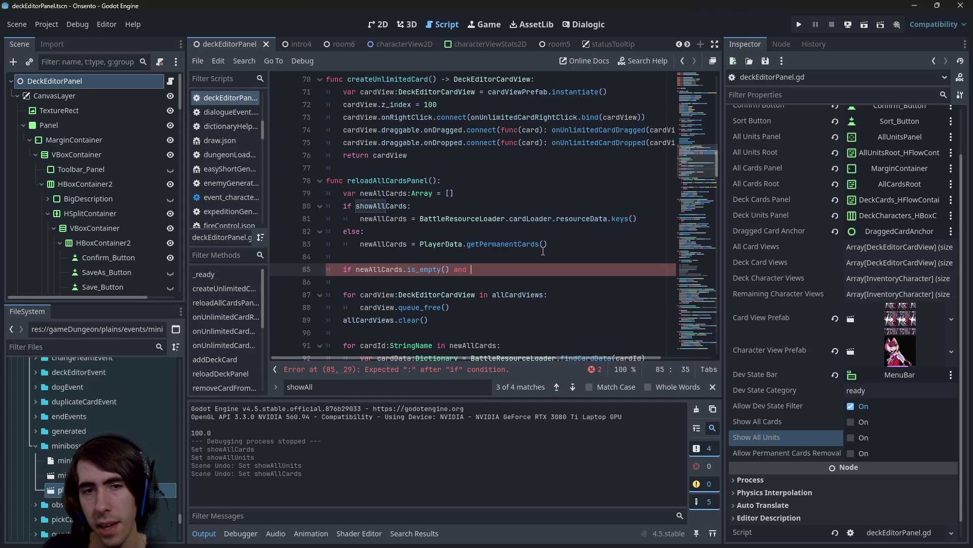
pyautogui.write('S.')
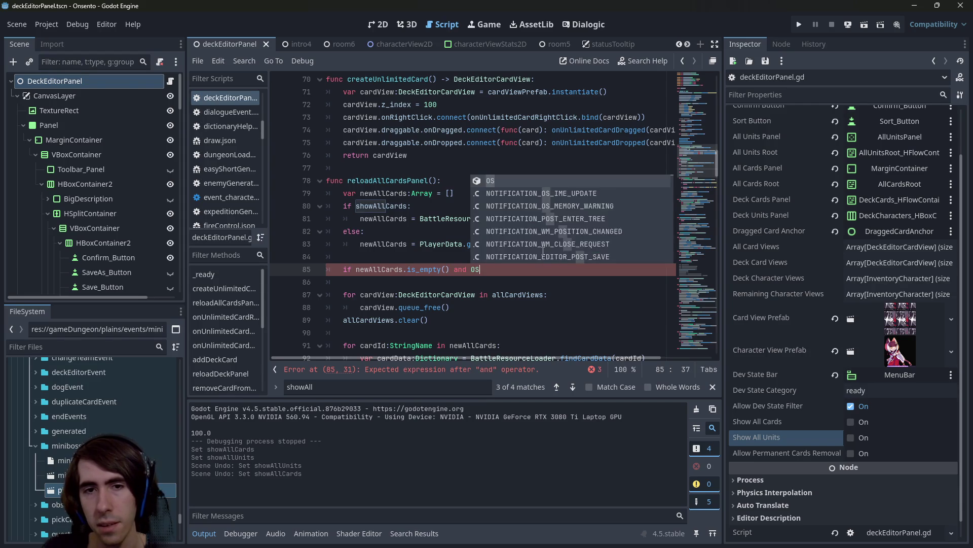
pyautogui.hotkey('ctrl', 'shift', 'f')
# Search the project files for 'editor' and then for 'build()'.
pyautogui.write('editor')
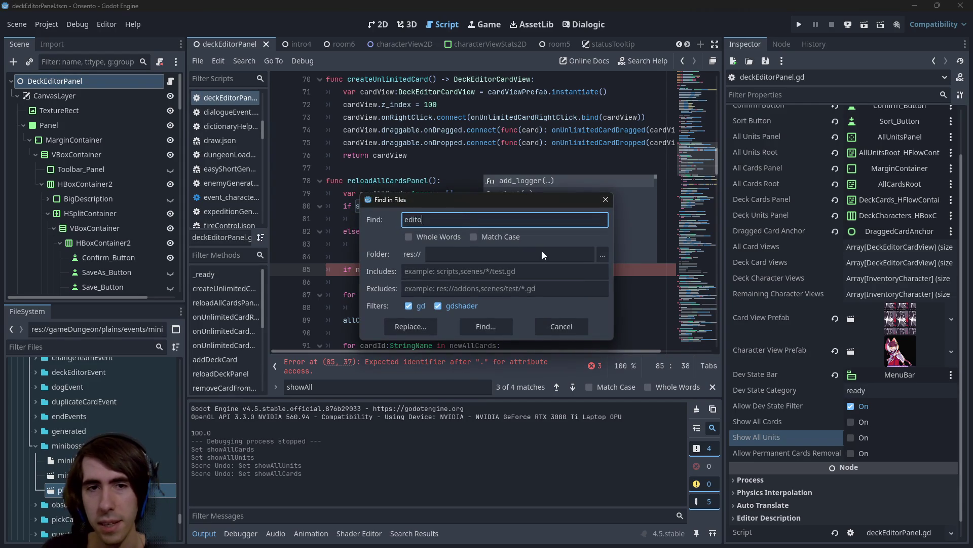
pyautogui.press('Return')
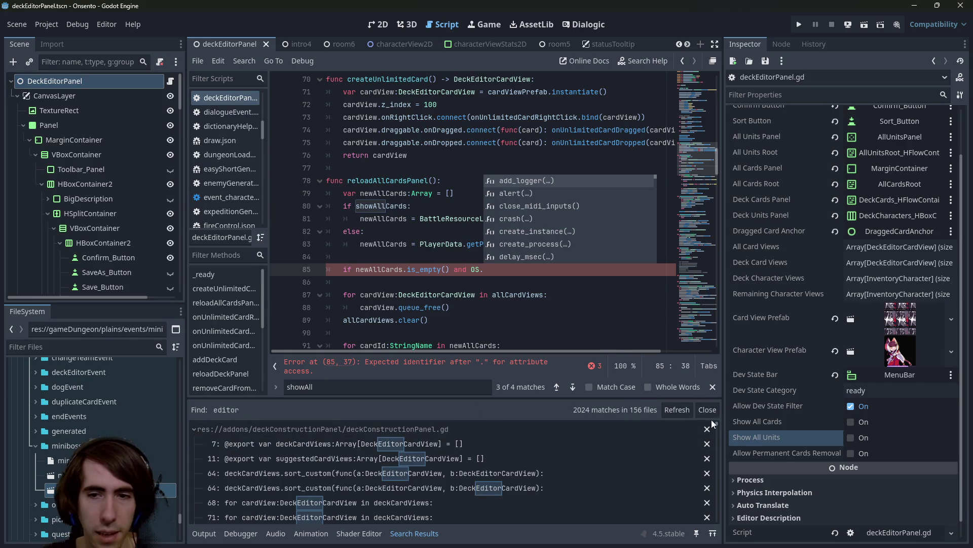
pyautogui.moveTo(717, 426); pyautogui.dragTo(720, 539)
pyautogui.scroll(1, 497, 452)
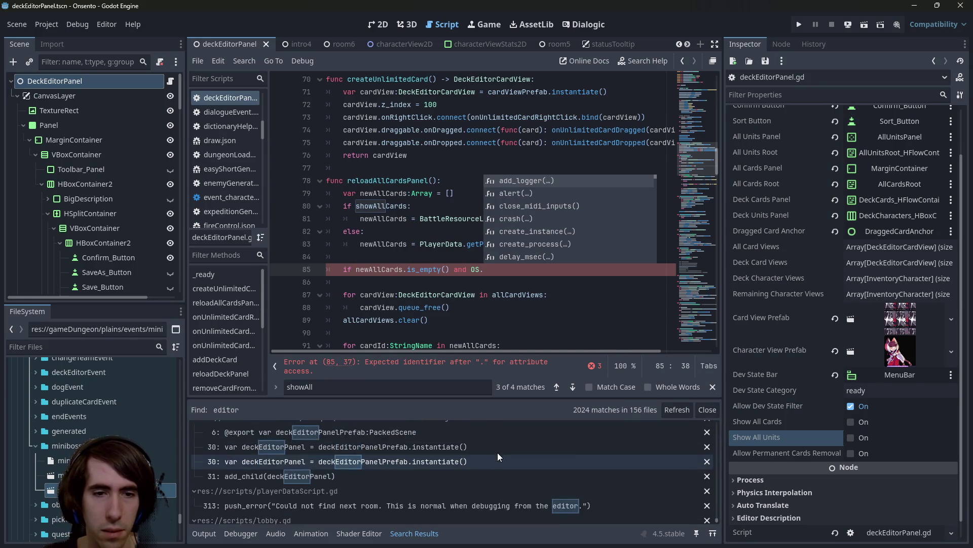
pyautogui.hotkey('ctrl', 'shift', 'f')
pyautogui.write('build()')
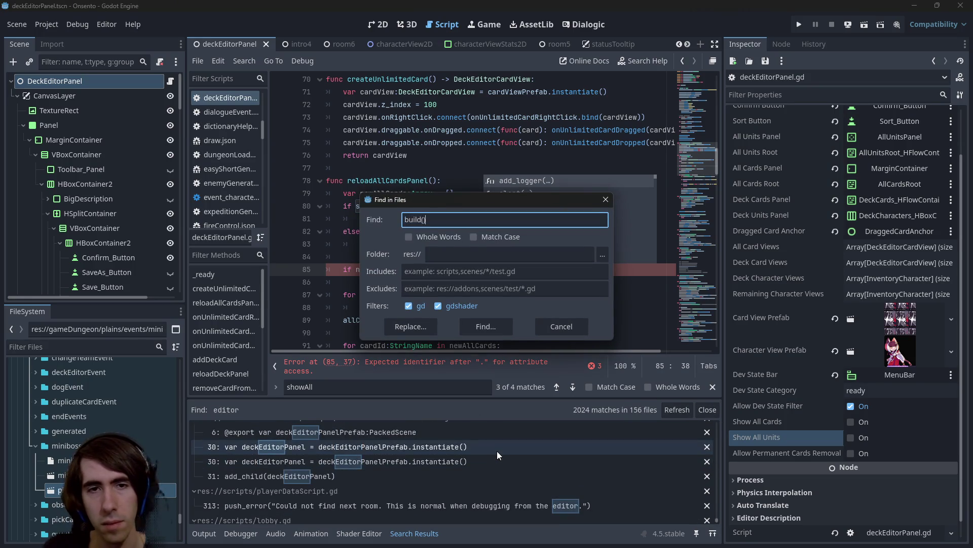
pyautogui.press('Return')
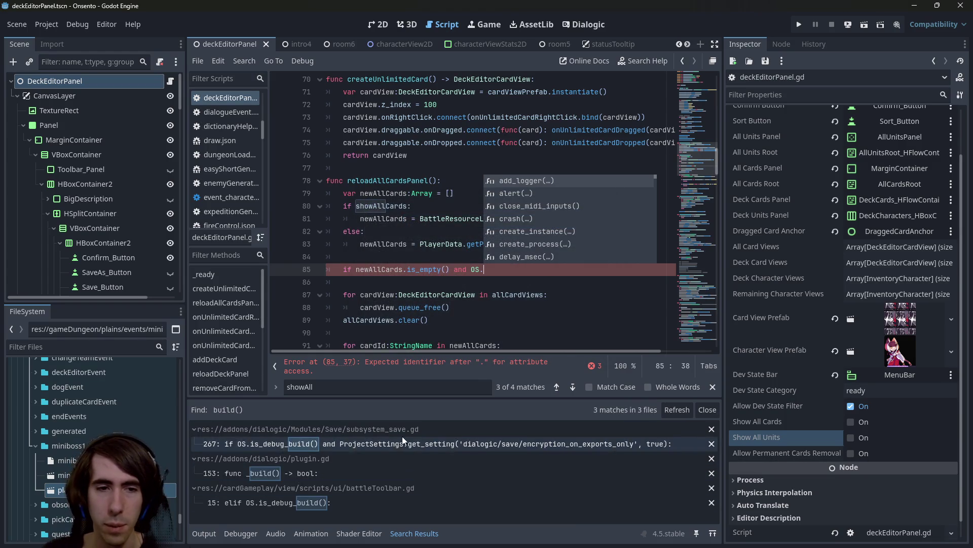
# Complete line 85 as 'if newAllCards.is_empty() and OS.is_debug_build():' with an indented body line.
pyautogui.click(422, 270)
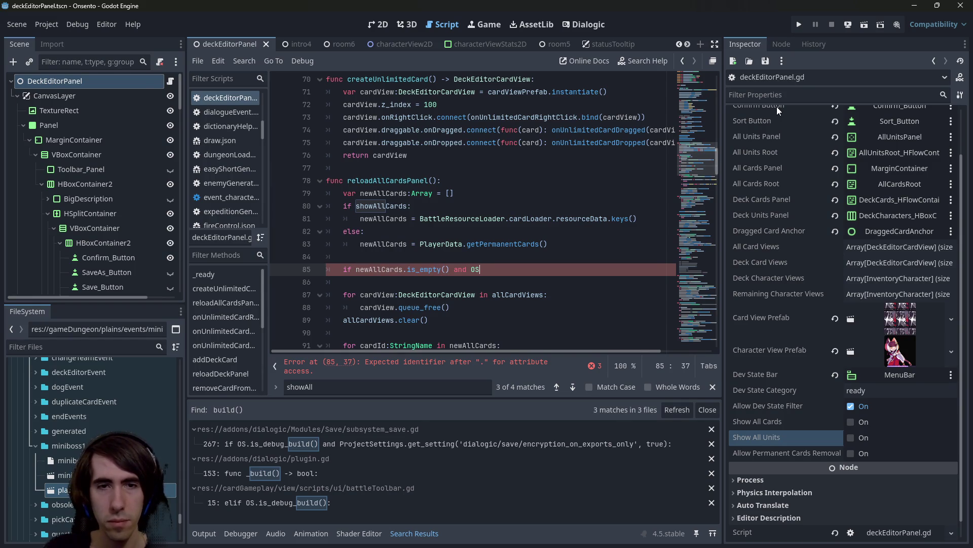
pyautogui.write('.is_deb')
pyautogui.press('Return')
pyautogui.press('Return')
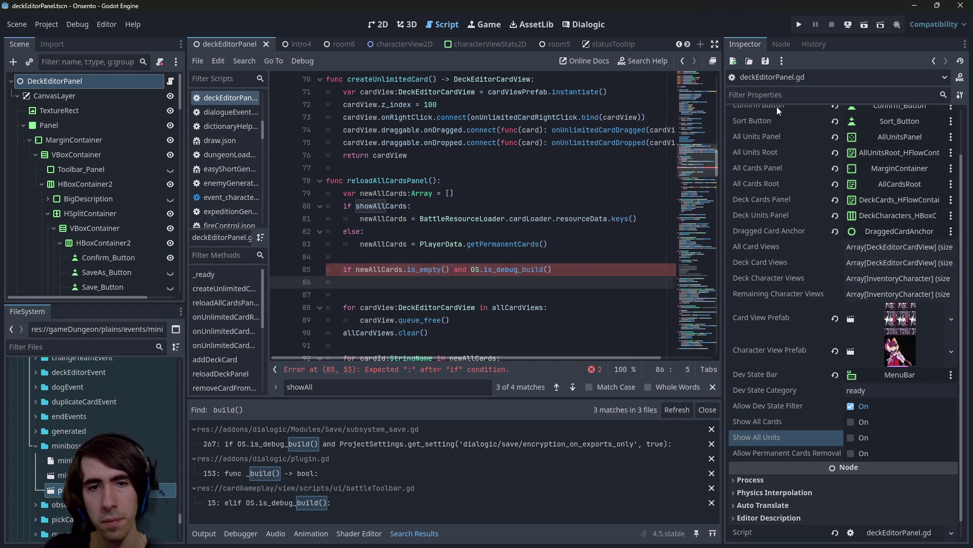
pyautogui.press('Up')
pyautogui.press('End')
pyautogui.write(':')
pyautogui.press('Down')
pyautogui.press('Tab')
pyautogui.press('Tab')
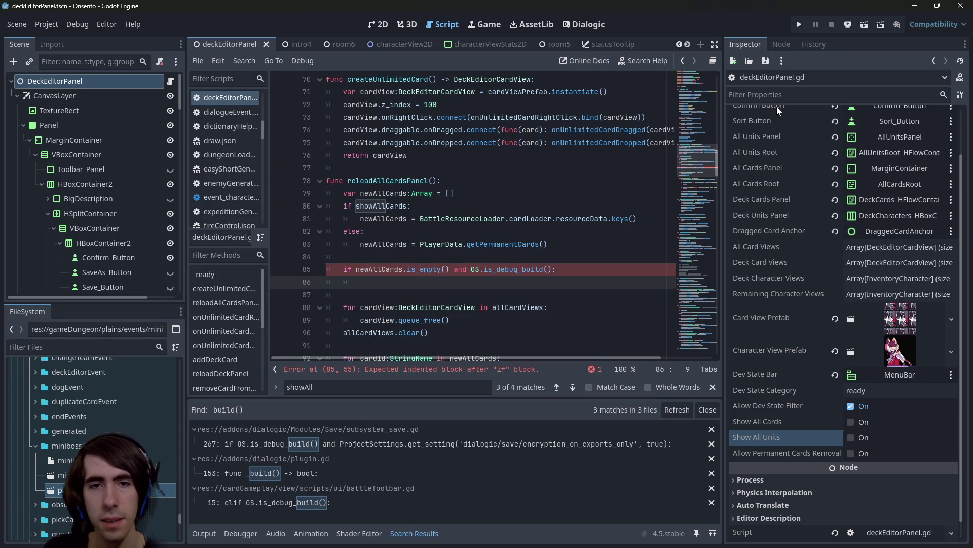
pyautogui.press('Up')
# Copy line 81's all-card-keys assignment into the new block and save.
pyautogui.moveTo(640, 218); pyautogui.dragTo(360, 218)
pyautogui.hotkey('ctrl', 'c')
pyautogui.click(410, 284)
pyautogui.hotkey('ctrl', 'v')
pyautogui.hotkey('ctrl', 's')
pyautogui.scroll(-1, 417, 274)
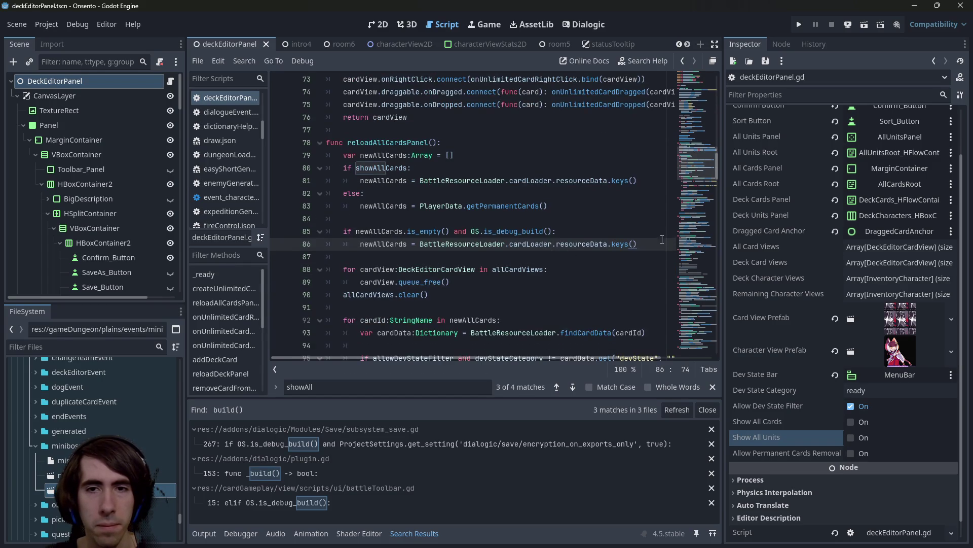
pyautogui.moveTo(637, 244); pyautogui.dragTo(296, 234)
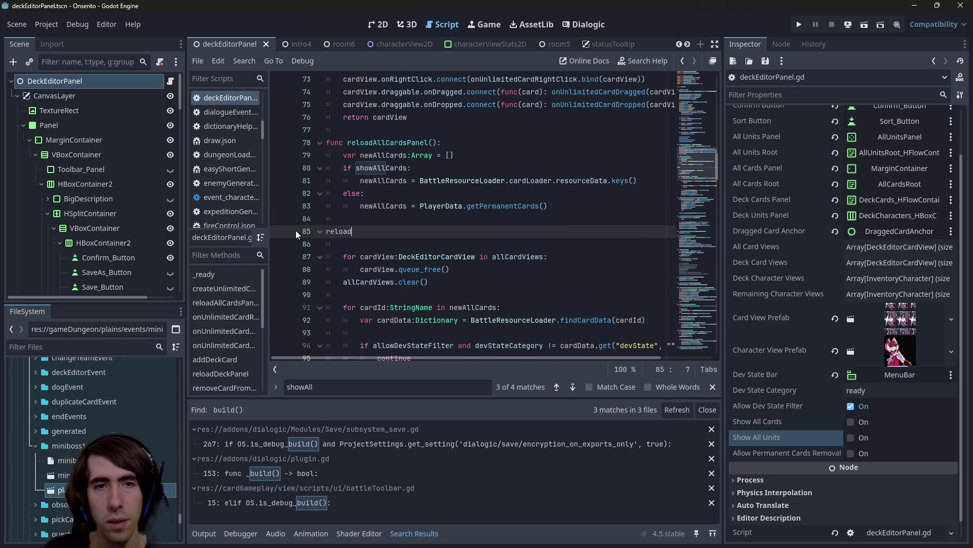
# Search the script for reloadAll, UnitsPanel and showAllUnits to reach reloadRemainingCharacterPanel.
pyautogui.hotkey('ctrl', 'space')
pyautogui.press('Escape')
pyautogui.hotkey('ctrl', 'f')
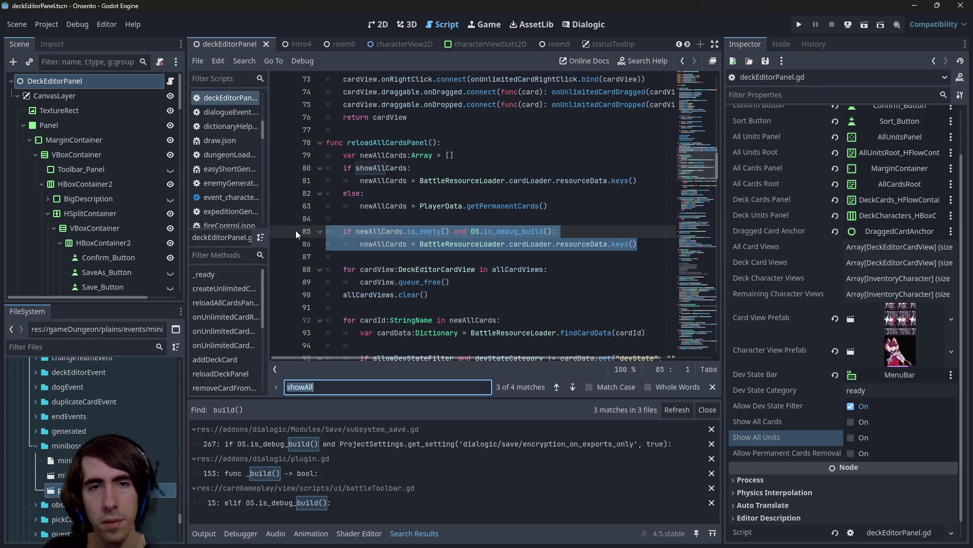
pyautogui.press('Return')
pyautogui.write('ll')
pyautogui.press('Return')
pyautogui.press('Return')
pyautogui.press('Return')
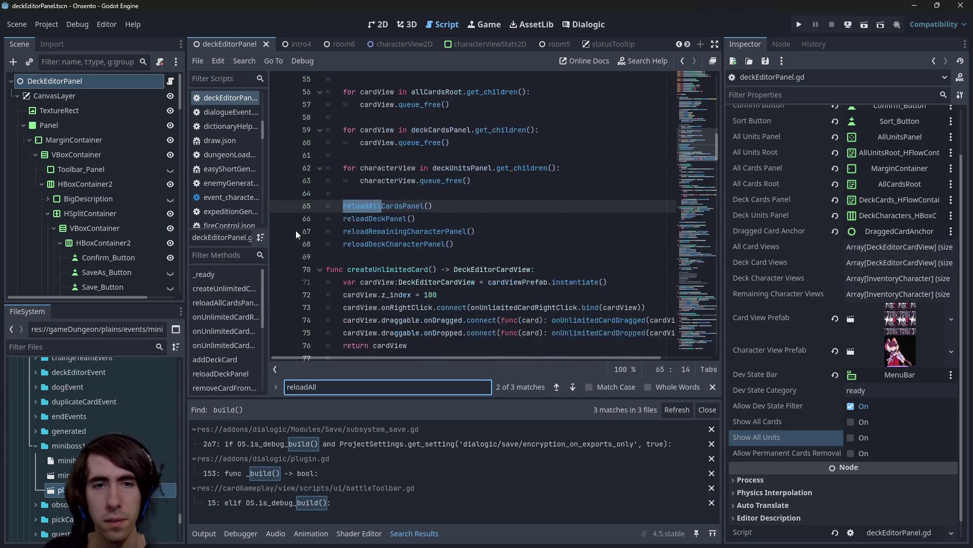
pyautogui.hotkey('ctrl', 'a')
pyautogui.write('Unit')
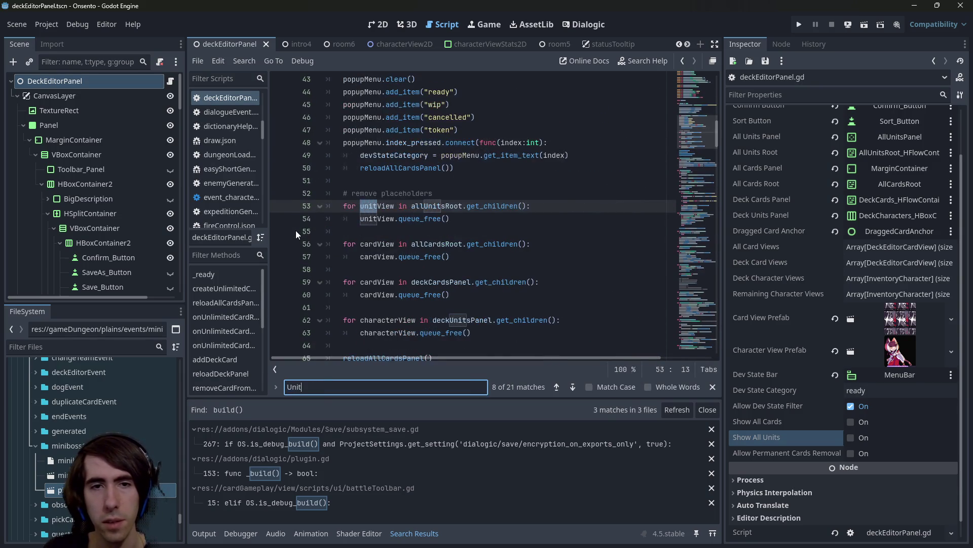
pyautogui.write('sPanel')
pyautogui.press('Return')
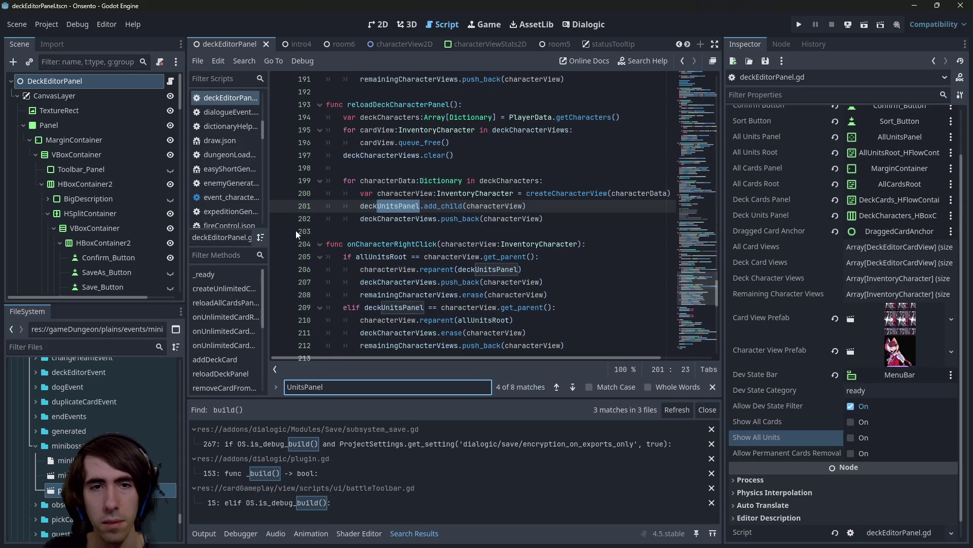
pyautogui.press('Return')
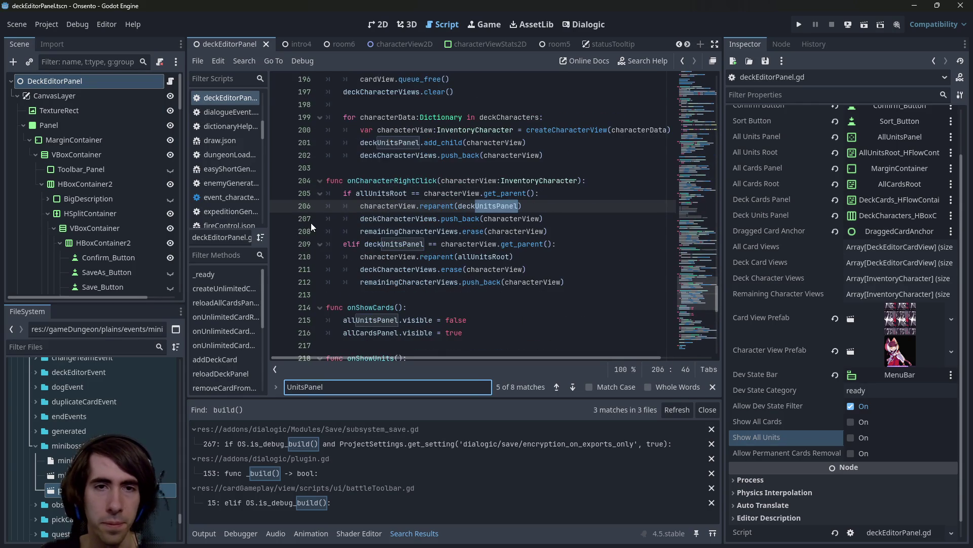
pyautogui.hotkey('ctrl', 'a')
pyautogui.write('allUnits')
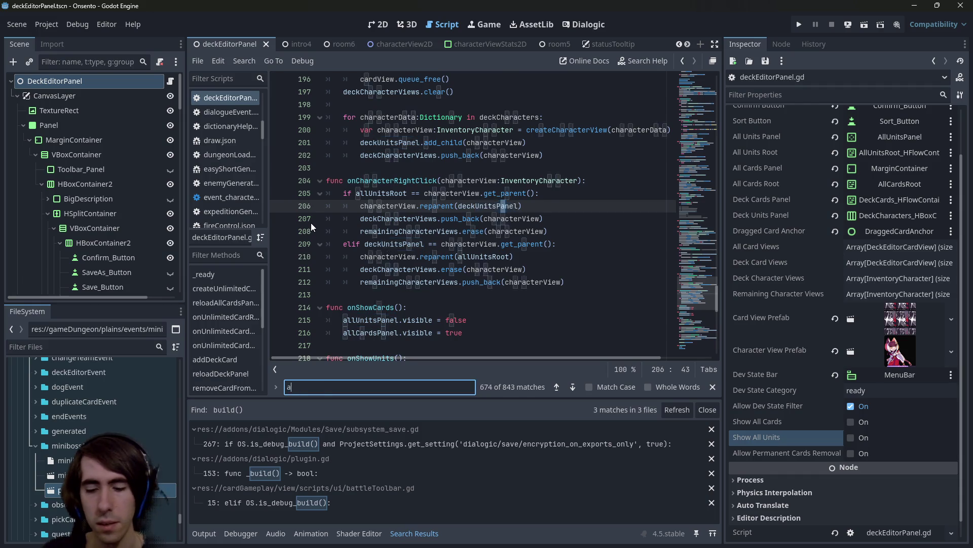
pyautogui.press('Home')
pyautogui.write('show')
pyautogui.press('Return')
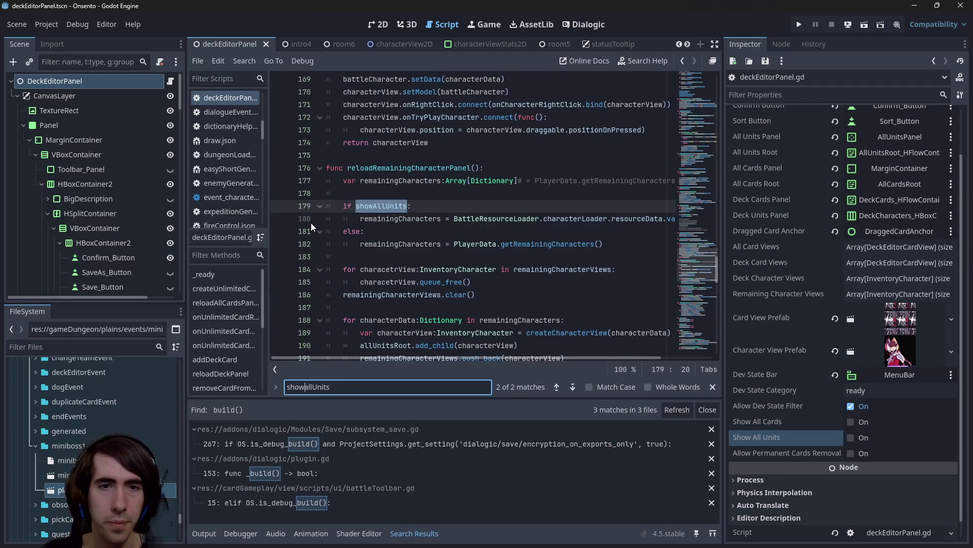
# Paste the debug fallback check there and rename both newAllCards references to remainingCharacters.
pyautogui.click(449, 250)
pyautogui.press('Return')
pyautogui.press('Return')
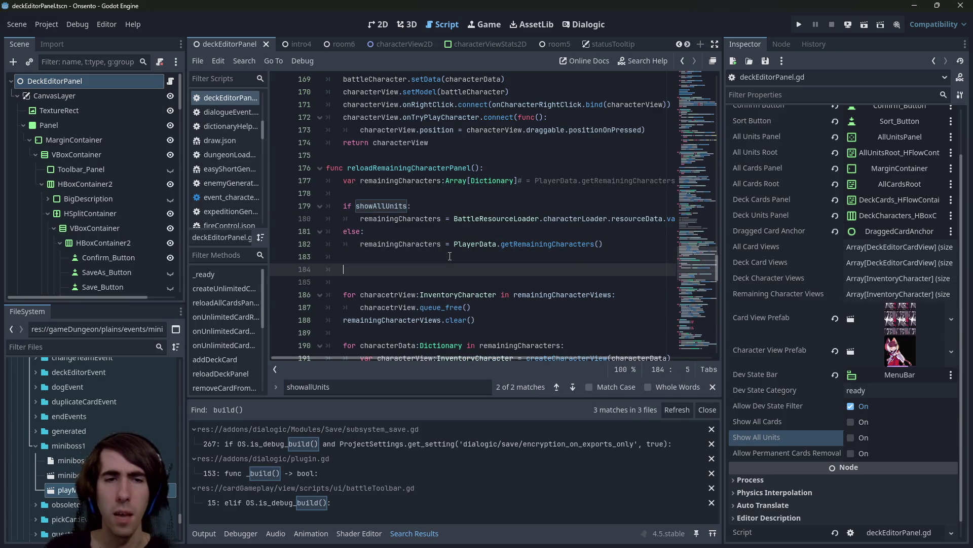
pyautogui.hotkey('ctrl', 'v')
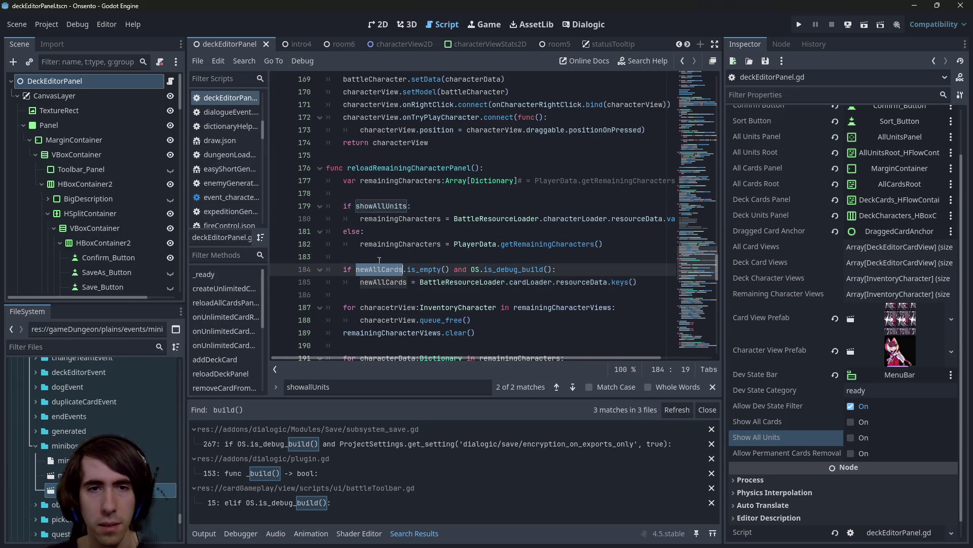
pyautogui.click(385, 219)
pyautogui.click(384, 269)
pyautogui.doubleClick(383, 269)
pyautogui.hotkey('ctrl', 'd')
pyautogui.write('rem')
pyautogui.press('Return')
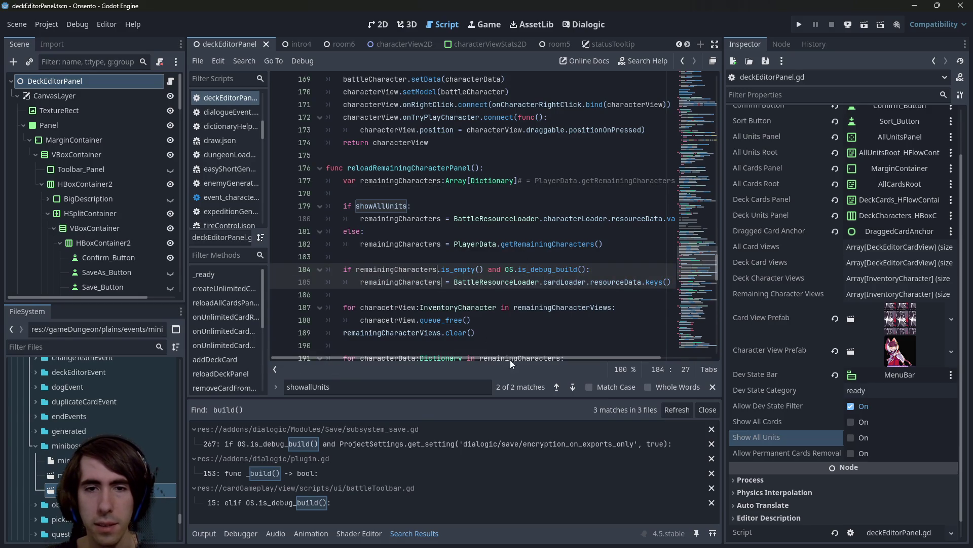
# Replace line 185's card expression with line 180's characterLoader values expression and save.
pyautogui.hscroll(3, 489, 350)
pyautogui.moveTo(645, 218); pyautogui.dragTo(392, 223)
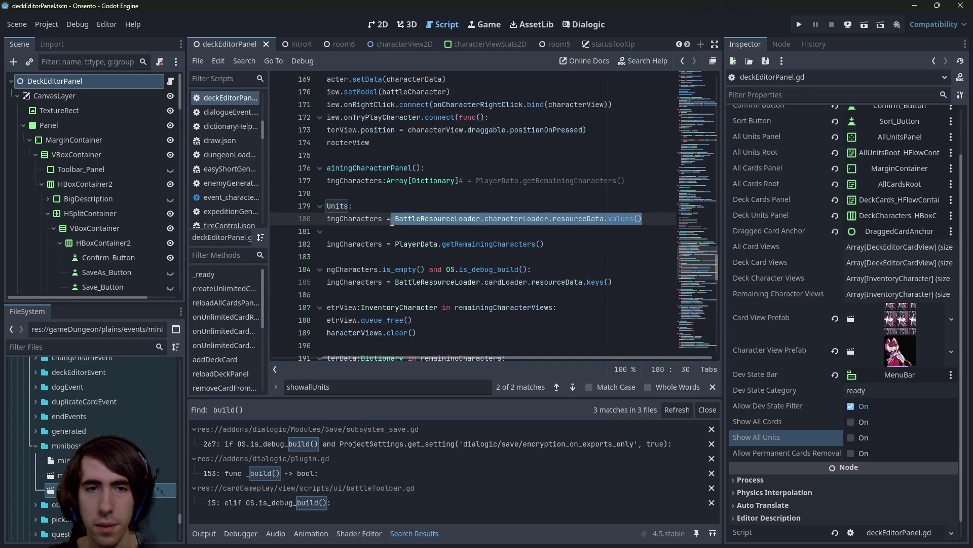
pyautogui.hotkey('ctrl', 'c')
pyautogui.moveTo(613, 282); pyautogui.dragTo(395, 281)
pyautogui.hotkey('ctrl', 'v')
pyautogui.hotkey('ctrl', 's')
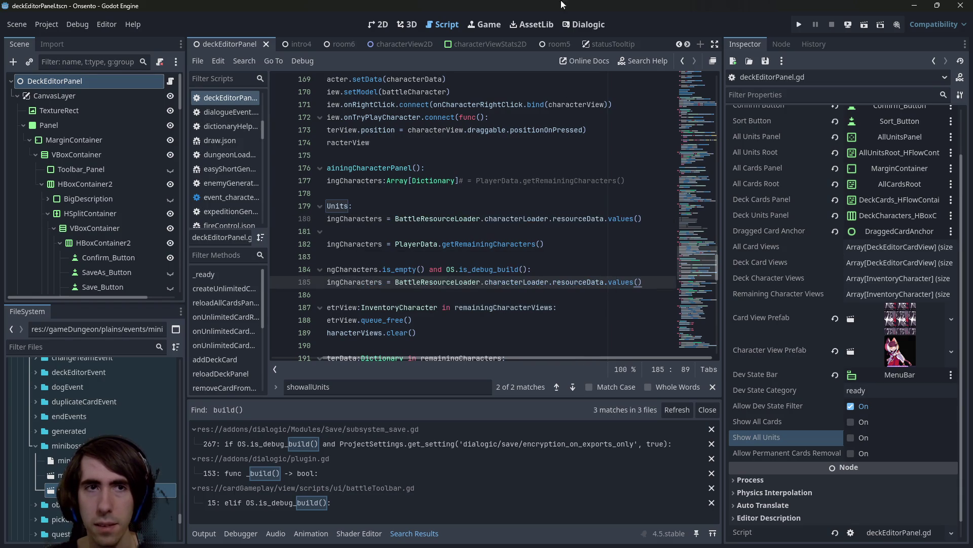
# Run the current scene and list the available units in Storage.
pyautogui.click(866, 25)
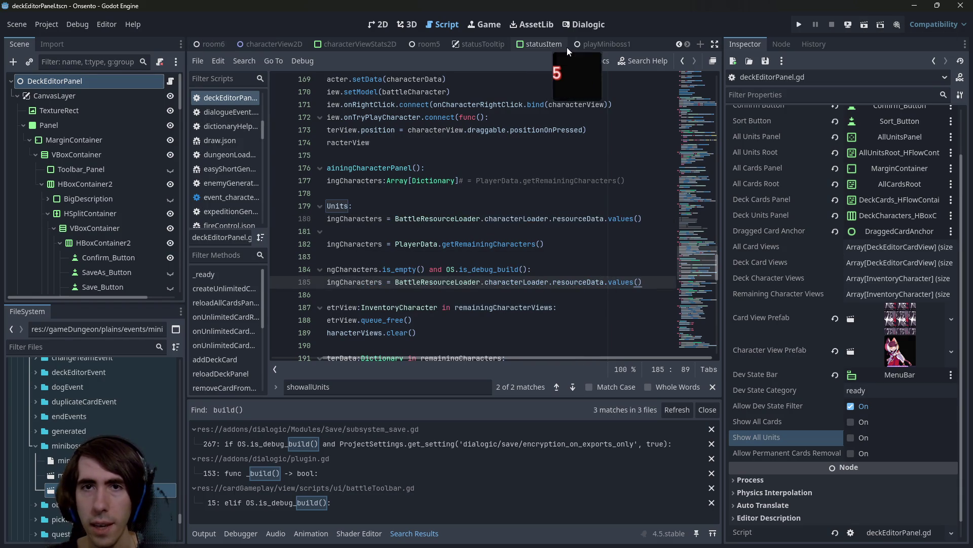
pyautogui.click(592, 46)
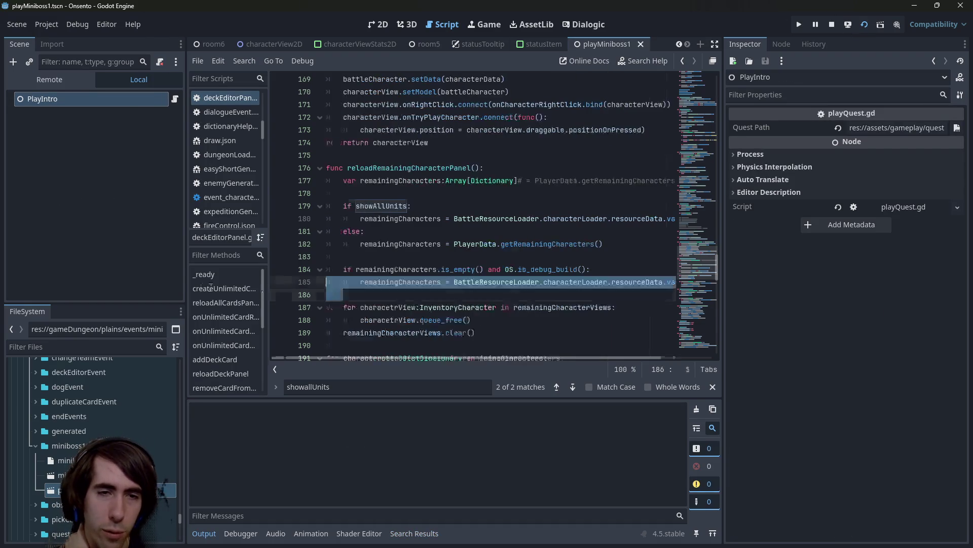
pyautogui.click(467, 269)
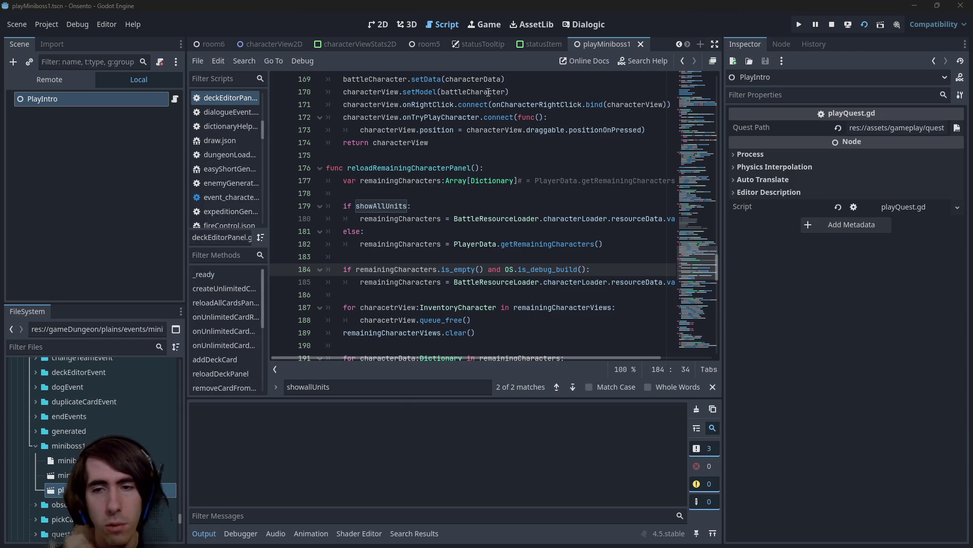
pyautogui.moveTo(501, 88)
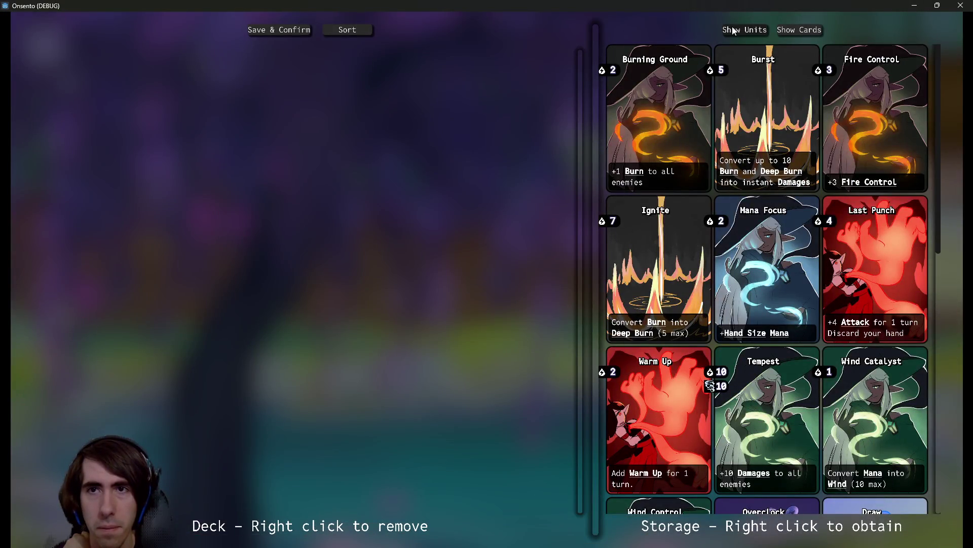
pyautogui.click(731, 30)
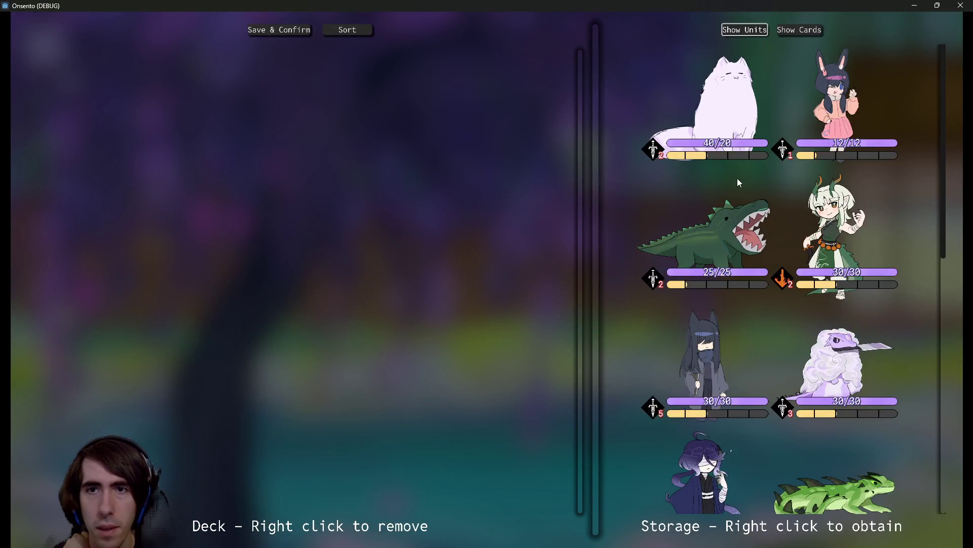
# Add the red fox girl and pink bunny units to the deck.
pyautogui.scroll(-5, 737, 178)
pyautogui.rightClick(799, 213)
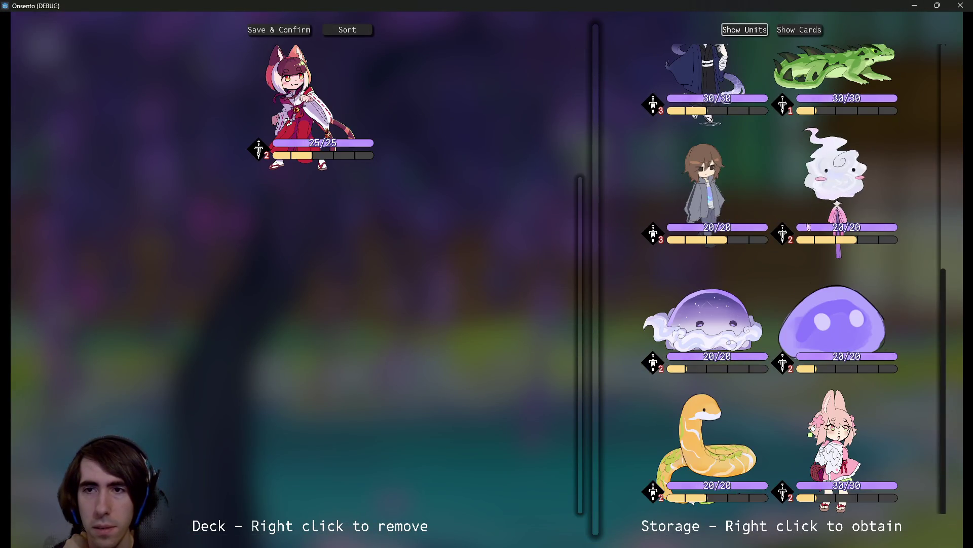
pyautogui.scroll(3, 797, 362)
pyautogui.scroll(-5, 695, 272)
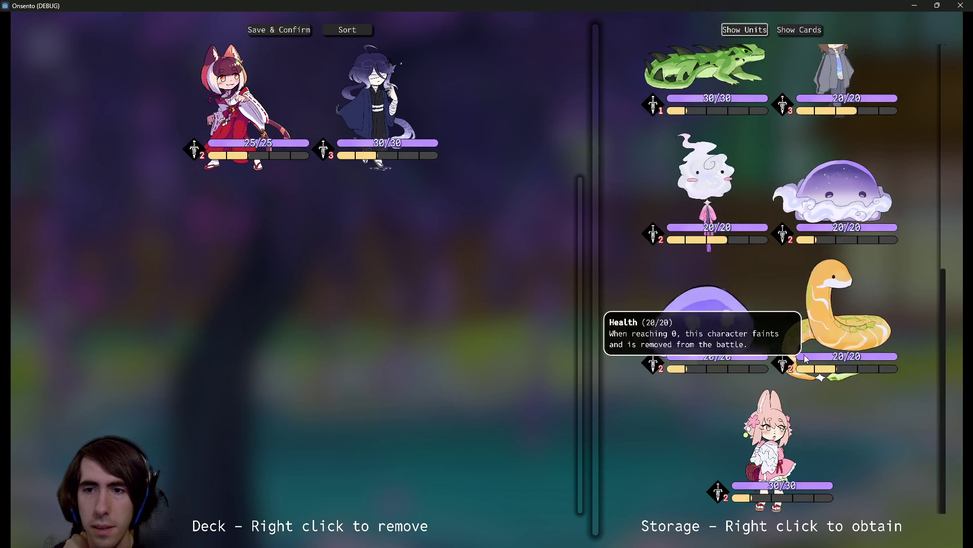
pyautogui.rightClick(756, 405)
# Add Mana Focus and Warm Up cards to the deck, removing the Tempest card.
pyautogui.click(808, 31)
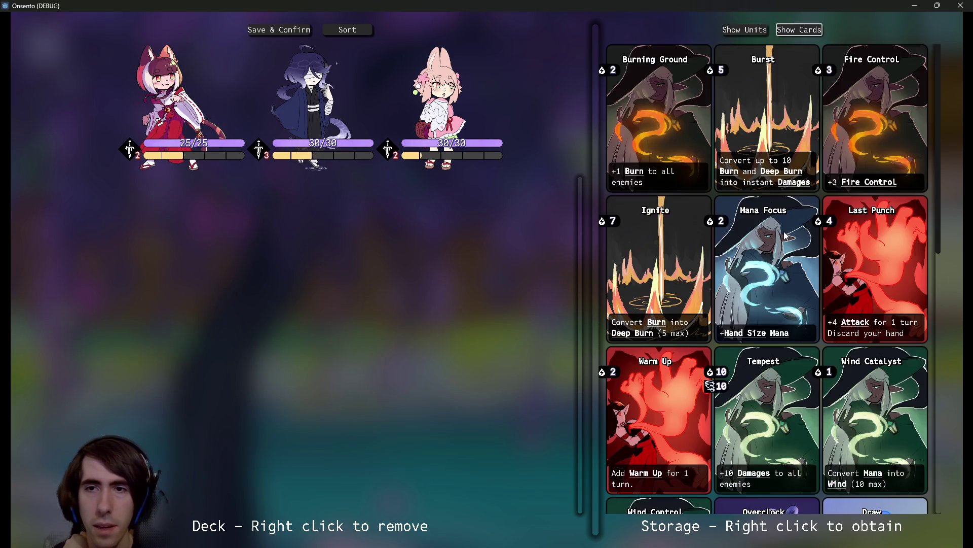
pyautogui.rightClick(776, 261)
pyautogui.rightClick(776, 261)
pyautogui.rightClick(876, 274)
pyautogui.rightClick(628, 424)
pyautogui.rightClick(629, 424)
pyautogui.rightClick(765, 421)
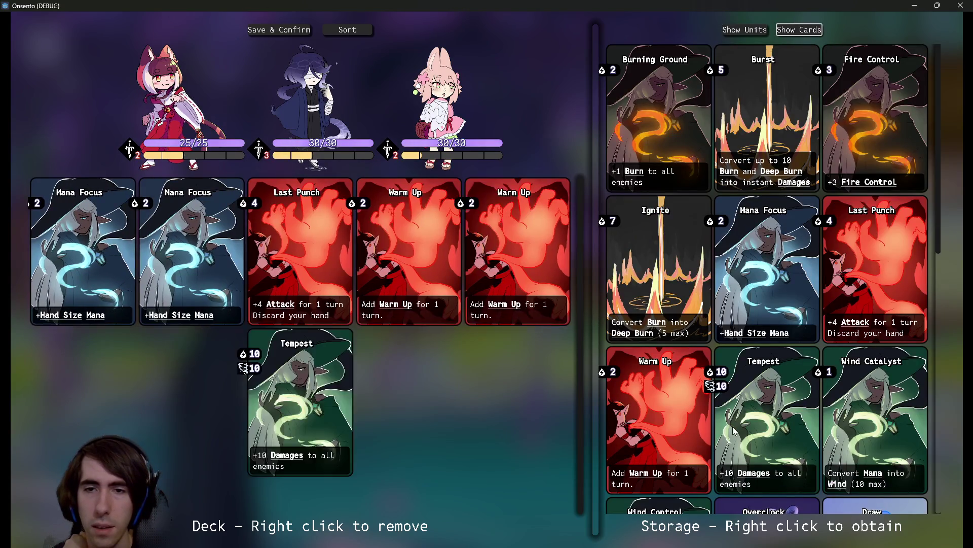
pyautogui.rightClick(766, 420)
pyautogui.scroll(-4, 766, 406)
pyautogui.rightClick(316, 402)
pyautogui.rightClick(316, 402)
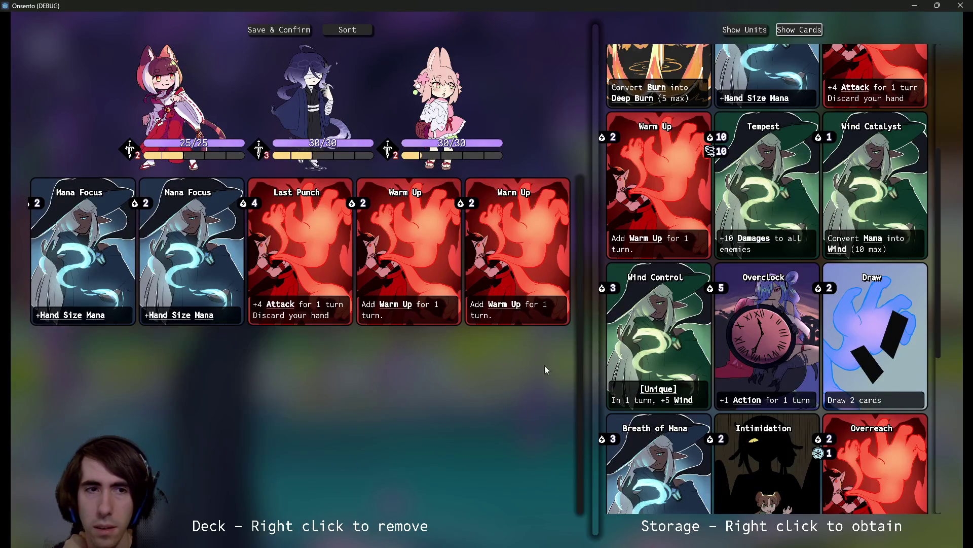
pyautogui.scroll(-5, 676, 382)
pyautogui.scroll(-1, 657, 275)
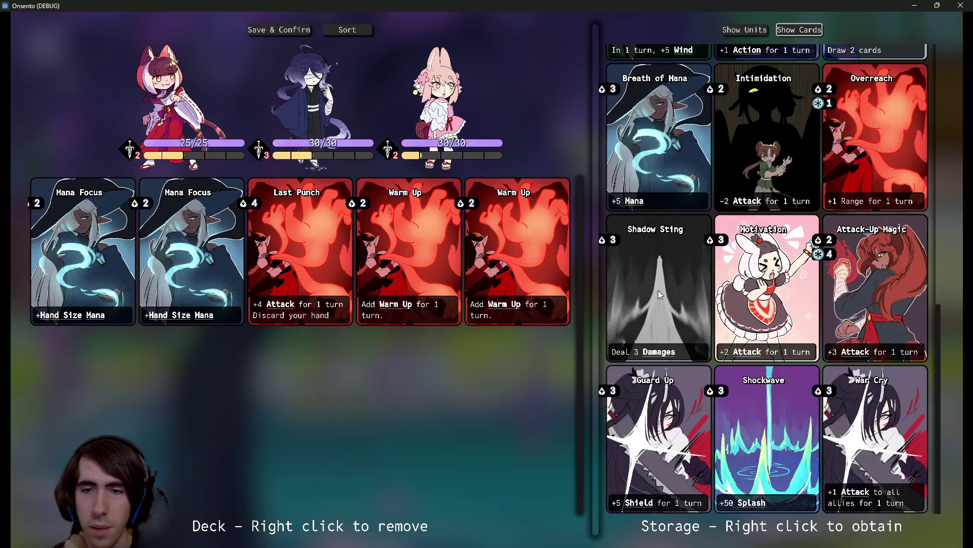
# Add two Guard Up cards and remove both Warm Up cards and Last Punch.
pyautogui.rightClick(661, 448)
pyautogui.rightClick(661, 447)
pyautogui.rightClick(398, 242)
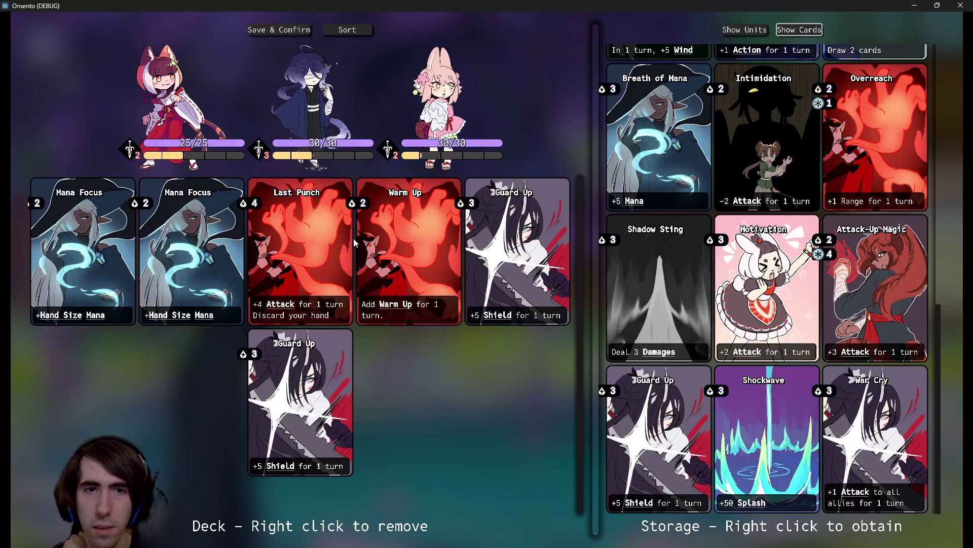
pyautogui.rightClick(319, 246)
pyautogui.rightClick(265, 229)
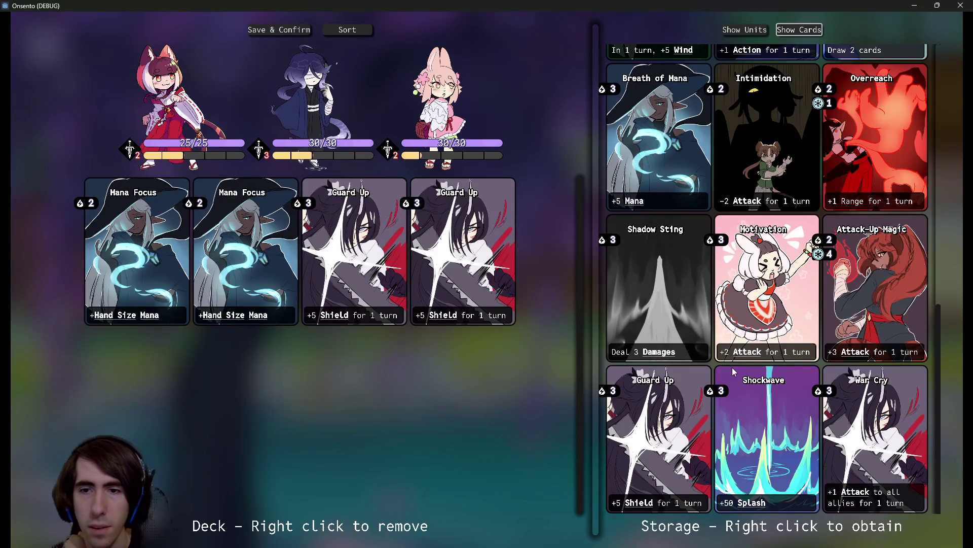
pyautogui.scroll(1, 799, 358)
pyautogui.scroll(1, 799, 358)
# Add Overclock and one Motivation card to the deck.
pyautogui.rightClick(799, 358)
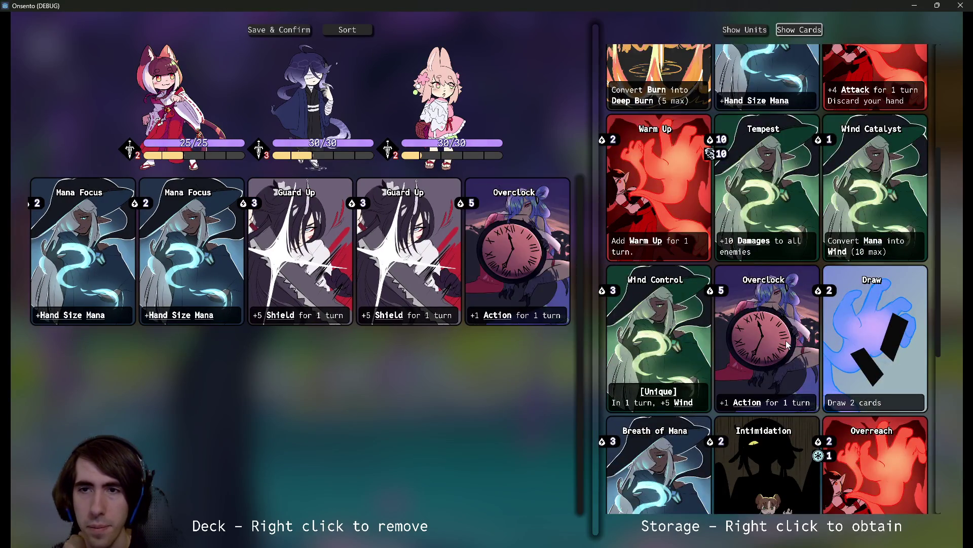
pyautogui.scroll(2, 791, 350)
pyautogui.scroll(-4, 732, 266)
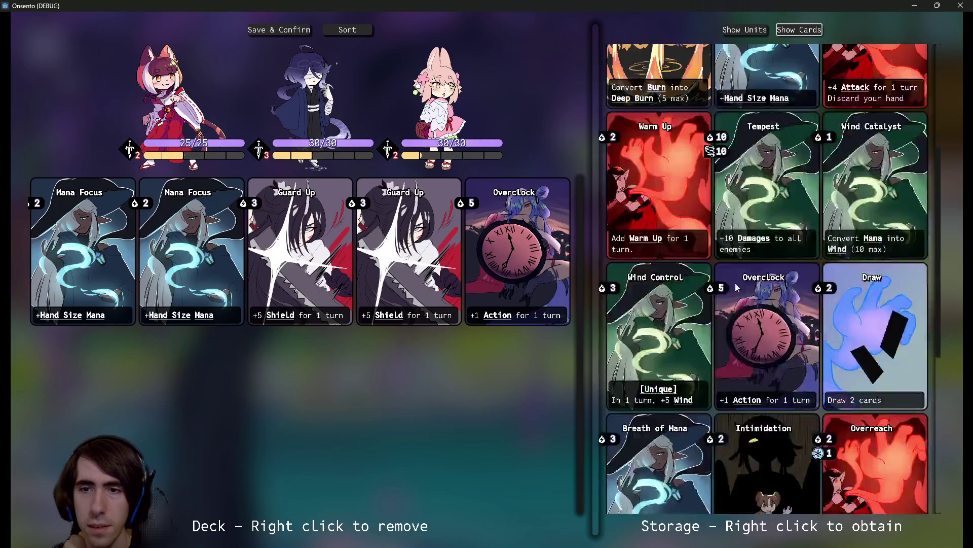
pyautogui.rightClick(757, 321)
pyautogui.rightClick(757, 321)
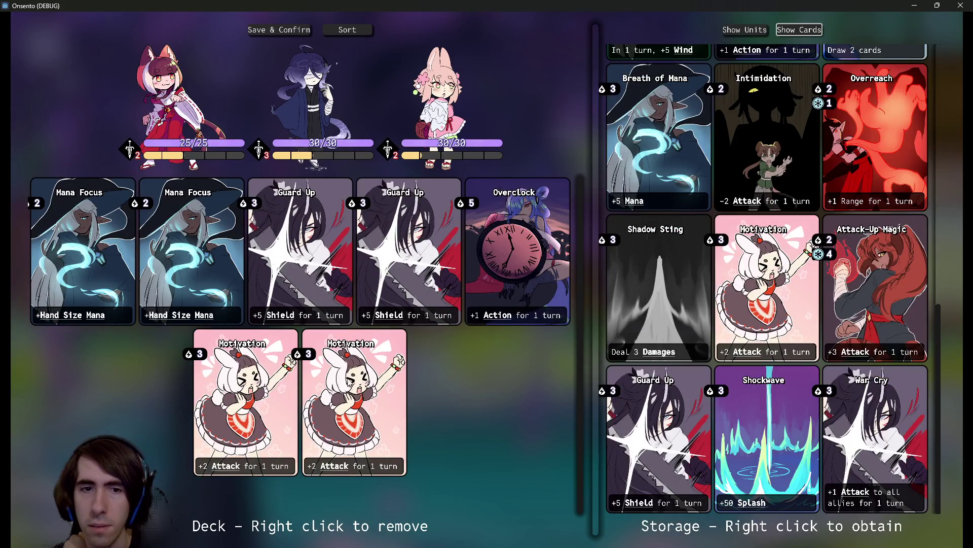
pyautogui.rightClick(350, 382)
pyautogui.scroll(5, 798, 320)
pyautogui.scroll(-4, 798, 320)
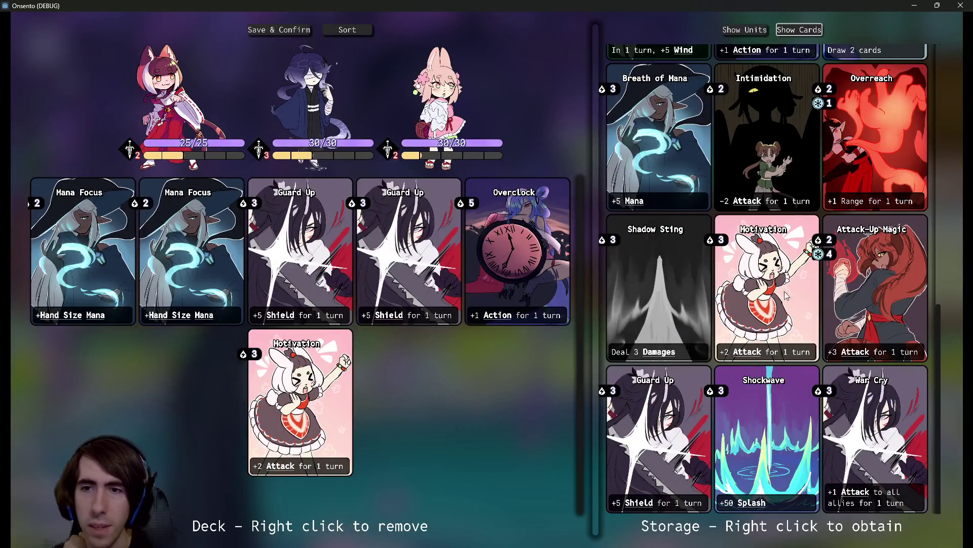
# Add two Attack-Up Magic cards and confirm the deck to start the quest.
pyautogui.rightClick(848, 280)
pyautogui.rightClick(848, 280)
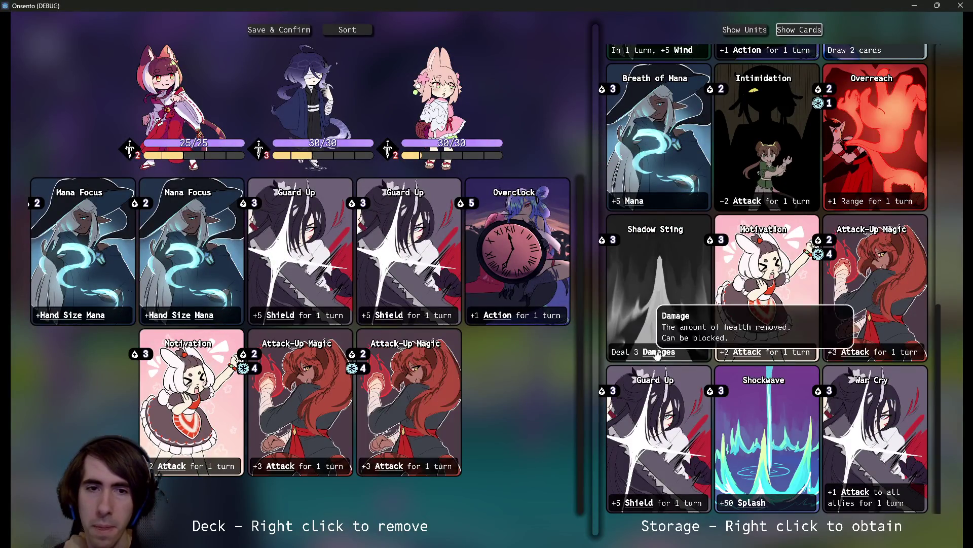
pyautogui.scroll(2, 831, 244)
pyautogui.scroll(2, 826, 223)
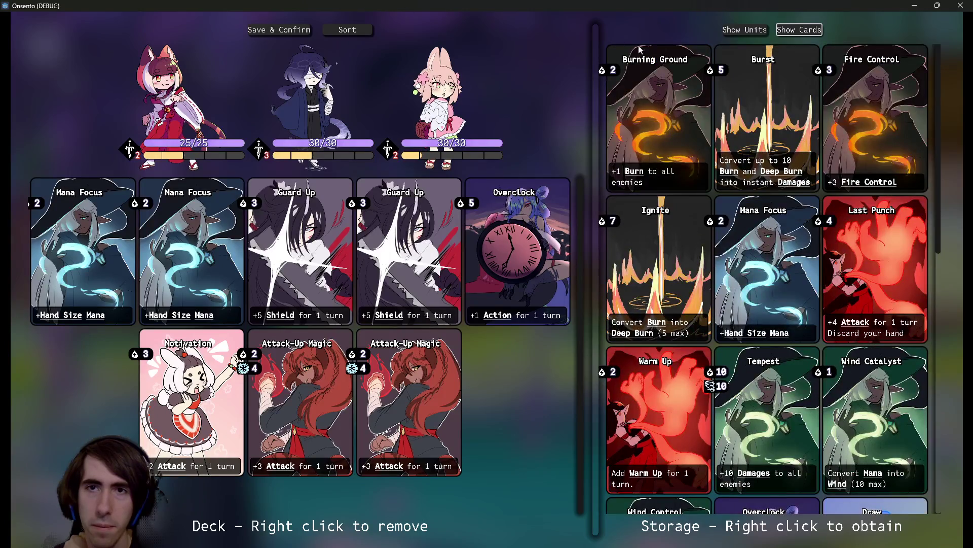
pyautogui.click(273, 29)
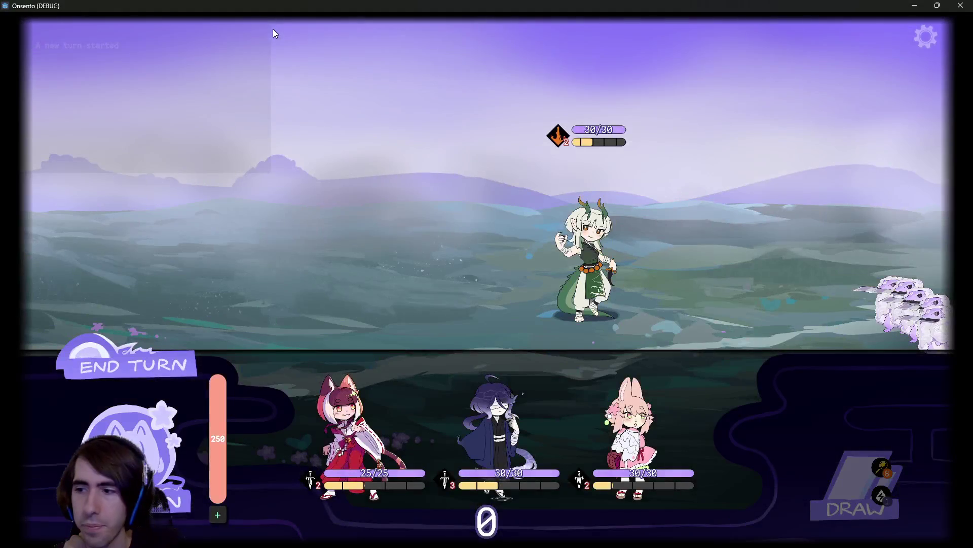
# Deploy the red fox girl and the kimono character, winning the dragon-girl battle to earn Fire Control and Burning Ground.
pyautogui.click(373, 413)
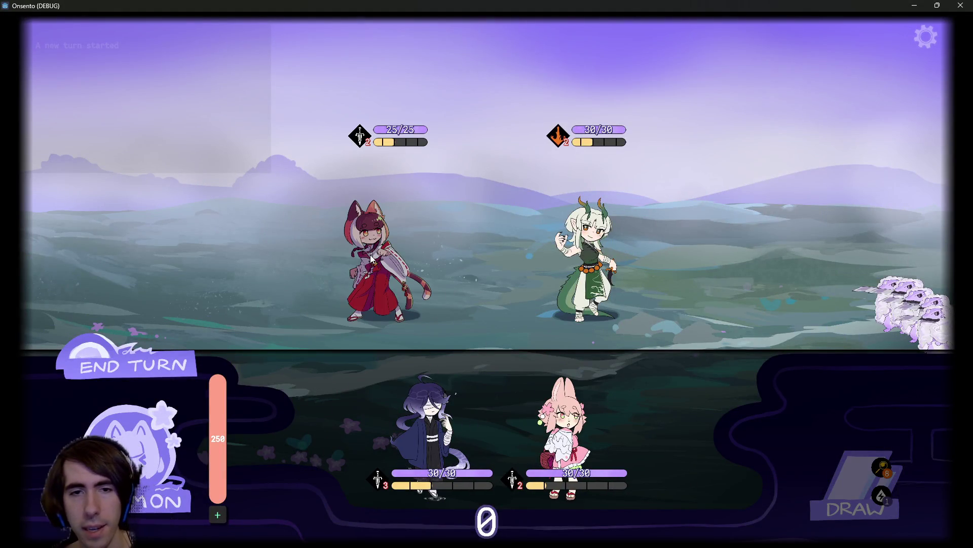
pyautogui.click(413, 406)
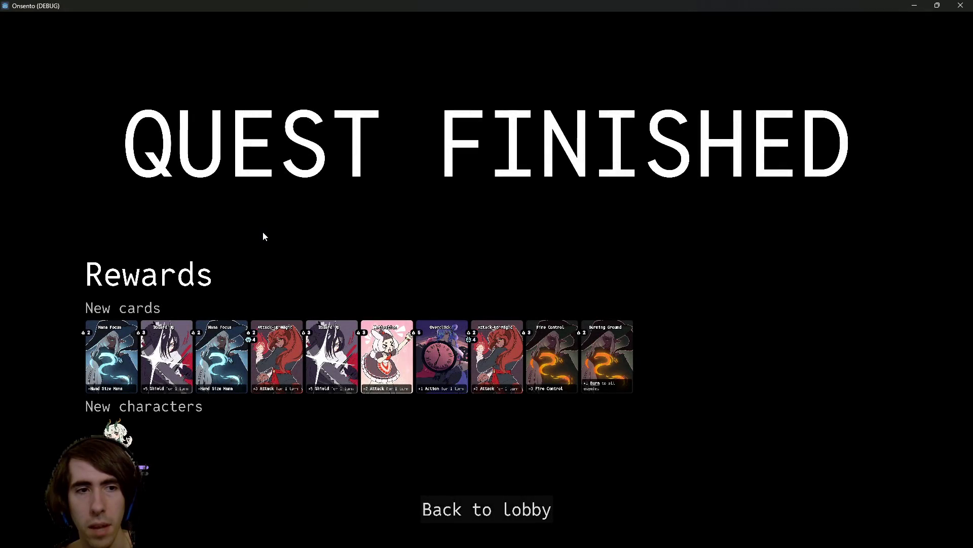
pyautogui.moveTo(148, 355)
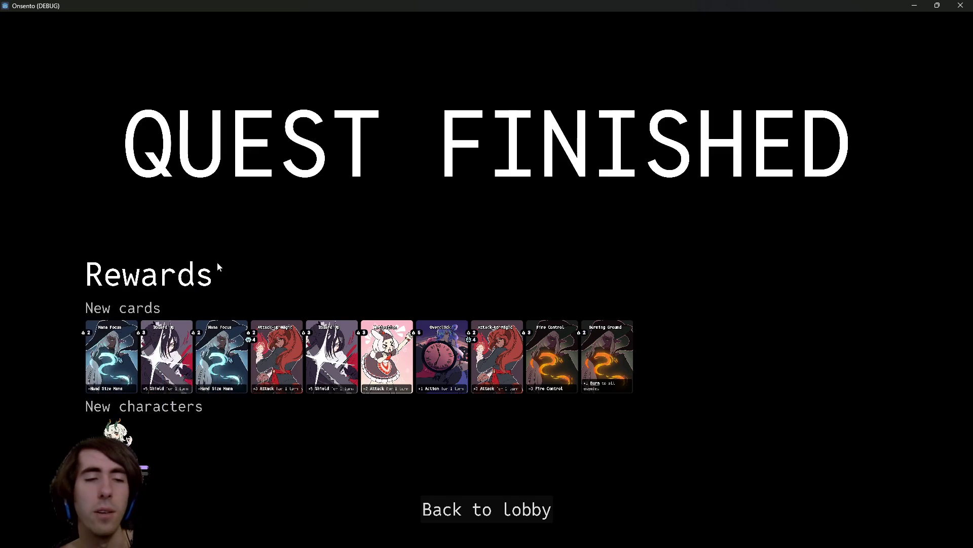
pyautogui.moveTo(560, 359)
pyautogui.moveTo(587, 346)
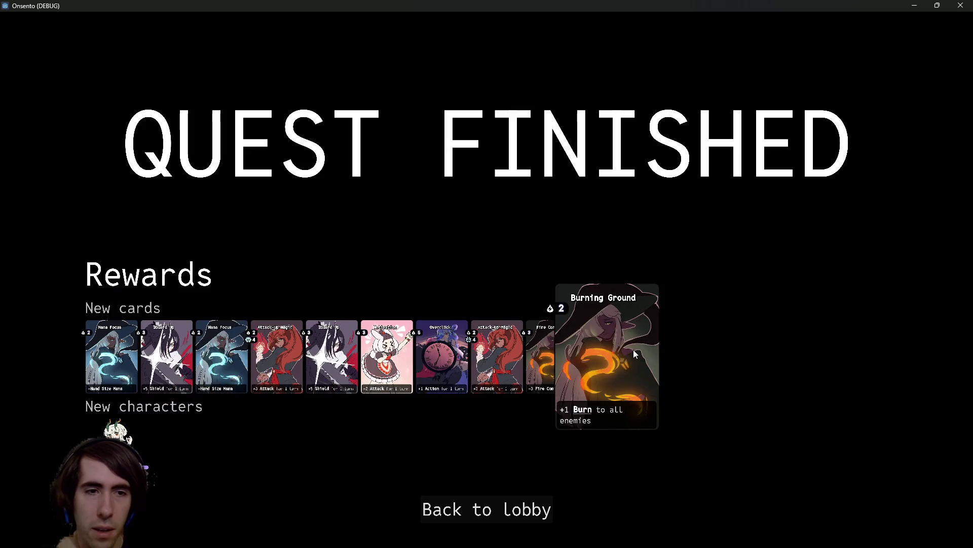
pyautogui.moveTo(540, 344)
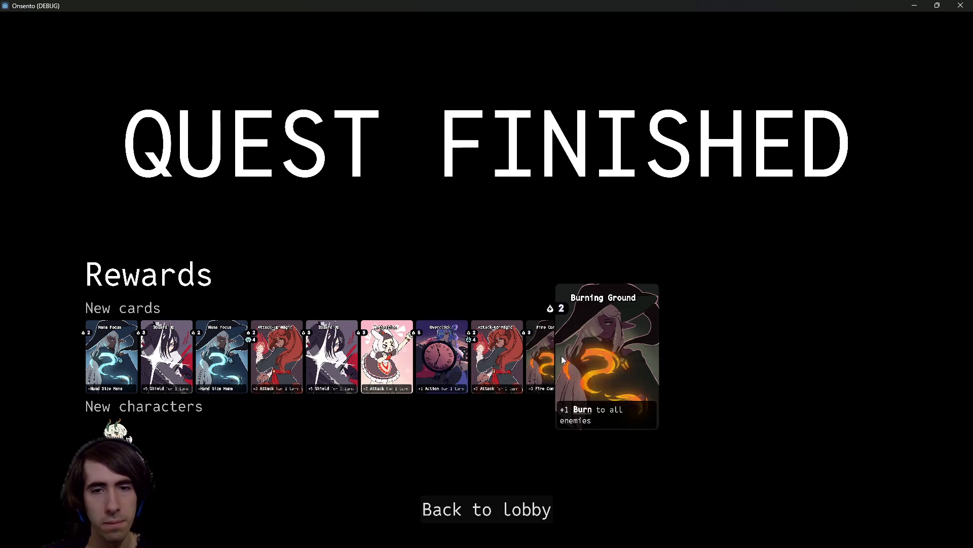
pyautogui.moveTo(117, 431)
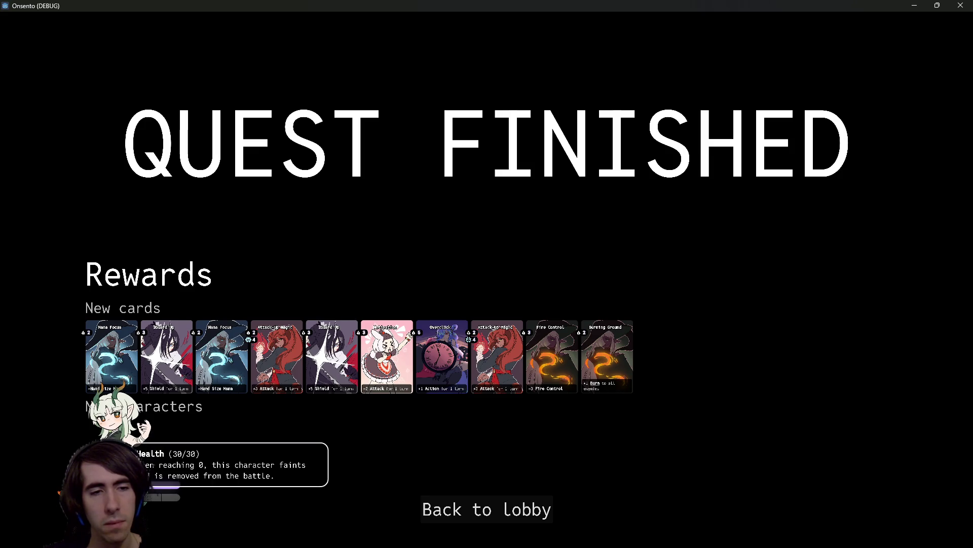
pyautogui.moveTo(86, 323)
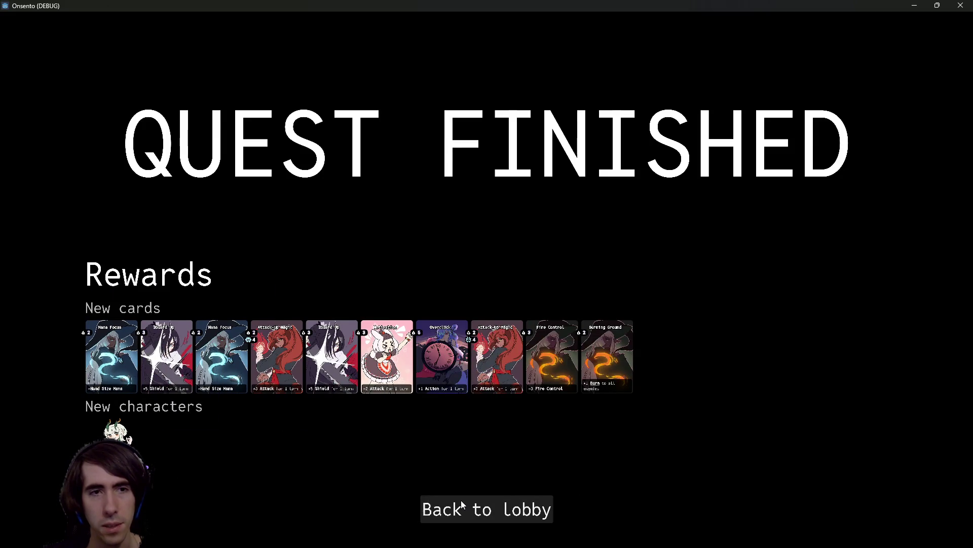
# Go back to the lobby's Scouting quest list, then close the debug game window.
pyautogui.click(467, 520)
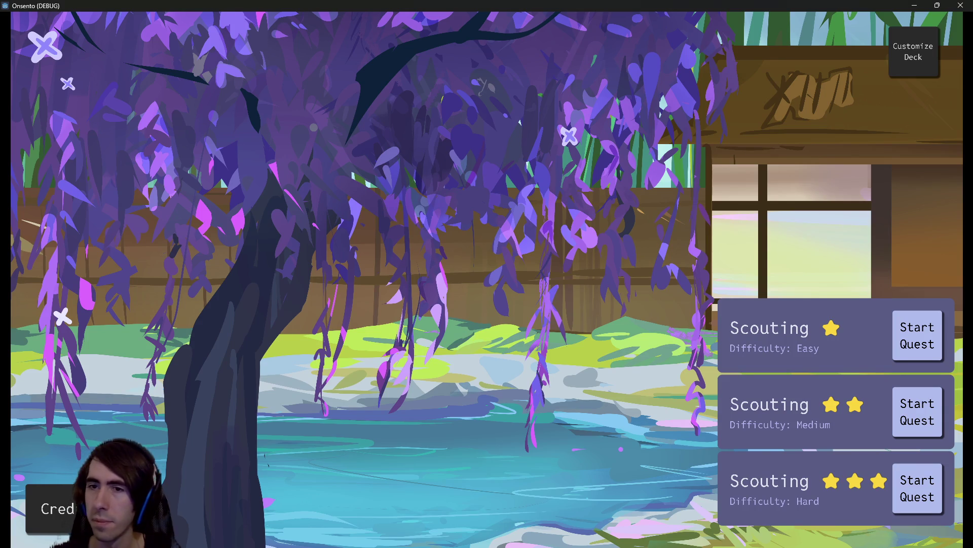
pyautogui.click(961, 5)
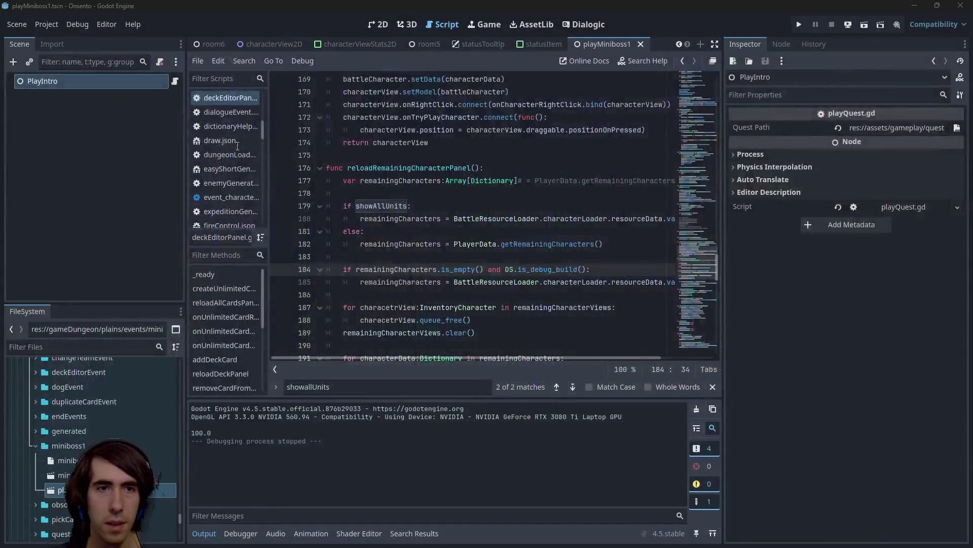
# Quick-open questView.gd by searching 'questview', then switch to the PowerShell terminal.
pyautogui.click(411, 114)
pyautogui.hotkey('shift', 'alt', 'o')
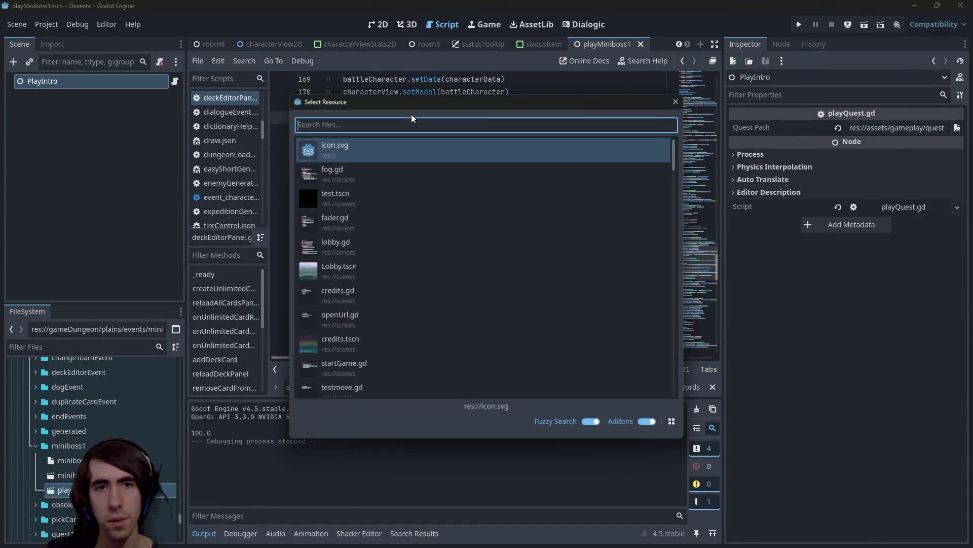
pyautogui.write('questview')
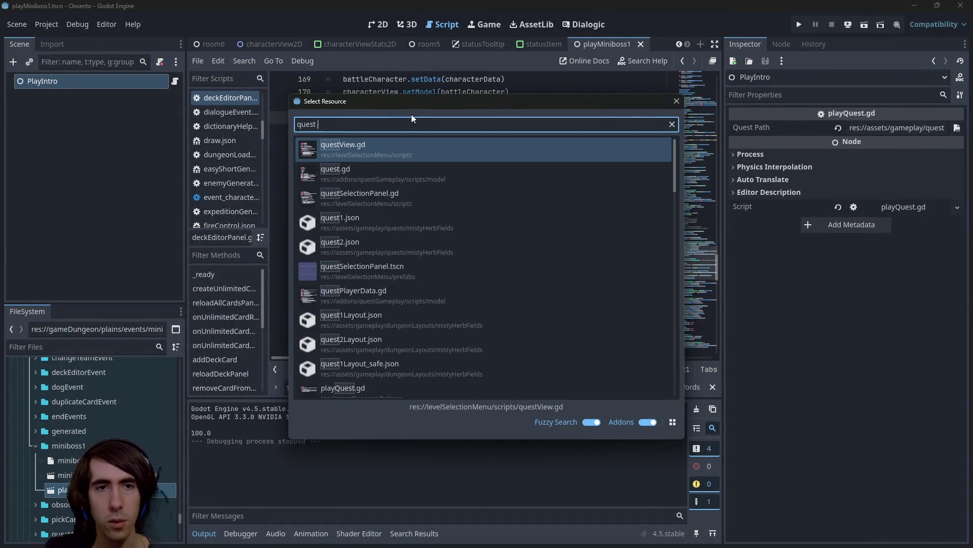
pyautogui.press('Return')
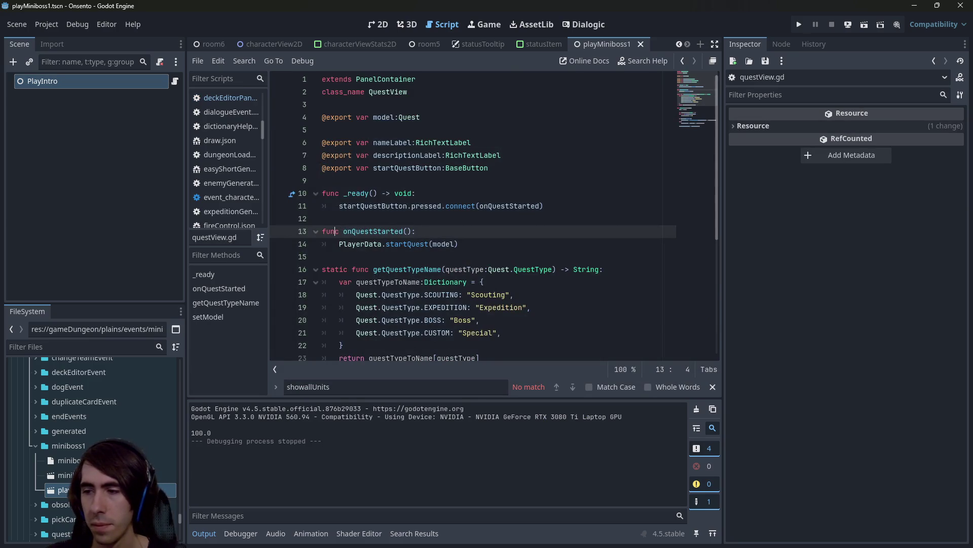
pyautogui.hotkey('alt', 'Tab')
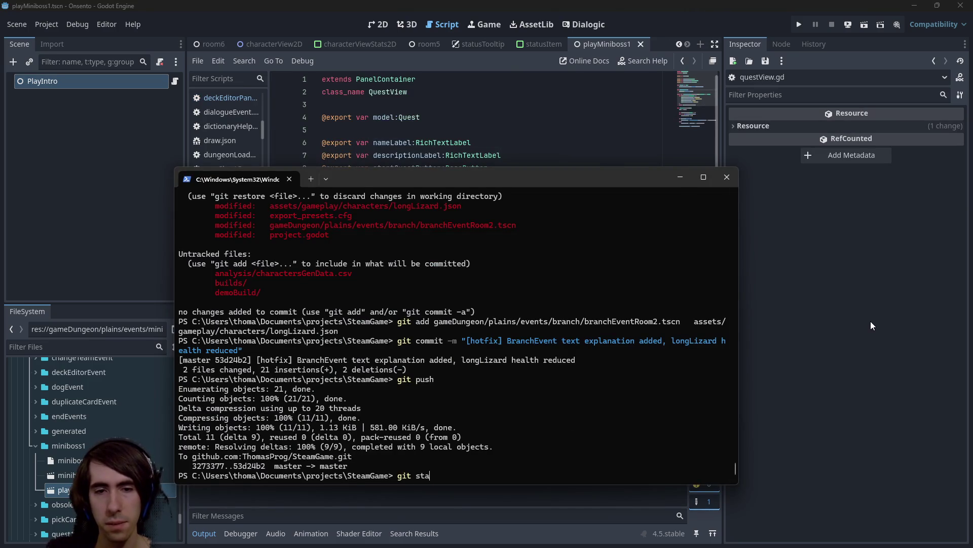
# Run git status and start a git add command with the deckEditorPanel.gd path.
pyautogui.write('tus')
pyautogui.press('Return')
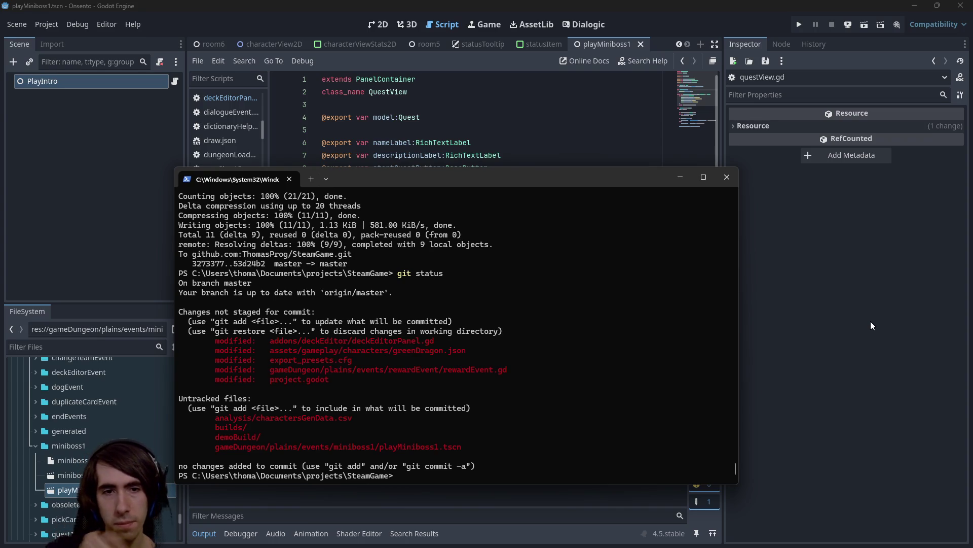
pyautogui.moveTo(270, 340)
pyautogui.mouseDown()
pyautogui.moveTo(441, 331)
pyautogui.moveTo(440, 340)
pyautogui.mouseUp()
pyautogui.hotkey('ctrl', 'c')
pyautogui.hotkey('ctrl', 'v')
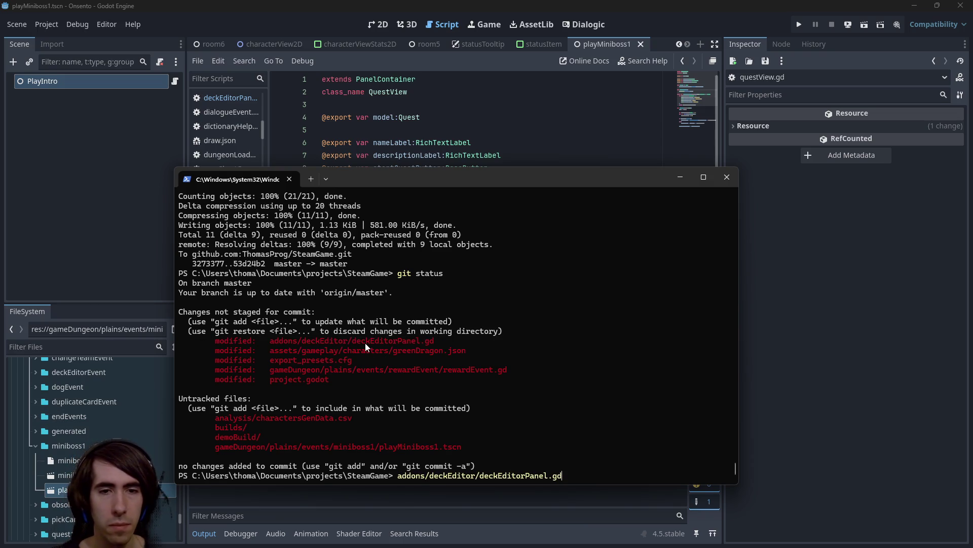
pyautogui.press('Home')
pyautogui.write('git add')
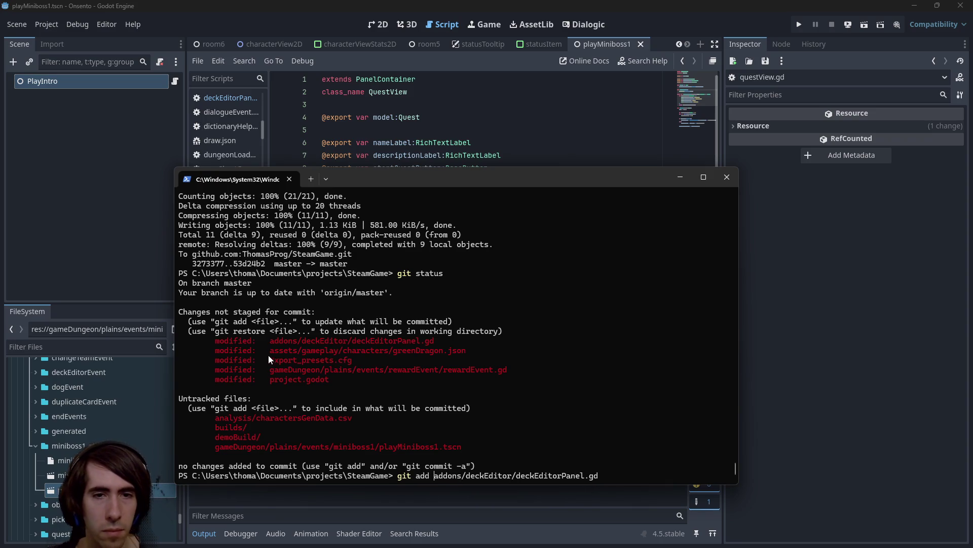
# Append the greenDragon.json, rewardEvent.gd and playMiniboss1.tscn paths, stage all four, and begin a [hotfix] commit.
pyautogui.moveTo(269, 351); pyautogui.dragTo(440, 350)
pyautogui.hotkey('ctrl', 'c')
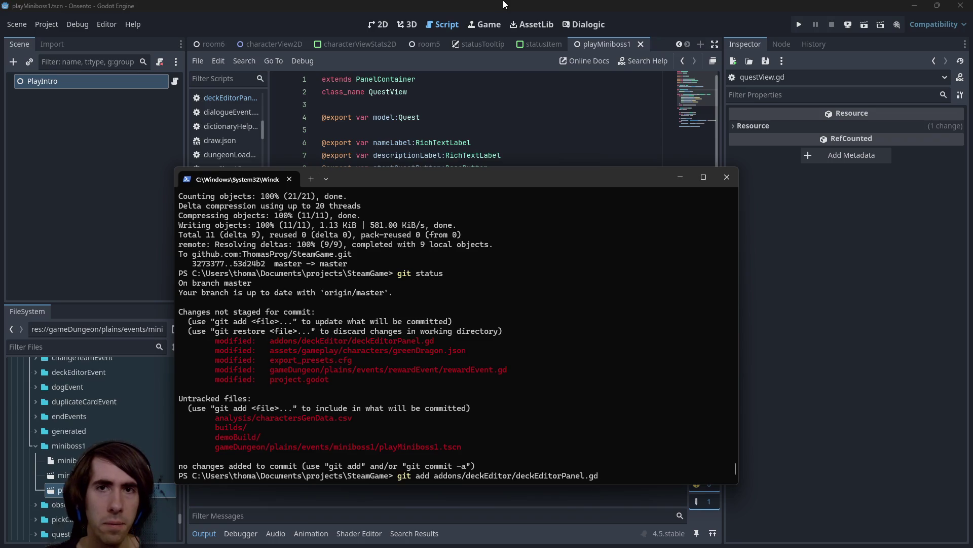
pyautogui.hotkey('ctrl', 'v')
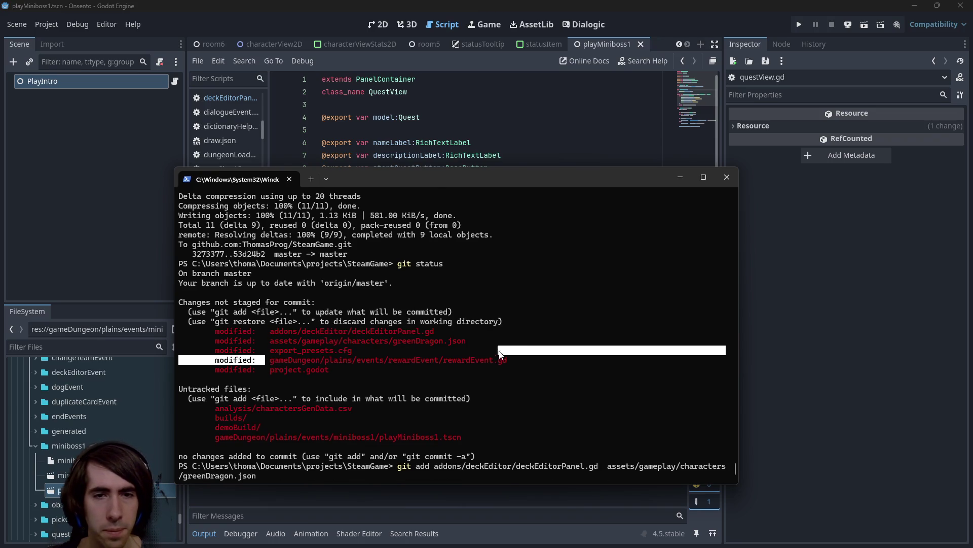
pyautogui.moveTo(268, 360); pyautogui.dragTo(603, 360)
pyautogui.hotkey('ctrl', 'c')
pyautogui.hotkey('ctrl', 'v')
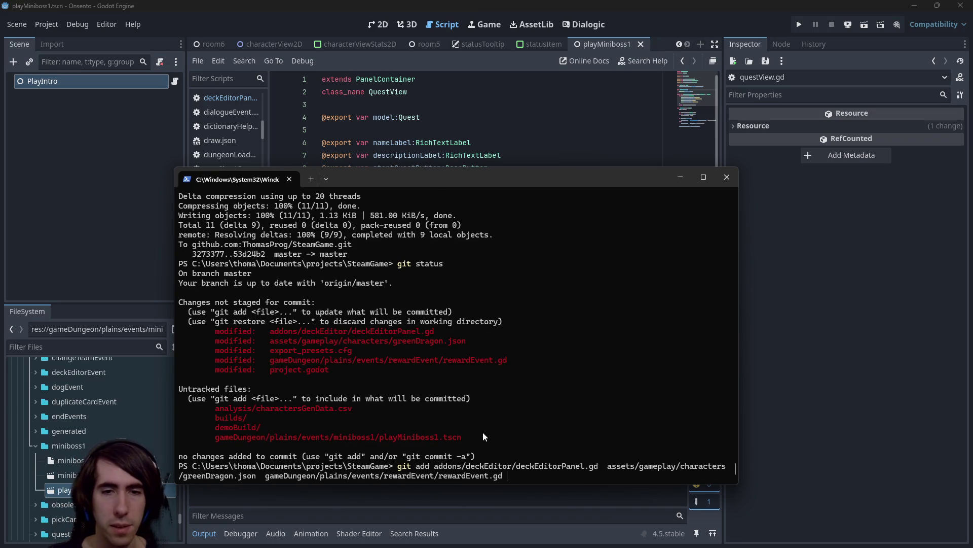
pyautogui.moveTo(470, 441); pyautogui.dragTo(209, 441)
pyautogui.hotkey('ctrl', 'c')
pyautogui.hotkey('ctrl', 'v')
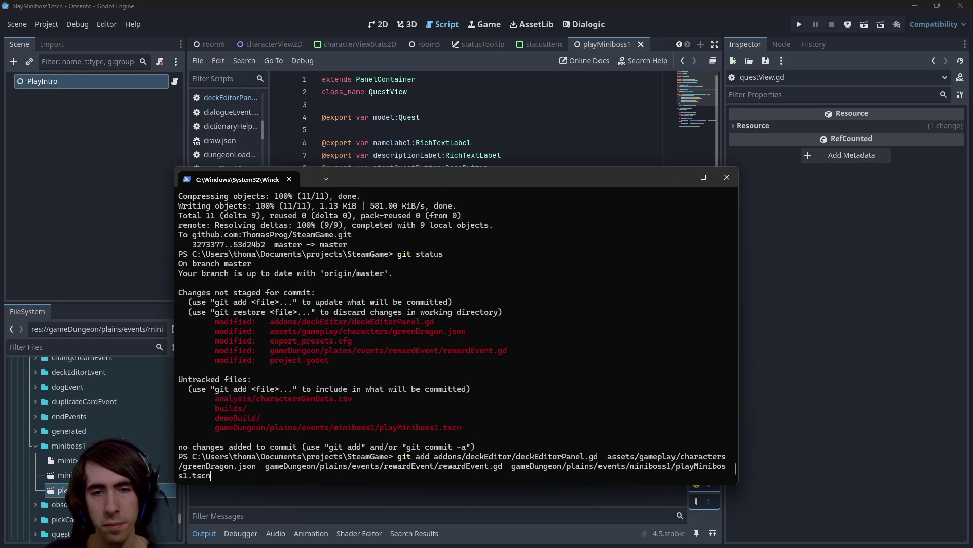
pyautogui.press('Return')
pyautogui.write('git commit -m "[')
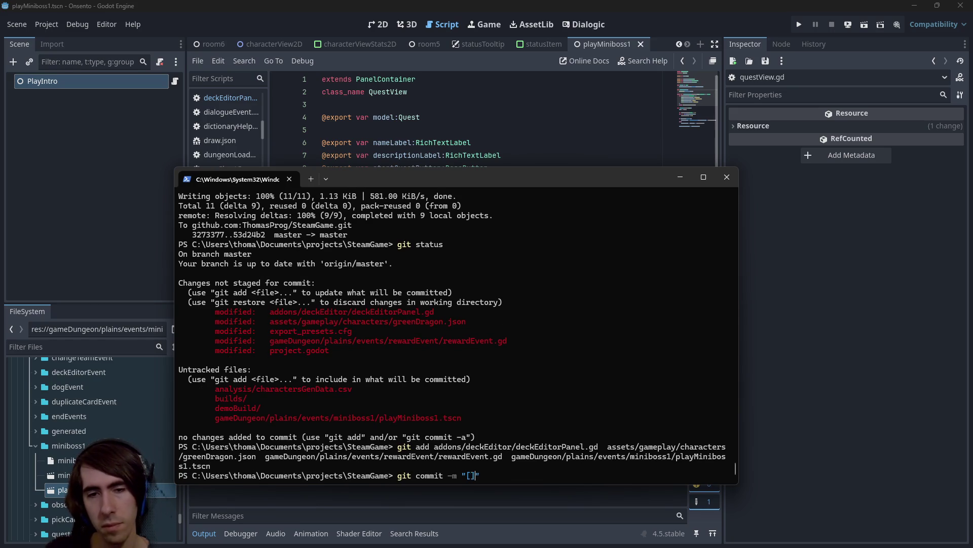
pyautogui.write('hotfix]')
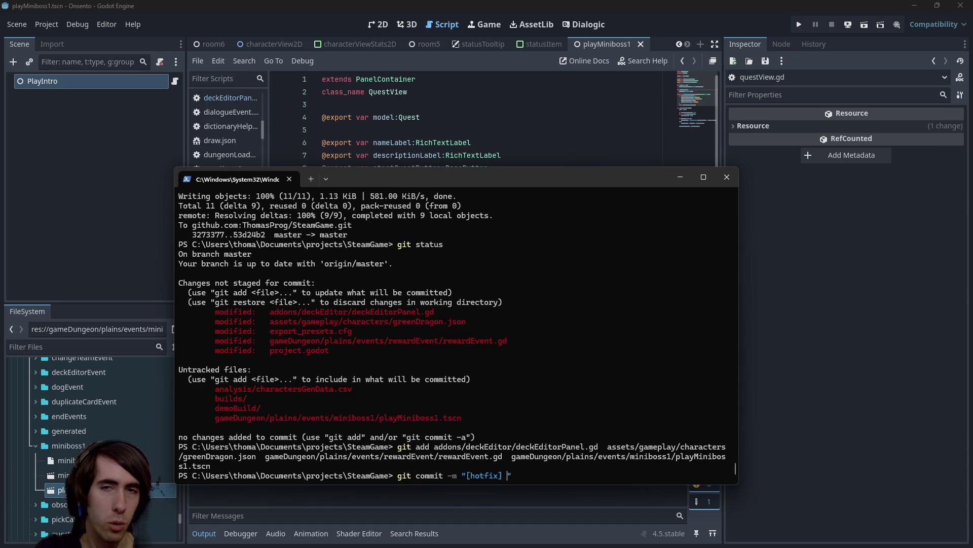
# Review the deckEditorPanel.gd and questView.gd scripts in Godot before returning to the terminal.
pyautogui.click(425, 123)
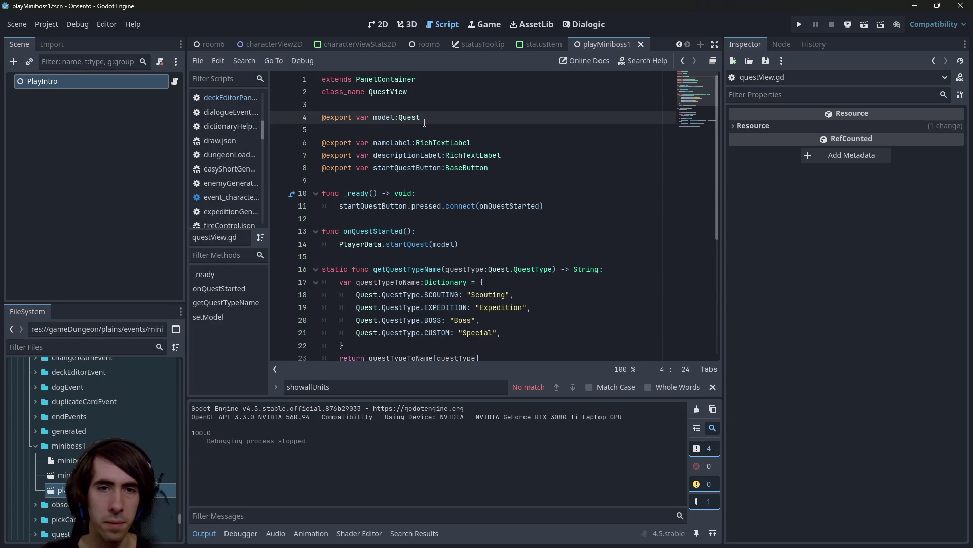
pyautogui.hotkey('alt', 'Left')
pyautogui.hotkey('alt', 'Left')
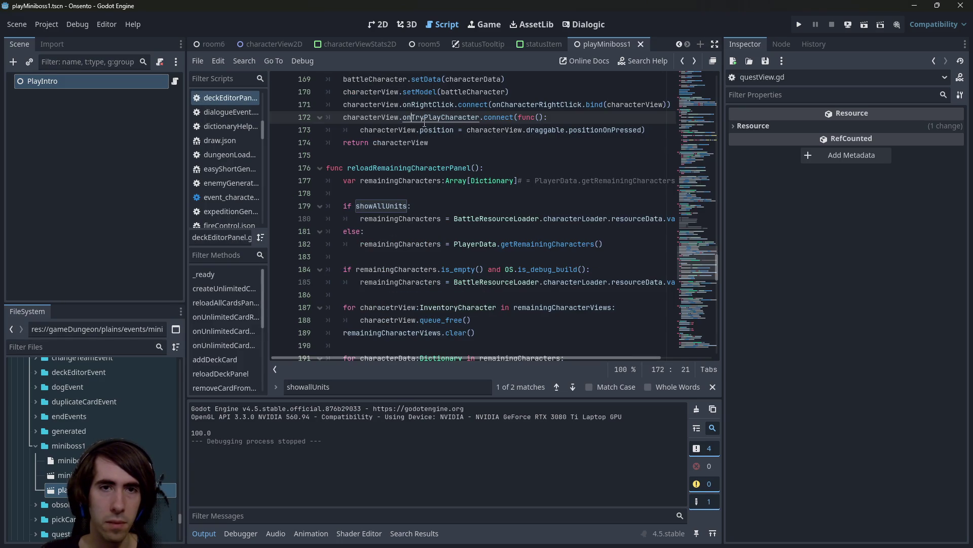
pyautogui.hotkey('alt', 'Right')
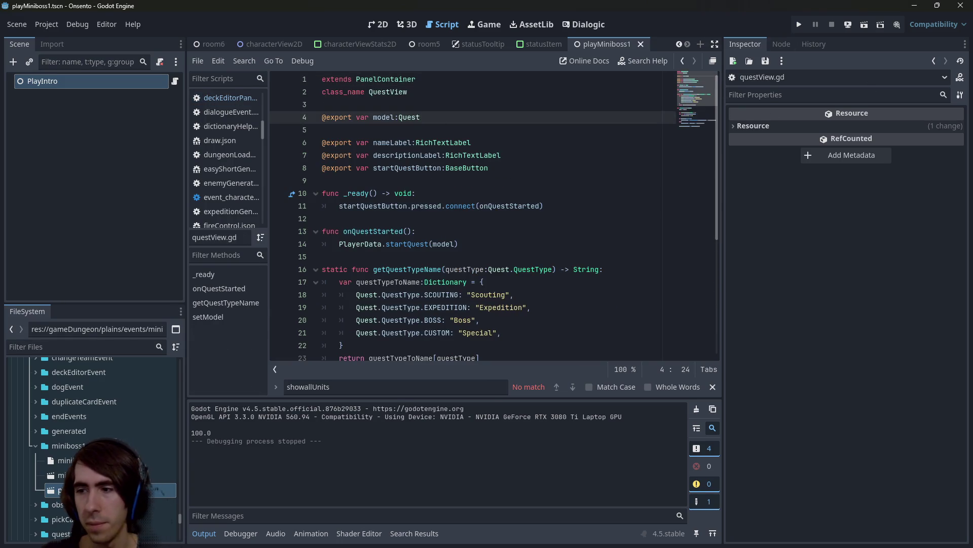
pyautogui.hotkey('alt', 'Tab')
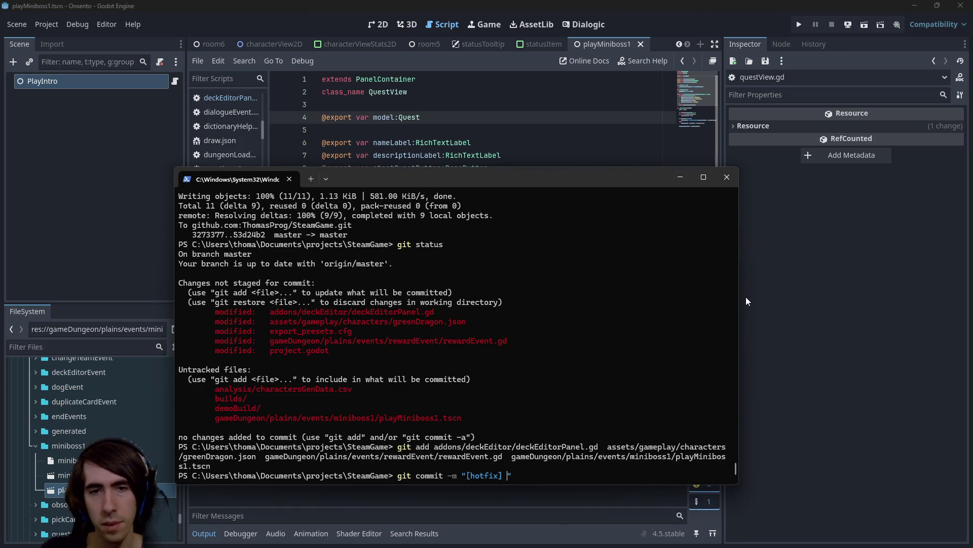
# Commit with a [hotfix] message: opening the deck editor without a card shows all cards in debug builds.
pyautogui.write('starting ')
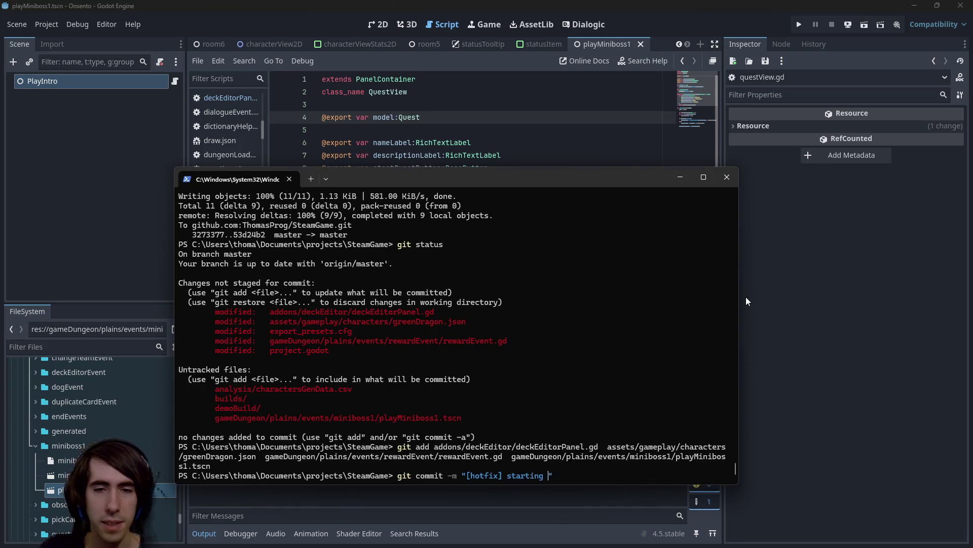
pyautogui.write('quest for')
pyautogui.hotkey('ctrl', 'BackSpace')
pyautogui.hotkey('ctrl', 'BackSpace')
pyautogui.hotkey('ctrl', 'BackSpace')
pyautogui.hotkey('ctrl', 'BackSpace')
pyautogui.write('pening d')
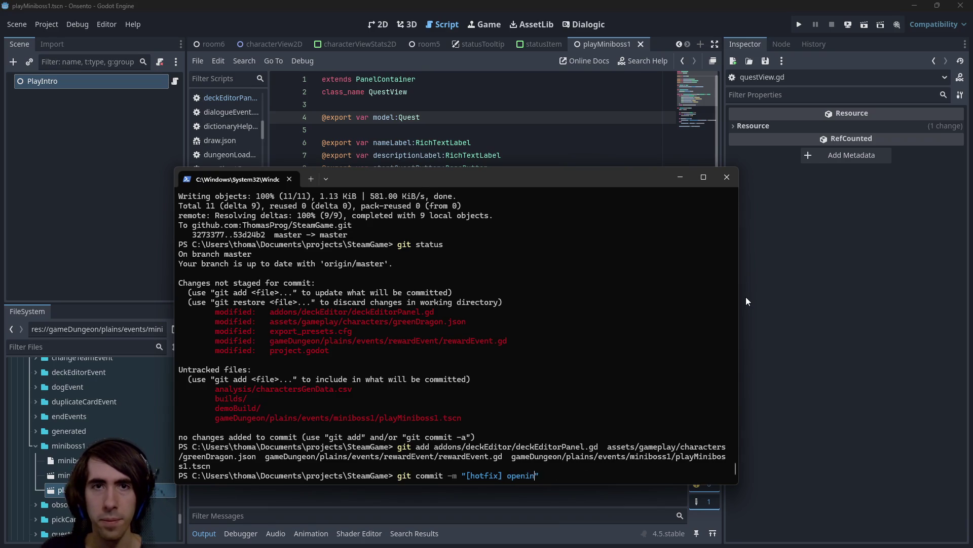
pyautogui.write('eckeditor without a')
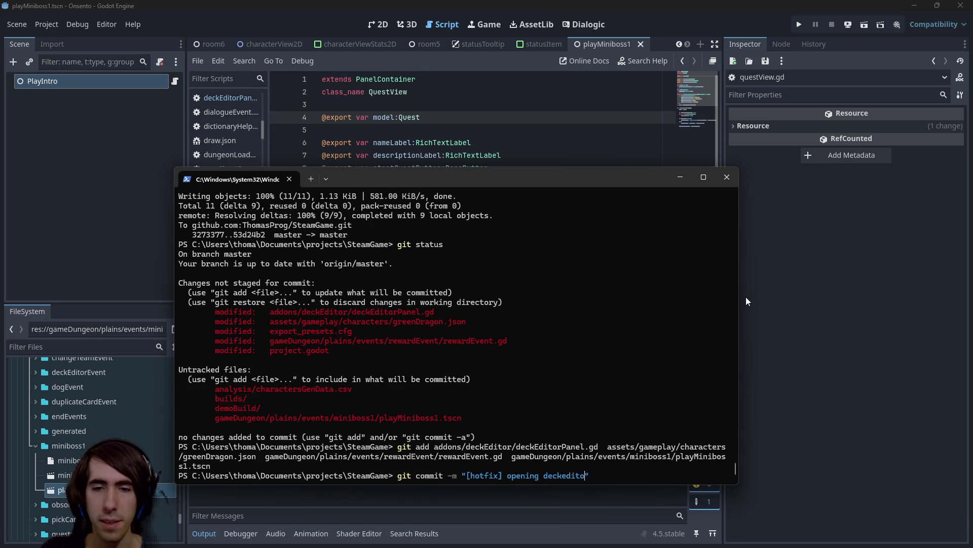
pyautogui.write(' card ')
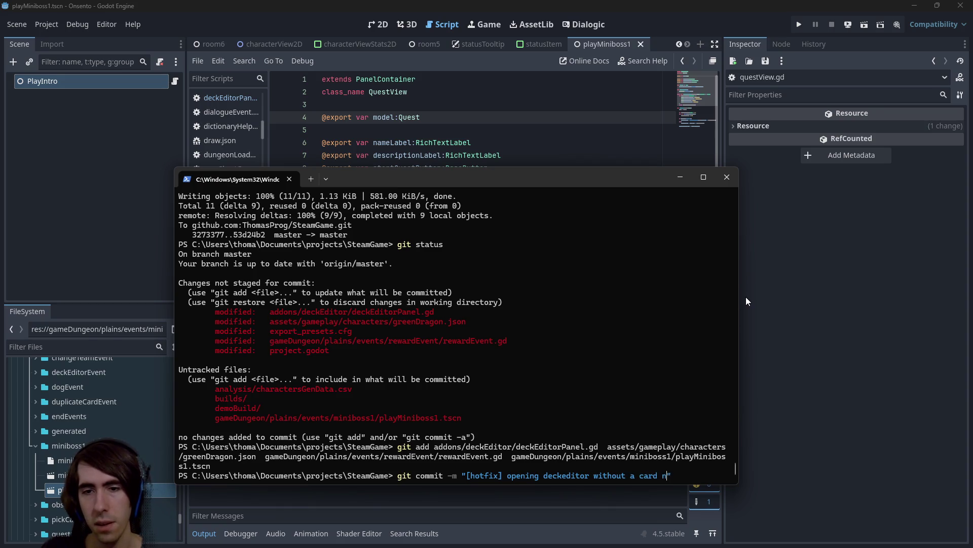
pyautogui.write('now shows al')
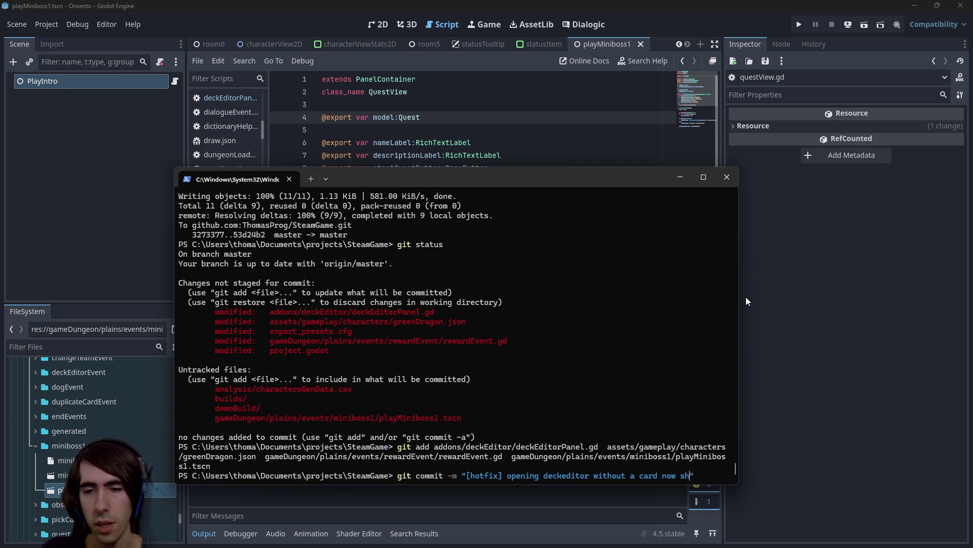
pyautogui.write('l cards in debug buil')
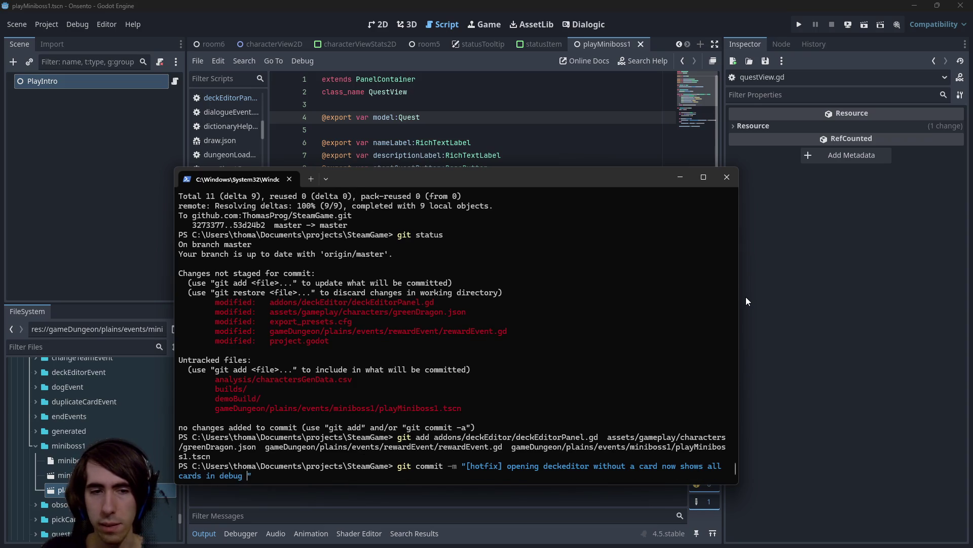
pyautogui.write('ds')
pyautogui.press('Return')
# Push the commit to origin master, check git status, and clear the recalled commit command.
pyautogui.write('git push')
pyautogui.press('Return')
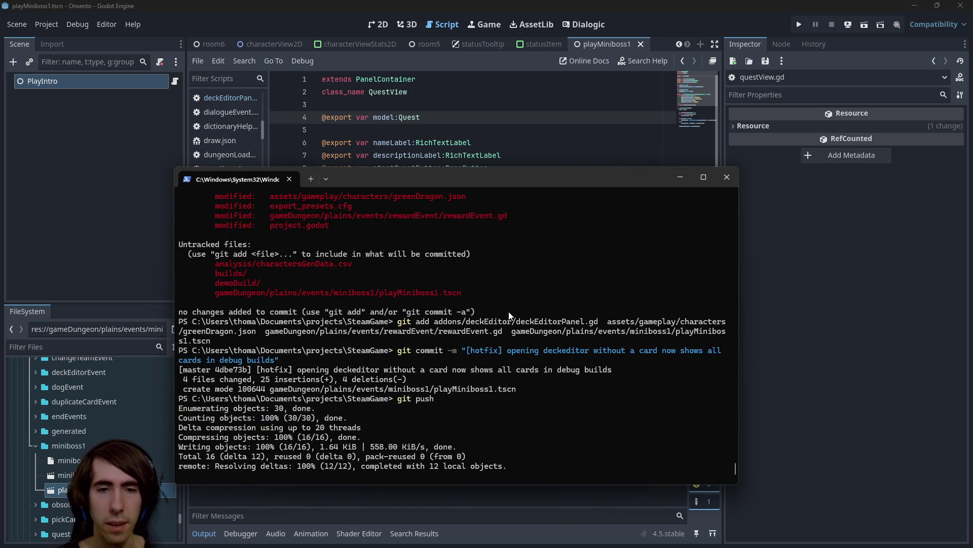
pyautogui.hotkey('ctrl', 'c')
pyautogui.write('it status')
pyautogui.press('Return')
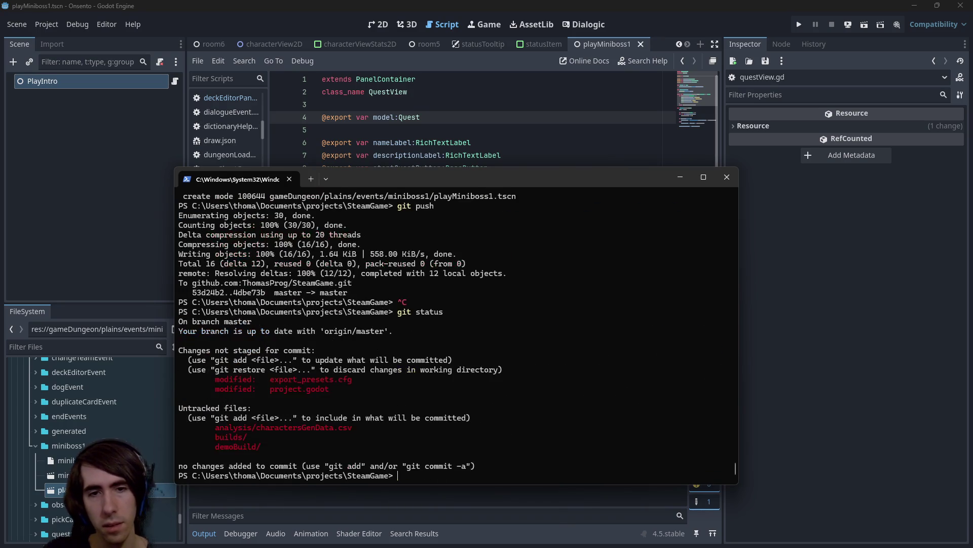
pyautogui.scroll(3, 509, 311)
pyautogui.scroll(-4, 510, 311)
pyautogui.press('Up')
pyautogui.press('Up')
pyautogui.press('Up')
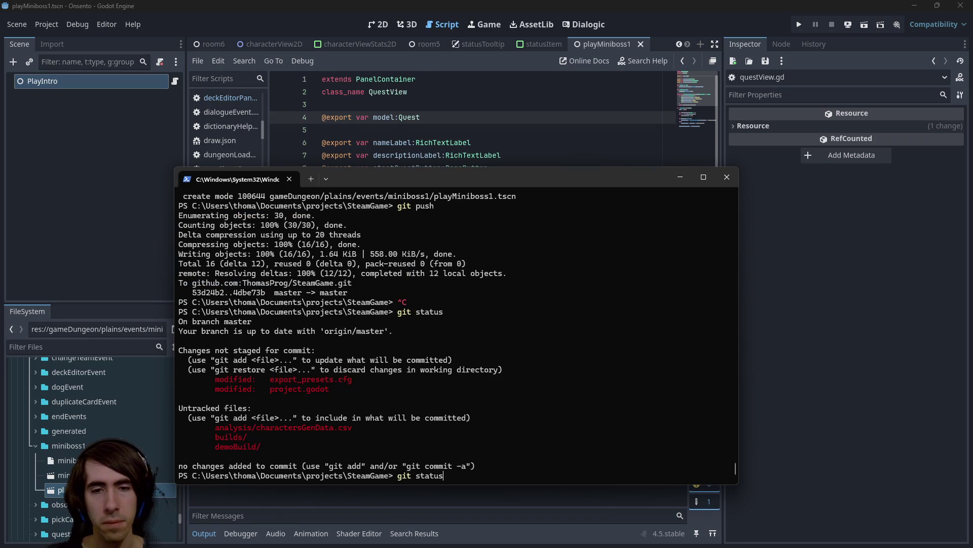
pyautogui.scroll(10, 457, 330)
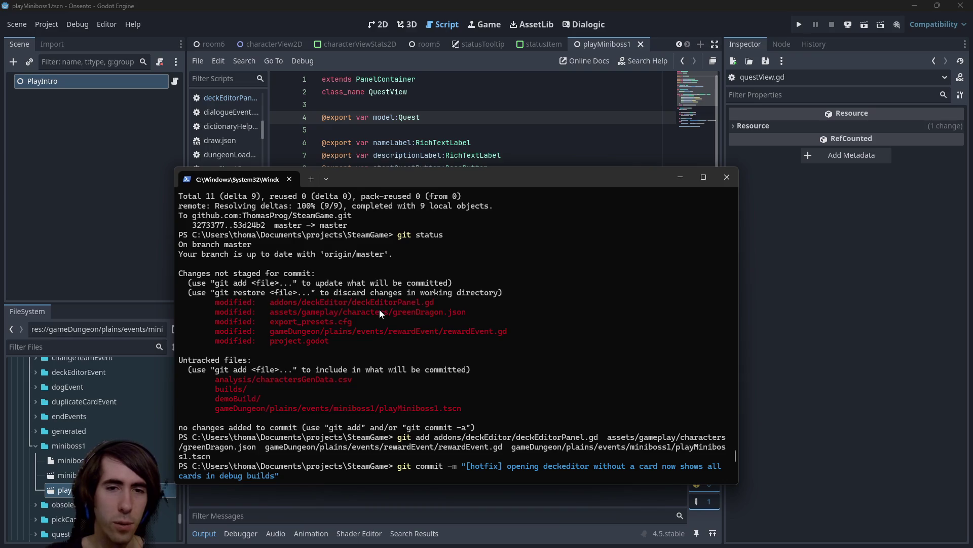
pyautogui.hotkey('ctrl', 'BackSpace')
pyautogui.hotkey('ctrl', 'BackSpace')
pyautogui.hotkey('ctrl', 'BackSpace')
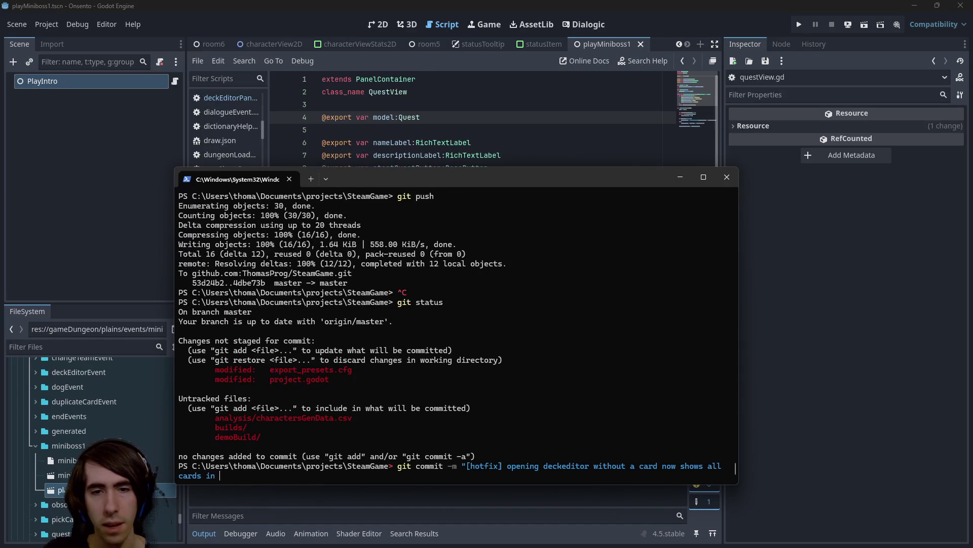
# Undo the last commit with git reset --soft HEAD~1 and recall the previous commit command.
pyautogui.write('git reset --soft H')
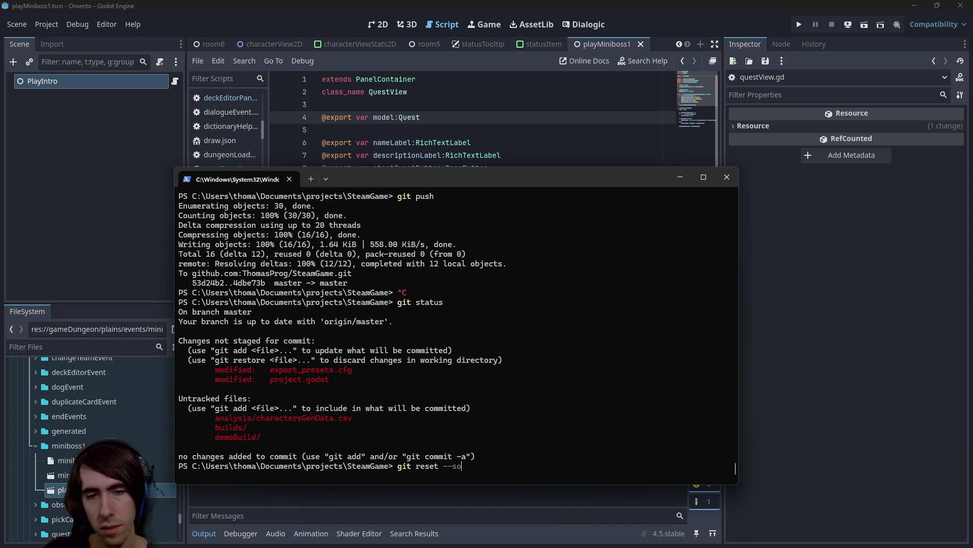
pyautogui.write('EAD!')
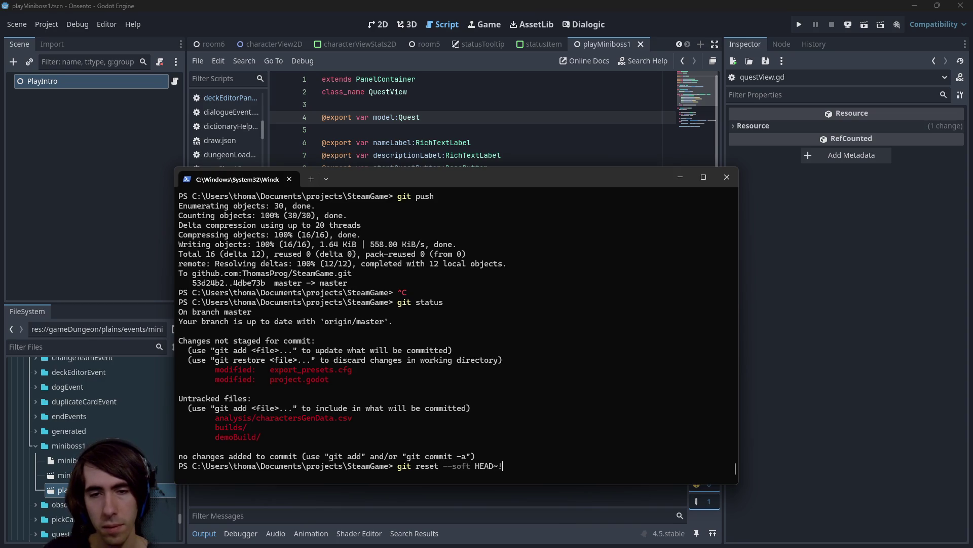
pyautogui.press('BackSpace')
pyautogui.write('1')
pyautogui.press('Return')
pyautogui.press('Up')
pyautogui.press('Up')
pyautogui.press('Up')
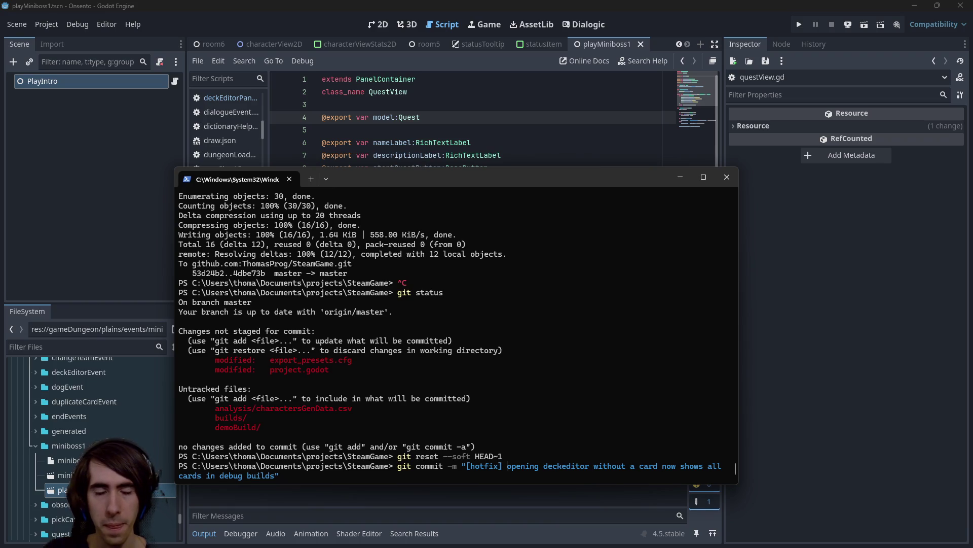
# Recommit with the hotfix message extended to mention card rewards when completing quest1 & quest2.
pyautogui.write('rewards')
pyautogui.write('added')
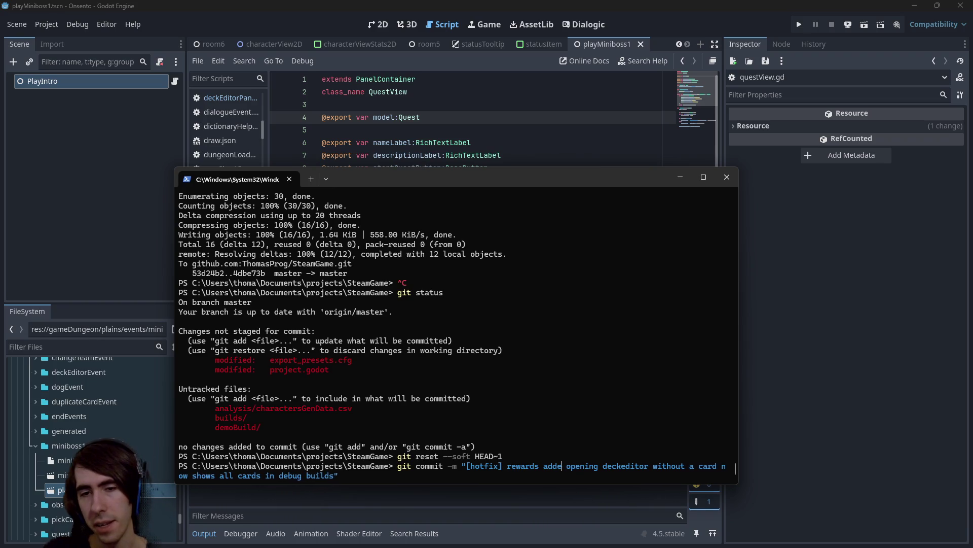
pyautogui.press('BackSpace')
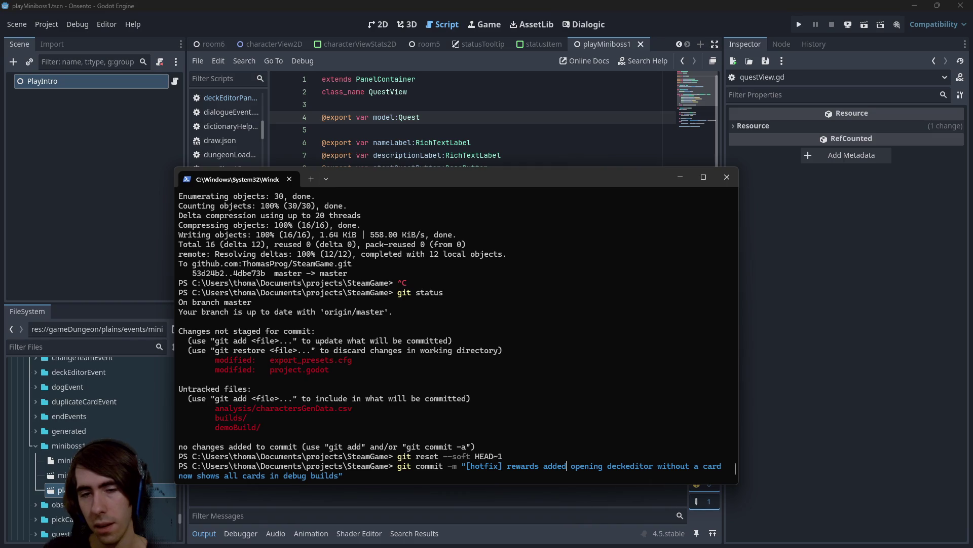
pyautogui.write('when completing')
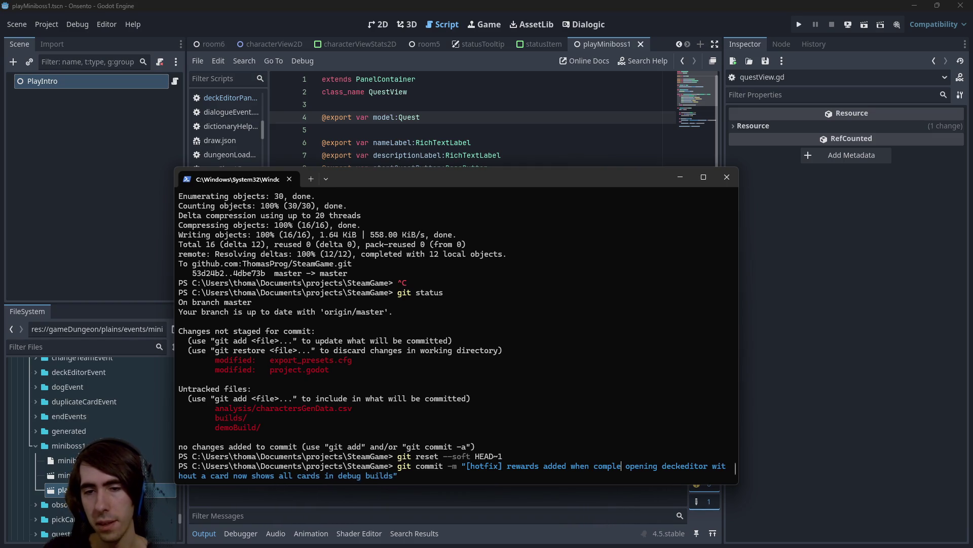
pyautogui.hotkey('ctrl', 'Left')
pyautogui.hotkey('ctrl', 'Left')
pyautogui.write('cards')
pyautogui.hotkey('ctrl', 'Right')
pyautogui.write('quest1 & 1')
pyautogui.press('BackSpace')
pyautogui.write('quest2 /')
pyautogui.press('Return')
# Force-push the rewritten commit with --force-with-lease.
pyautogui.write('gi')
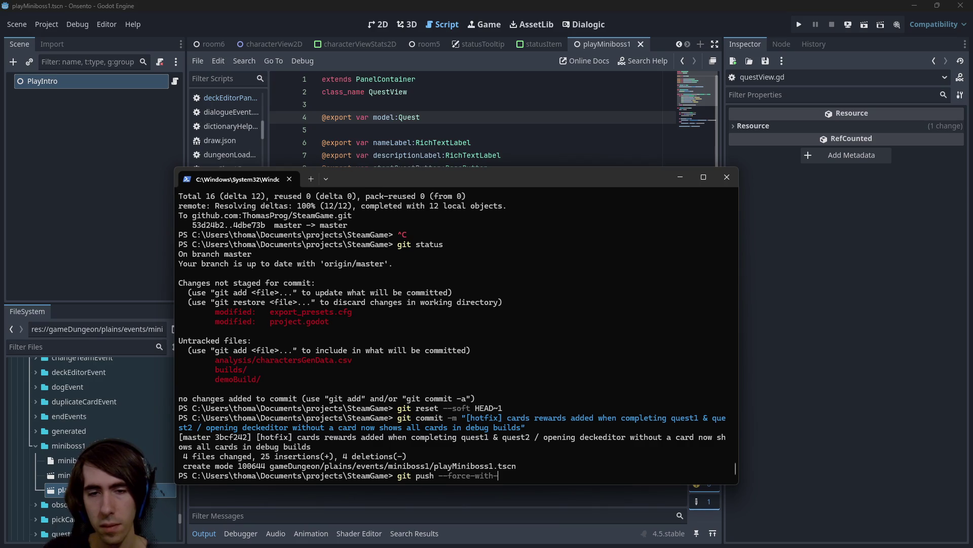
pyautogui.write('se')
pyautogui.press('Return')
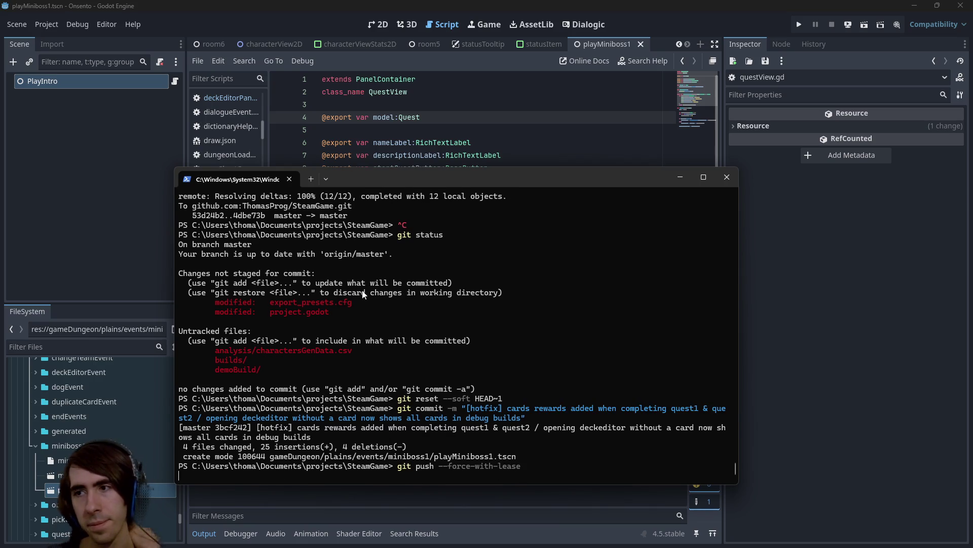
pyautogui.click(539, 4)
# From questView.gd, quick-open the levelSelectionSmallQuest.tscn scene by searching 'smallQuest'.
pyautogui.click(484, 206)
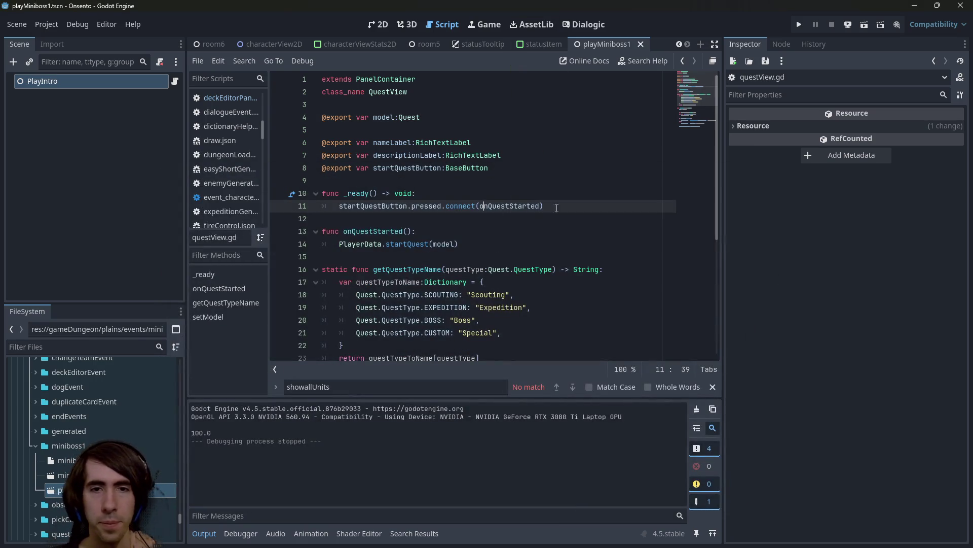
pyautogui.scroll(-3, 482, 274)
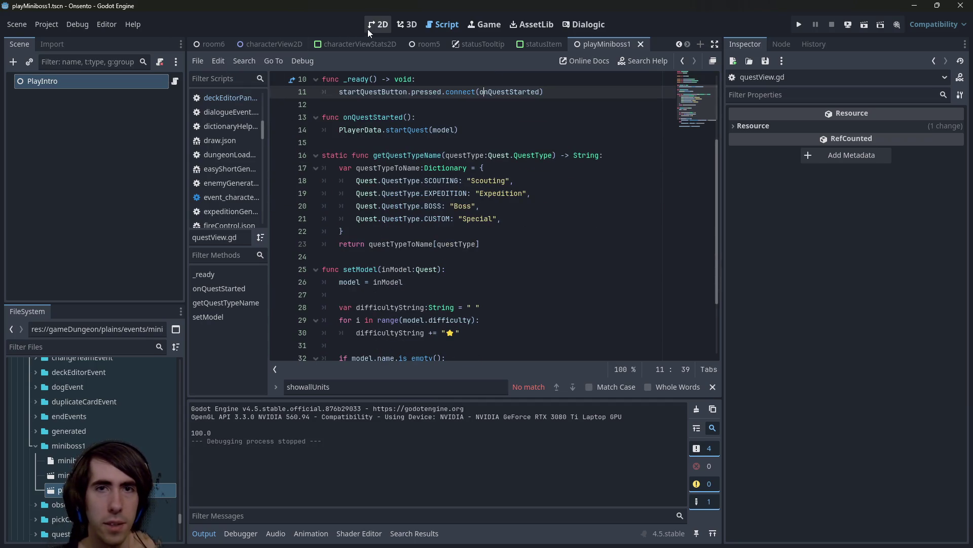
pyautogui.click(455, 178)
pyautogui.hotkey('alt', 'shift', 'o')
pyautogui.write('miniQuest')
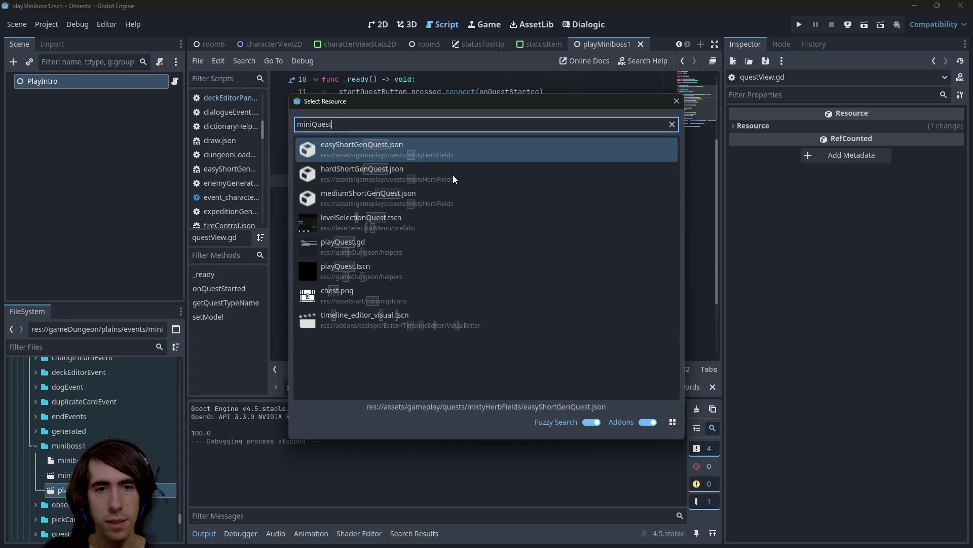
pyautogui.hotkey('ctrl', 'a')
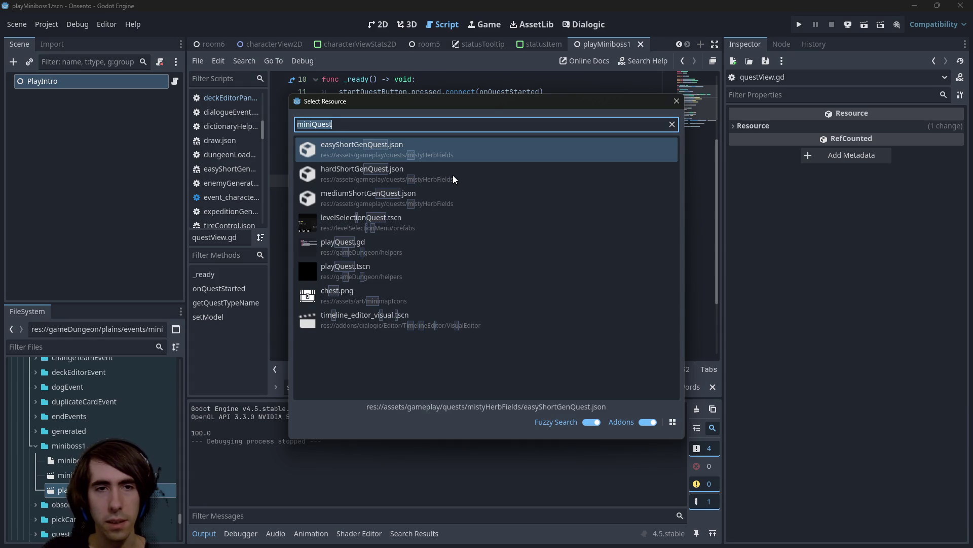
pyautogui.write('smallQuest')
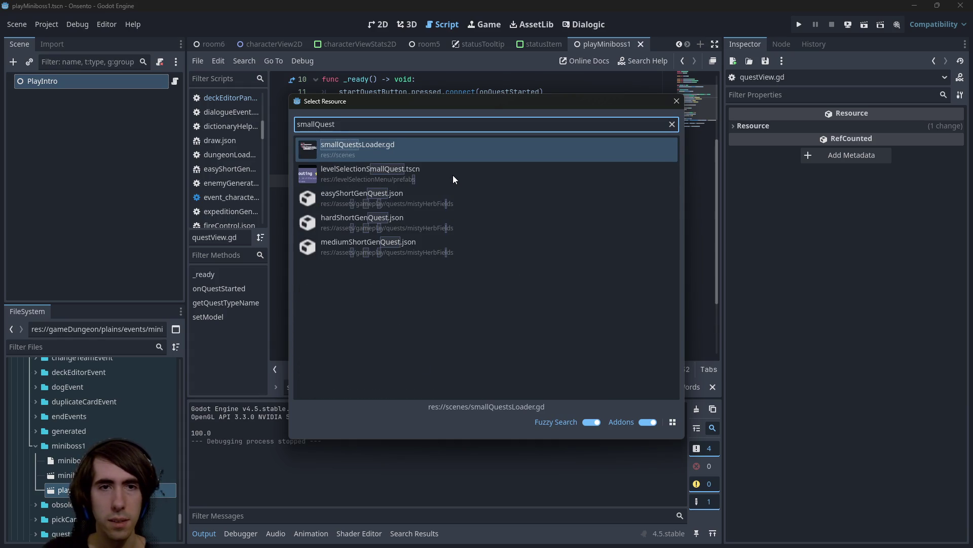
pyautogui.press('Down')
pyautogui.press('Return')
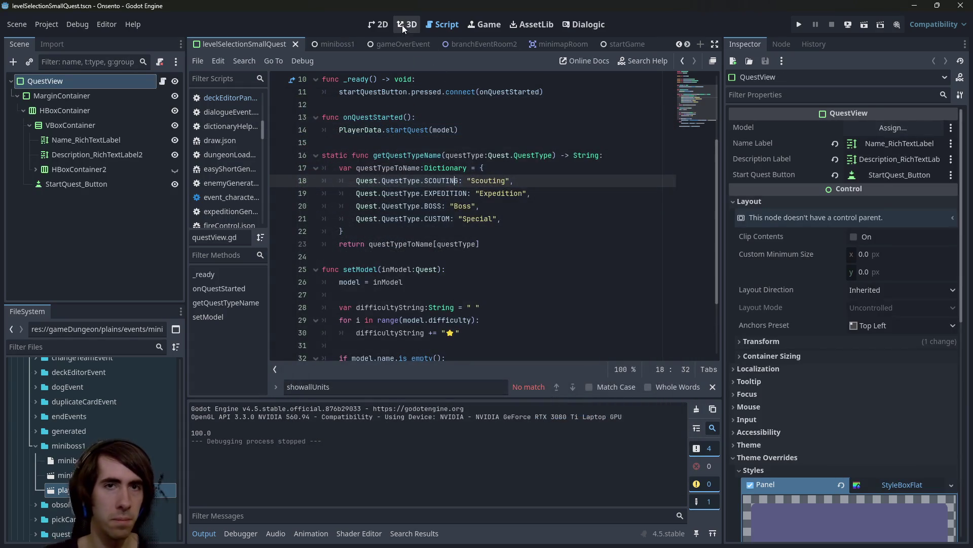
# In the 2D view, select Name_RichTextLabel and open its questView.gd script.
pyautogui.click(379, 24)
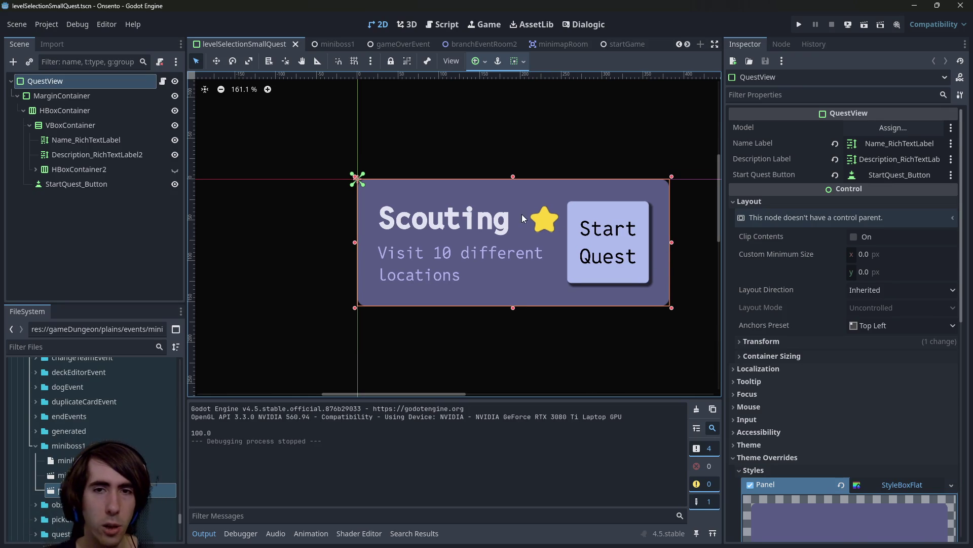
pyautogui.click(542, 216)
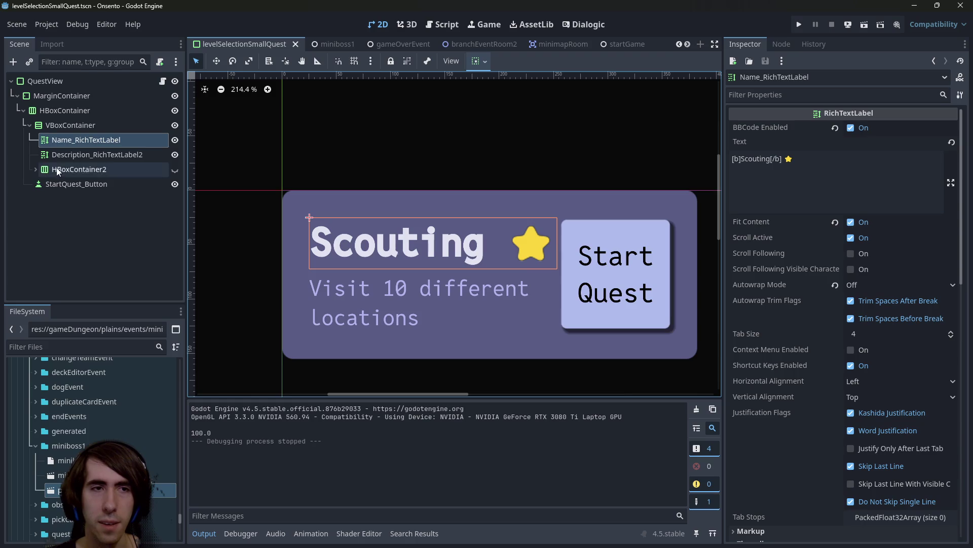
pyautogui.click(163, 81)
pyautogui.scroll(-2, 447, 223)
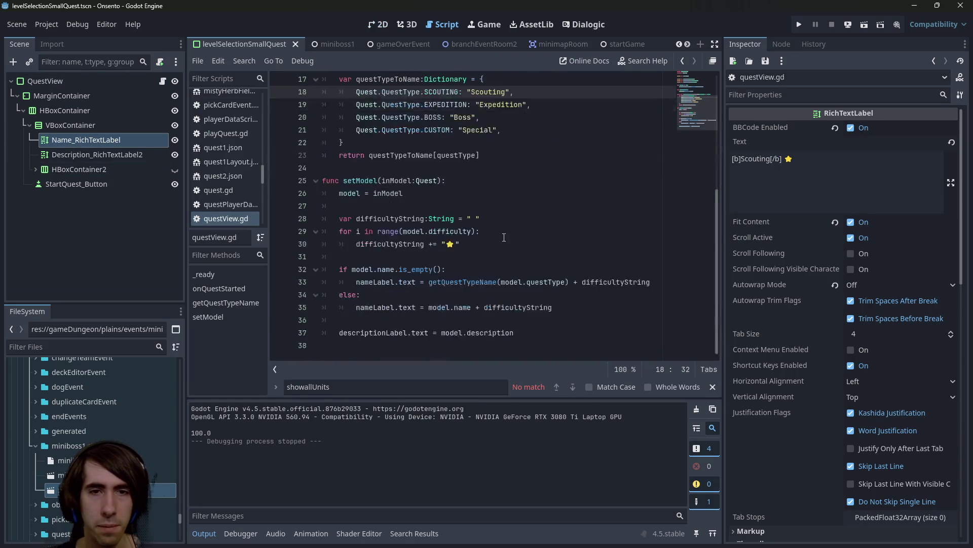
# Comment out the difficulty-star loop on lines 29–30 of questView.gd and save.
pyautogui.click(480, 244)
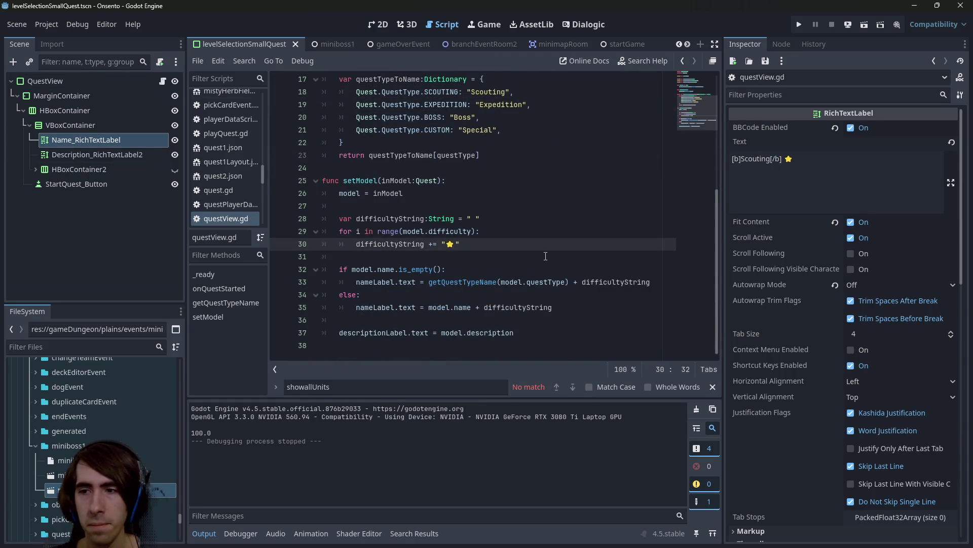
pyautogui.moveTo(558, 246)
pyautogui.mouseDown()
pyautogui.moveTo(207, 250)
pyautogui.moveTo(263, 226)
pyautogui.mouseUp()
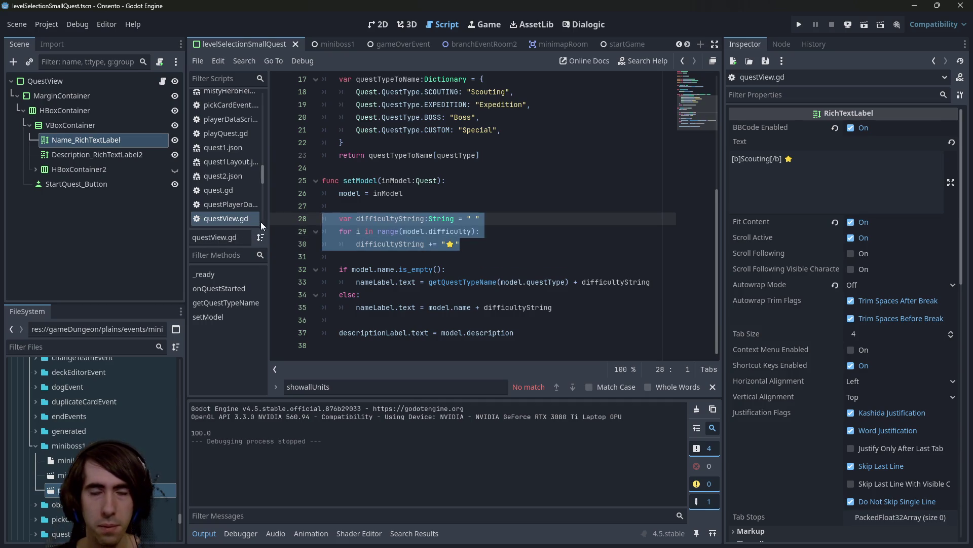
pyautogui.doubleClick(397, 218)
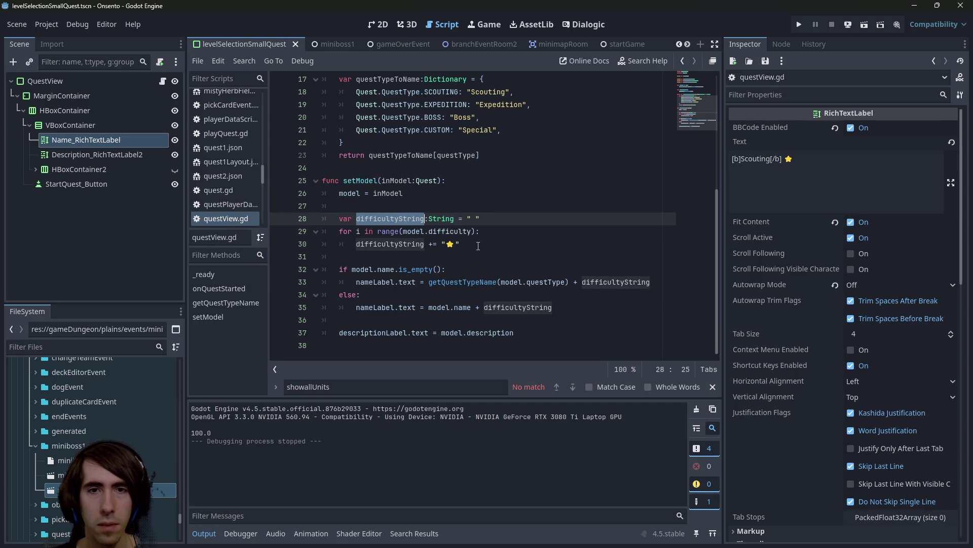
pyautogui.moveTo(478, 246); pyautogui.dragTo(344, 221)
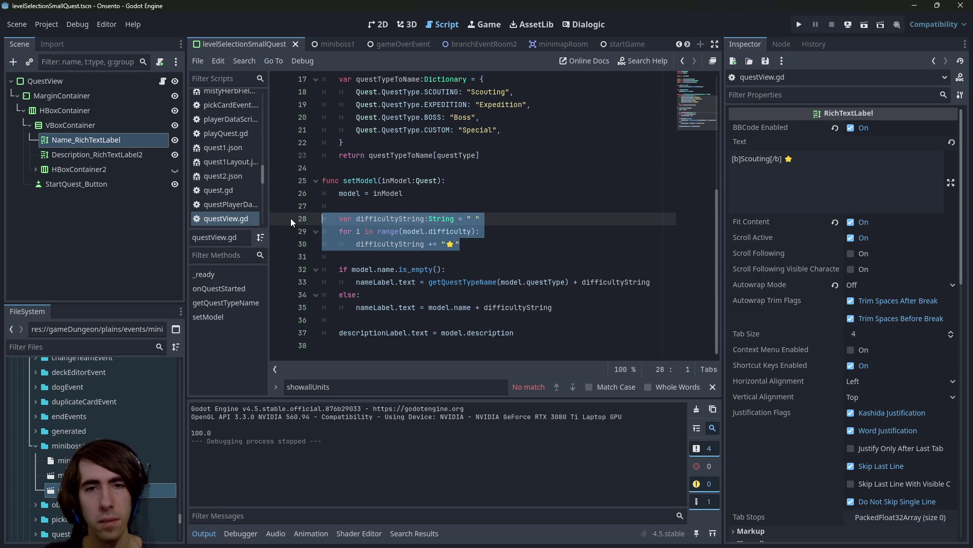
pyautogui.click(409, 218)
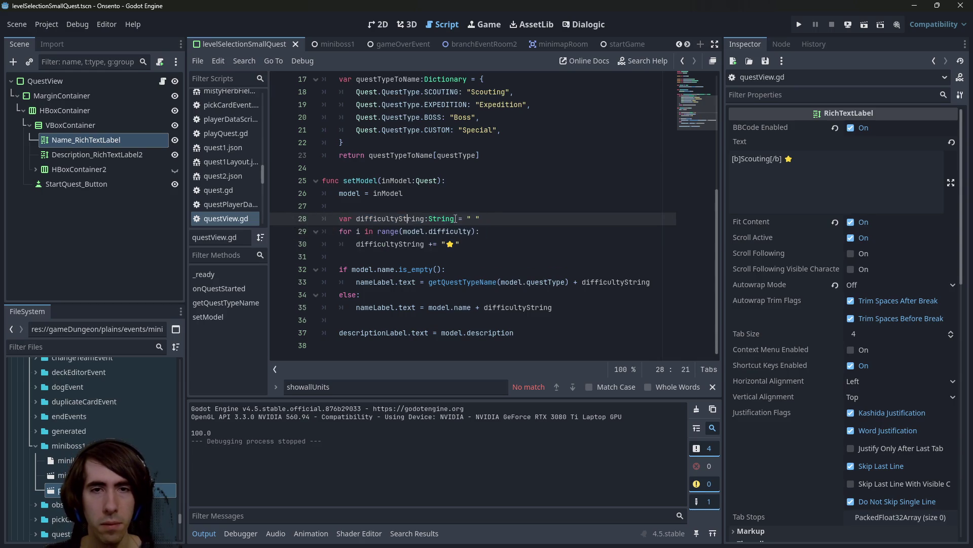
pyautogui.moveTo(459, 244); pyautogui.dragTo(283, 232)
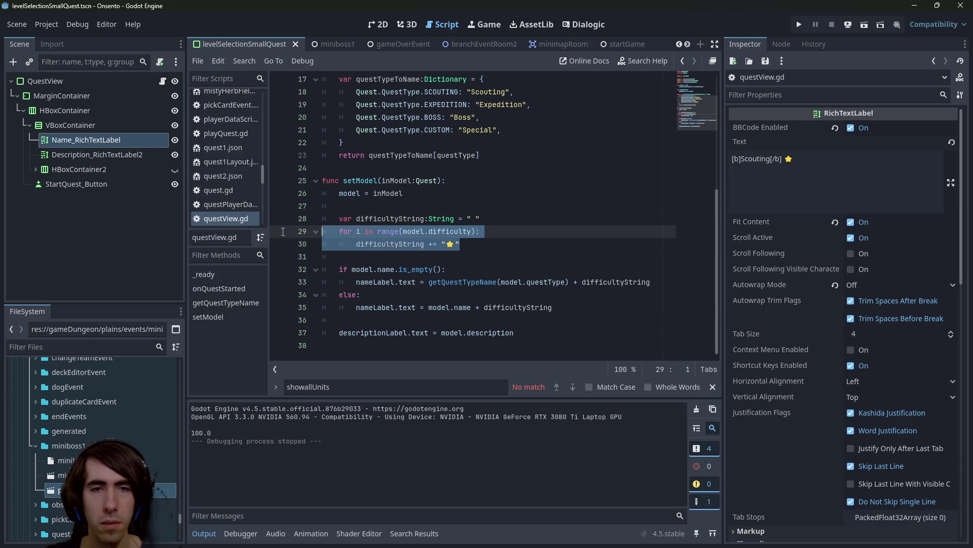
pyautogui.hotkey('ctrl', 'k')
pyautogui.hotkey('ctrl', 's')
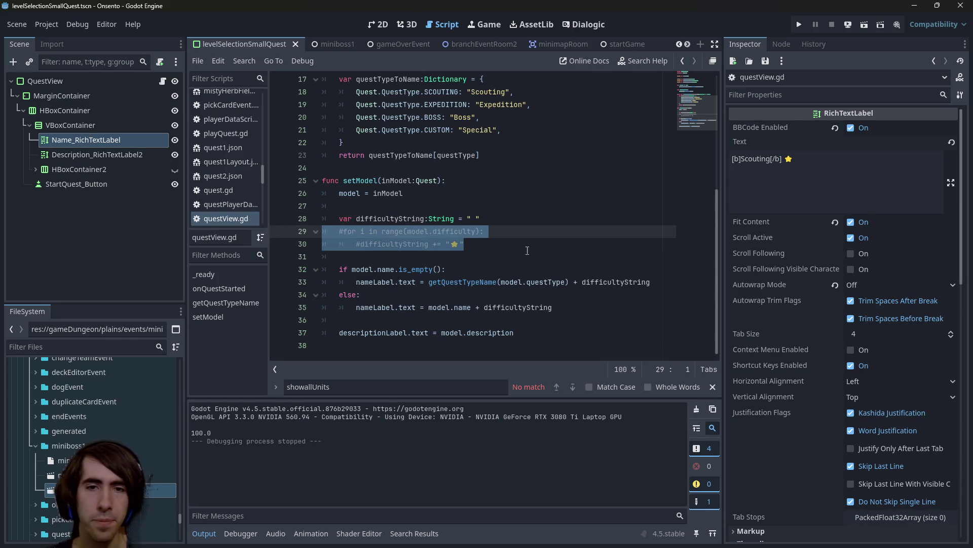
# Inspect getQuestTypeName, inModel and model.name, bringing up the Node.name documentation.
pyautogui.doubleClick(461, 281)
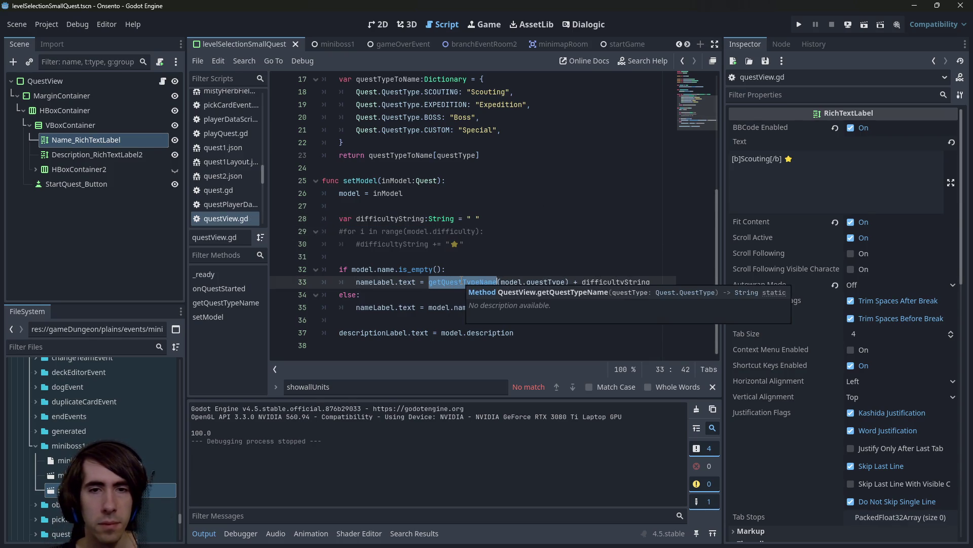
pyautogui.click(494, 253)
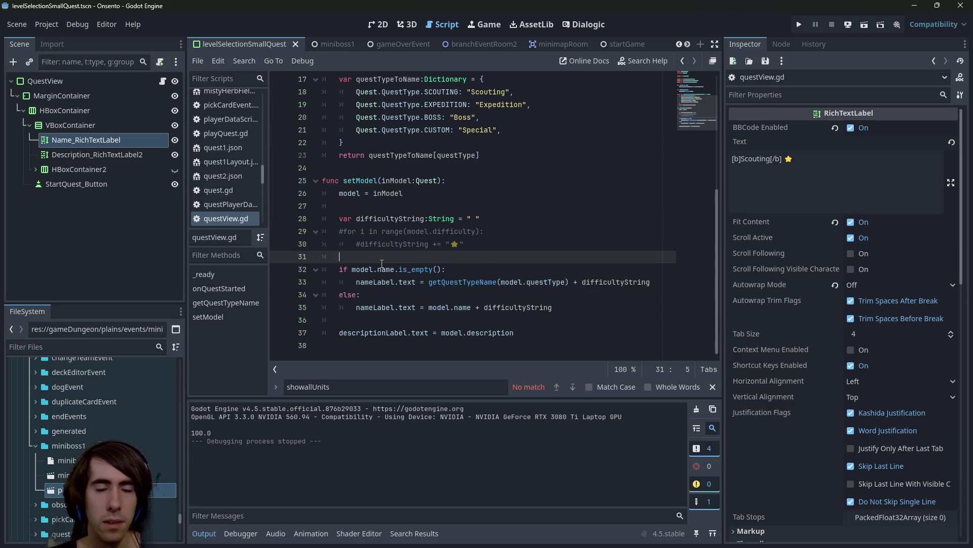
pyautogui.doubleClick(363, 269)
pyautogui.doubleClick(385, 269)
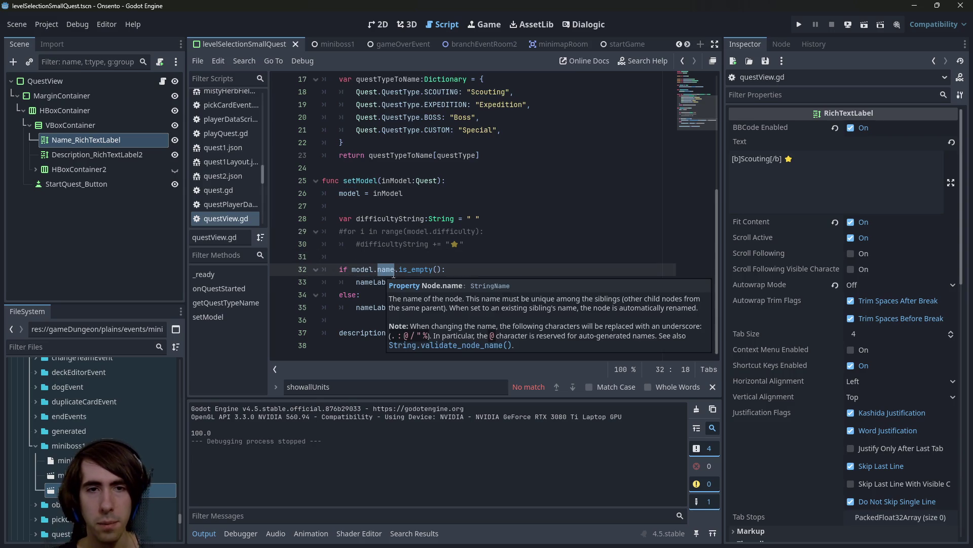
pyautogui.doubleClick(397, 181)
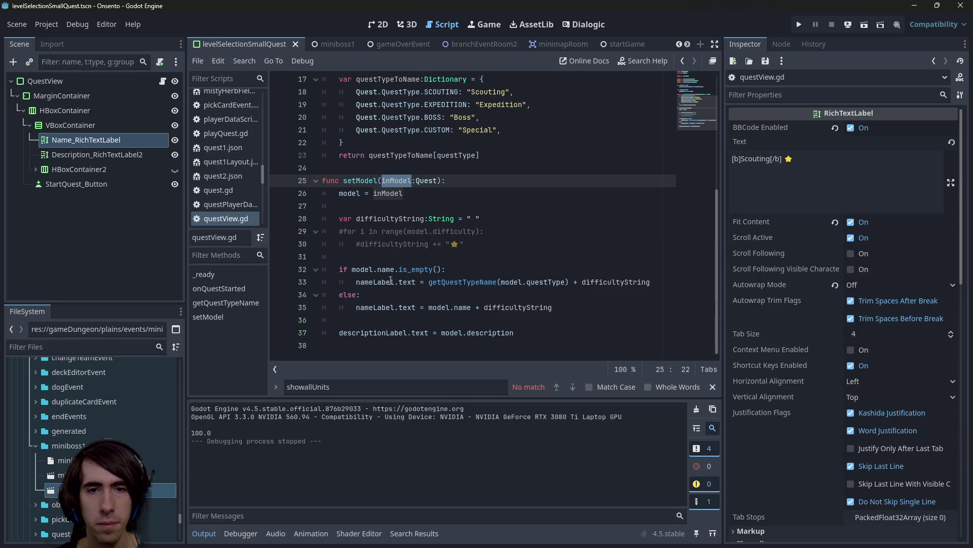
pyautogui.click(510, 311)
pyautogui.doubleClick(449, 307)
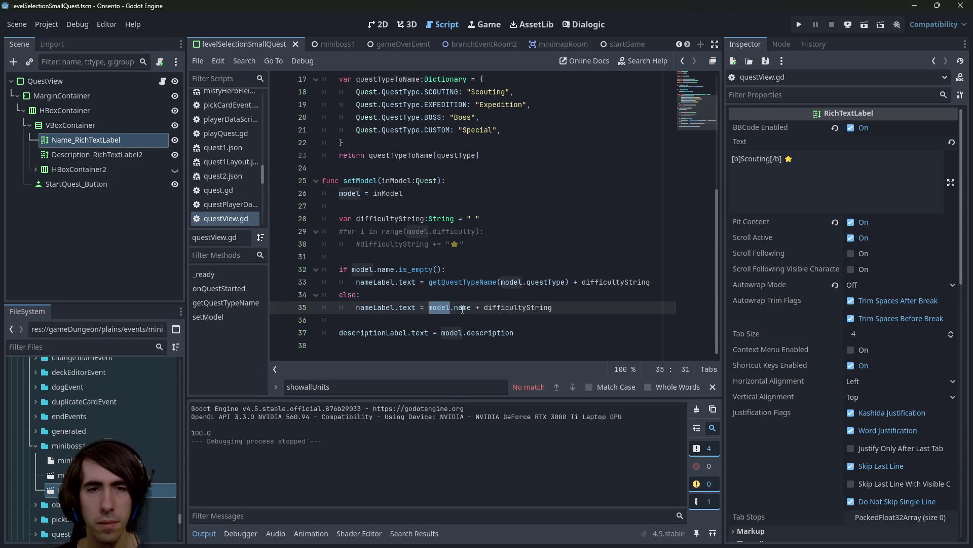
pyautogui.click(462, 308)
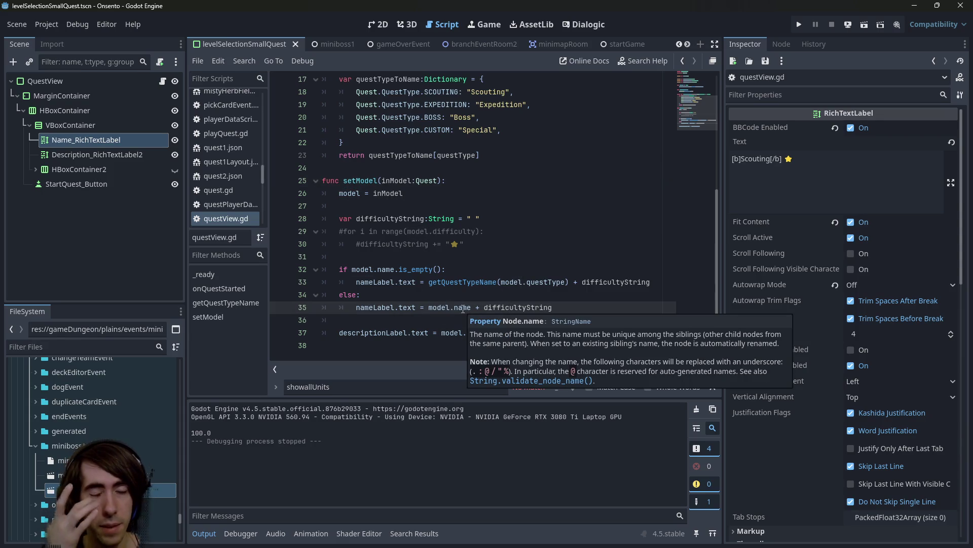
pyautogui.scroll(5, 66, 439)
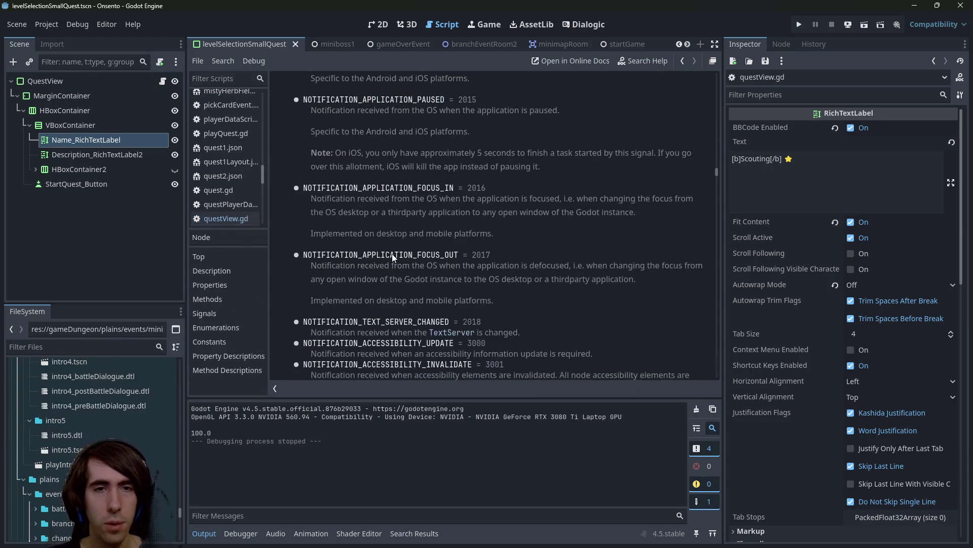
# Look up the questName field in quest.gd and how setModel uses the Quest model.
pyautogui.scroll(1, 428, 160)
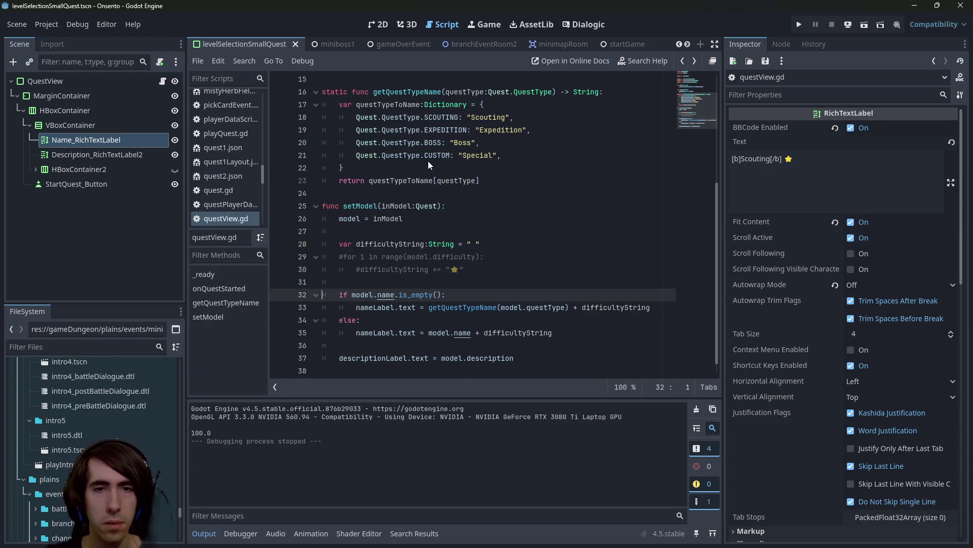
pyautogui.keyDown('ctrl'); pyautogui.click(431, 206); pyautogui.keyUp('ctrl')
pyautogui.scroll(8, 433, 197)
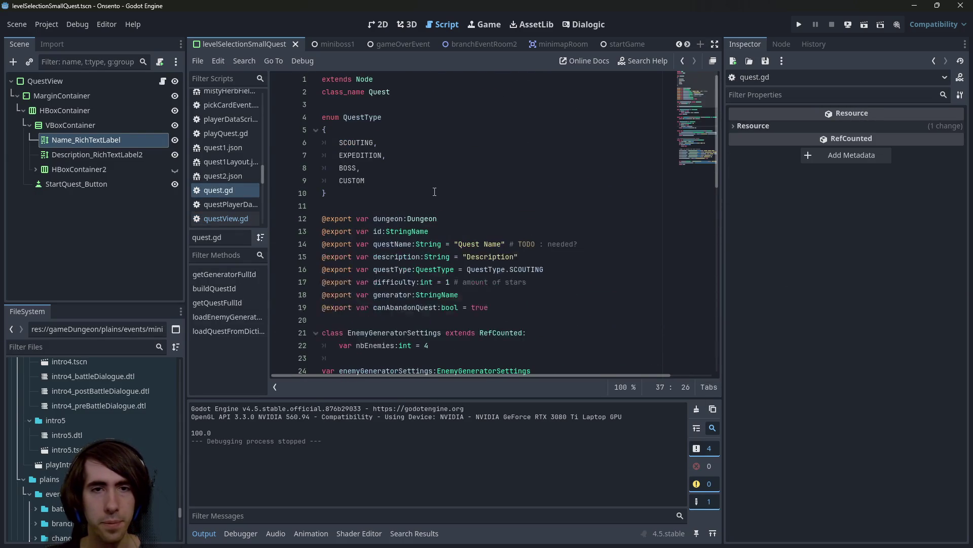
pyautogui.doubleClick(377, 244)
pyautogui.hotkey('alt', 'Left')
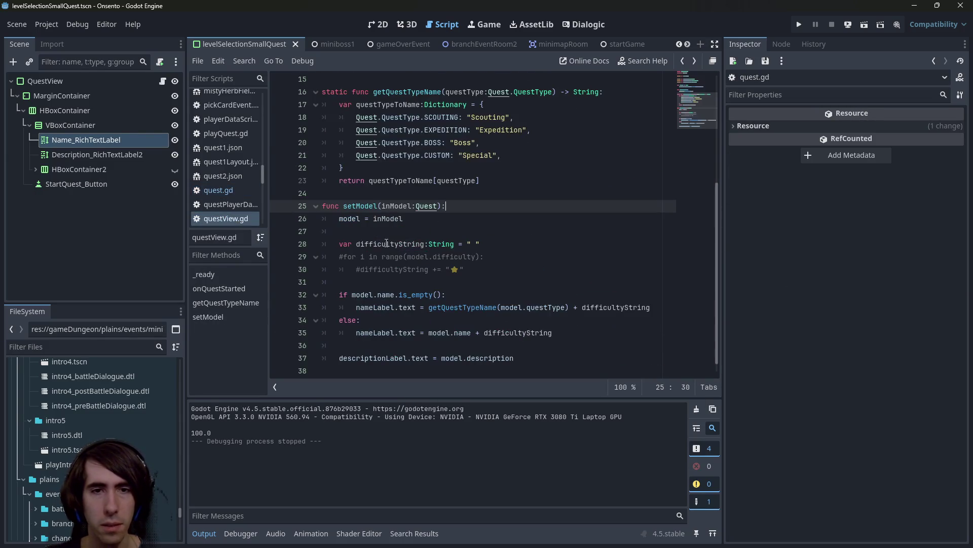
pyautogui.doubleClick(361, 293)
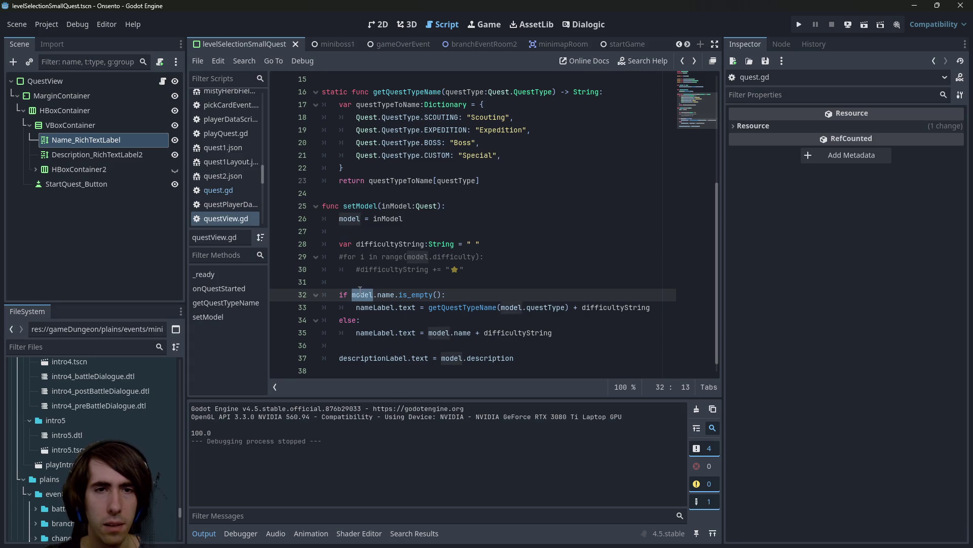
pyautogui.doubleClick(395, 205)
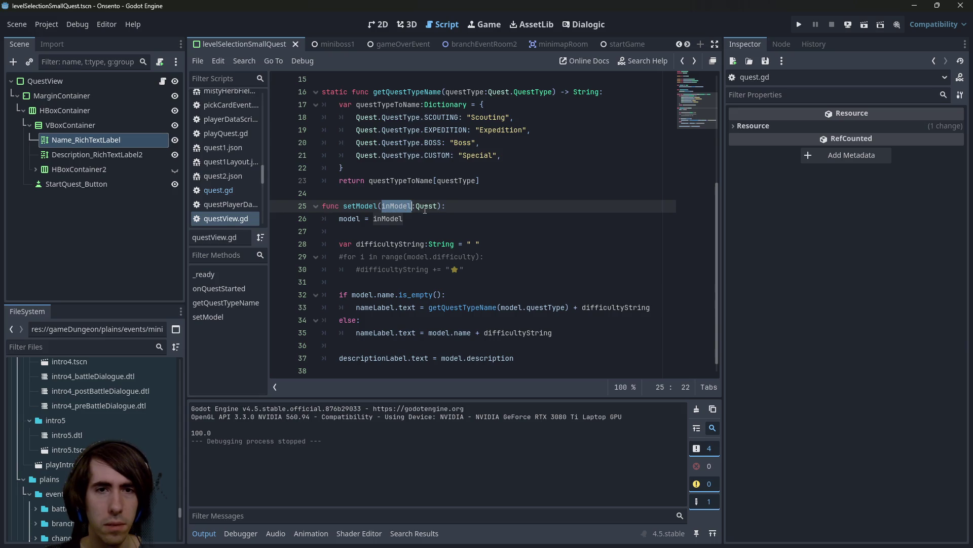
pyautogui.keyDown('ctrl'); pyautogui.click(425, 208); pyautogui.keyUp('ctrl')
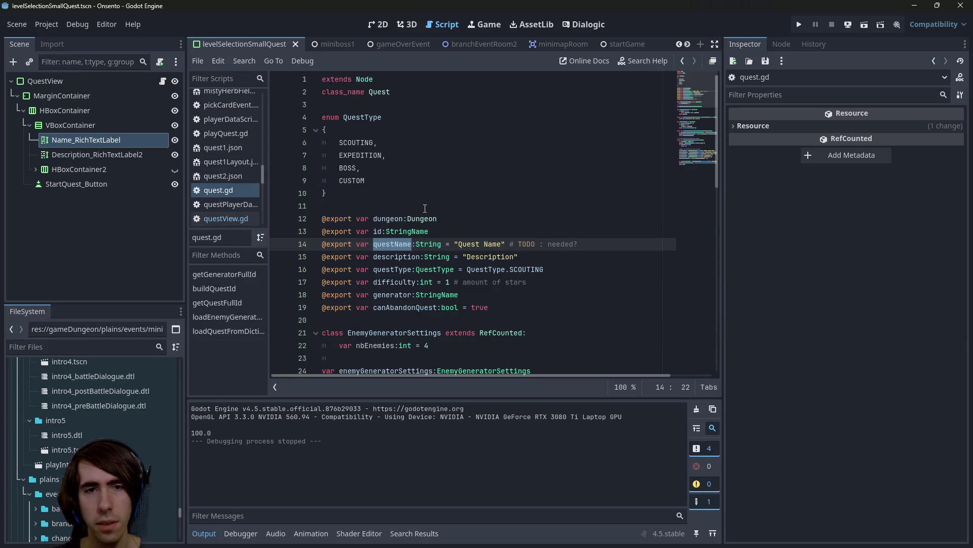
pyautogui.hotkey('alt', 'Left')
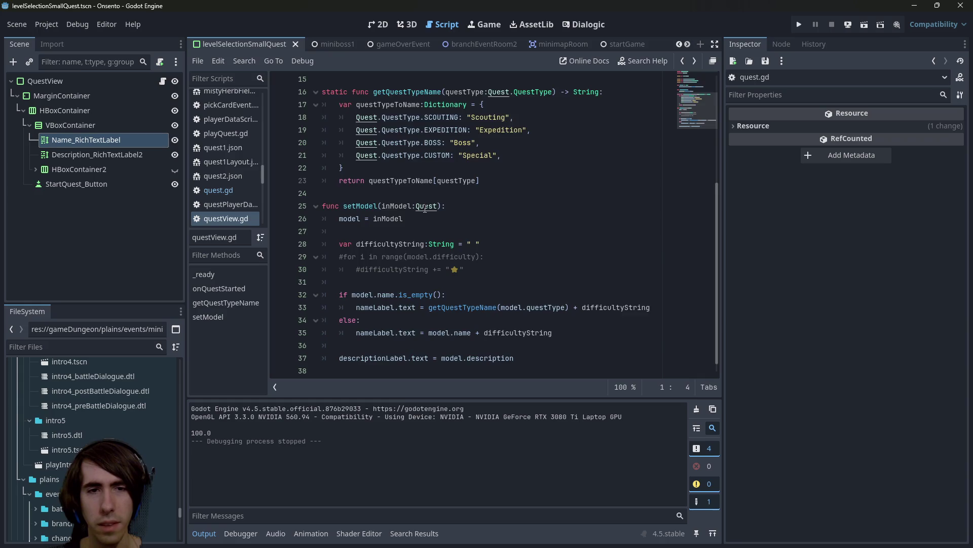
pyautogui.hotkey('alt', 'Left')
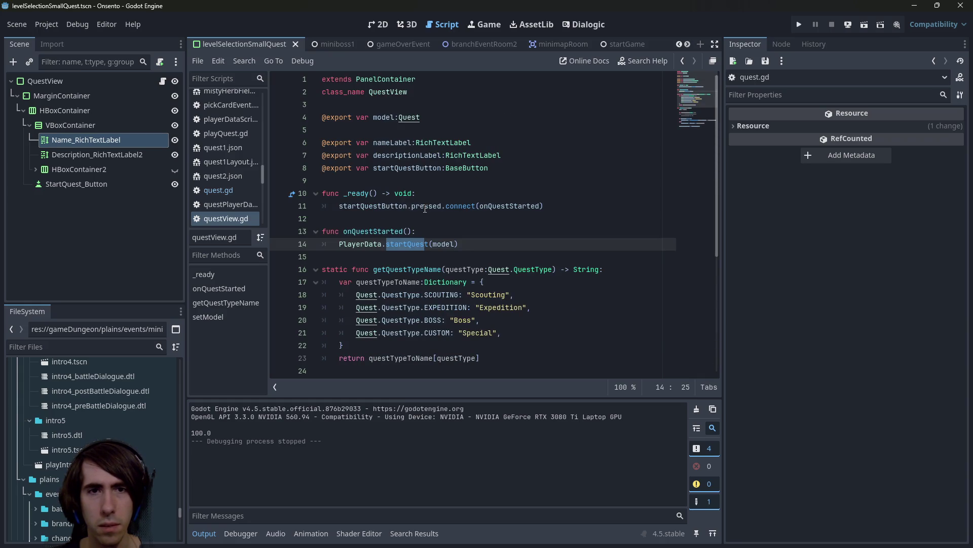
pyautogui.hotkey('alt', 'Right')
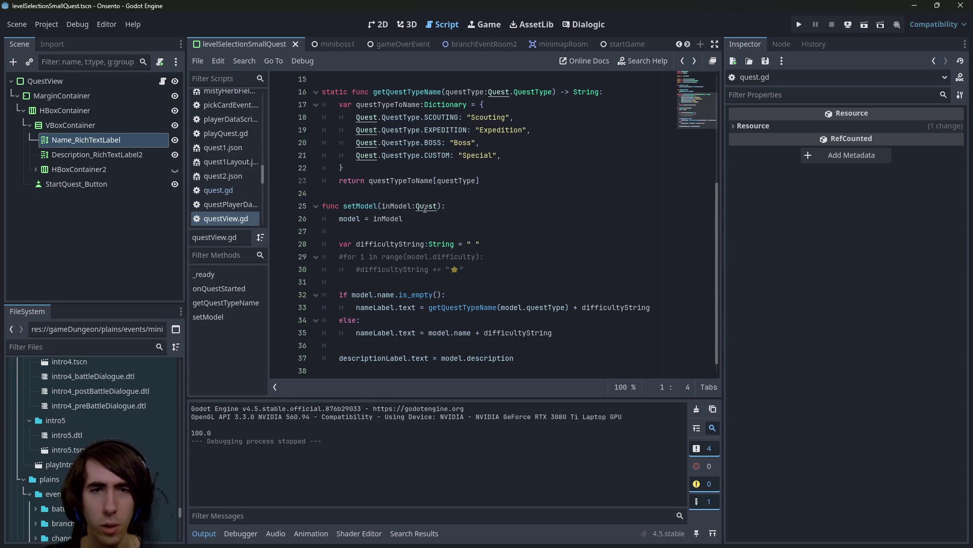
pyautogui.hotkey('alt', 'Right')
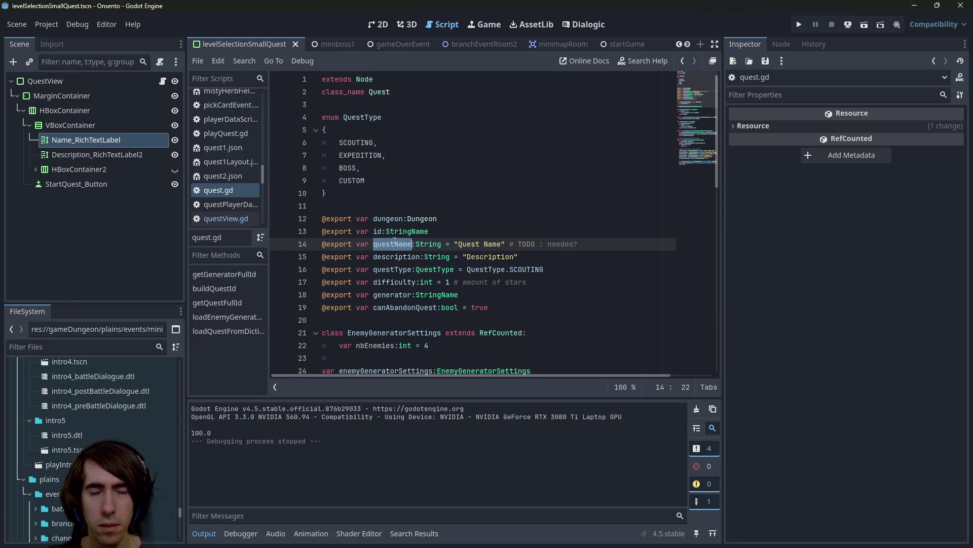
pyautogui.hotkey('alt', 'Left')
# Change model.name to model.questName on lines 32 and 35 of questView.gd and save.
pyautogui.click(374, 295)
pyautogui.doubleClick(385, 294)
pyautogui.write('questName')
pyautogui.hotkey('ctrl', 's')
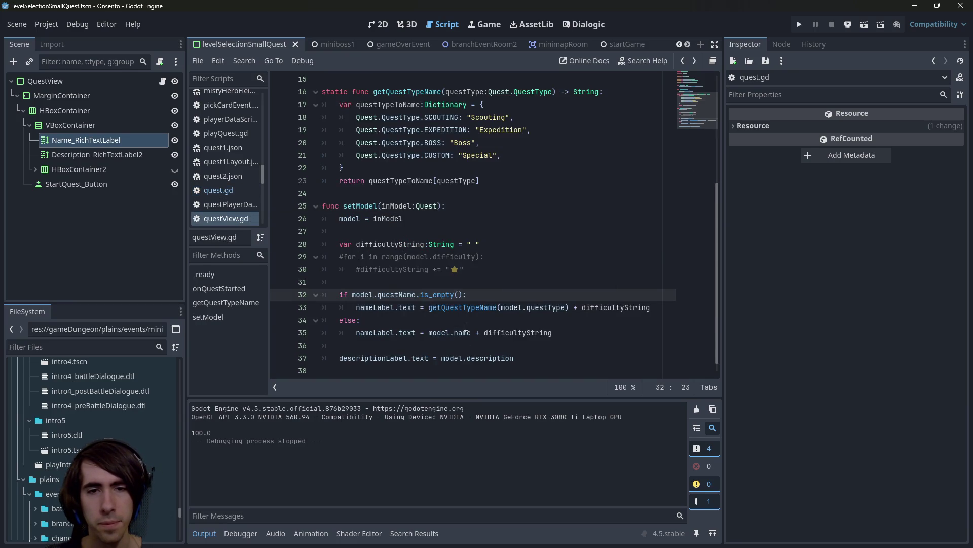
pyautogui.scroll(-1, 466, 327)
pyautogui.doubleClick(463, 321)
pyautogui.write('questName')
pyautogui.hotkey('ctrl', 's')
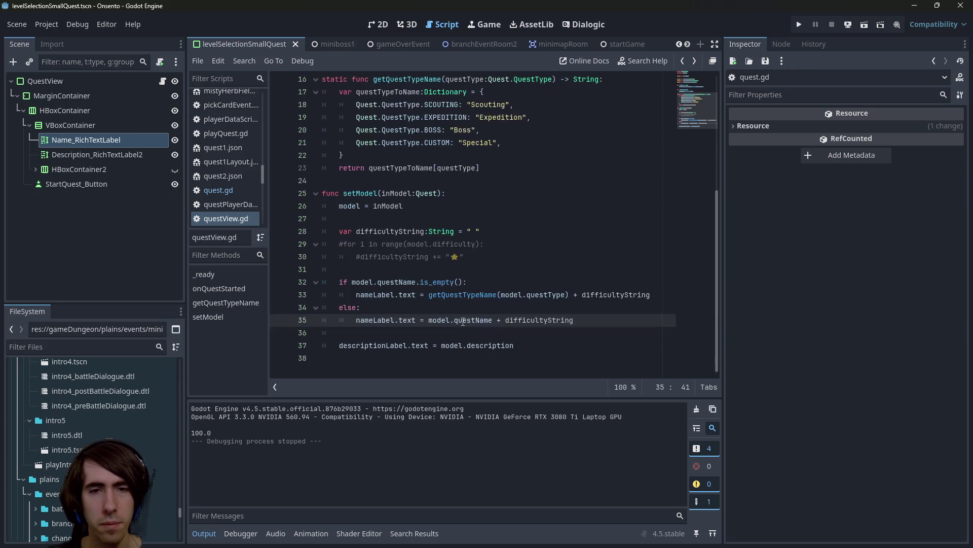
# Collapse the art folder in the file tree and switch to the onsento todo.md notes.
pyautogui.scroll(3, 69, 403)
pyautogui.moveTo(184, 509); pyautogui.dragTo(179, 360)
pyautogui.click(69, 445)
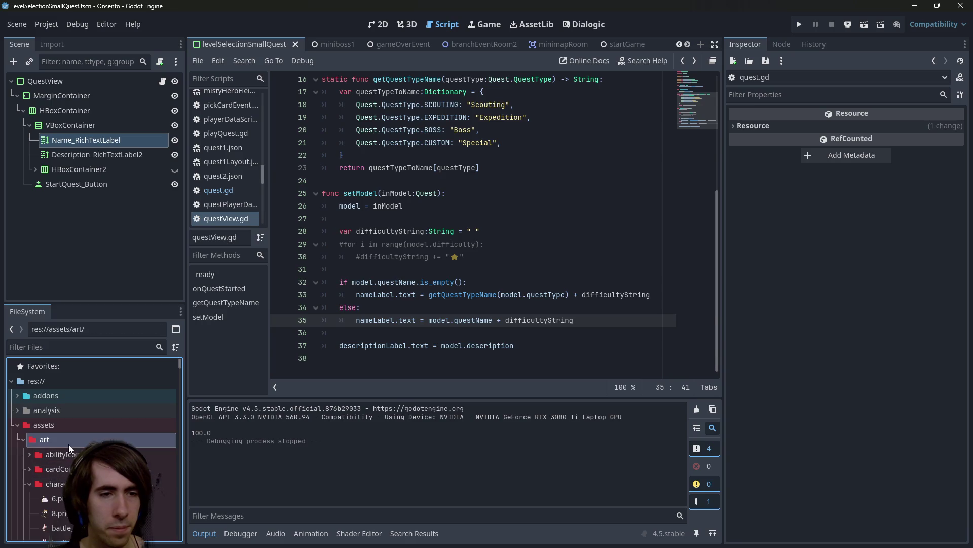
pyautogui.doubleClick(69, 445)
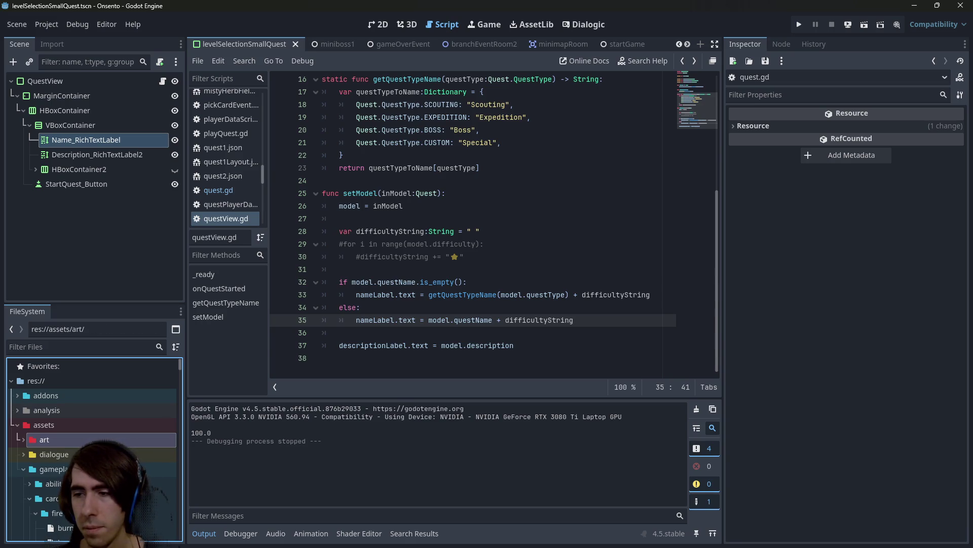
pyautogui.hotkey('alt', 'Tab')
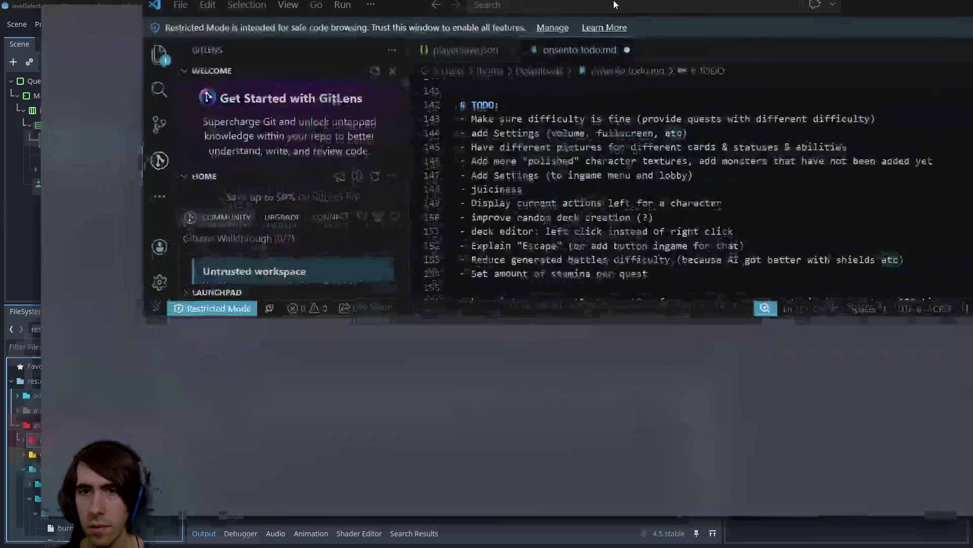
# Add an 'improve miniboss AI' todo and make the lobby note end with a question mark instead of its parenthetical.
pyautogui.press('Return')
pyautogui.press('Return')
pyautogui.write('- imrpvo')
pyautogui.write('prove')
pyautogui.press('Delete')
pyautogui.press('Up')
pyautogui.press('Up')
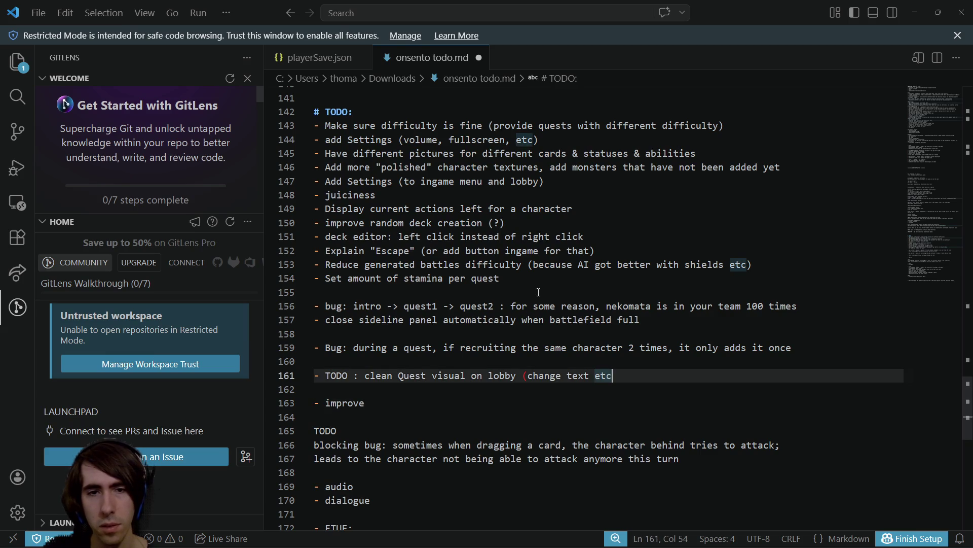
pyautogui.press('End')
pyautogui.hotkey('ctrl', 'shift', 'Left')
pyautogui.hotkey('ctrl', 'BackSpace')
pyautogui.hotkey('ctrl', 'BackSpace')
pyautogui.hotkey('ctrl', 'BackSpace')
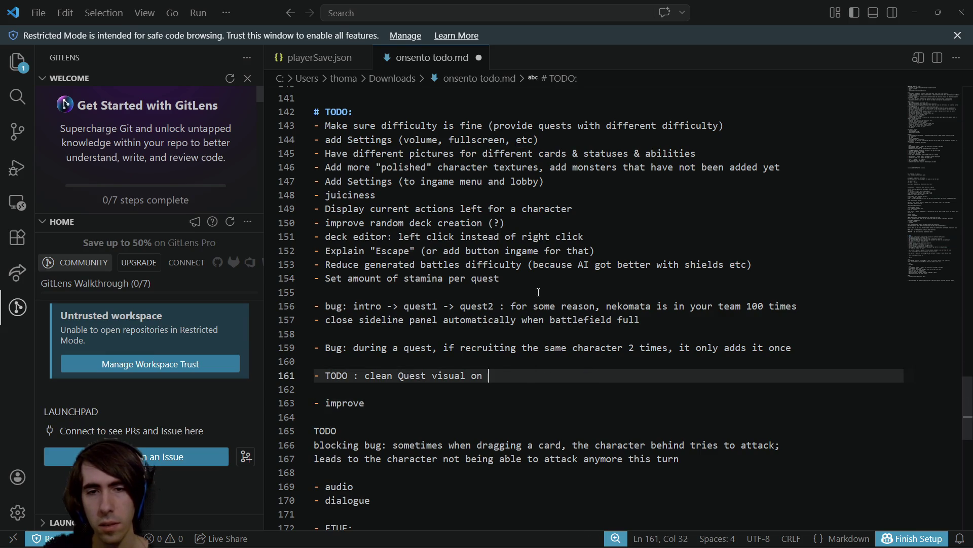
pyautogui.press('BackSpace')
pyautogui.write('?')
# Cut the lobby TODO line and paste it after the last note in onsento todo.md.
pyautogui.scroll(-2, 545, 304)
pyautogui.moveTo(550, 310); pyautogui.dragTo(292, 273)
pyautogui.click(293, 295)
pyautogui.press('BackSpace')
pyautogui.press('BackSpace')
pyautogui.press('Left')
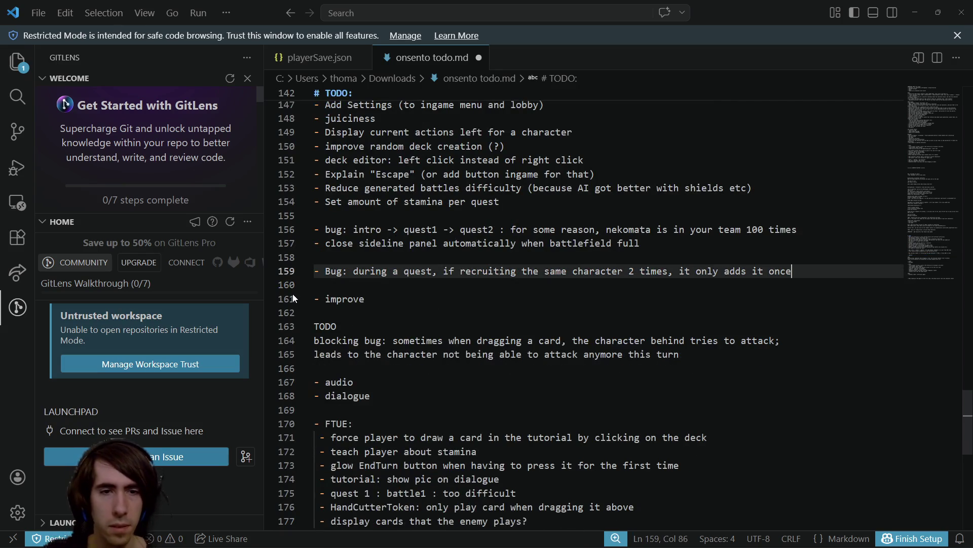
pyautogui.scroll(-3, 452, 301)
pyautogui.scroll(-3, 452, 301)
pyautogui.click(417, 408)
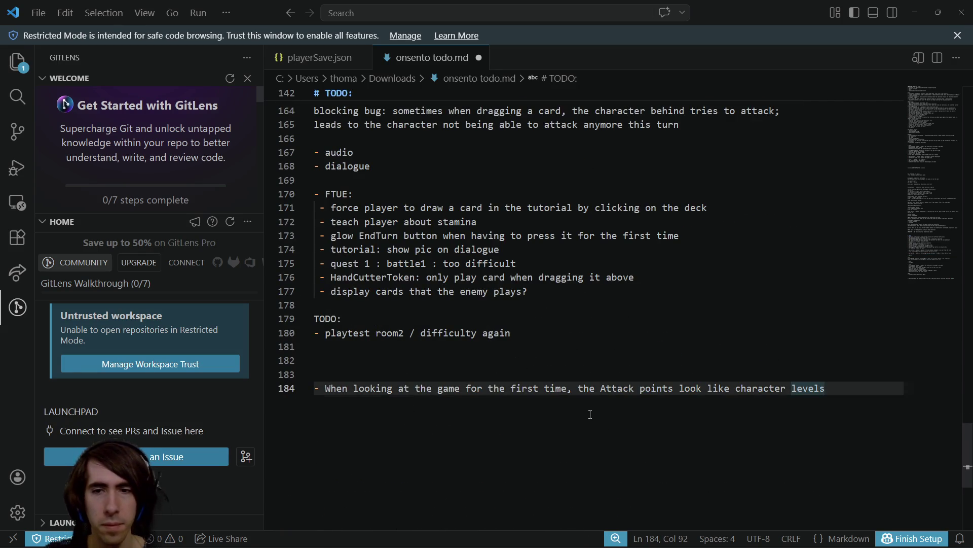
pyautogui.write('- TODO : clean Quest visual on lobby?')
pyautogui.press('Return')
# Go back to the end of the miniboss AI note, then return to the Godot editor's title line.
pyautogui.scroll(3, 590, 414)
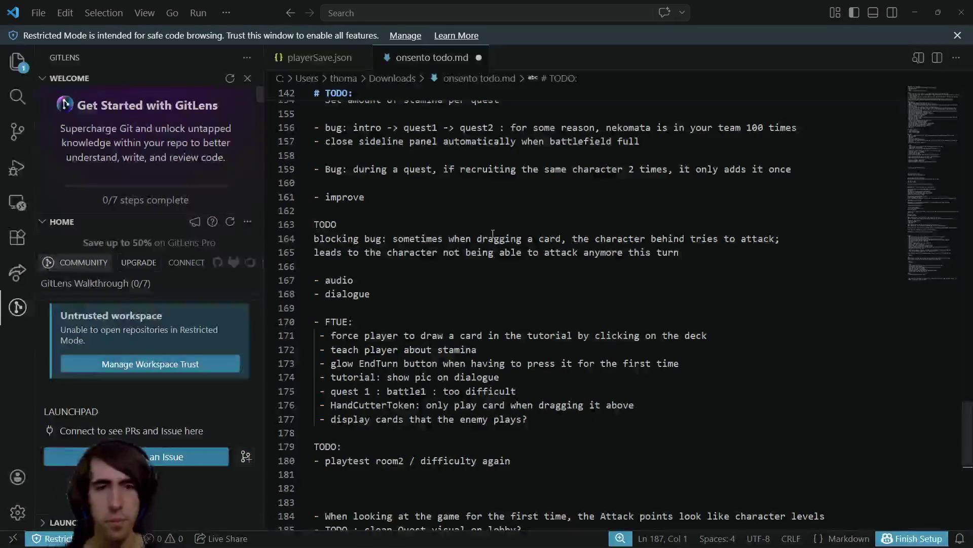
pyautogui.scroll(2, 492, 233)
pyautogui.click(443, 273)
pyautogui.write('miniboss AI (dont attack the same character with Burn)')
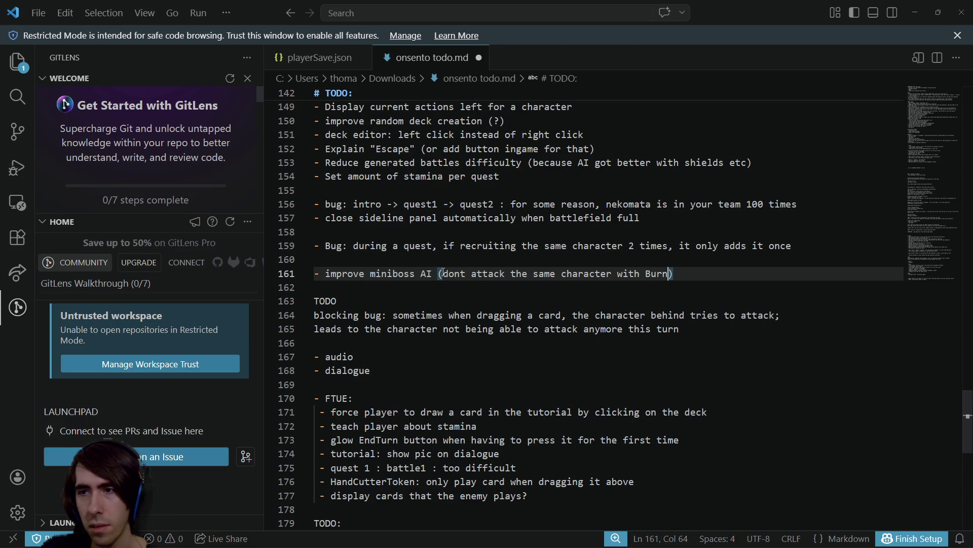
pyautogui.hotkey('alt', 'Tab')
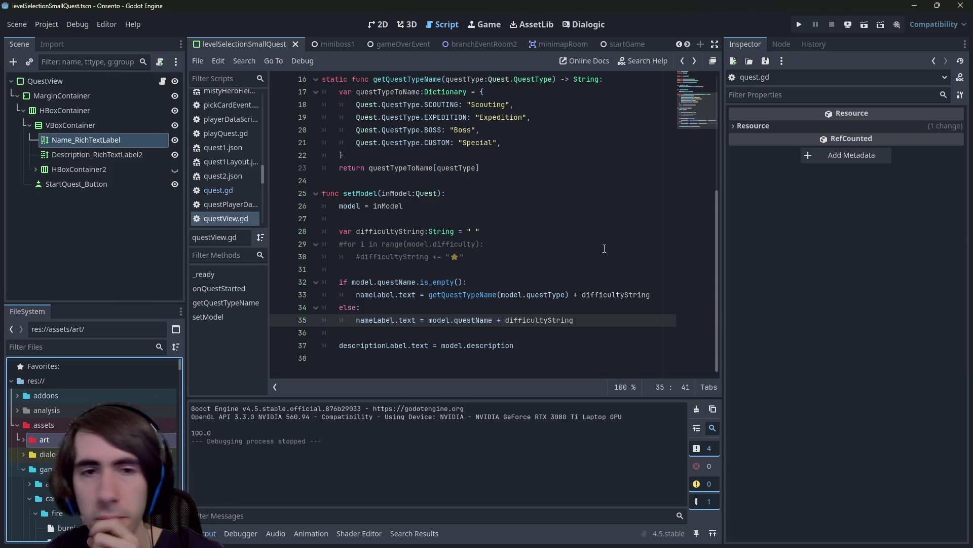
pyautogui.click(584, 319)
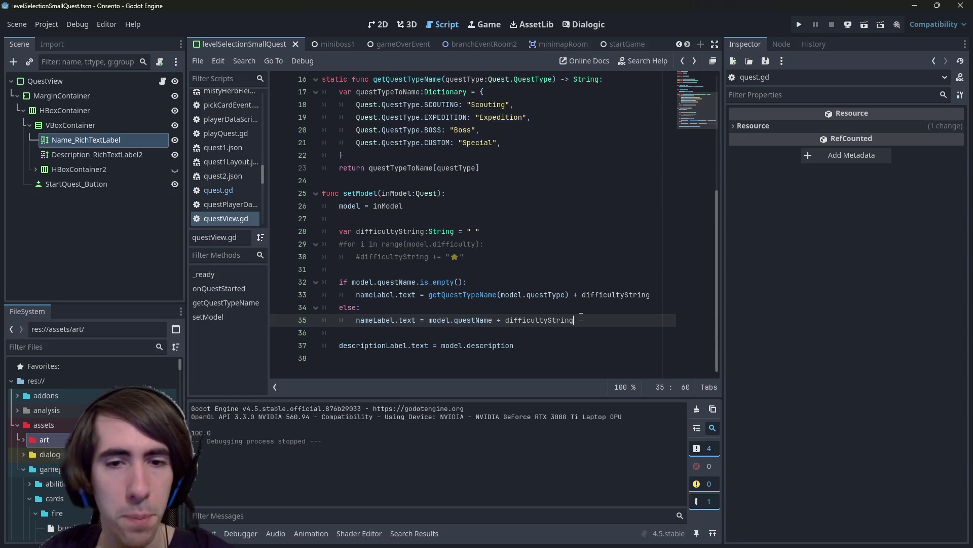
# Browse the FileSystem dock, opening burst.json and intro.json and collapsing the cards and characters folders.
pyautogui.moveTo(555, 321)
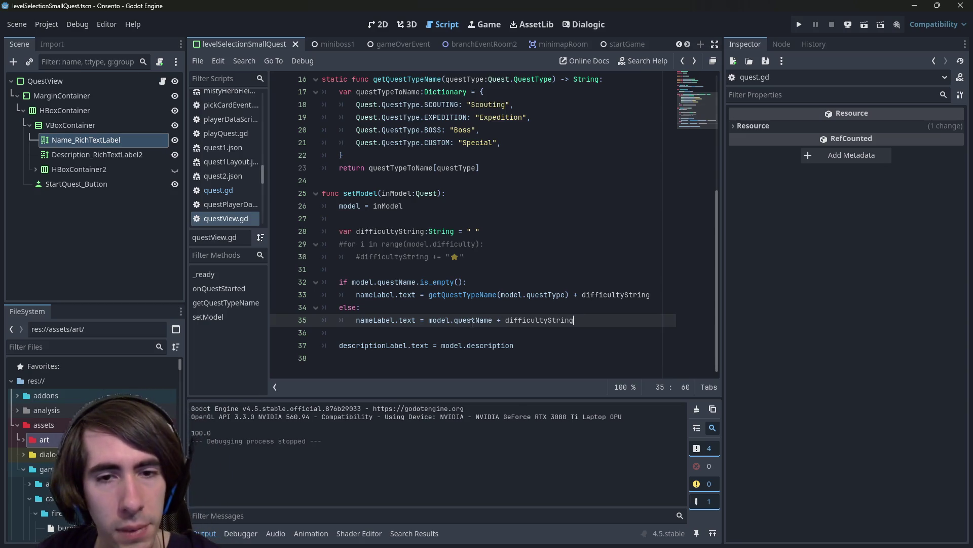
pyautogui.scroll(-4, 127, 386)
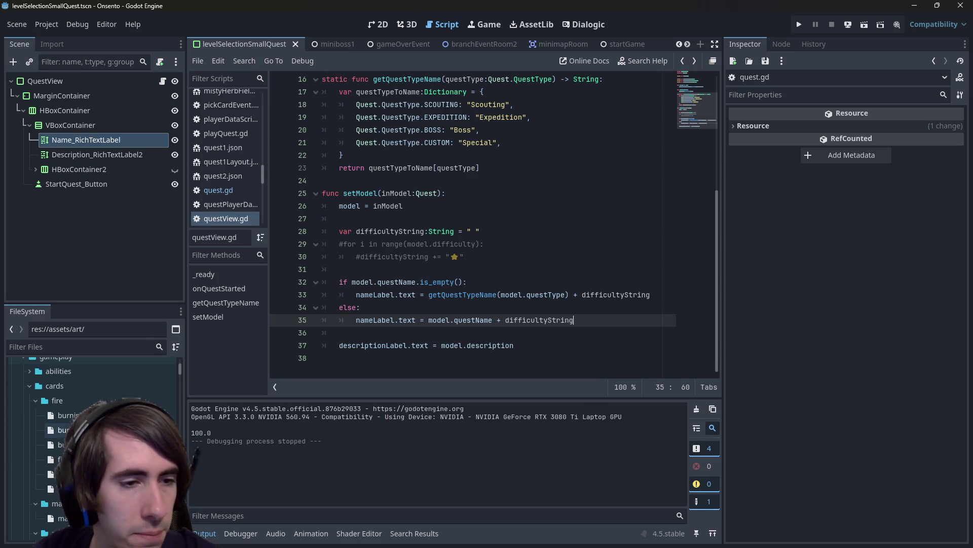
pyautogui.scroll(-1, 101, 430)
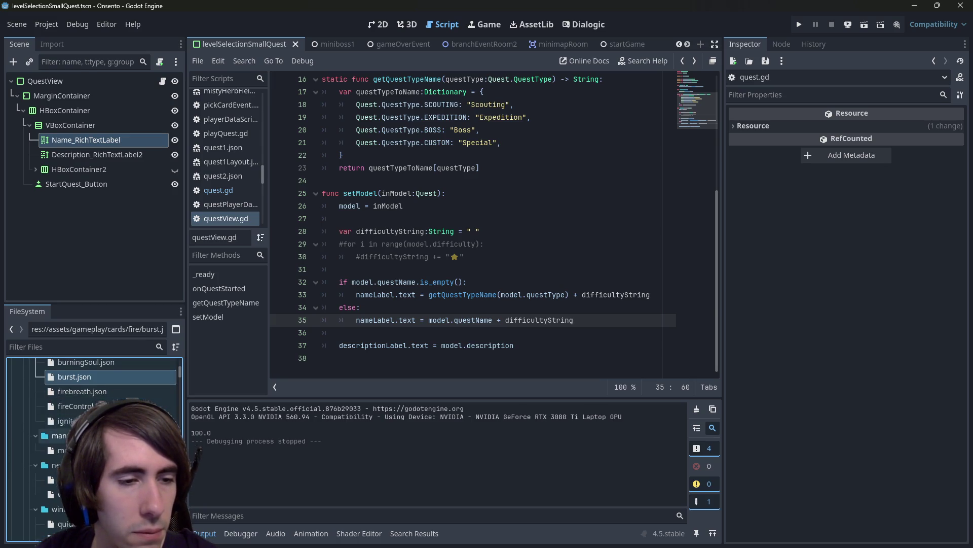
pyautogui.click(60, 421)
pyautogui.doubleClick(61, 421)
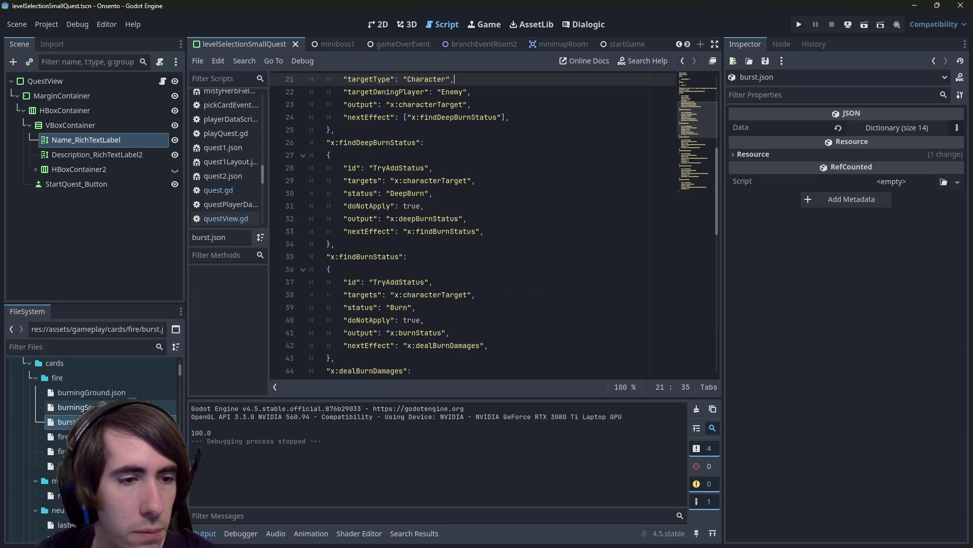
pyautogui.click(29, 363)
pyautogui.click(74, 390)
pyautogui.scroll(3, 74, 390)
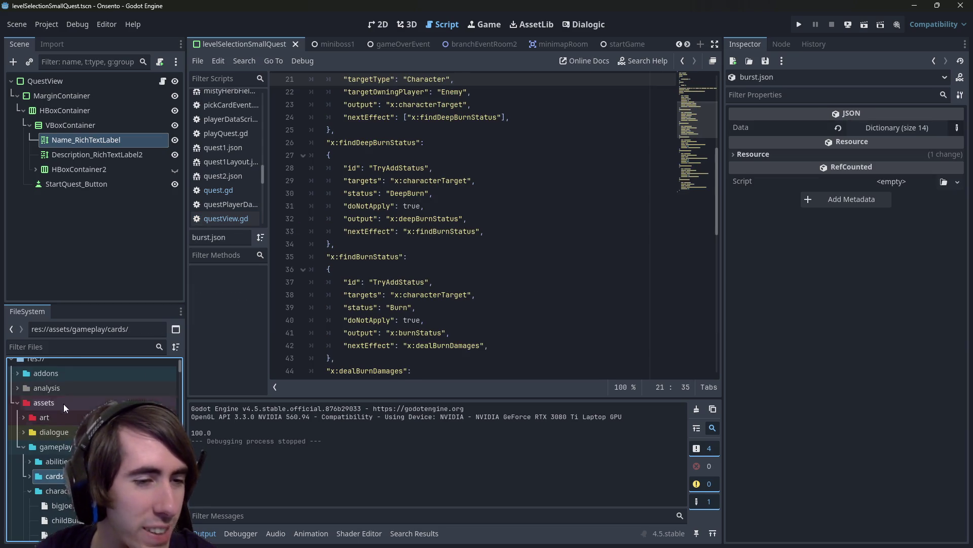
pyautogui.doubleClick(53, 490)
pyautogui.scroll(-8, 53, 491)
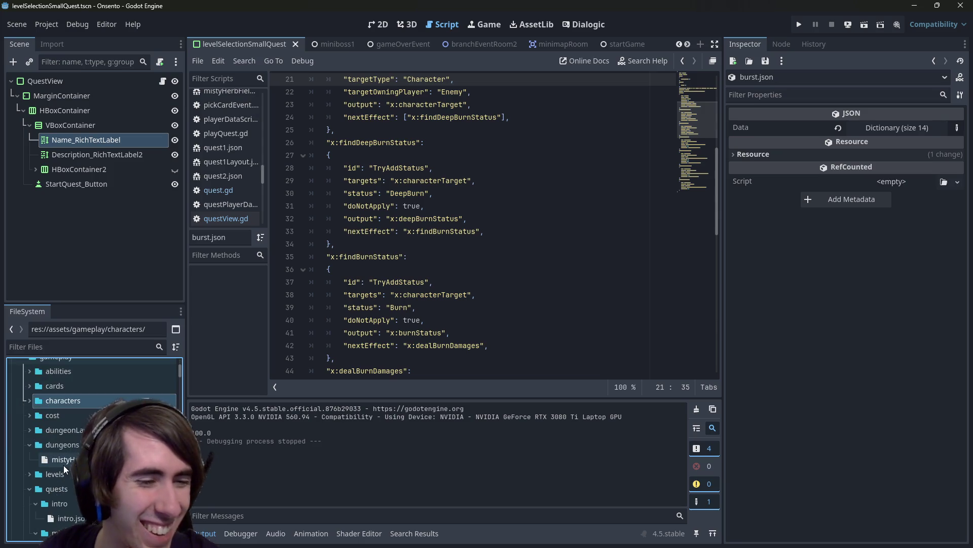
pyautogui.doubleClick(74, 405)
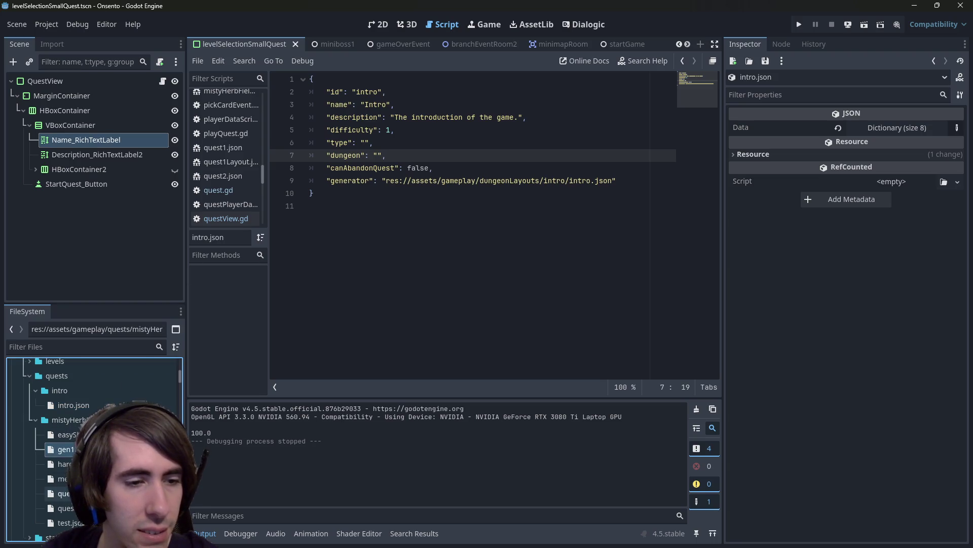
# Change quest1.json's name from Quest to Scouting and save the file.
pyautogui.doubleClick(63, 493)
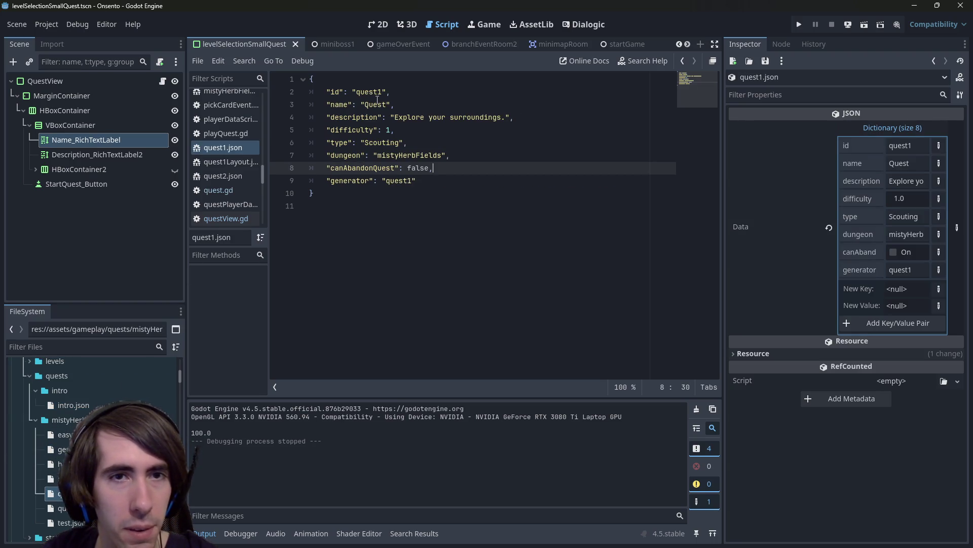
pyautogui.doubleClick(377, 104)
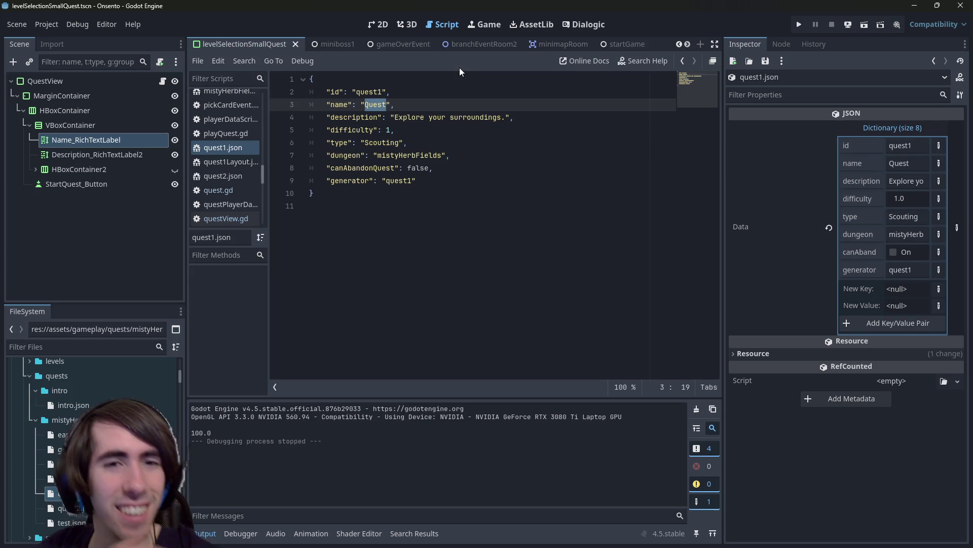
pyautogui.write('Scouting')
pyautogui.hotkey('ctrl', 's')
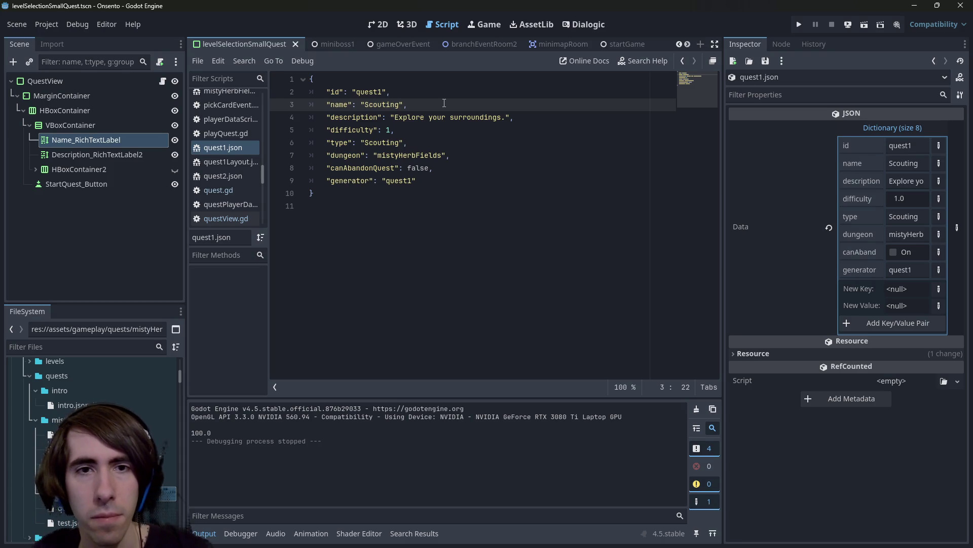
pyautogui.doubleClick(81, 508)
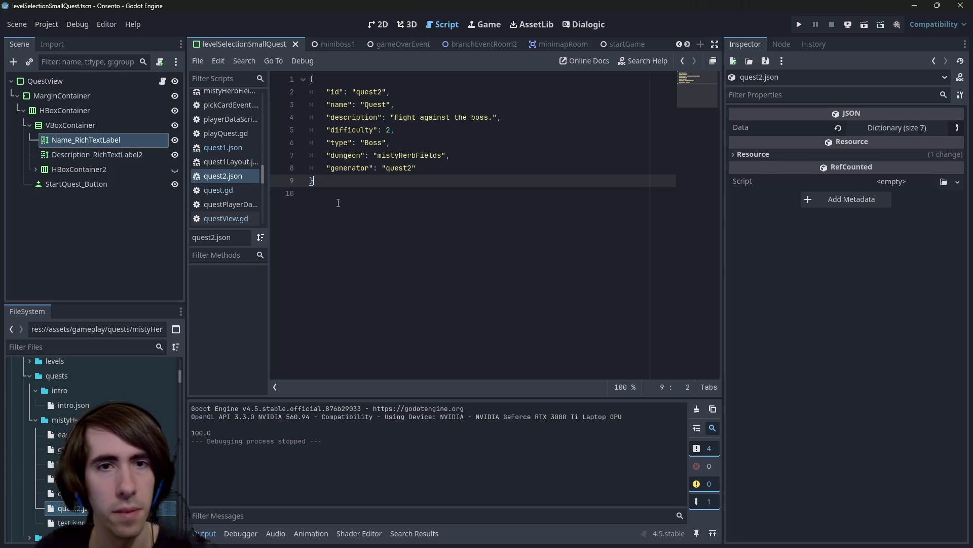
# Change quest2.json's name from Quest to Boss and save it.
pyautogui.doubleClick(375, 105)
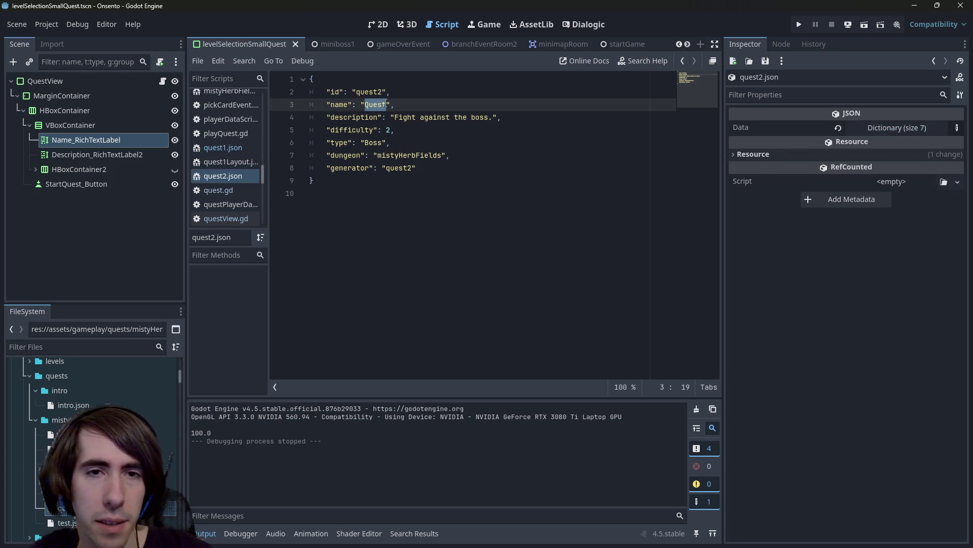
pyautogui.write('Boss')
pyautogui.hotkey('ctrl', 's')
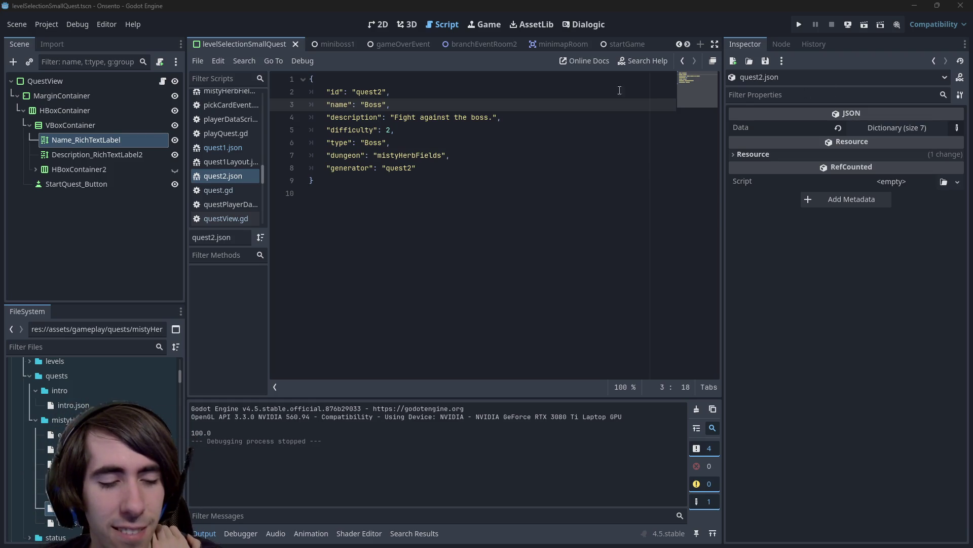
# Search the project for 'lobby', dismiss the search, and open gen1.json instead.
pyautogui.click(482, 252)
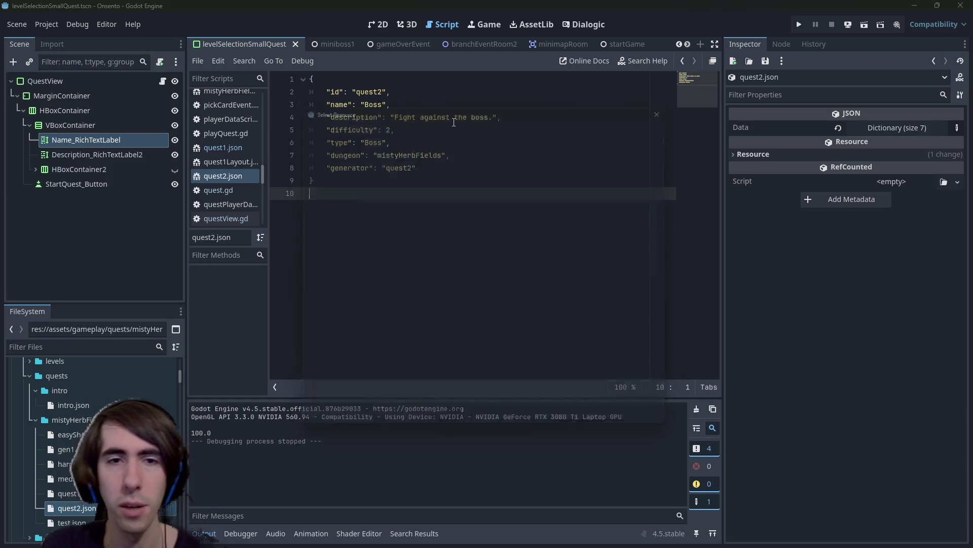
pyautogui.hotkey('shift', 'alt', 'o')
pyautogui.write('lobby')
pyautogui.press('Escape')
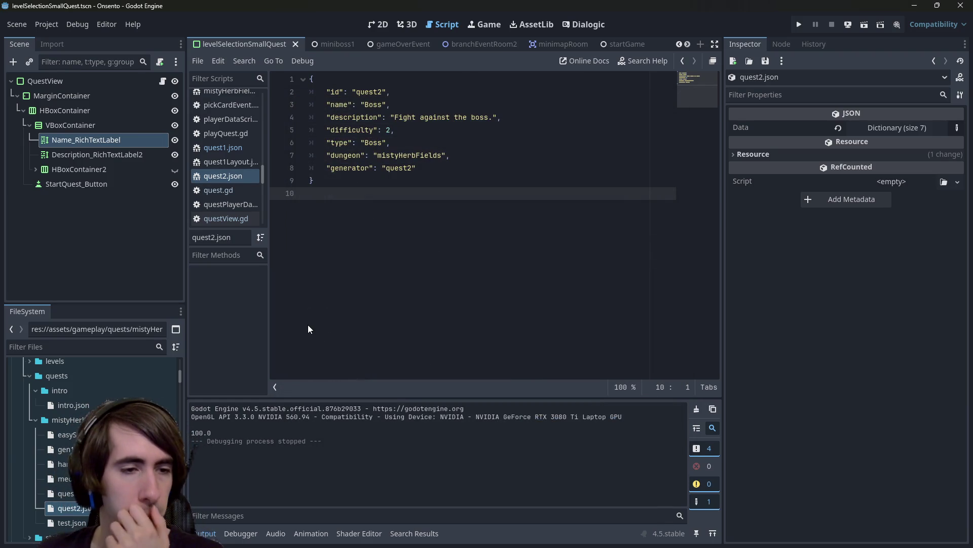
pyautogui.click(63, 449)
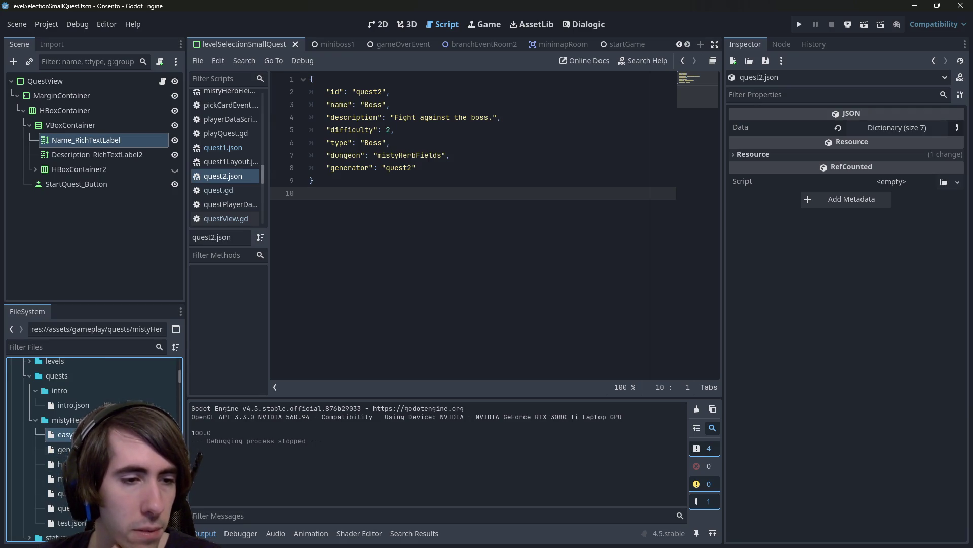
pyautogui.press('Return')
# Review easyShortGenQuest.json's Generated Quest name and difficulty, then go back to quest1.json.
pyautogui.doubleClick(64, 434)
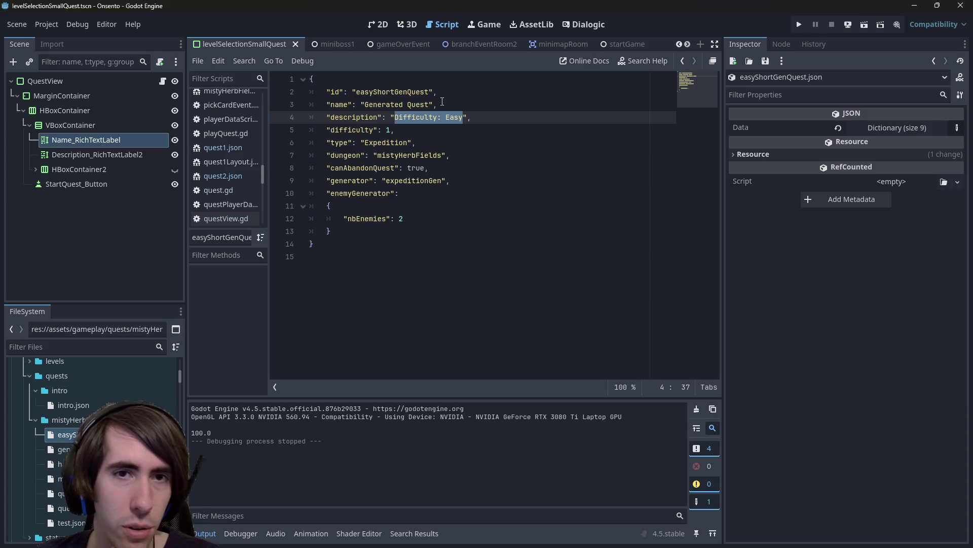
pyautogui.click(375, 102)
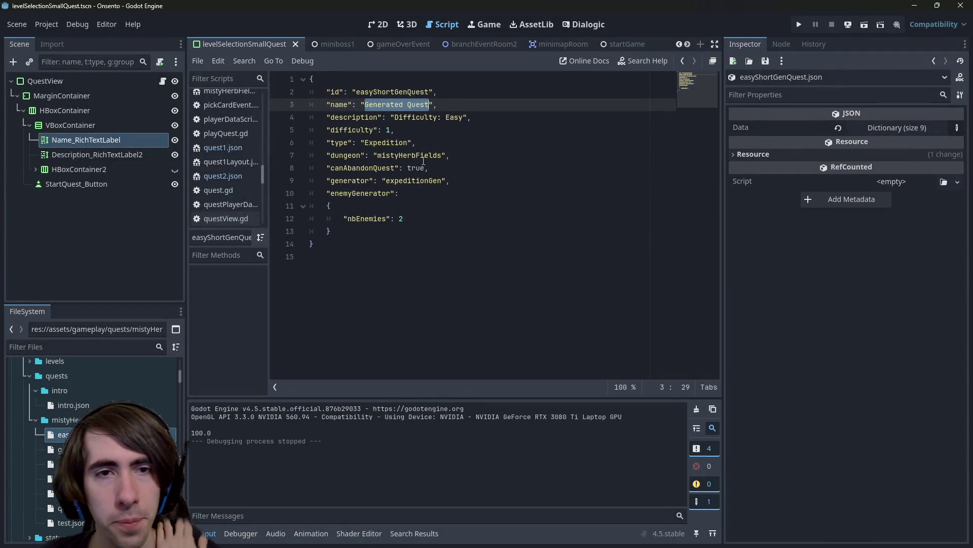
pyautogui.click(426, 106)
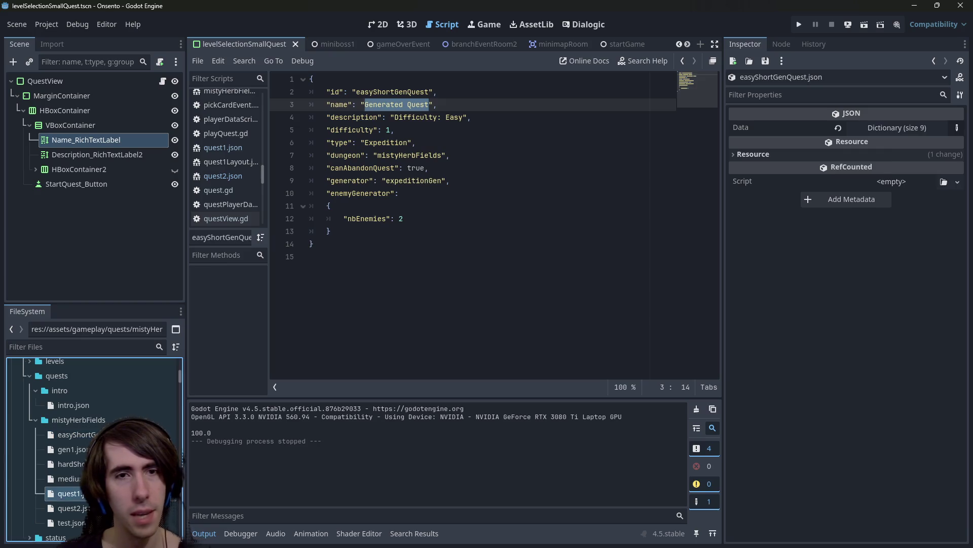
pyautogui.hotkey('alt', 'Left')
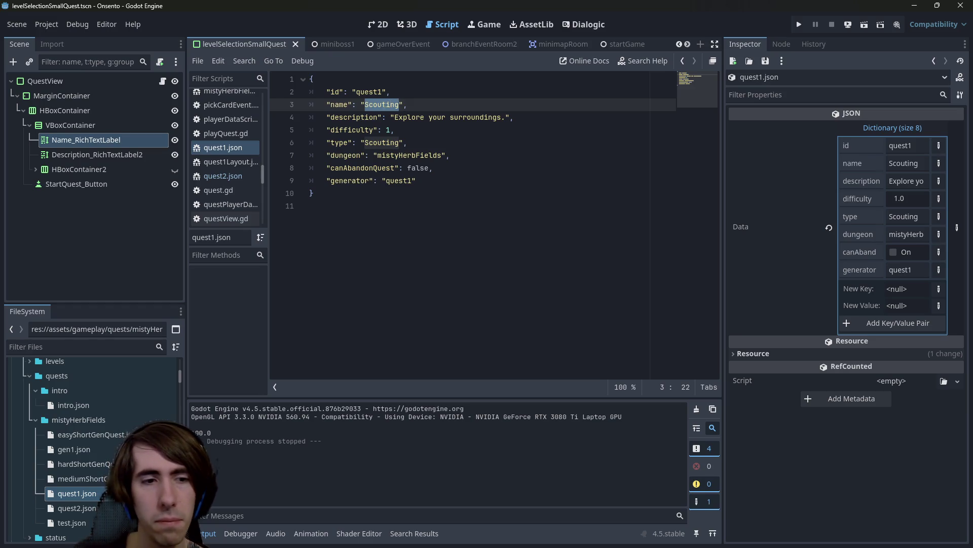
pyautogui.click(92, 432)
# Compare easyShortGenQuest, quest2 and hardShortGenQuest, ending back on quest1.json.
pyautogui.doubleClick(92, 430)
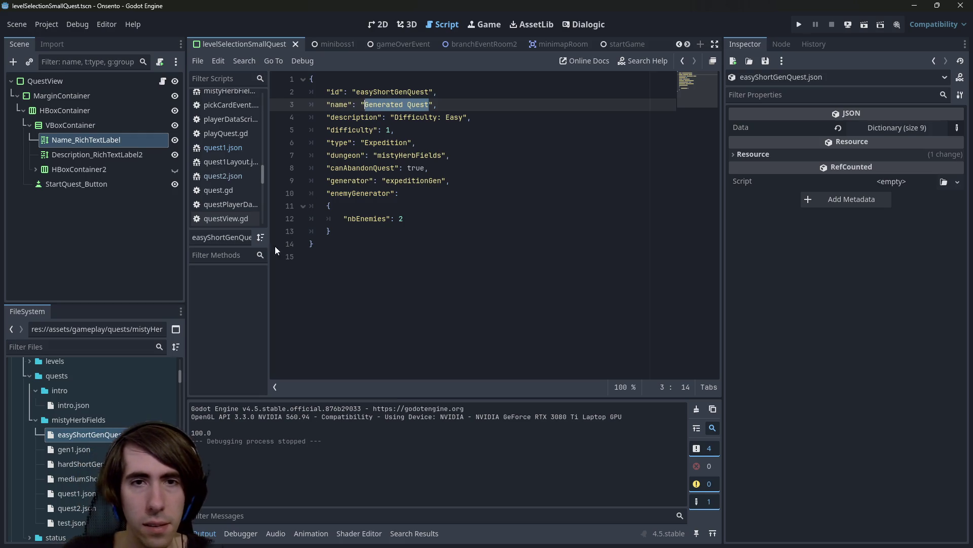
pyautogui.doubleClick(77, 499)
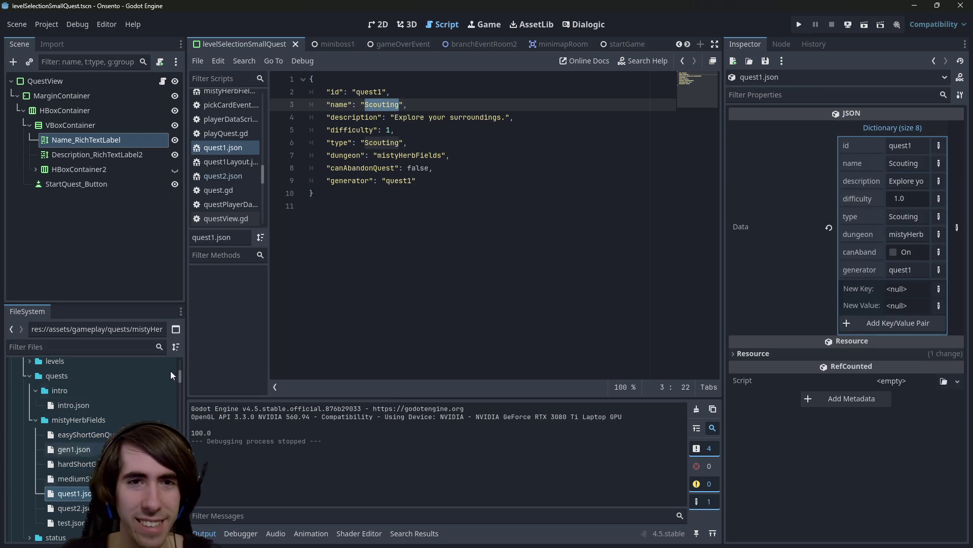
pyautogui.doubleClick(81, 505)
pyautogui.doubleClick(86, 494)
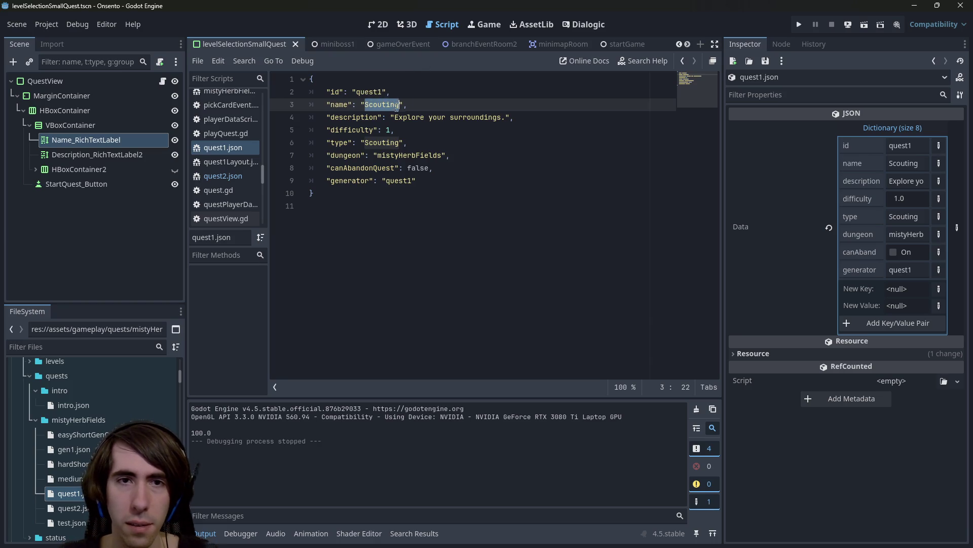
pyautogui.doubleClick(71, 464)
pyautogui.doubleClick(69, 494)
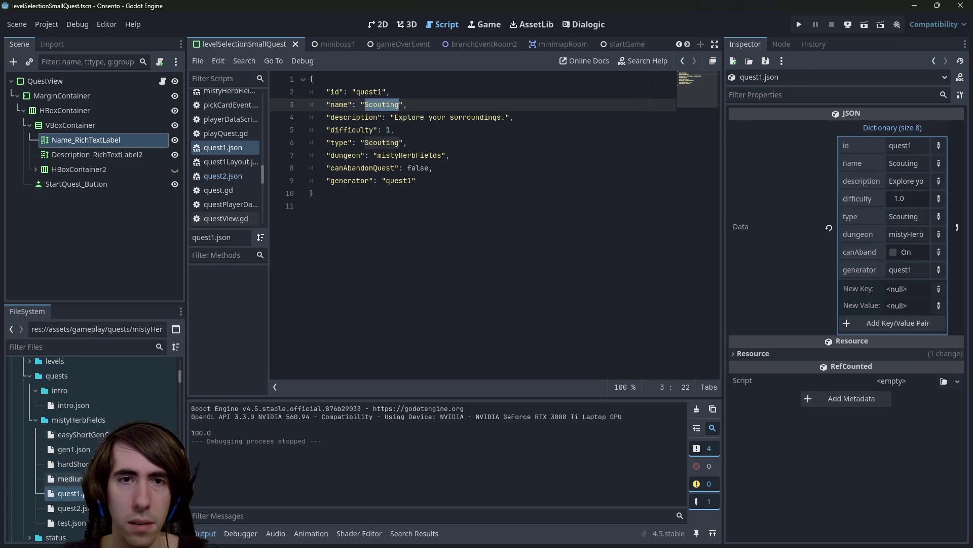
# Replace quest1's 'Explore your surroundings.' description with 'Narrated quest.' and save.
pyautogui.moveTo(394, 117); pyautogui.dragTo(505, 116)
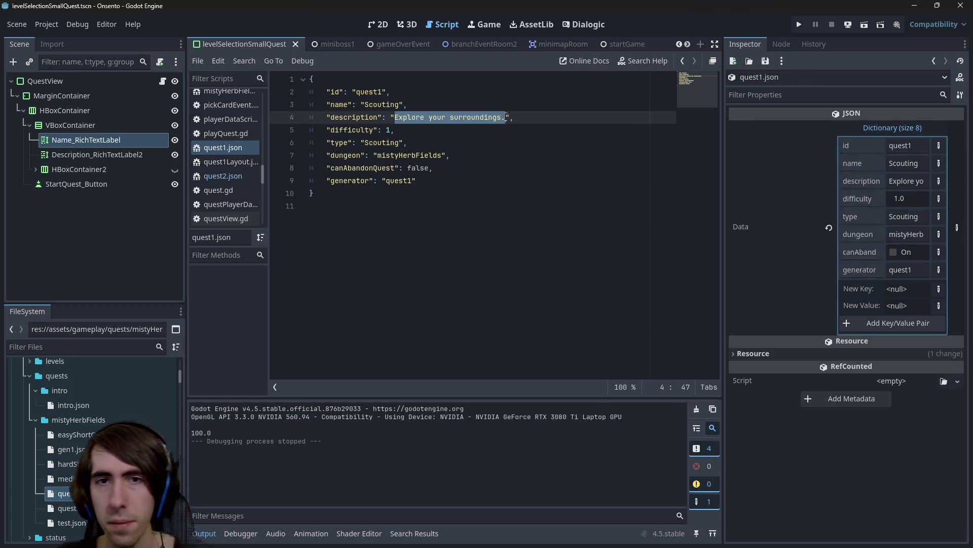
pyautogui.write('Narrate')
pyautogui.write('d quest.')
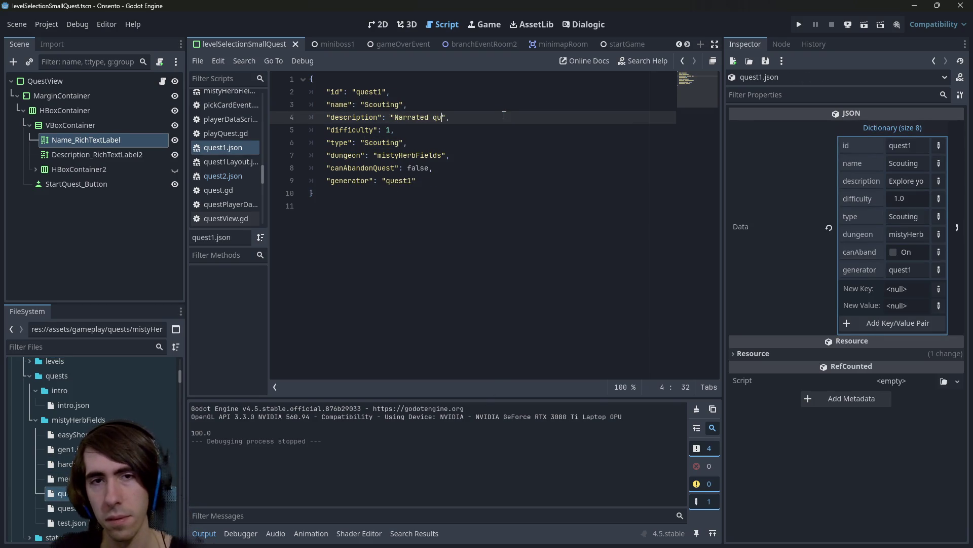
pyautogui.hotkey('ctrl', 's')
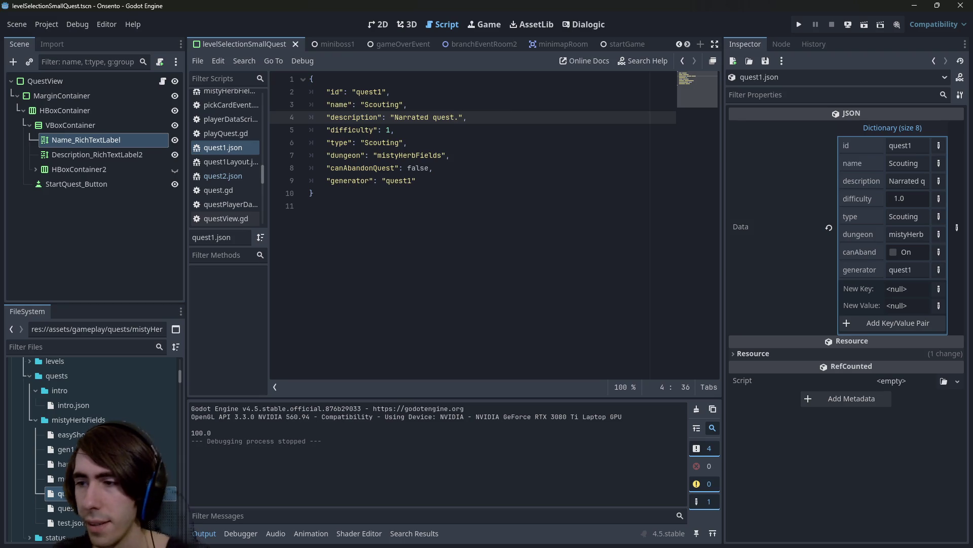
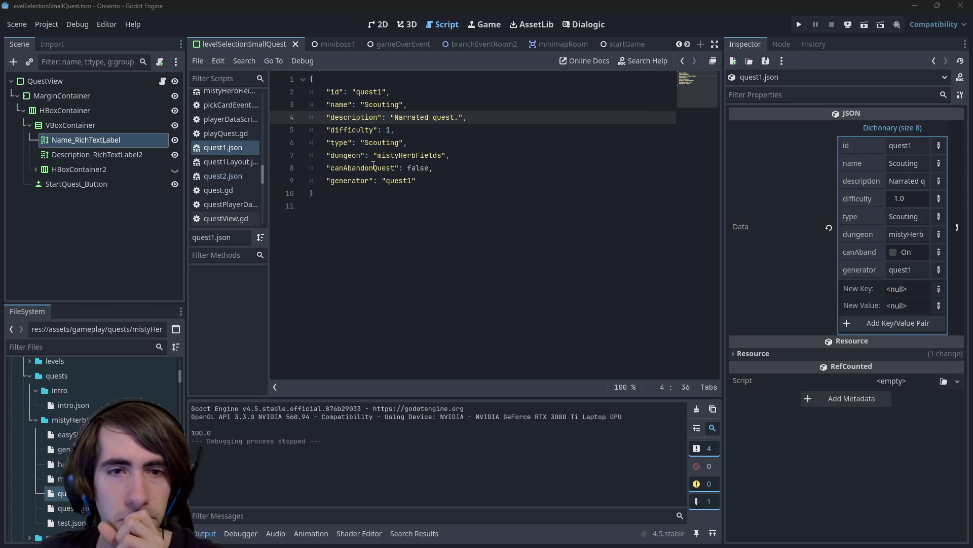
# Try replacing 'Narrated' with 'Scripted' in the quest1 description, then undo it.
pyautogui.doubleClick(408, 117)
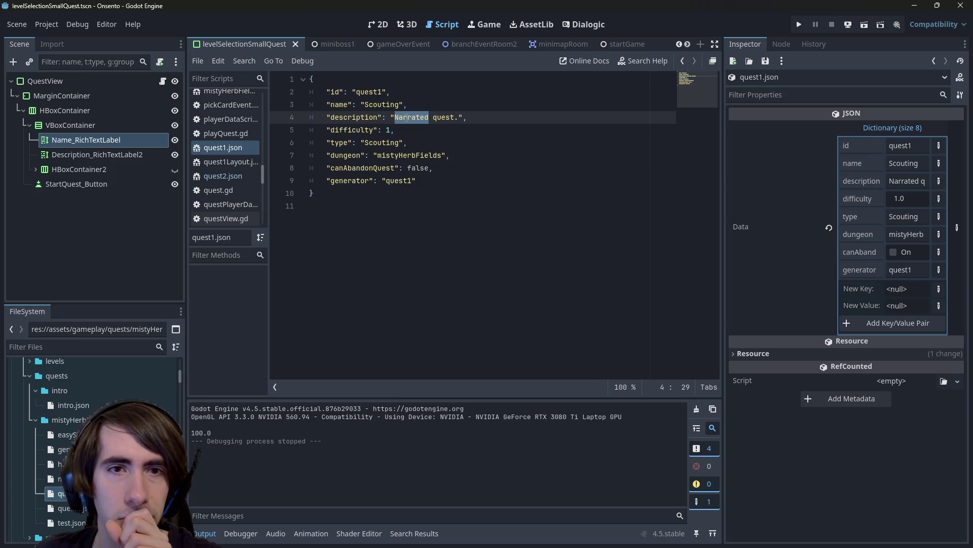
pyautogui.write('Scripted')
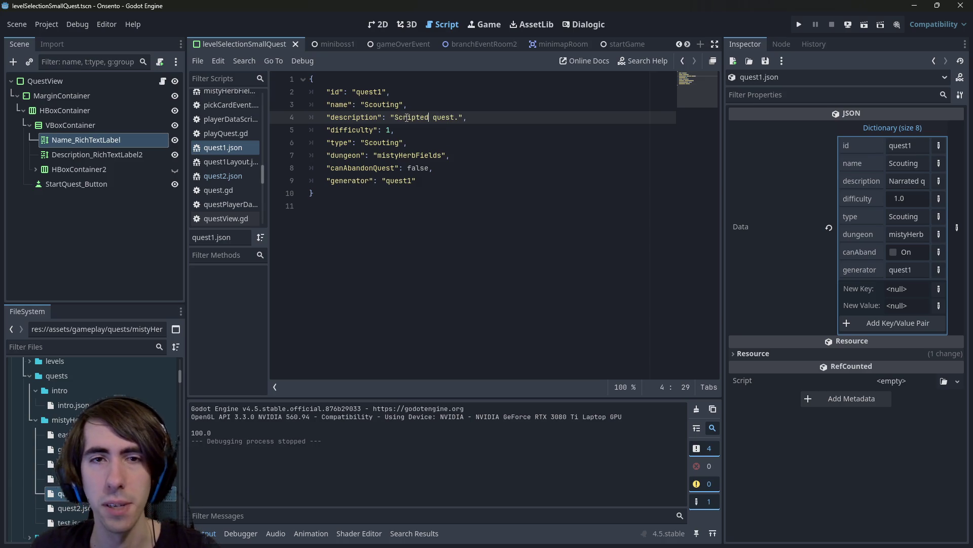
pyautogui.hotkey('ctrl', 'z')
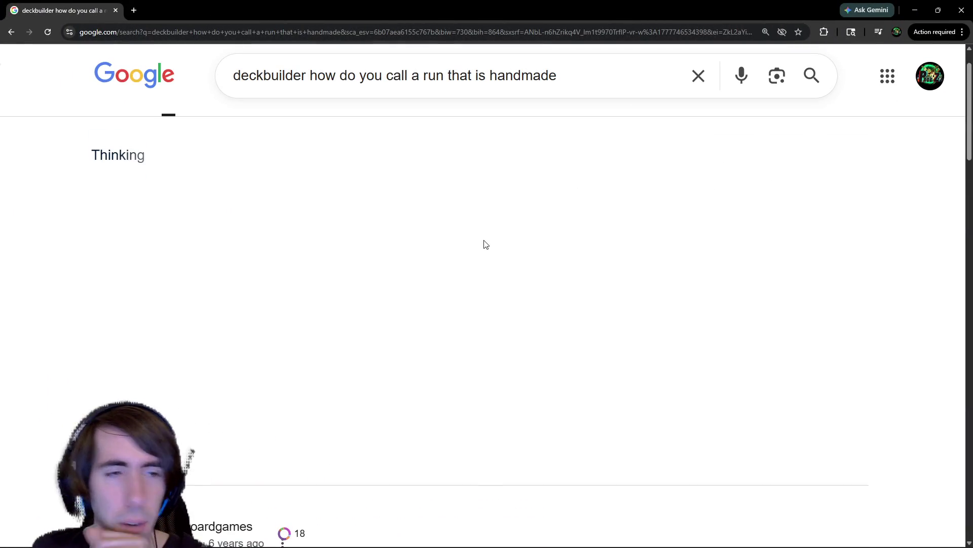
# Scroll the search results and briefly expand the People also ask answer about the 75% rule.
pyautogui.scroll(-5, 485, 254)
pyautogui.scroll(-4, 482, 276)
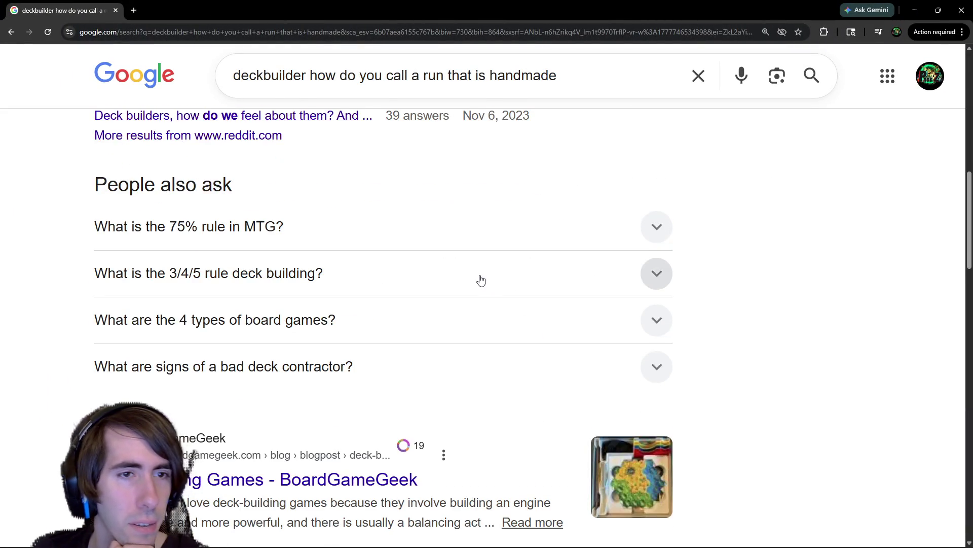
pyautogui.click(322, 232)
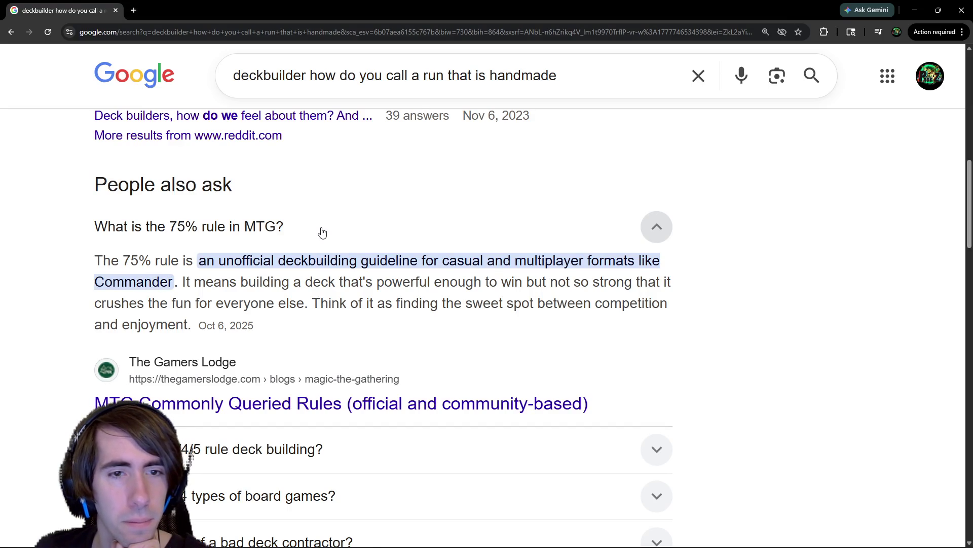
pyautogui.click(322, 233)
pyautogui.scroll(-4, 799, 365)
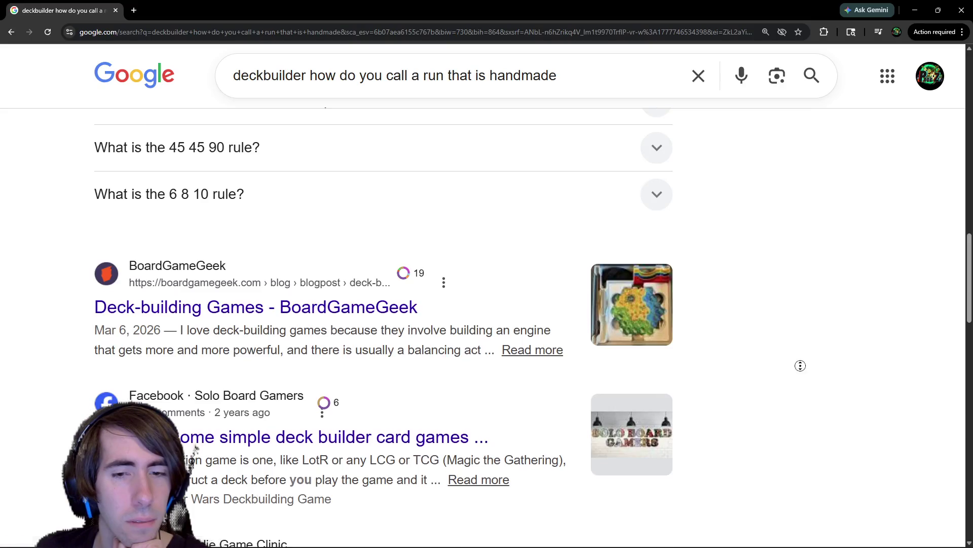
pyautogui.scroll(15, 774, 287)
pyautogui.scroll(-2, 415, 333)
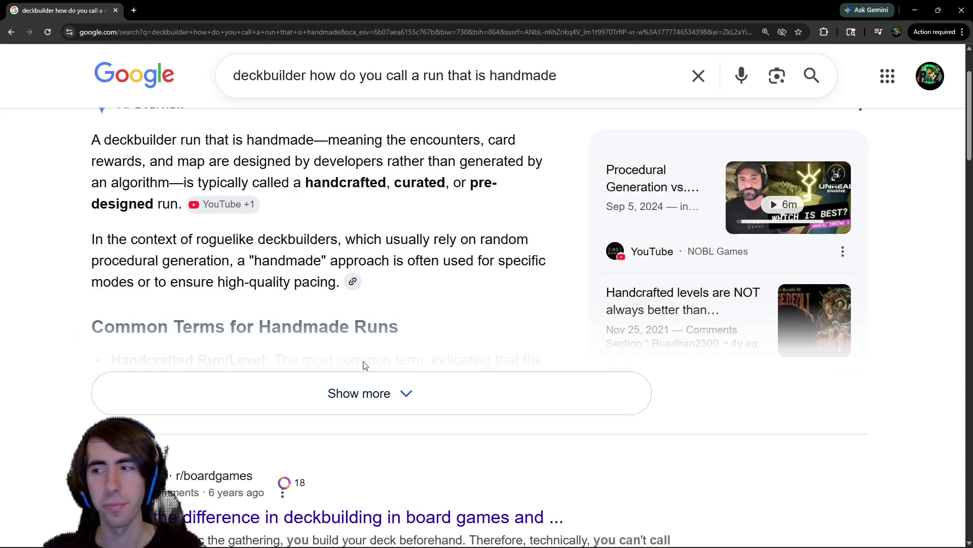
# Read the full AI Overview on run names, then restore the browser window to reveal Godot.
pyautogui.click(365, 395)
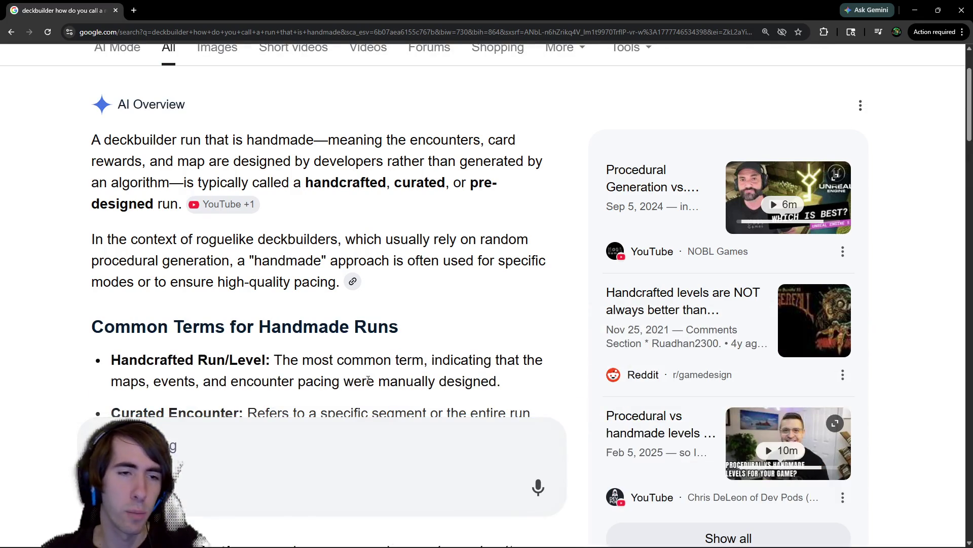
pyautogui.scroll(-4, 385, 340)
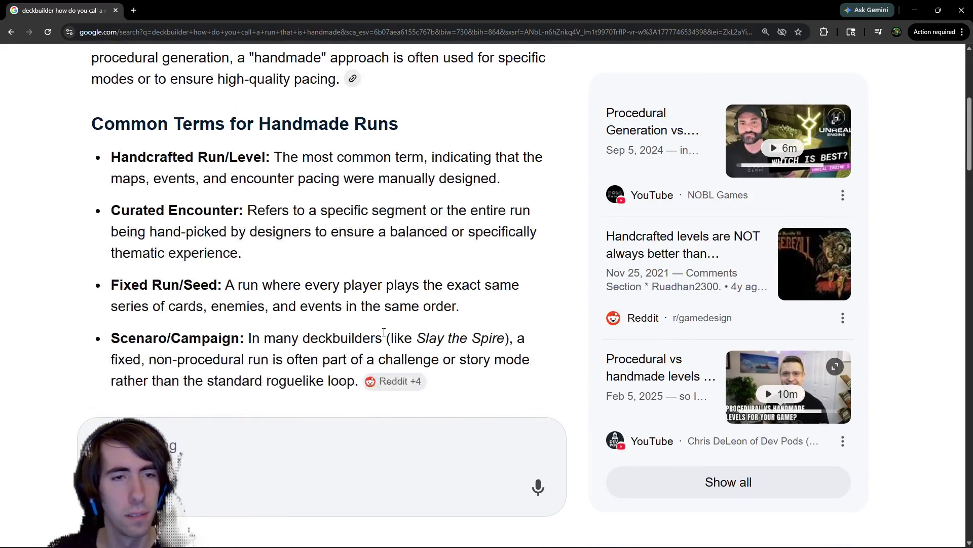
pyautogui.scroll(-1, 384, 332)
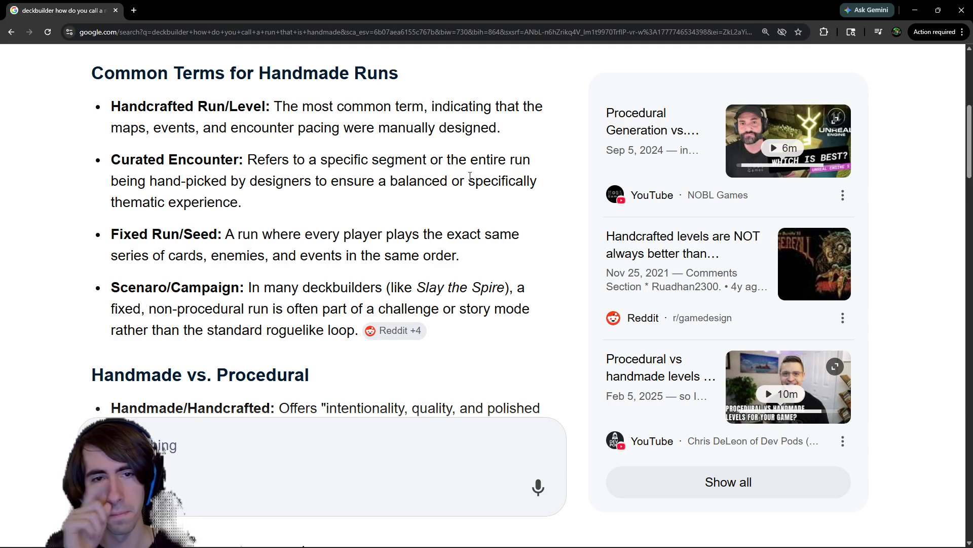
pyautogui.scroll(-4, 471, 176)
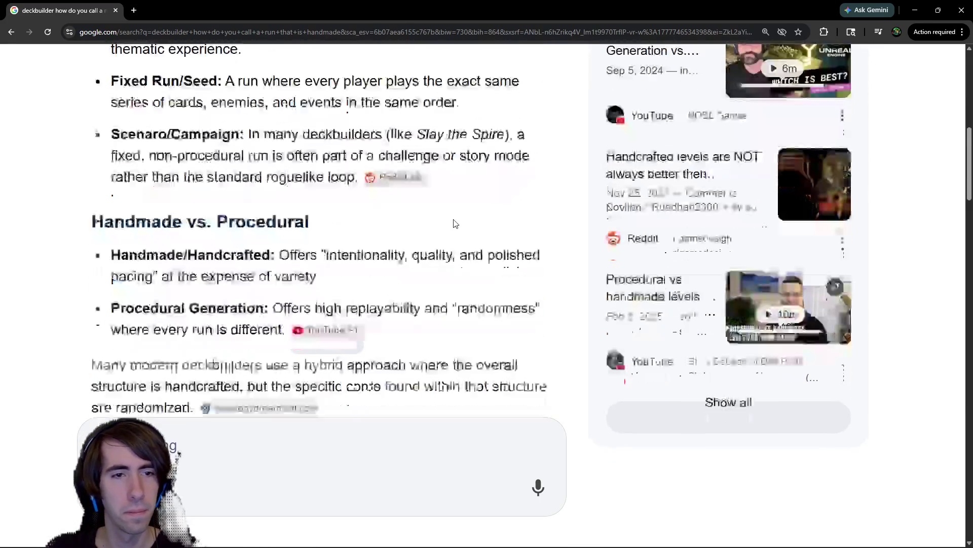
pyautogui.scroll(1, 455, 223)
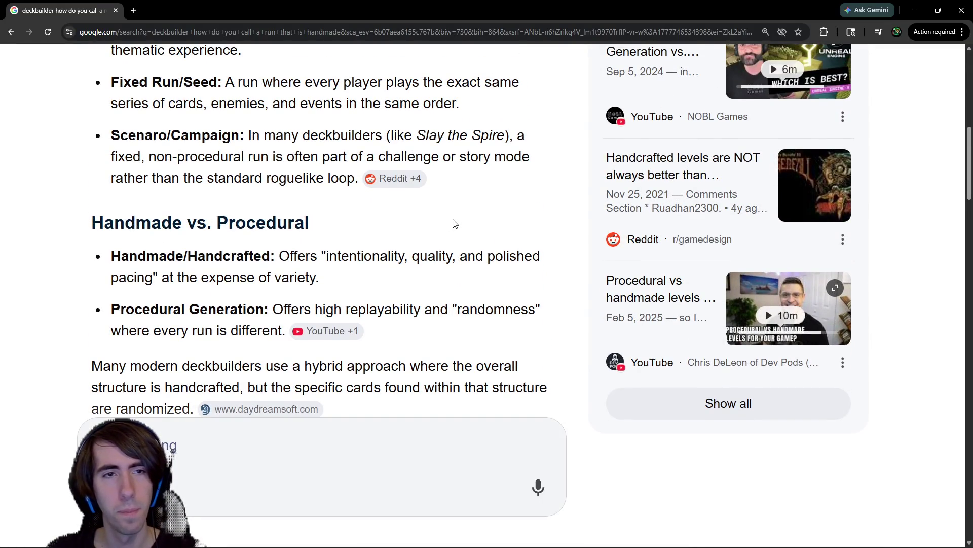
pyautogui.scroll(2, 455, 224)
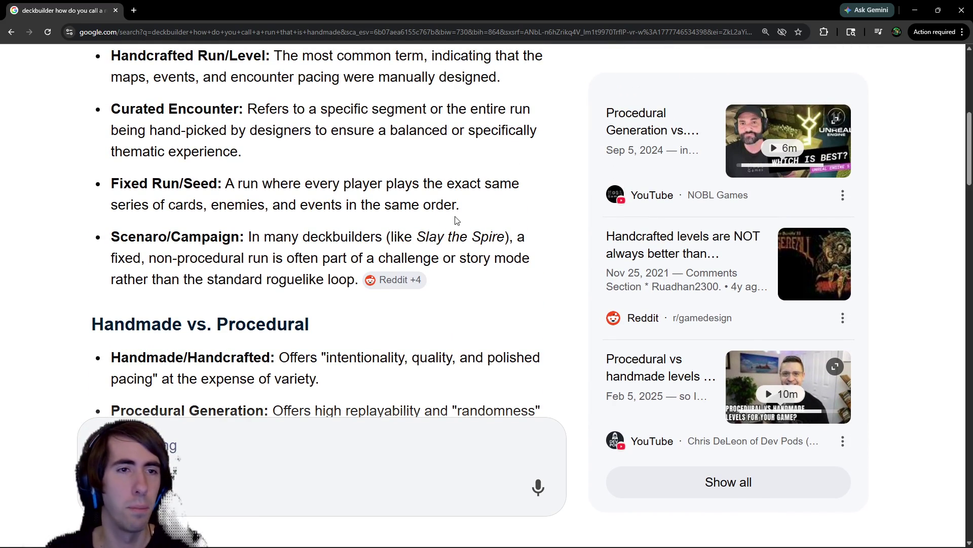
pyautogui.scroll(2, 455, 224)
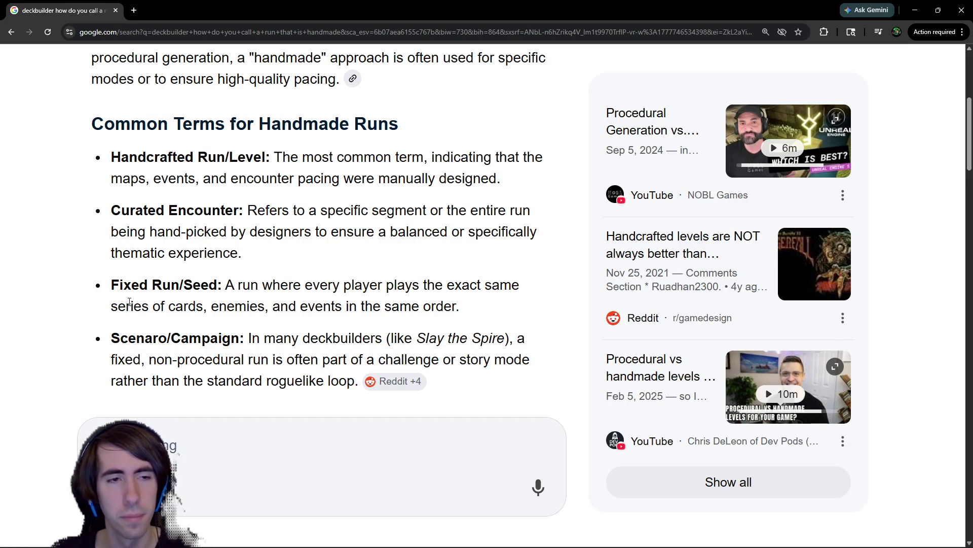
pyautogui.moveTo(114, 284); pyautogui.dragTo(191, 285)
pyautogui.click(191, 284)
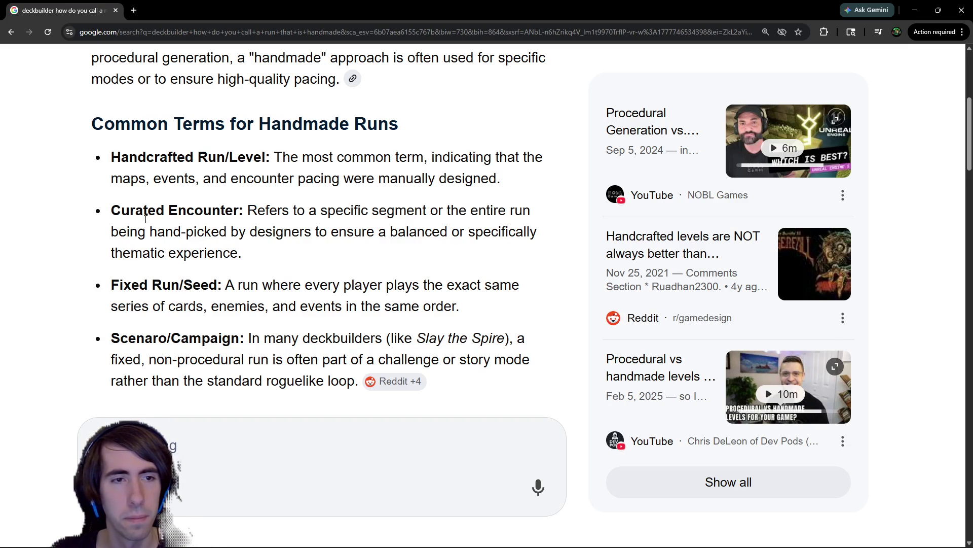
pyautogui.doubleClick(509, 19)
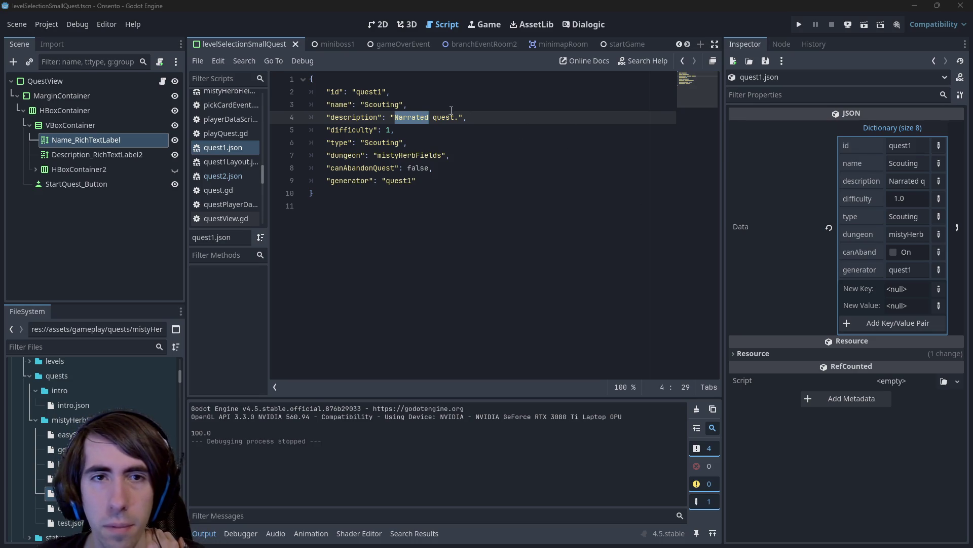
# Replace quest1's description with 'Campaign', removing the leftover word 'quest', and save.
pyautogui.write('Campaign')
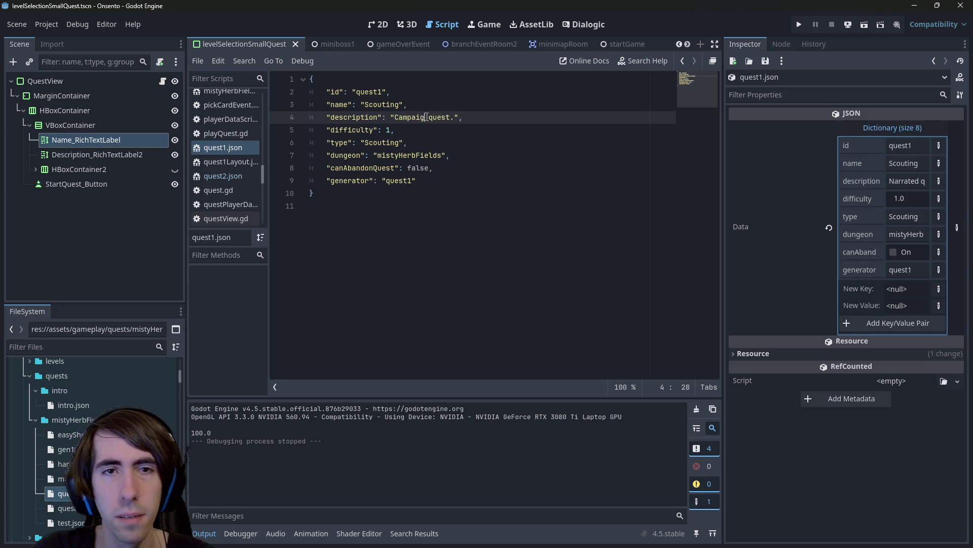
pyautogui.hotkey('ctrl', 'shift', 'Right')
pyautogui.press('BackSpace')
pyautogui.hotkey('ctrl', 's')
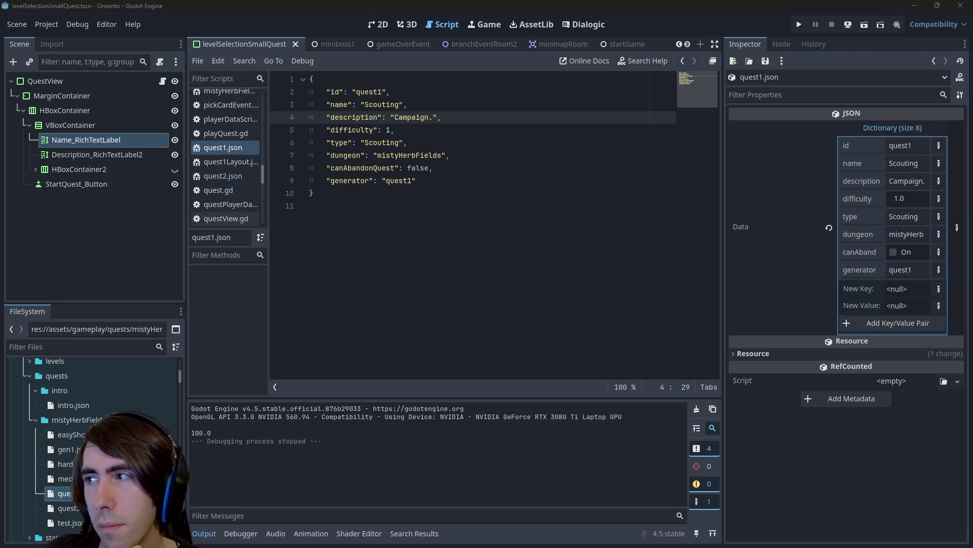
# Recheck the 'Campaign' description, briefly restoring and removing 'quest' after it, and save.
pyautogui.click(443, 117)
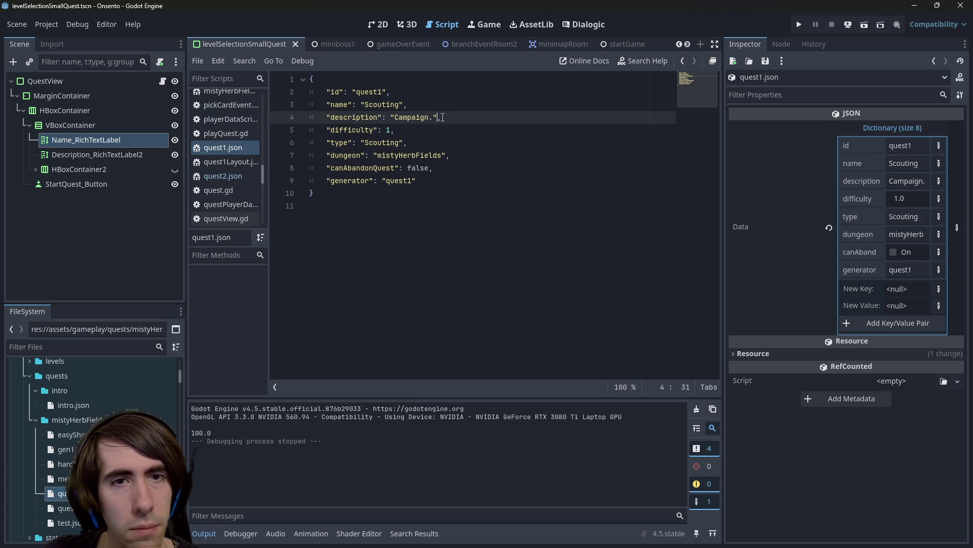
pyautogui.doubleClick(384, 104)
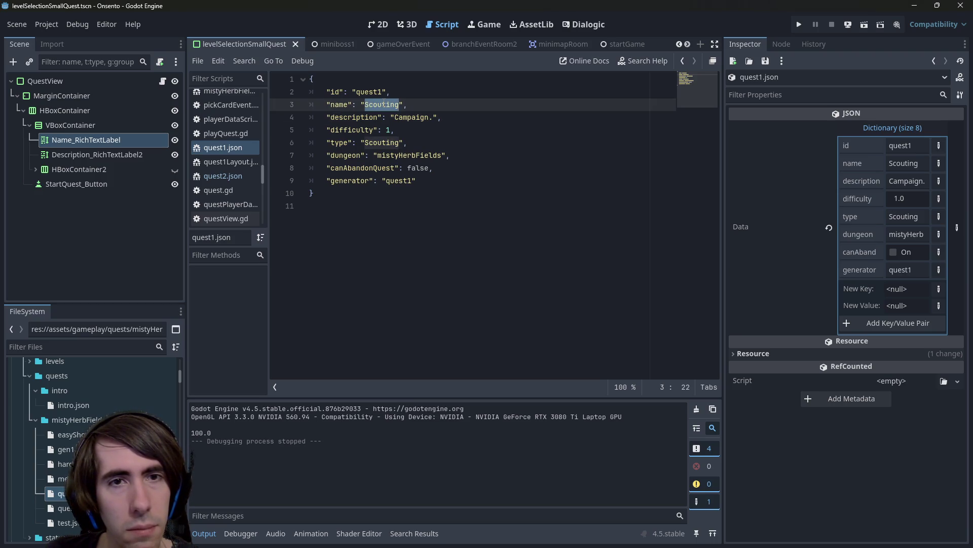
pyautogui.click(400, 104)
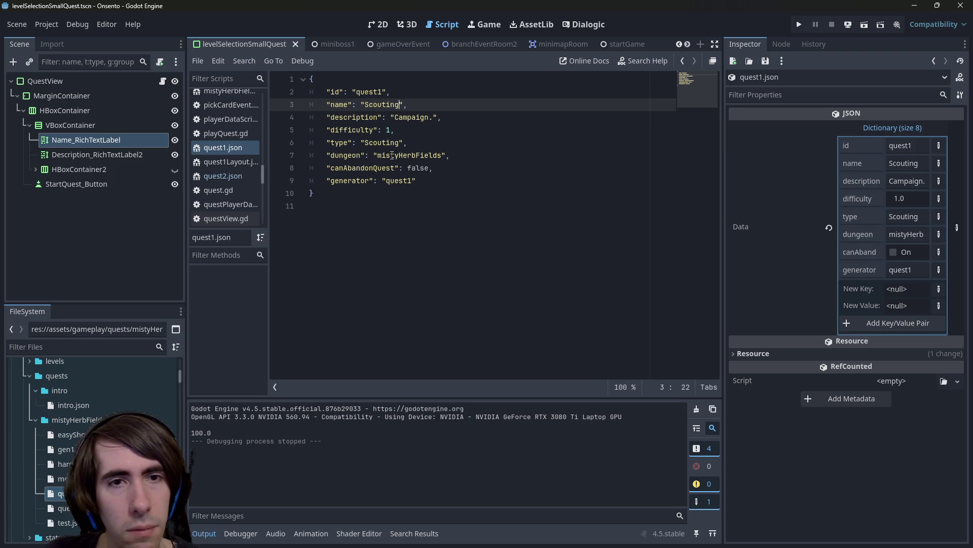
pyautogui.doubleClick(411, 117)
pyautogui.press('Right')
pyautogui.write('quest')
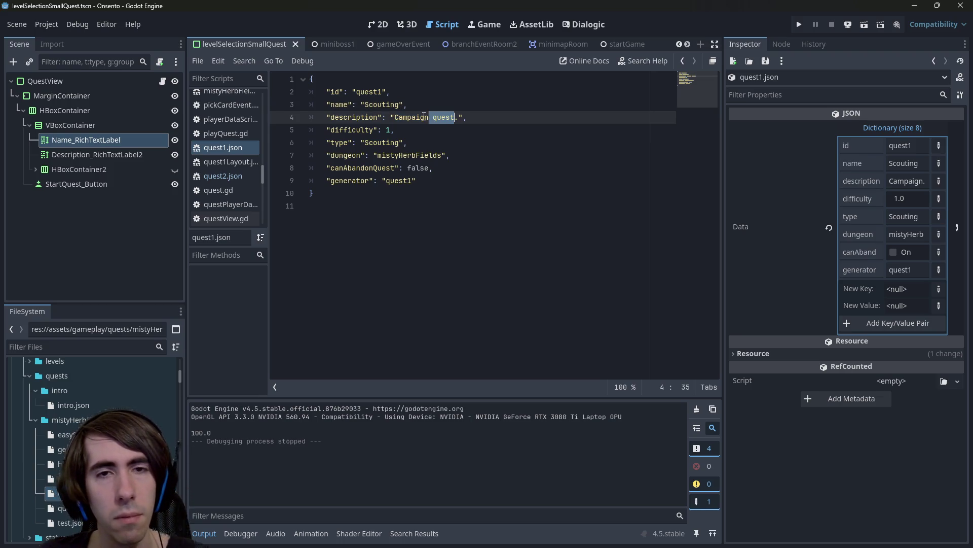
pyautogui.press('BackSpace')
pyautogui.doubleClick(424, 116)
pyautogui.hotkey('ctrl', 's')
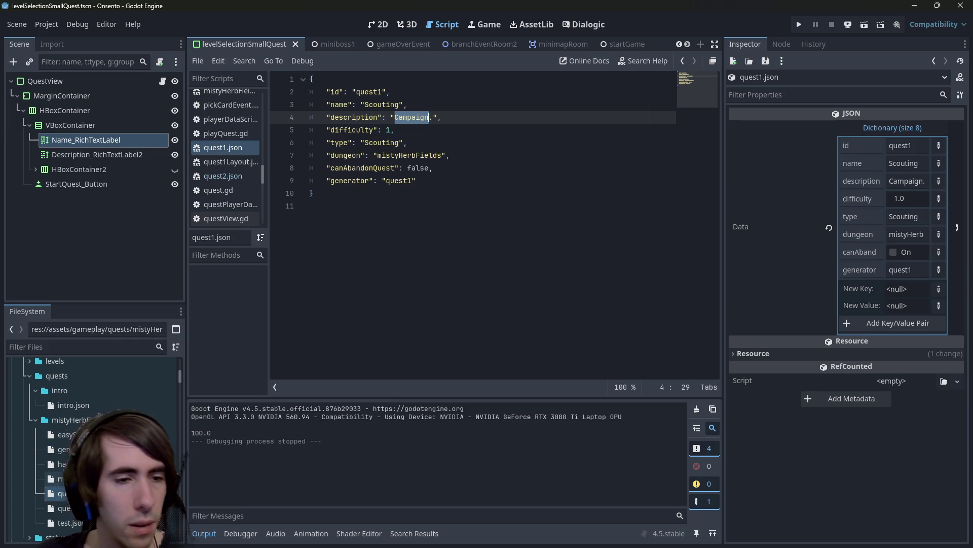
# Delete the trailing period after 'Campaign' in the description and save.
pyautogui.doubleClick(61, 478)
pyautogui.click(223, 147)
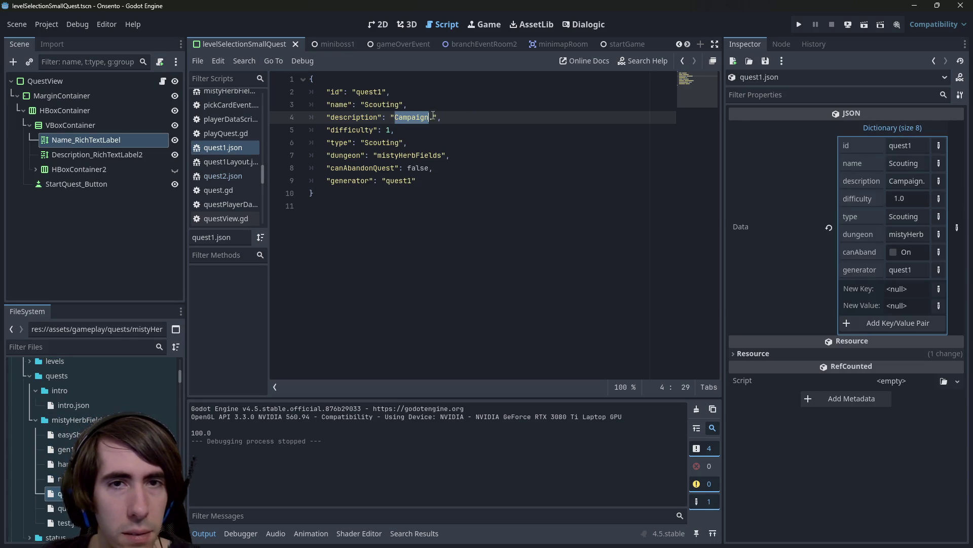
pyautogui.click(433, 116)
pyautogui.press('BackSpace')
pyautogui.hotkey('ctrl', 's')
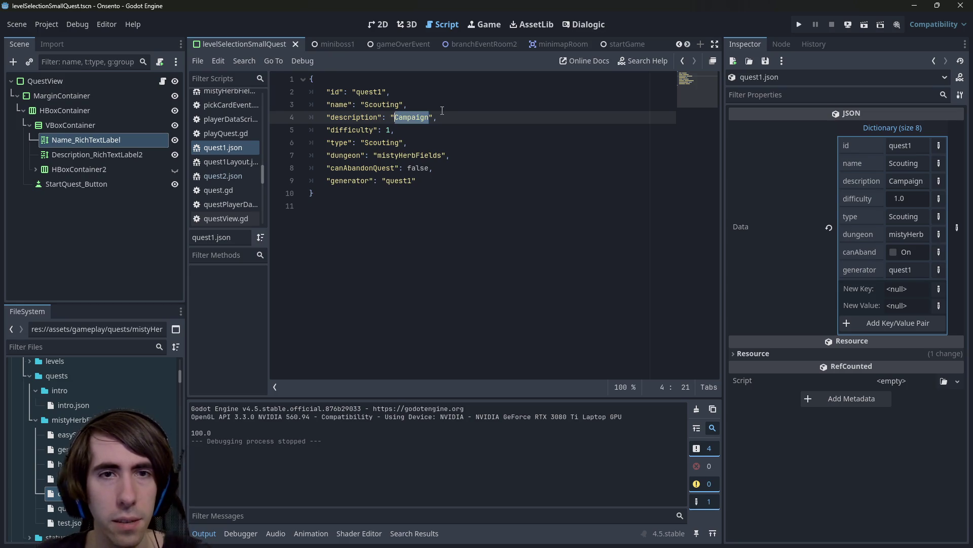
# Rename the quest from 'Scouting' to 'Explore your surroundings' and save.
pyautogui.click(384, 105)
pyautogui.doubleClick(384, 105)
pyautogui.write('Explore your sud')
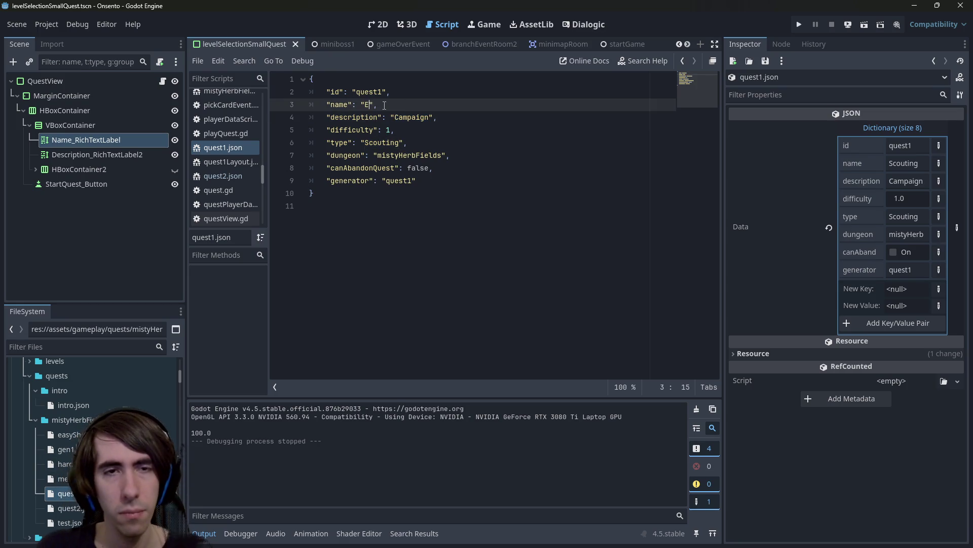
pyautogui.press('BackSpace')
pyautogui.write('rroundings')
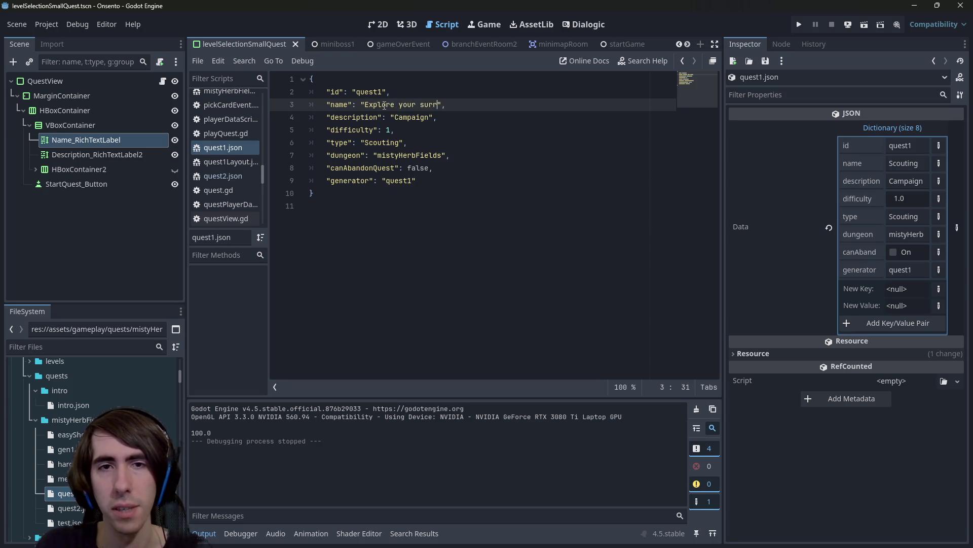
pyautogui.hotkey('ctrl', 's')
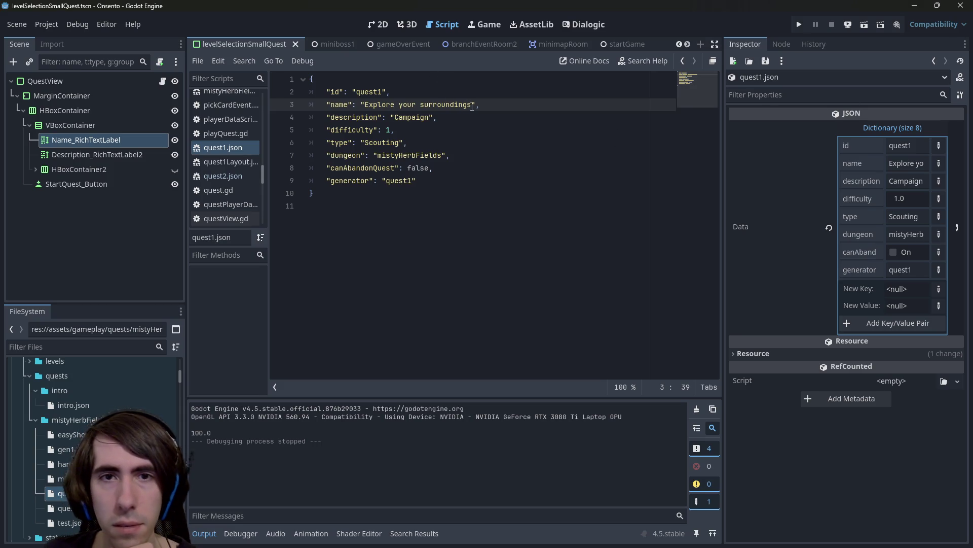
pyautogui.moveTo(472, 104)
pyautogui.mouseDown()
pyautogui.moveTo(327, 92)
pyautogui.moveTo(365, 104)
pyautogui.mouseUp()
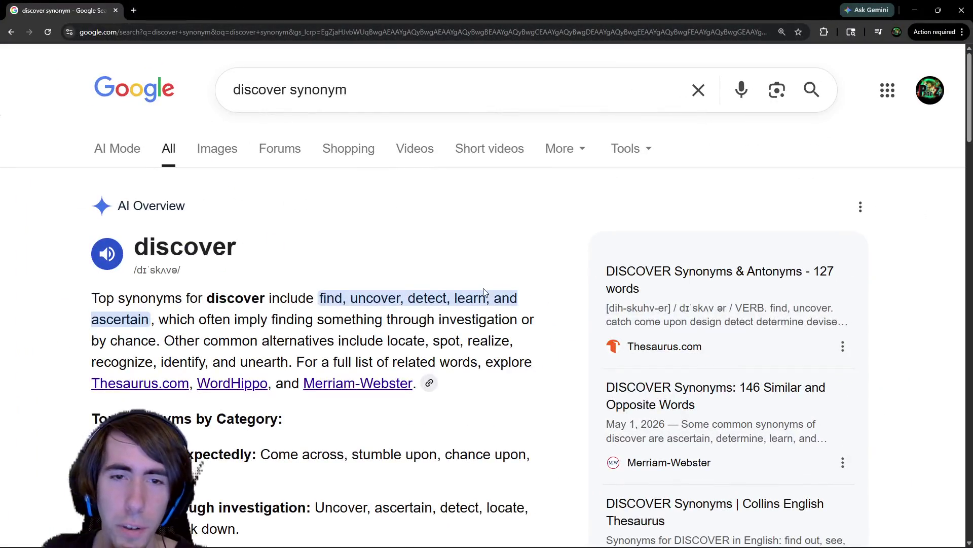
# Expand the full AI overview of synonyms for 'discover' and scroll through it.
pyautogui.scroll(-5, 484, 293)
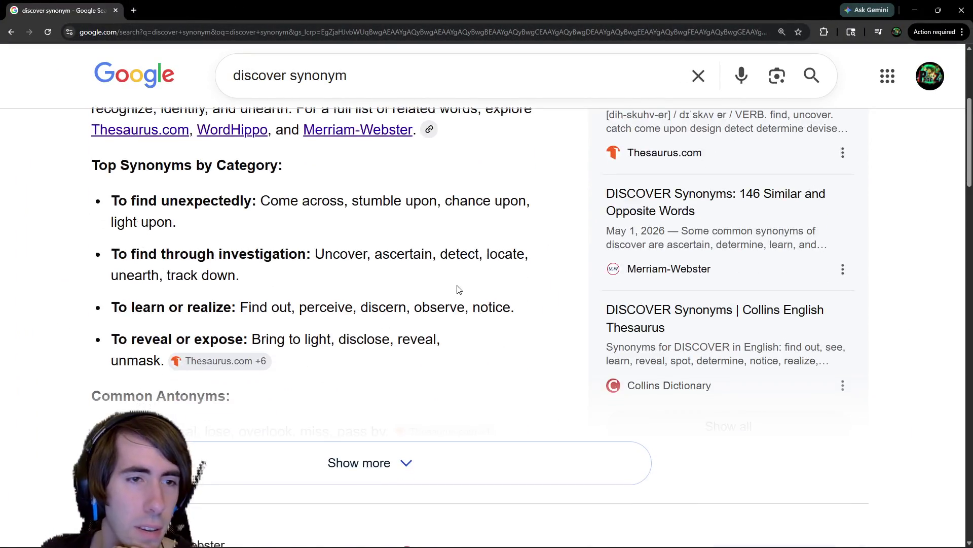
pyautogui.scroll(-1, 457, 288)
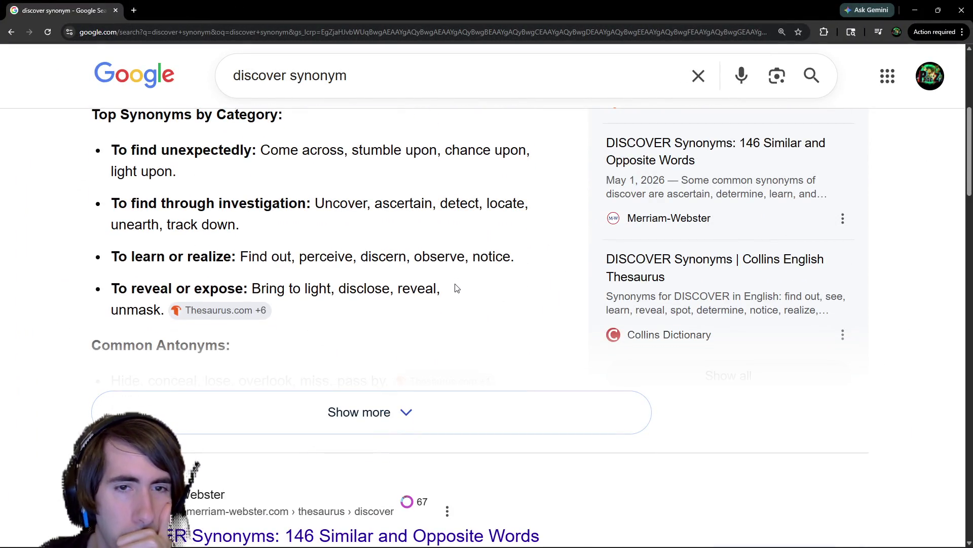
pyautogui.scroll(-1, 455, 288)
pyautogui.scroll(-5, 447, 279)
pyautogui.scroll(2, 446, 278)
pyautogui.click(419, 219)
pyautogui.scroll(-5, 419, 220)
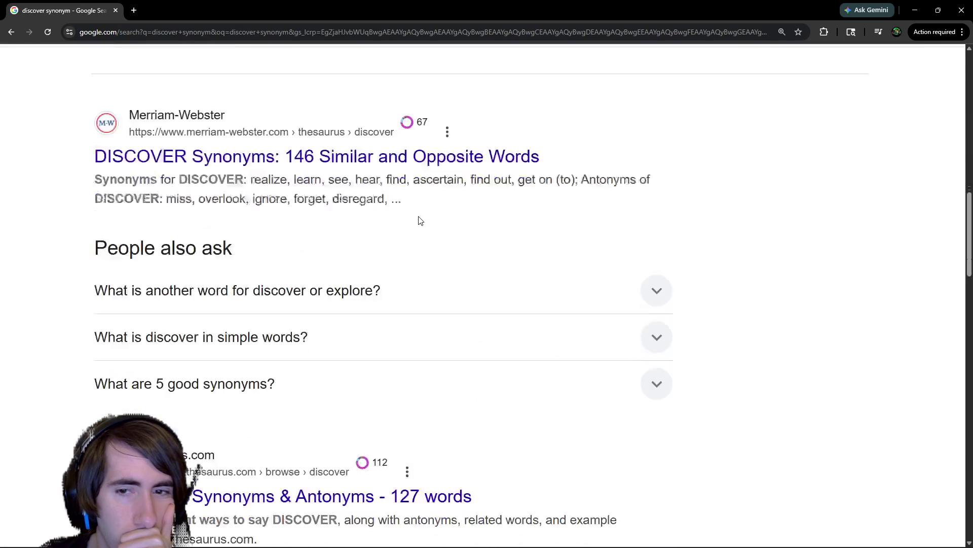
pyautogui.scroll(-5, 420, 220)
# Browse the Thesaurus.com synonyms for 'discover', then return to the Godot editor.
pyautogui.click(347, 259)
pyautogui.scroll(-2, 373, 284)
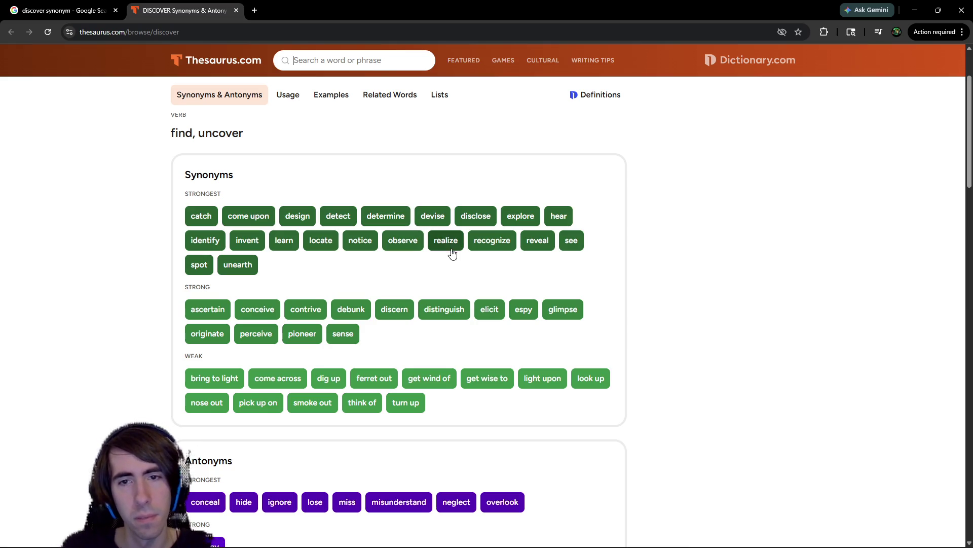
pyautogui.scroll(2, 482, 234)
pyautogui.scroll(-1, 506, 232)
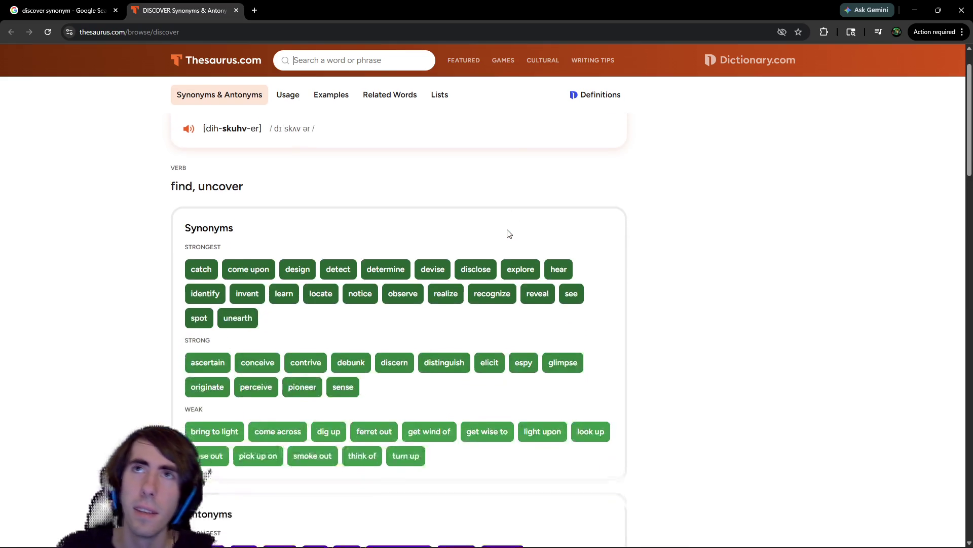
pyautogui.hotkey('alt', 'Tab')
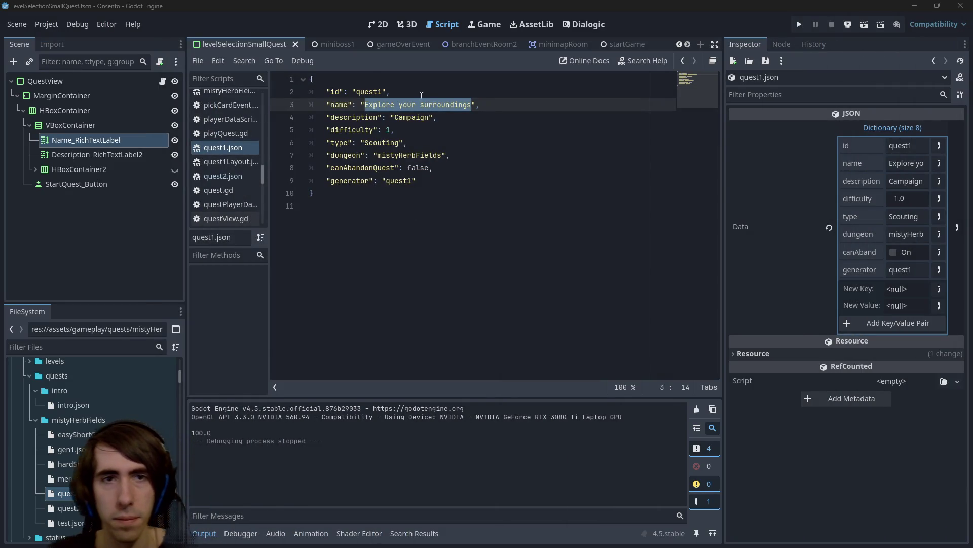
# Change 'Explore' to 'Discover' in the quest name, then expand the 'discover the outside' synonym overview.
pyautogui.doubleClick(382, 105)
pyautogui.write('Discov')
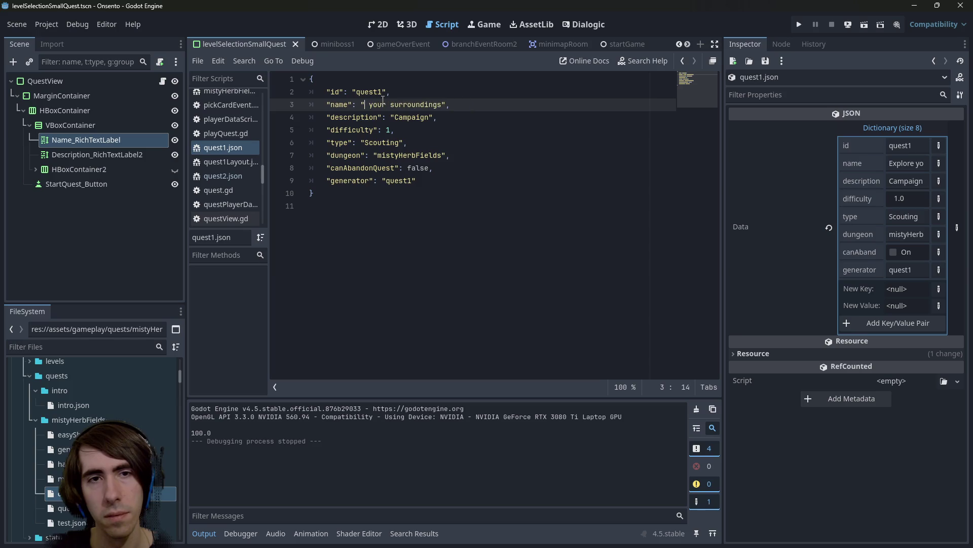
pyautogui.write('er')
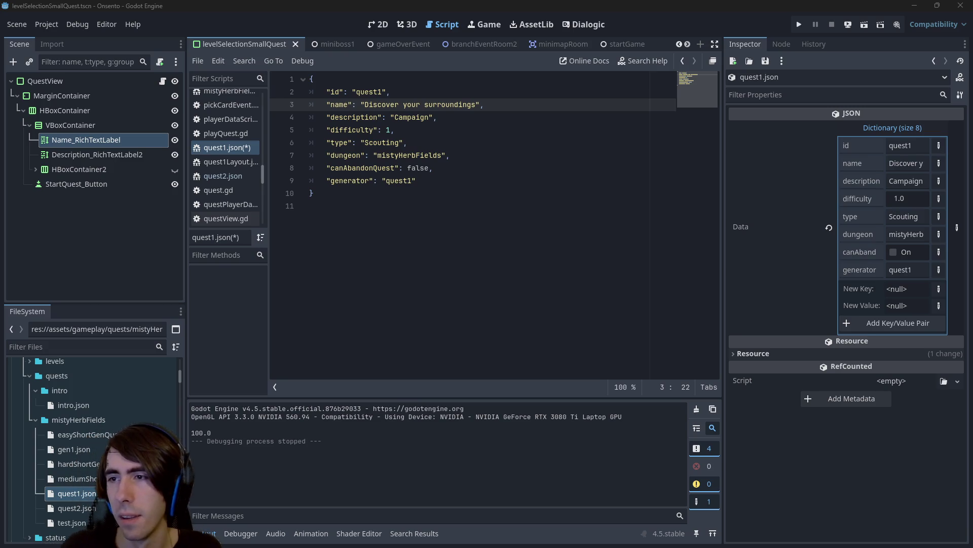
pyautogui.hotkey('alt', 'Tab')
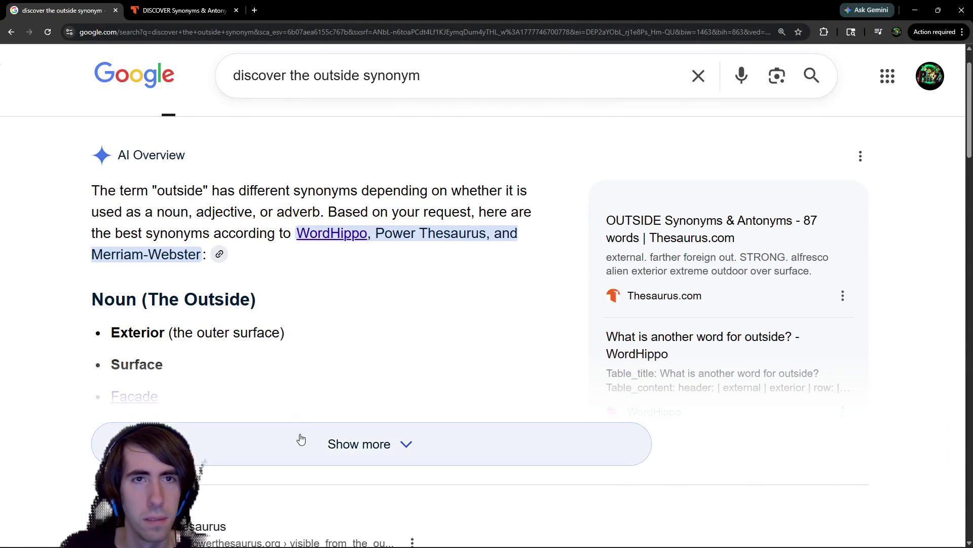
pyautogui.click(300, 441)
pyautogui.scroll(-6, 296, 375)
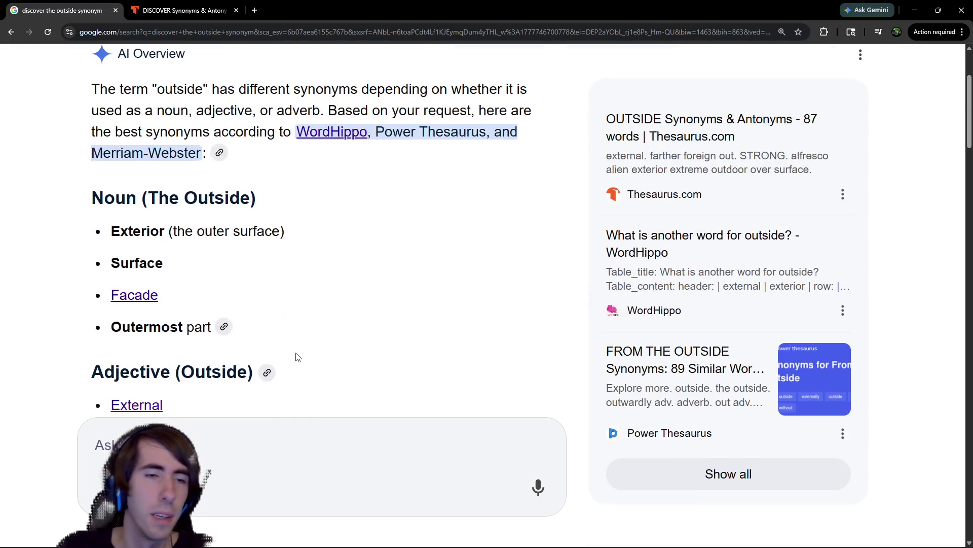
pyautogui.scroll(-7, 296, 351)
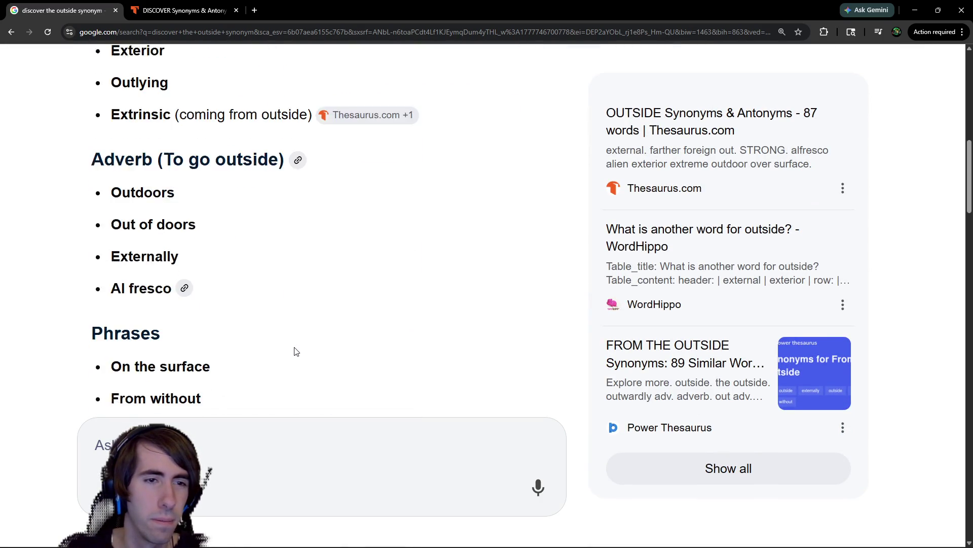
pyautogui.scroll(2, 271, 288)
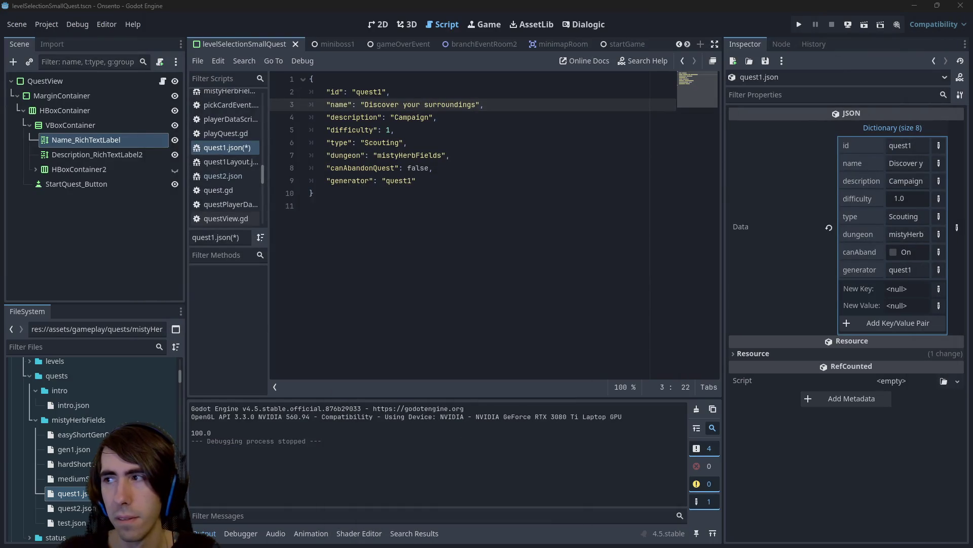
# Rename quest1 to 'The misty herb fields' and save, glancing at the Scouting card preview.
pyautogui.moveTo(365, 104); pyautogui.dragTo(476, 104)
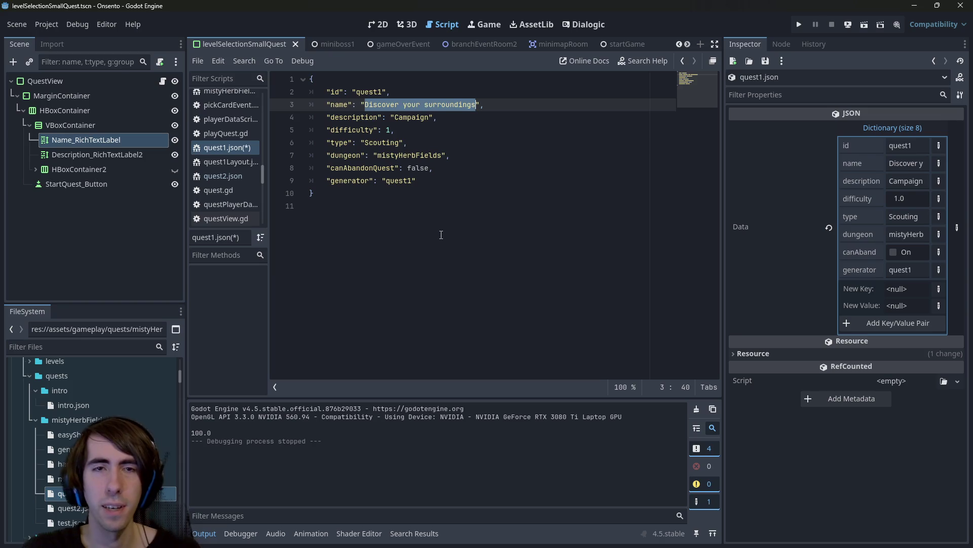
pyautogui.write('The Kid')
pyautogui.press('BackSpace')
pyautogui.press('BackSpace')
pyautogui.press('BackSpace')
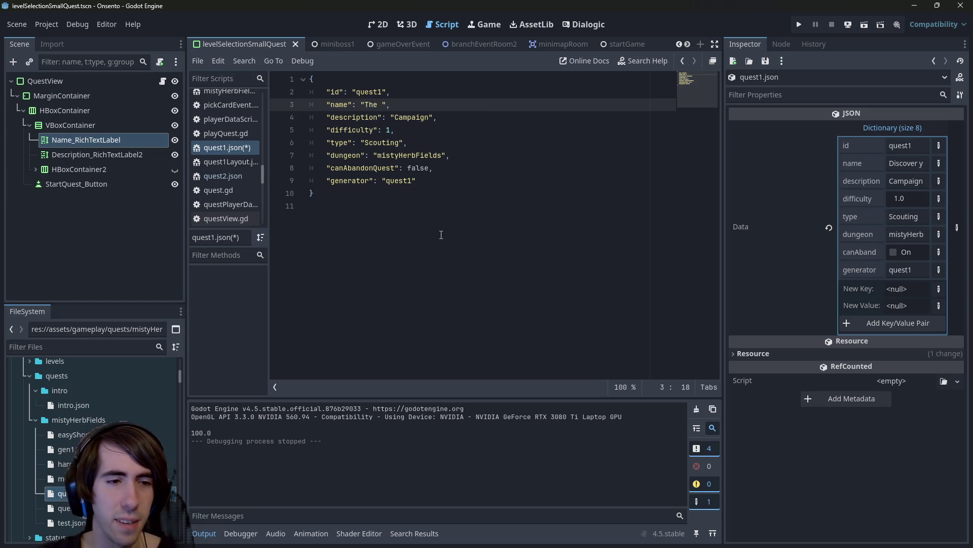
pyautogui.click(379, 30)
pyautogui.click(437, 29)
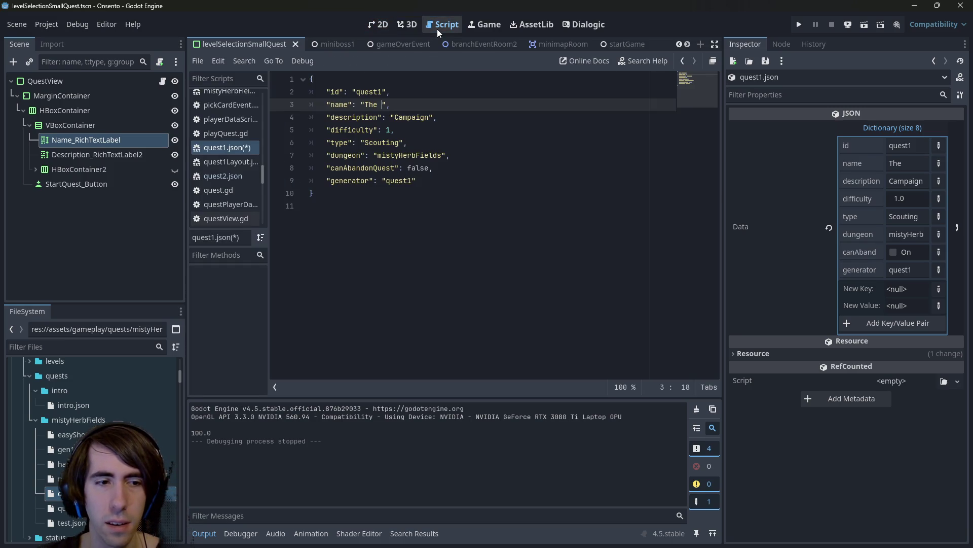
pyautogui.write('misty herb fie')
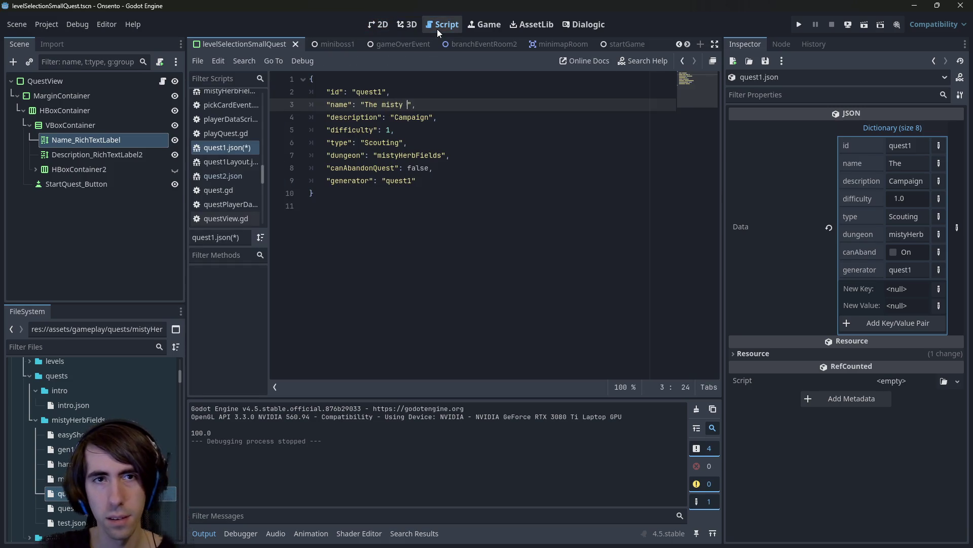
pyautogui.write('lds')
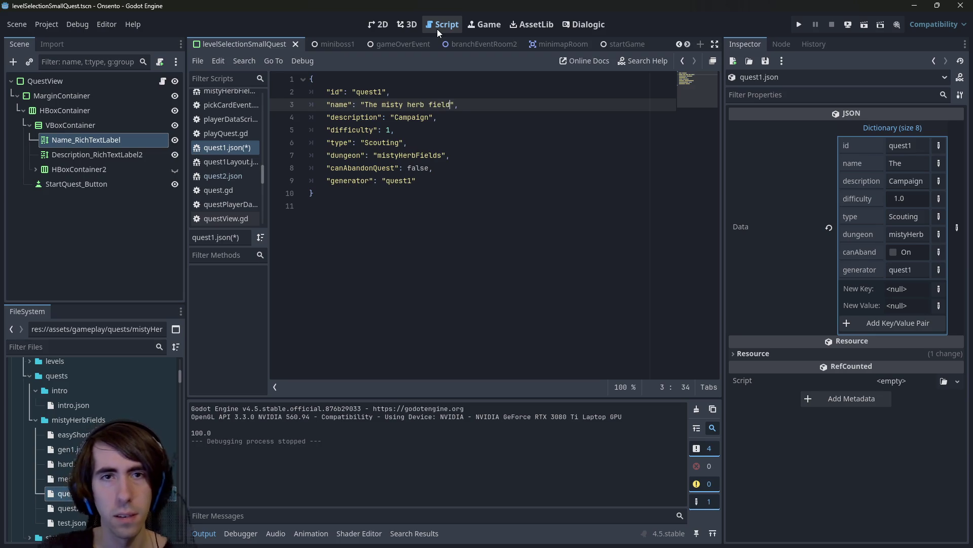
pyautogui.hotkey('ctrl', 's')
# Undo the accidental text drag in the name and save quest1 again.
pyautogui.moveTo(365, 105)
pyautogui.mouseDown()
pyautogui.moveTo(449, 105)
pyautogui.moveTo(390, 92)
pyautogui.mouseUp()
pyautogui.click(453, 105)
pyautogui.hotkey('ctrl', 'z')
pyautogui.hotkey('ctrl', 's')
# Scroll the file panel and open quest2.json and quest1.json.
pyautogui.scroll(-1, 124, 415)
pyautogui.scroll(-1, 124, 416)
pyautogui.doubleClick(101, 440)
pyautogui.doubleClick(76, 426)
pyautogui.doubleClick(71, 440)
pyautogui.doubleClick(112, 420)
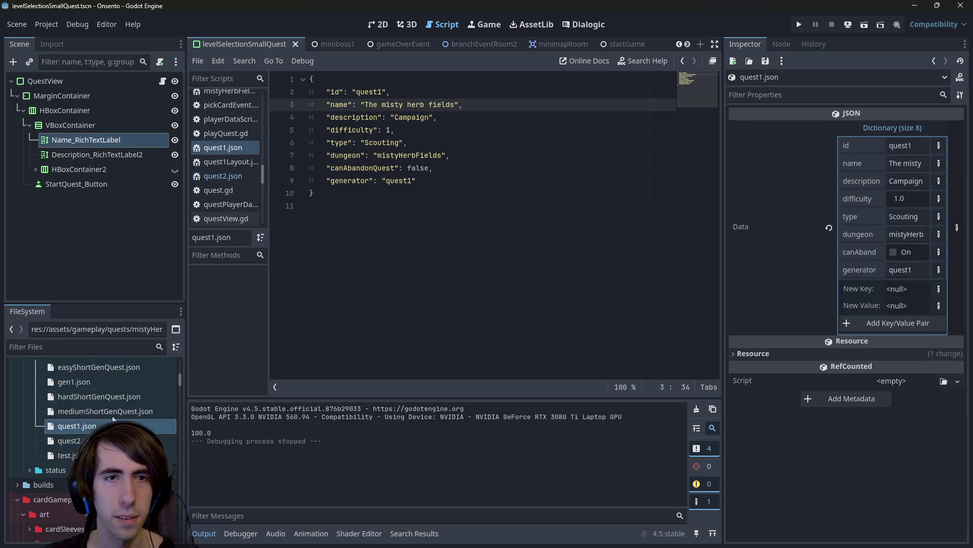
# Set quest2's description to 'Boss battle' and save.
pyautogui.doubleClick(71, 441)
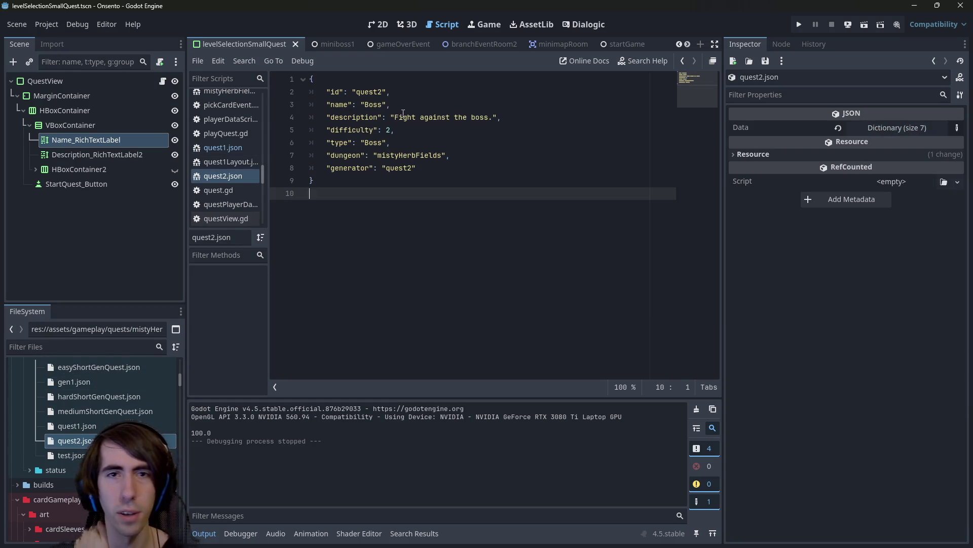
pyautogui.doubleClick(380, 104)
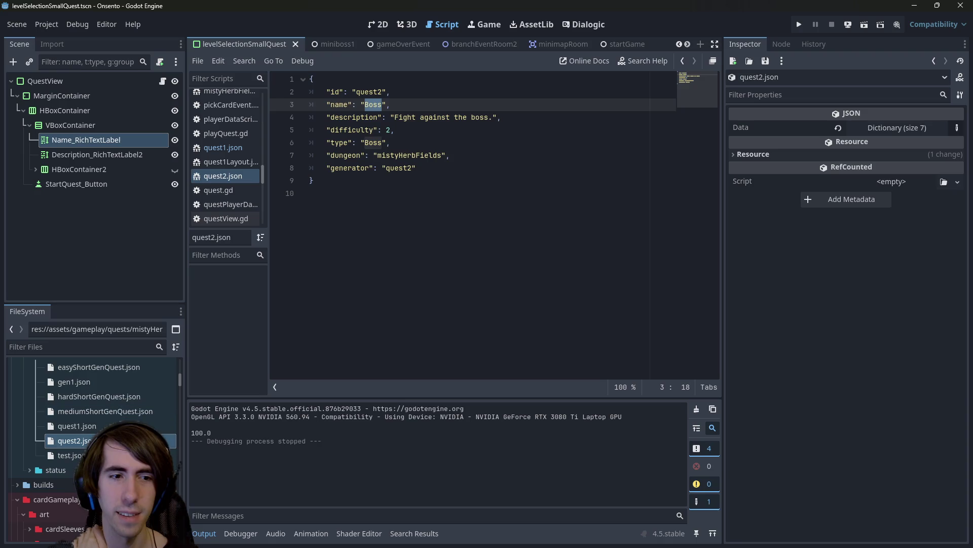
pyautogui.doubleClick(46, 426)
pyautogui.doubleClick(46, 440)
pyautogui.moveTo(494, 117); pyautogui.dragTo(395, 117)
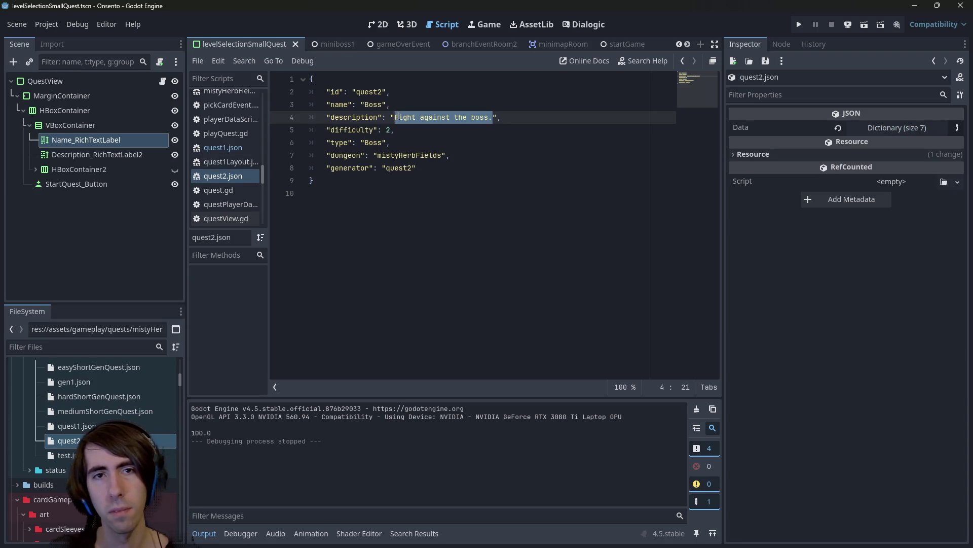
pyautogui.write('Boss battle')
pyautogui.hotkey('ctrl', 's')
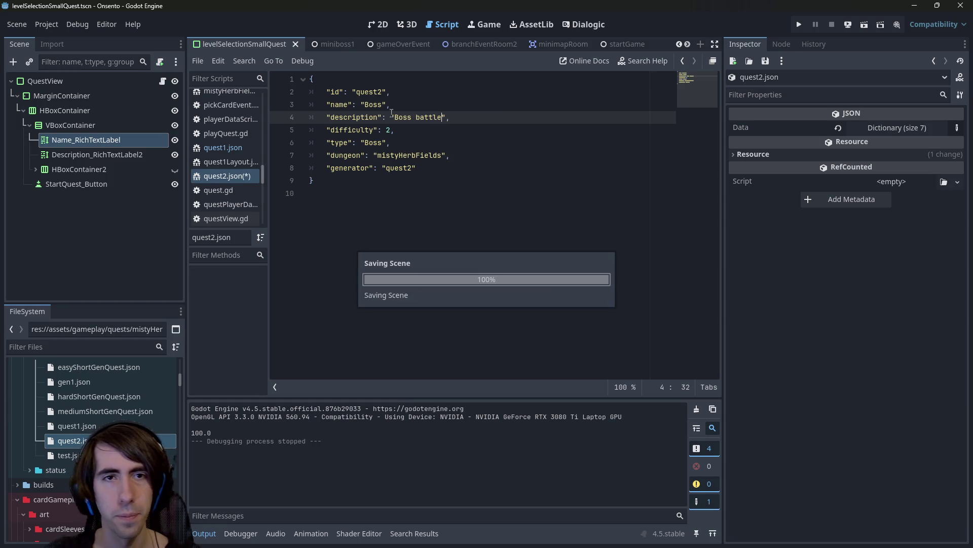
# After comparing with quest1, replace quest2's Boss name with 'Fight against the'.
pyautogui.doubleClick(46, 425)
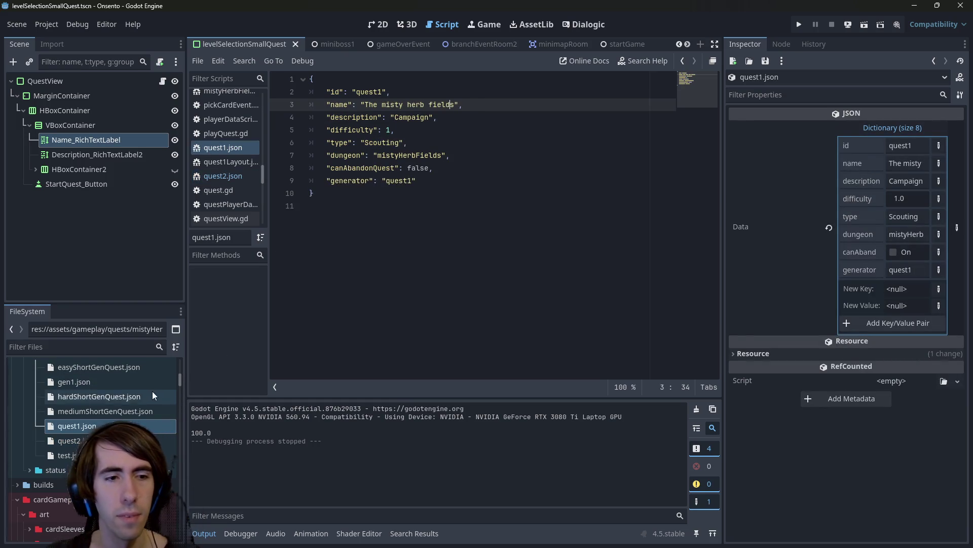
pyautogui.doubleClick(69, 441)
pyautogui.write('Fight against the')
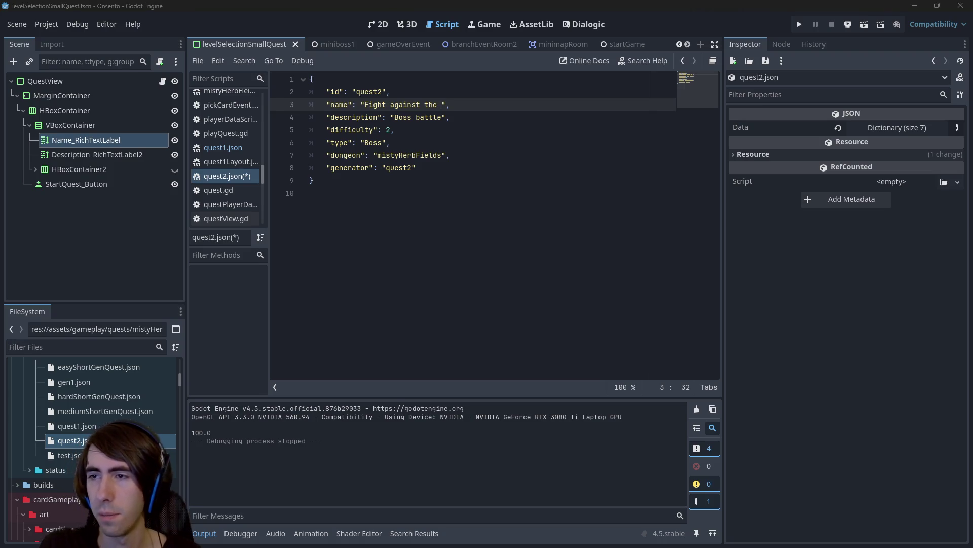
pyautogui.hotkey('alt', 'Tab')
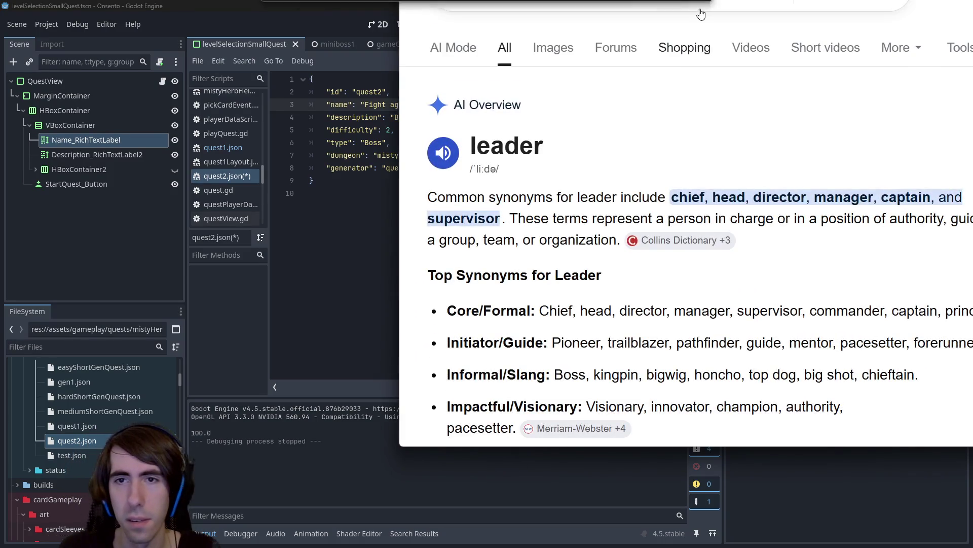
# Maximize the browser and scroll through the leader synonym results.
pyautogui.click(842, 46)
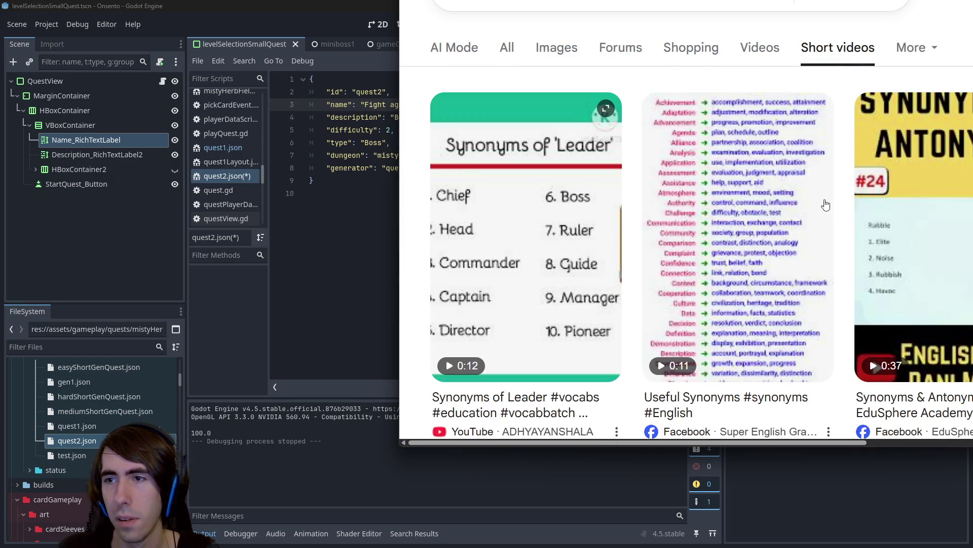
pyautogui.hotkey('alt', 'Left')
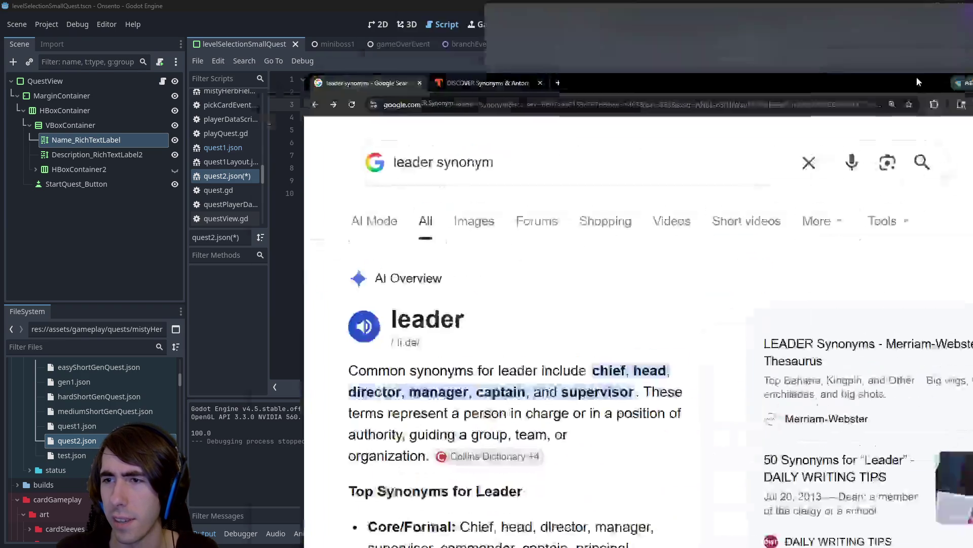
pyautogui.moveTo(916, 77); pyautogui.dragTo(496, 19)
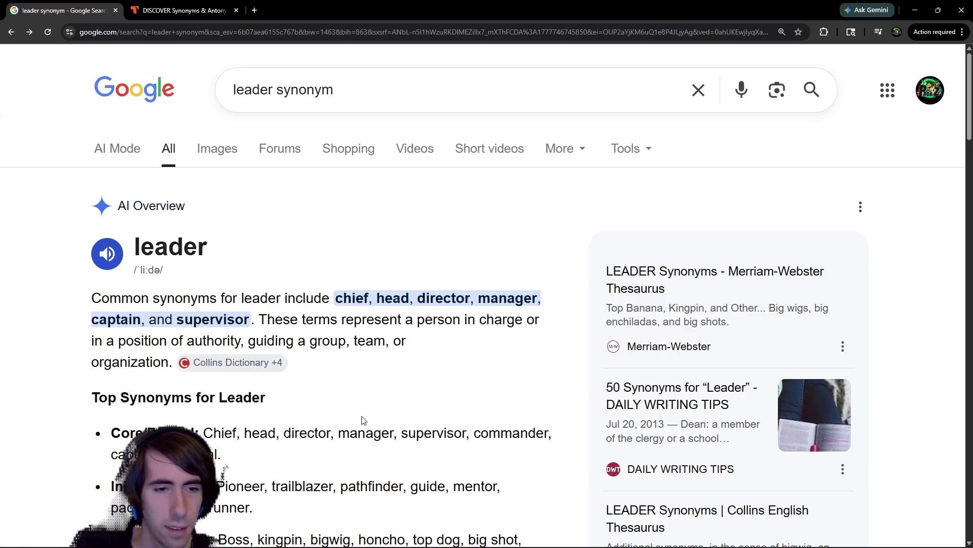
pyautogui.scroll(-7, 364, 421)
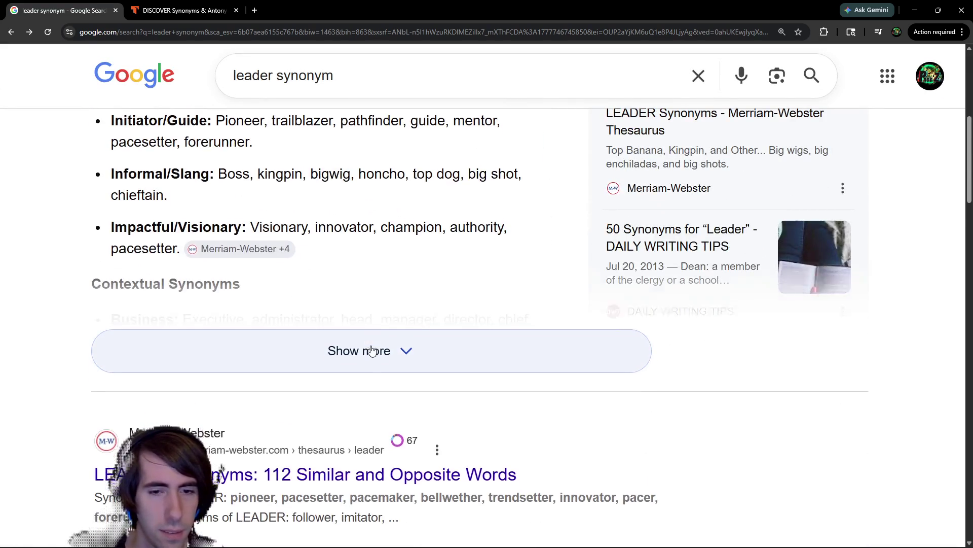
pyautogui.scroll(-8, 371, 350)
pyautogui.scroll(4, 372, 351)
pyautogui.scroll(11, 372, 350)
pyautogui.scroll(-3, 371, 351)
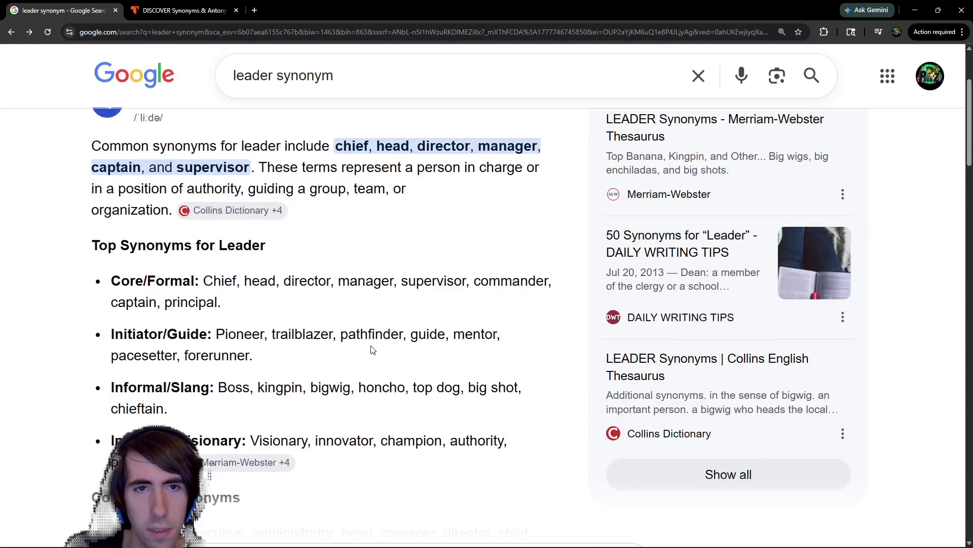
# Search Google for 'goon antonym'.
pyautogui.doubleClick(253, 75)
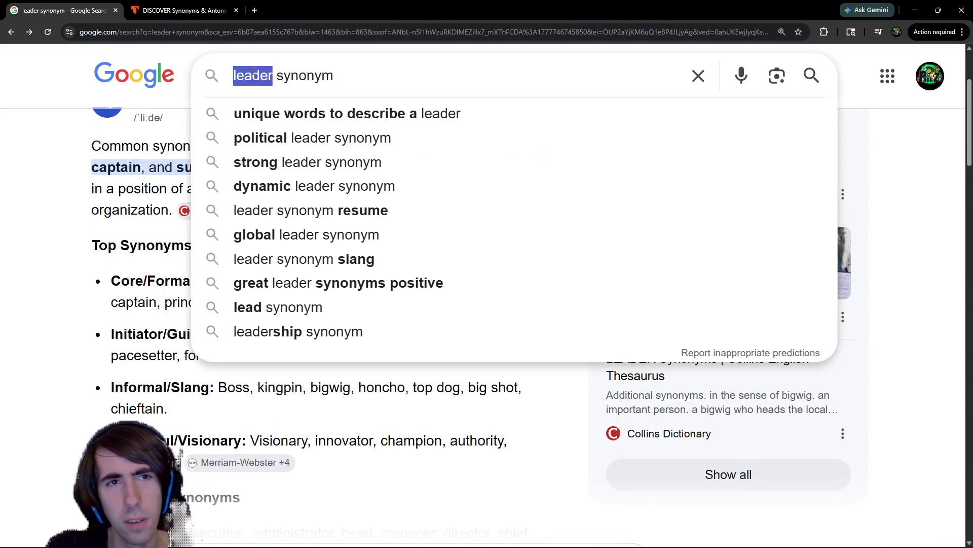
pyautogui.write('inverse of goon')
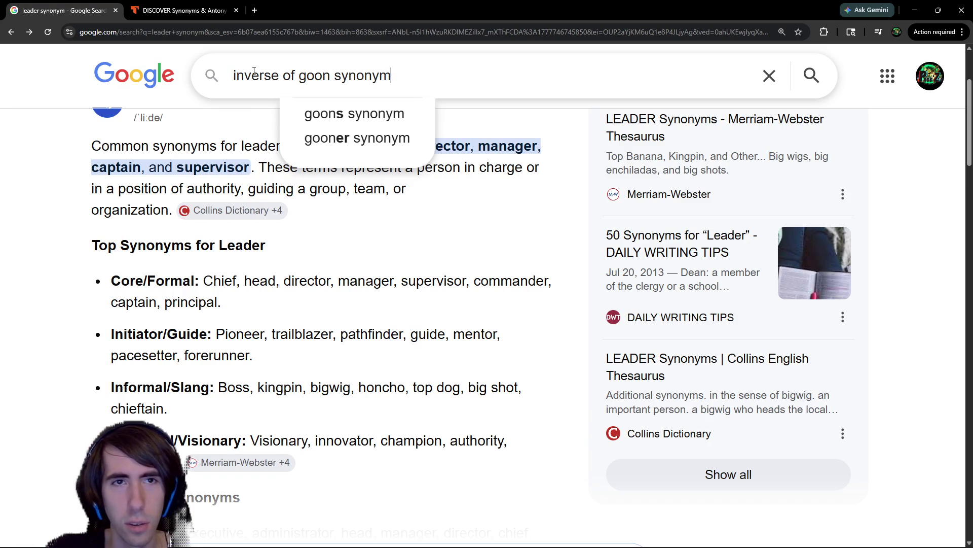
pyautogui.hotkey('ctrl', 'BackSpace')
pyautogui.hotkey('ctrl', 'BackSpace')
pyautogui.hotkey('ctrl', 'BackSpace')
pyautogui.write('antonym')
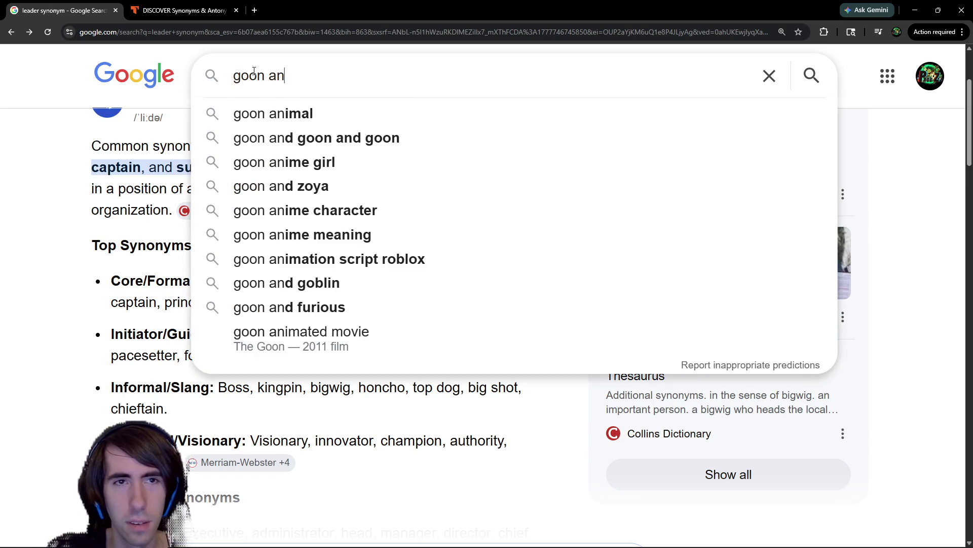
pyautogui.press('Return')
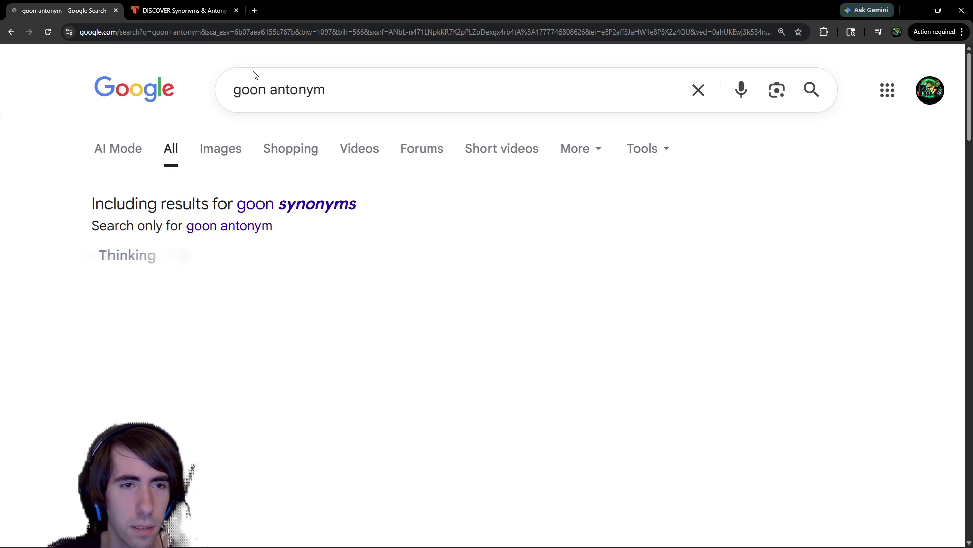
# Return from the goon antonym results to the leader synonym results and scroll to Merriam-Webster's entry.
pyautogui.scroll(-1, 320, 246)
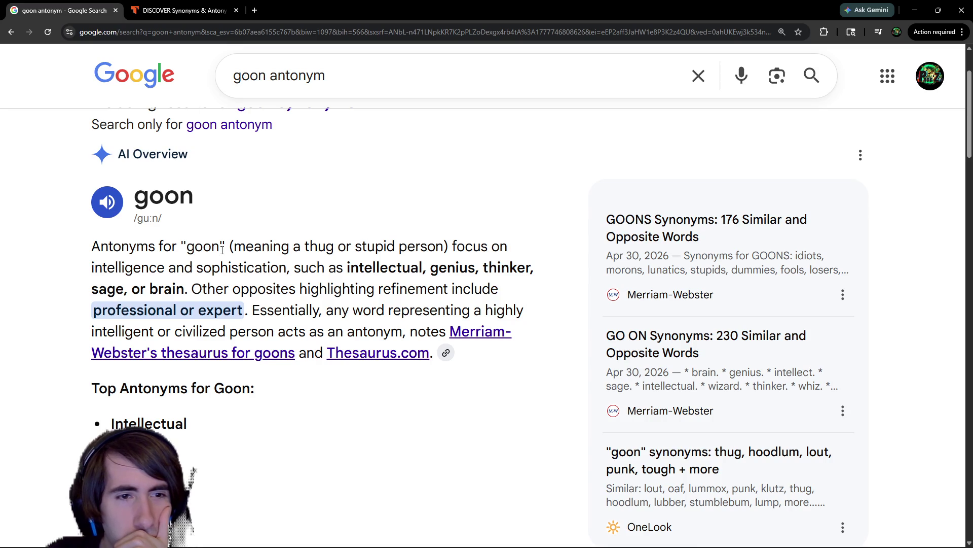
pyautogui.scroll(-4, 222, 249)
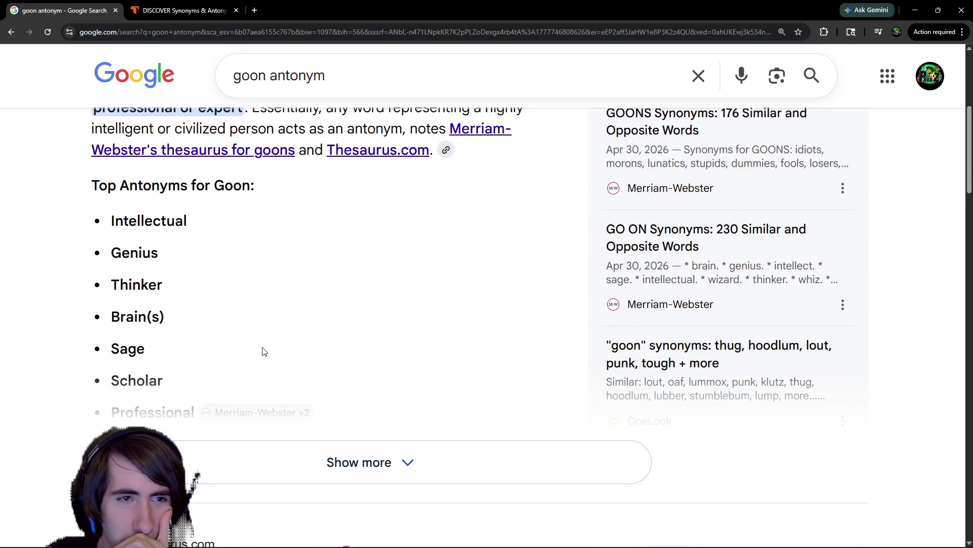
pyautogui.click(370, 82)
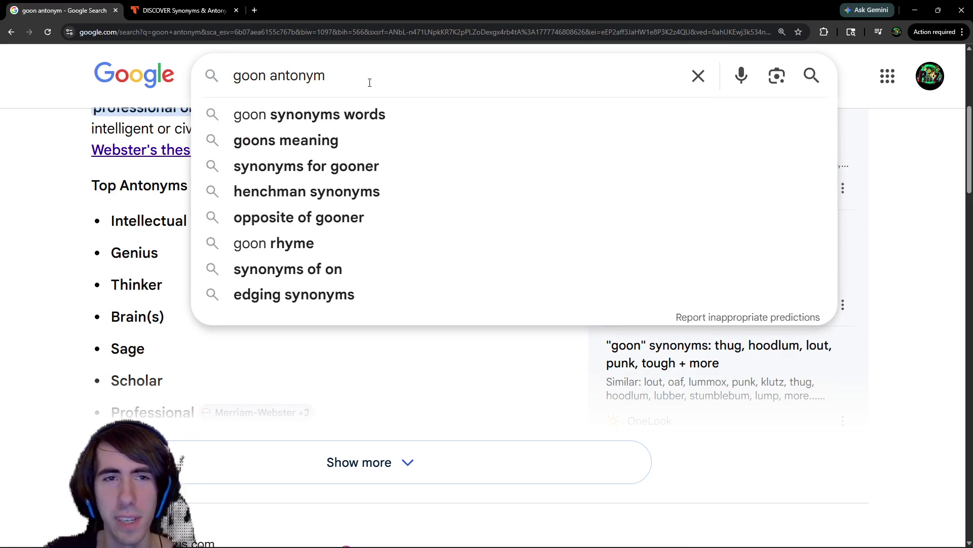
pyautogui.hotkey('alt', 'Left')
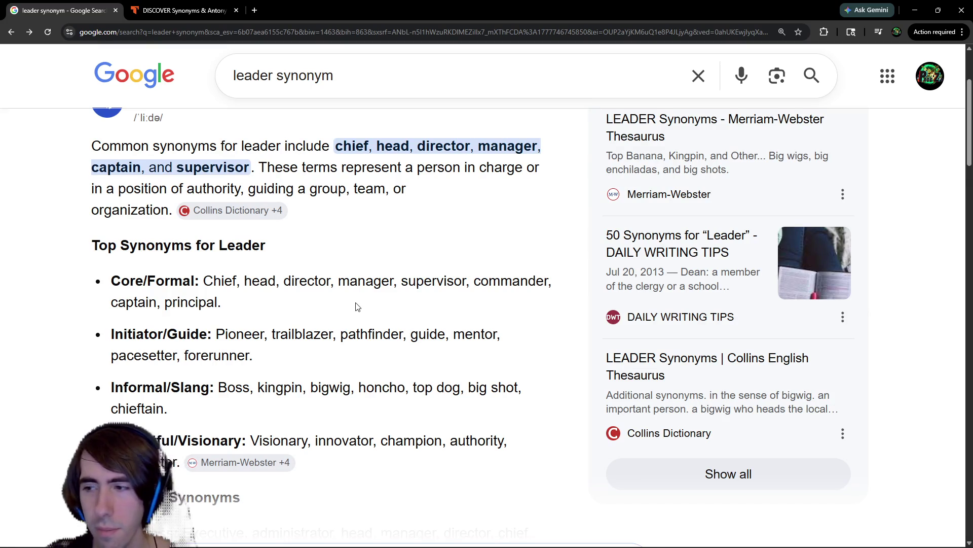
pyautogui.scroll(-7, 358, 307)
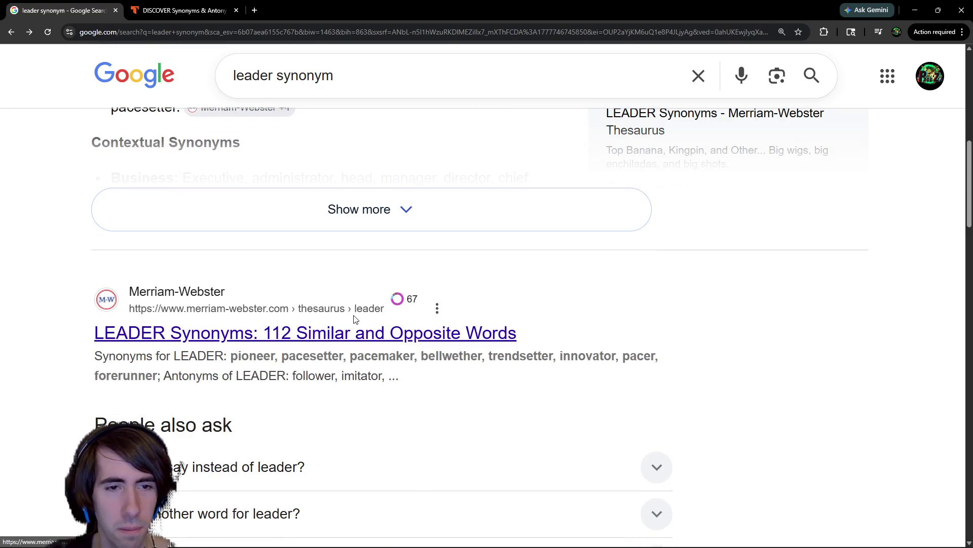
pyautogui.scroll(-4, 355, 355)
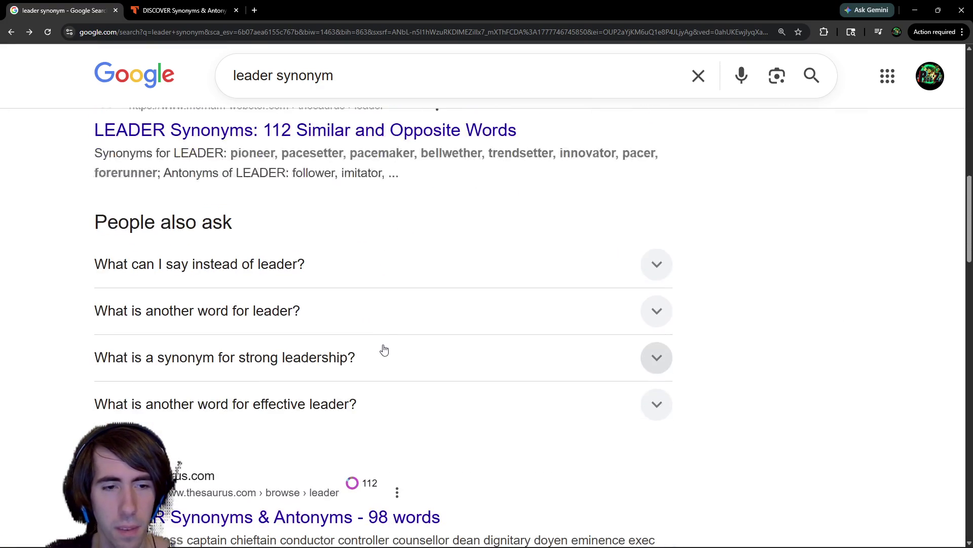
pyautogui.scroll(-1, 384, 339)
pyautogui.scroll(1, 382, 336)
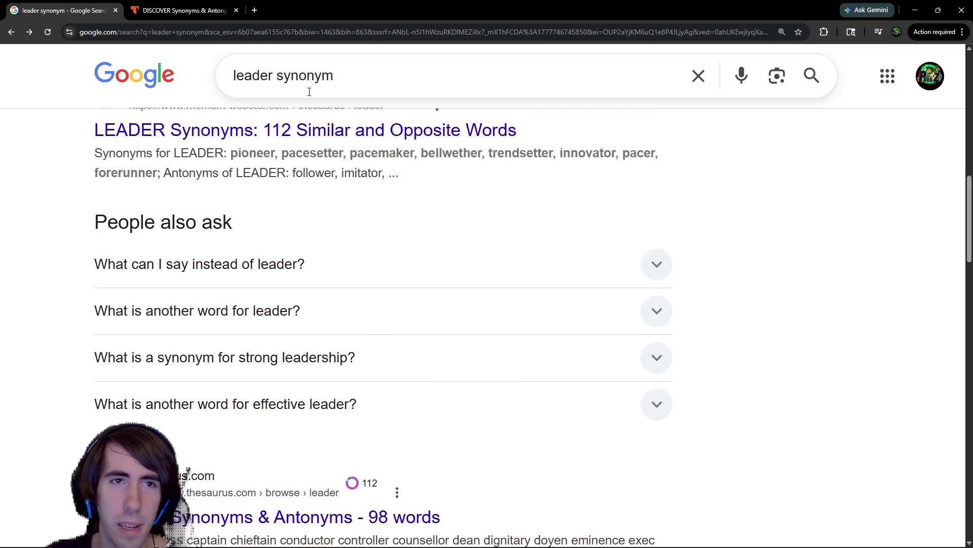
pyautogui.click(299, 85)
# Search 'team leader synonym' and check Godot briefly before returning to the results.
pyautogui.write('team')
pyautogui.press('Return')
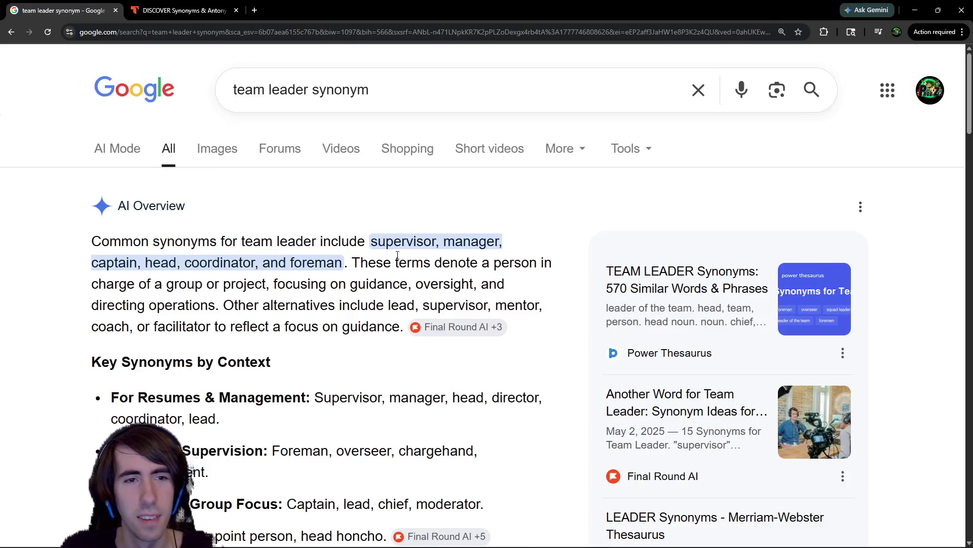
pyautogui.scroll(-1, 397, 255)
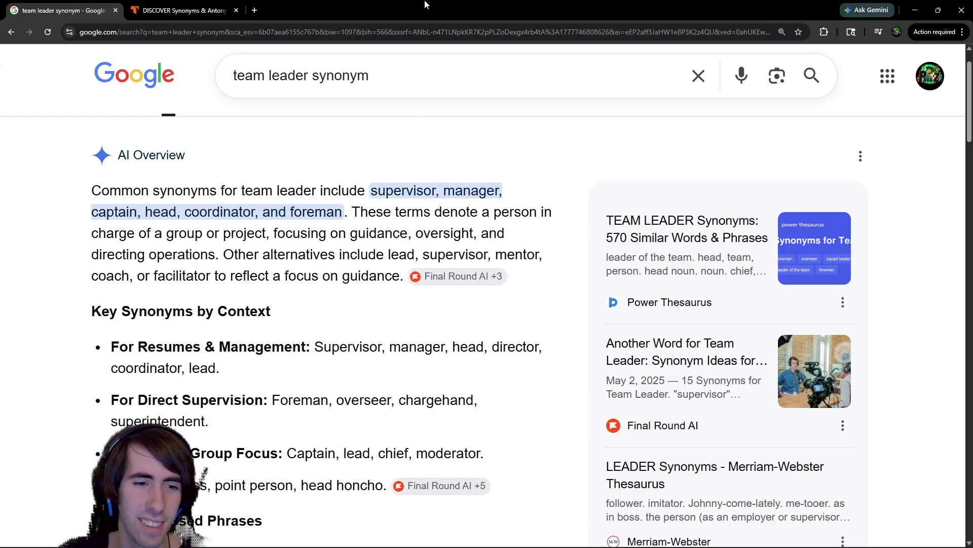
pyautogui.hotkey('alt', 'Tab')
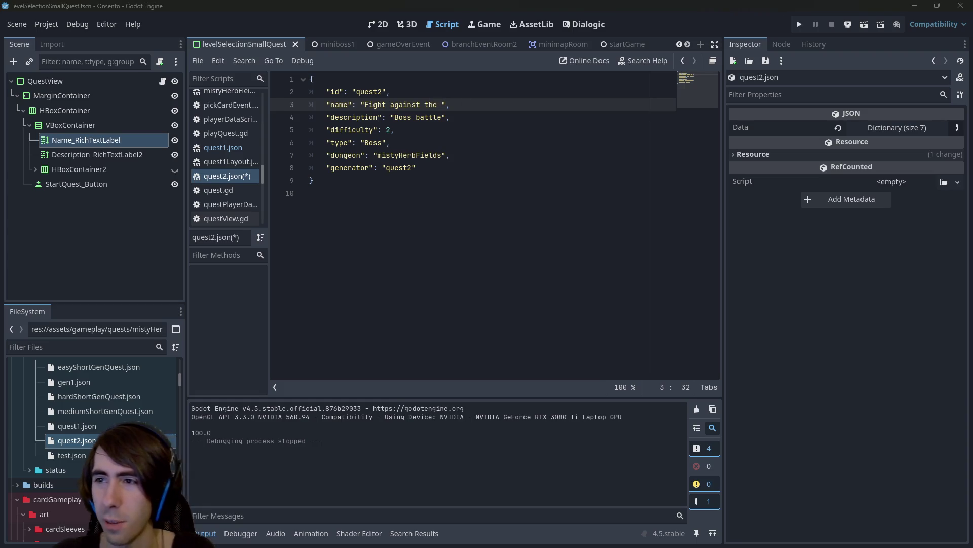
pyautogui.hotkey('alt', 'Tab')
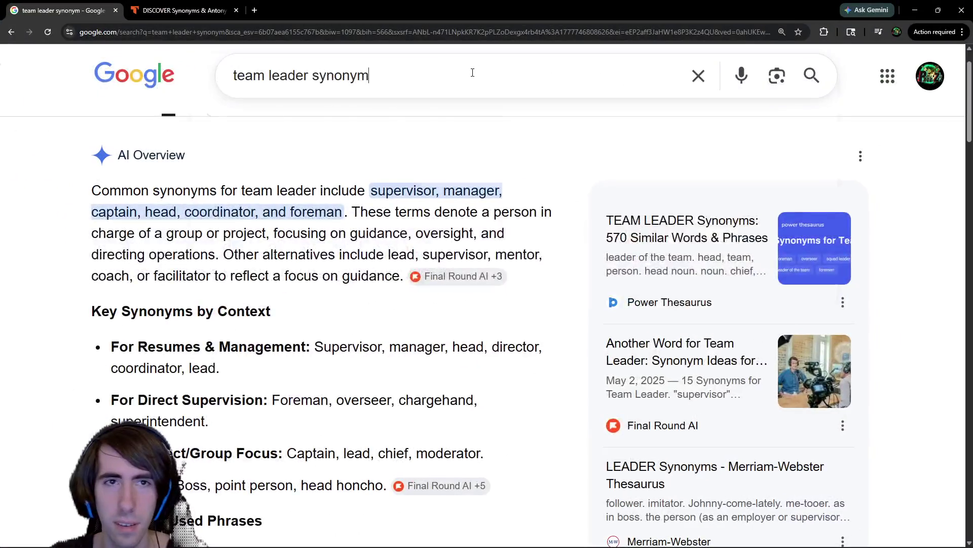
pyautogui.click(473, 72)
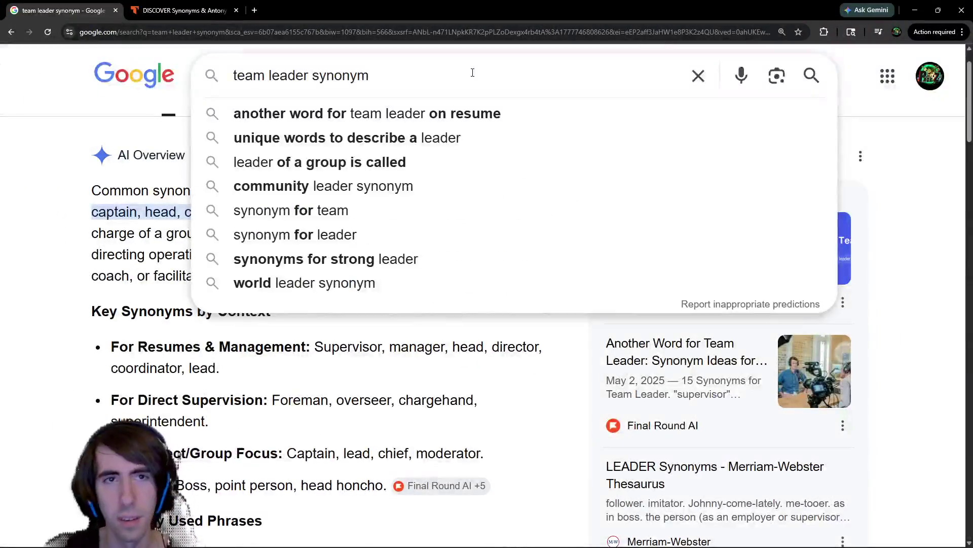
# Replace the query with 'mastermind' and run the search.
pyautogui.write('mastermind')
pyautogui.hotkey('ctrl', 'Left')
pyautogui.hotkey('ctrl', 'BackSpace')
pyautogui.hotkey('ctrl', 'BackSpace')
pyautogui.hotkey('ctrl', 'BackSpace')
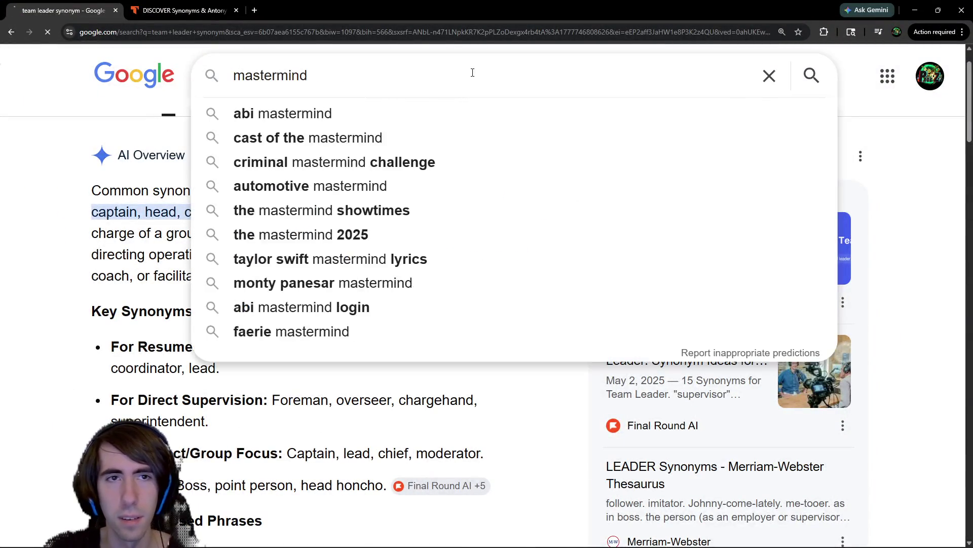
pyautogui.press('Return')
pyautogui.scroll(-1, 393, 105)
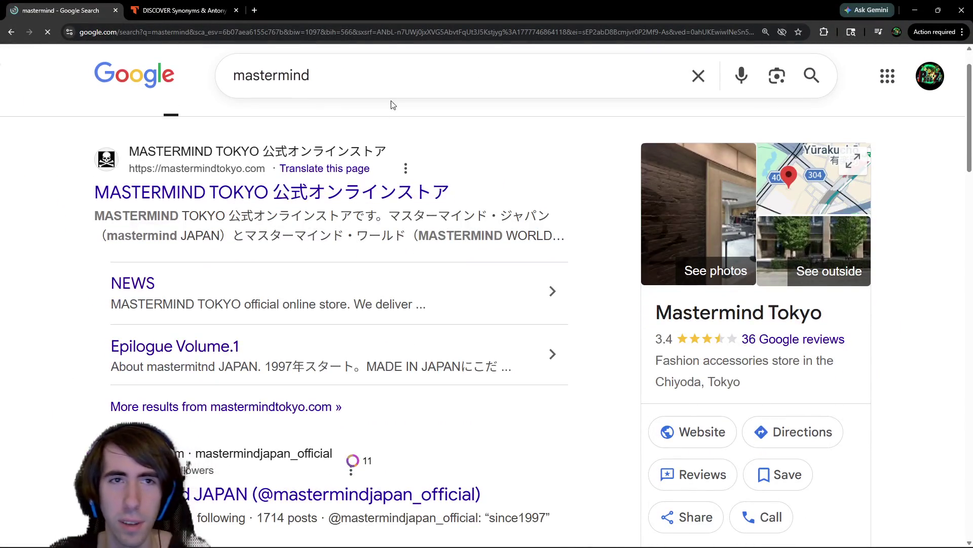
# Refine the search to 'mastermind synonym' and scroll the results.
pyautogui.click(396, 76)
pyautogui.write('synonym')
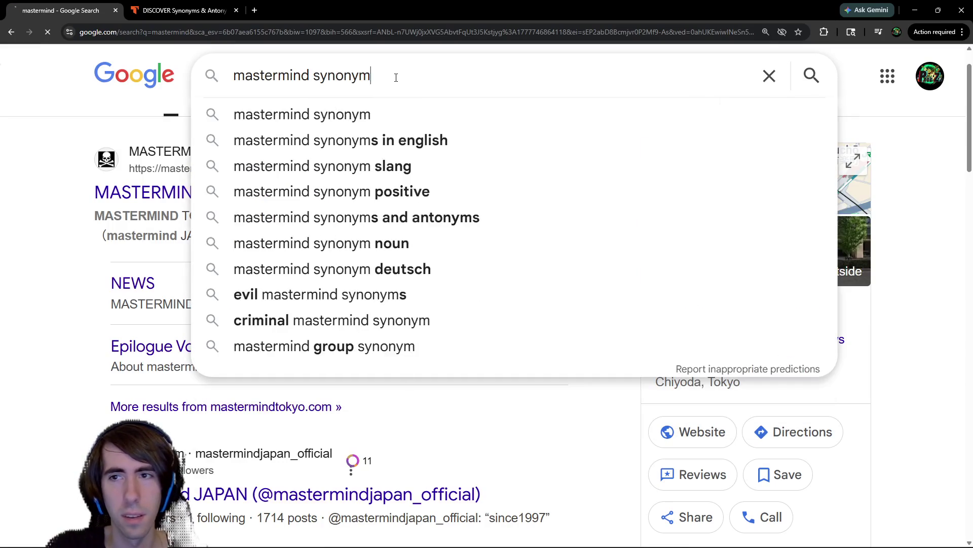
pyautogui.press('Return')
pyautogui.scroll(-1, 396, 270)
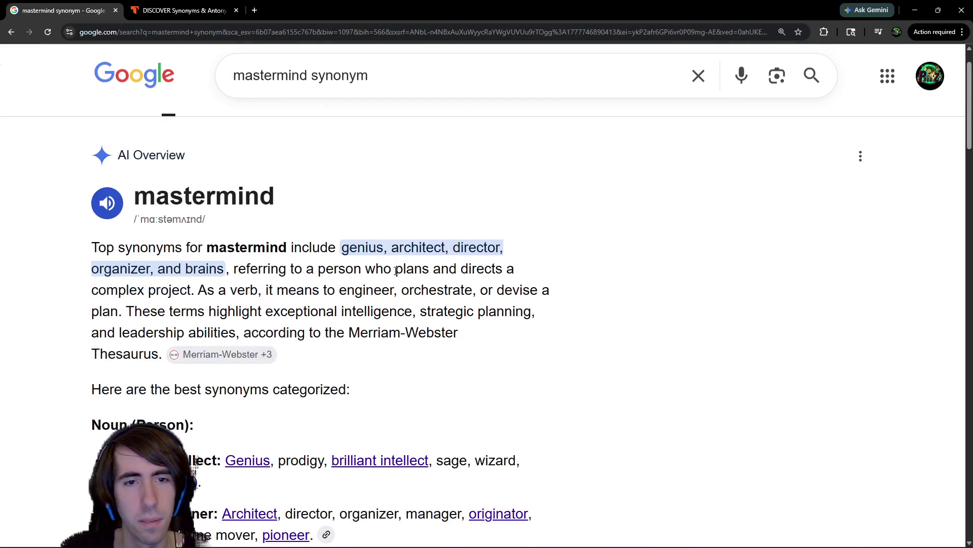
pyautogui.scroll(-2, 352, 262)
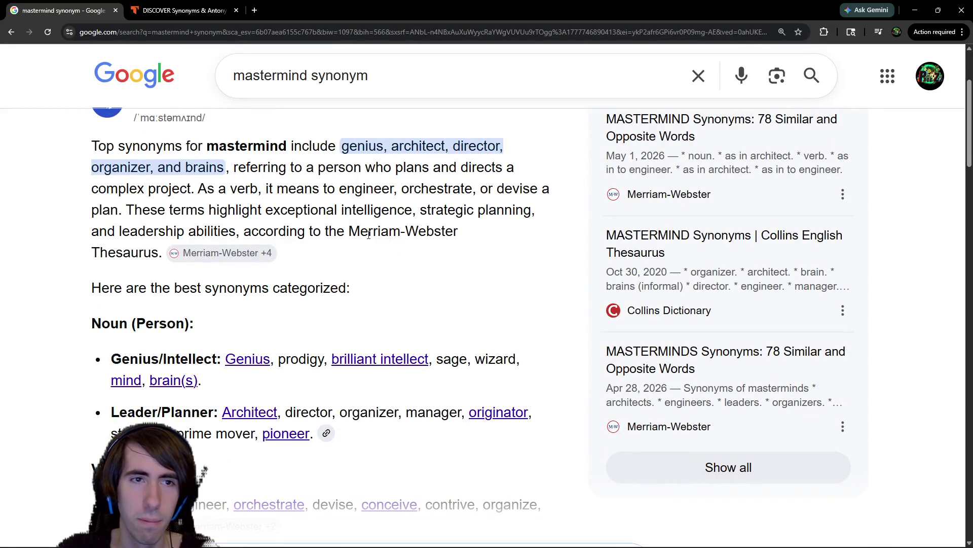
pyautogui.scroll(-3, 368, 234)
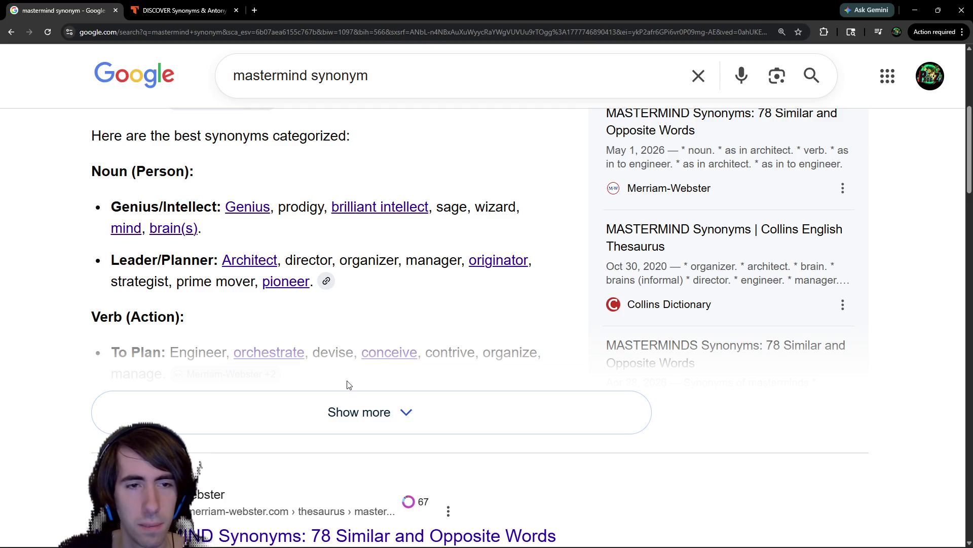
# Expand and read the full list of mastermind synonyms, then return to Godot.
pyautogui.click(344, 394)
pyautogui.scroll(-3, 379, 246)
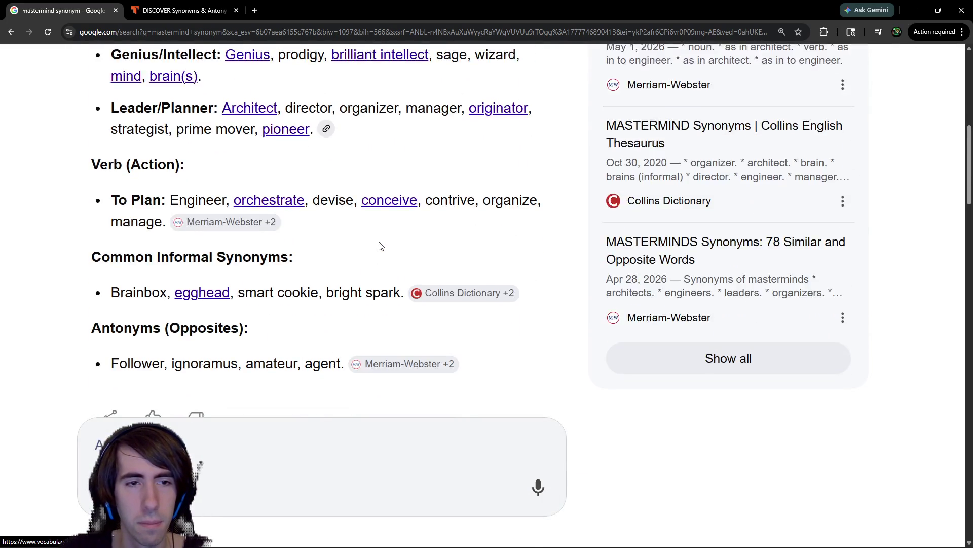
pyautogui.scroll(-3, 381, 246)
pyautogui.scroll(-4, 381, 246)
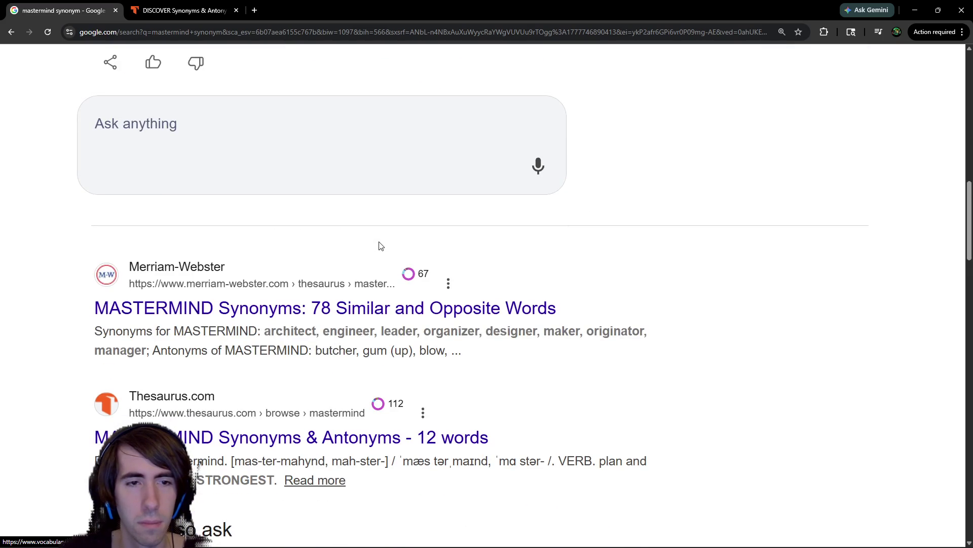
pyautogui.hotkey('alt', 'Tab')
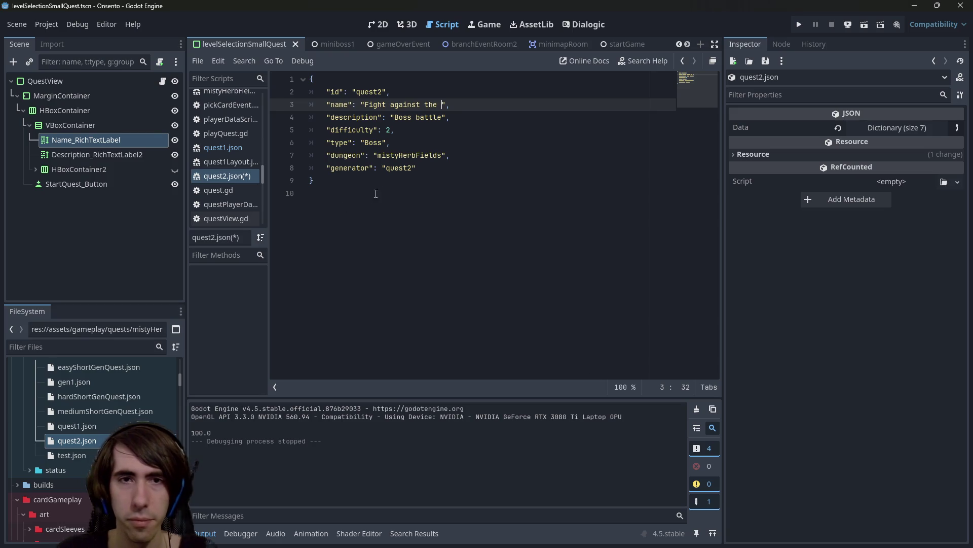
# Change the quest name in quest2.json to 'Dragon fight' and save it.
pyautogui.write('dragon')
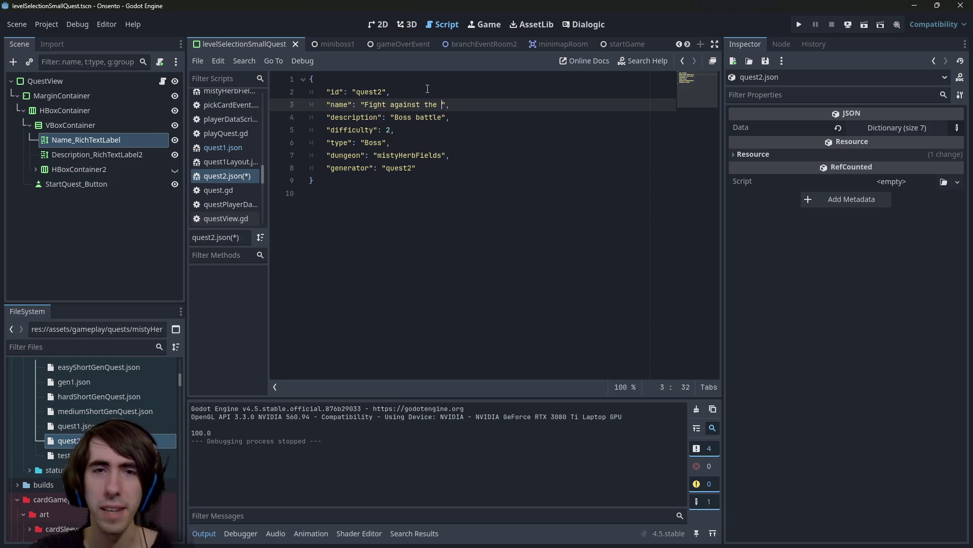
pyautogui.hotkey('ctrl', 'BackSpace')
pyautogui.hotkey('ctrl', 'BackSpace')
pyautogui.hotkey('ctrl', 'BackSpace')
pyautogui.write('Dragon fight')
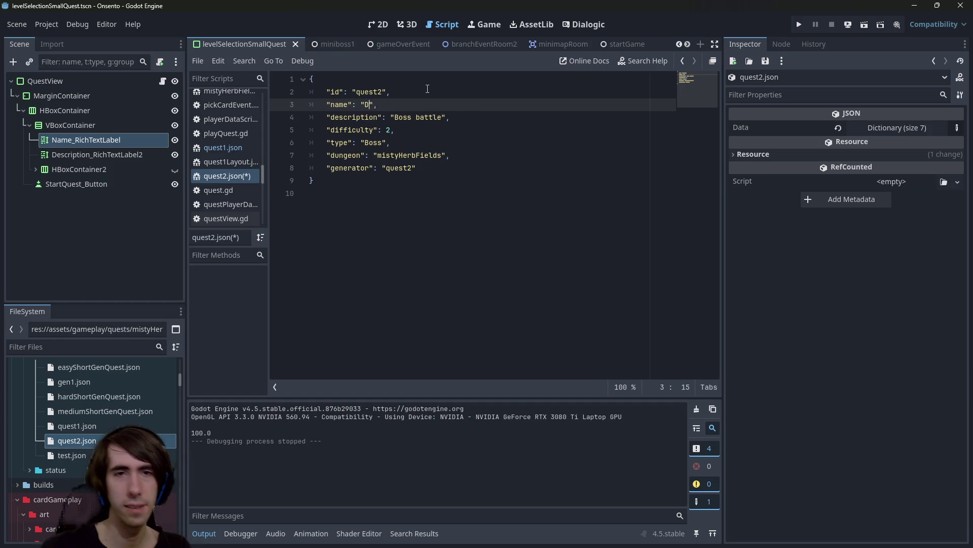
pyautogui.hotkey('ctrl', 's')
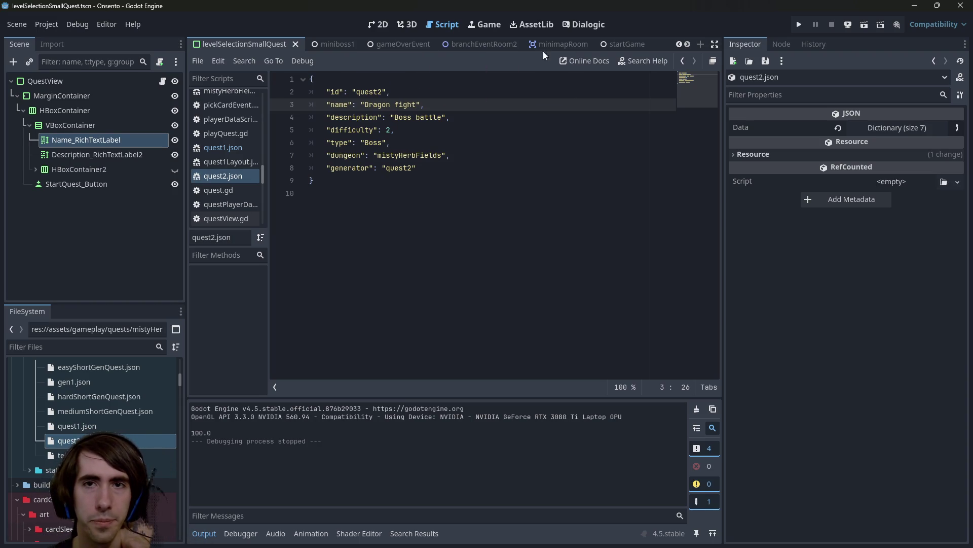
# Open easyShortGenQuest.json from the FileSystem dock.
pyautogui.click(81, 441)
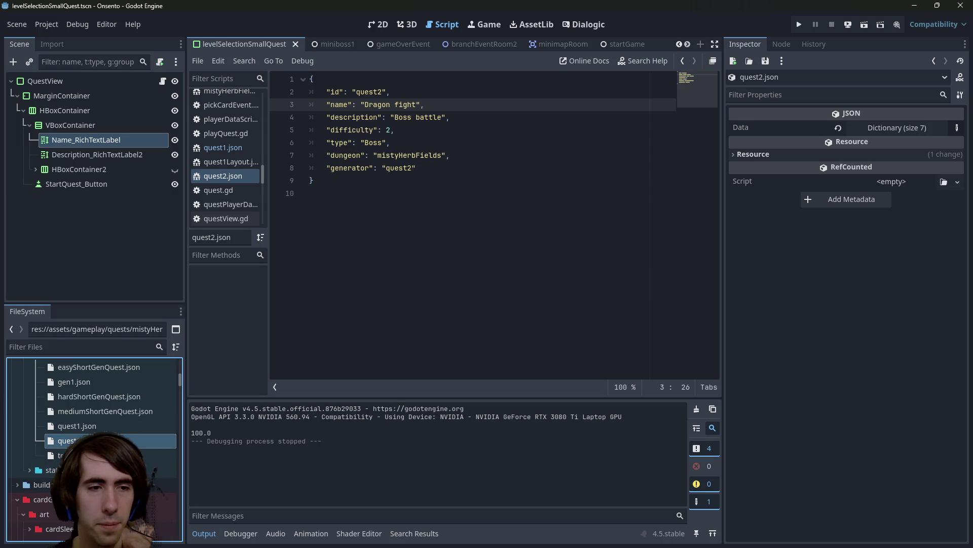
pyautogui.scroll(1, 117, 394)
pyautogui.doubleClick(114, 391)
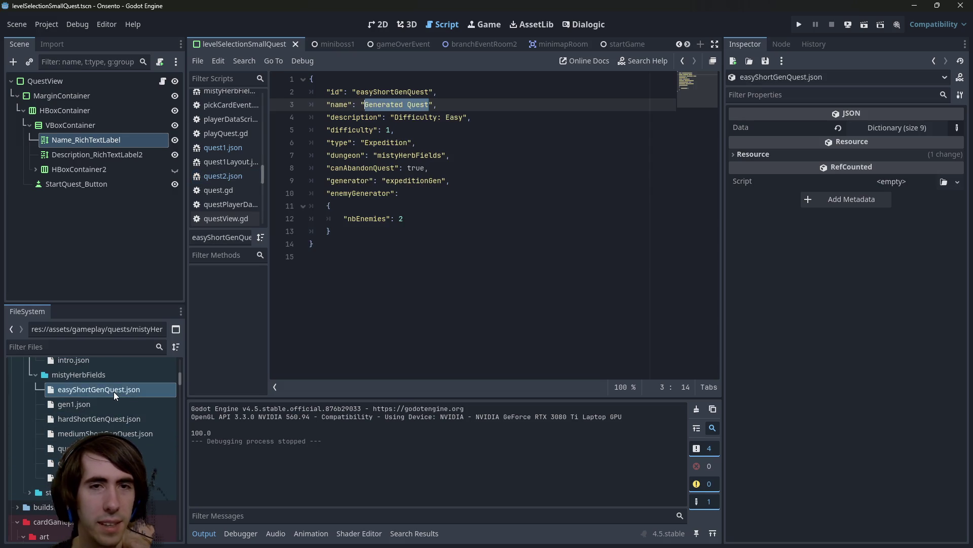
# Rename the easy and medium generated quests from 'Generated Quest' to 'Scouting' and save them.
pyautogui.doubleClick(388, 105)
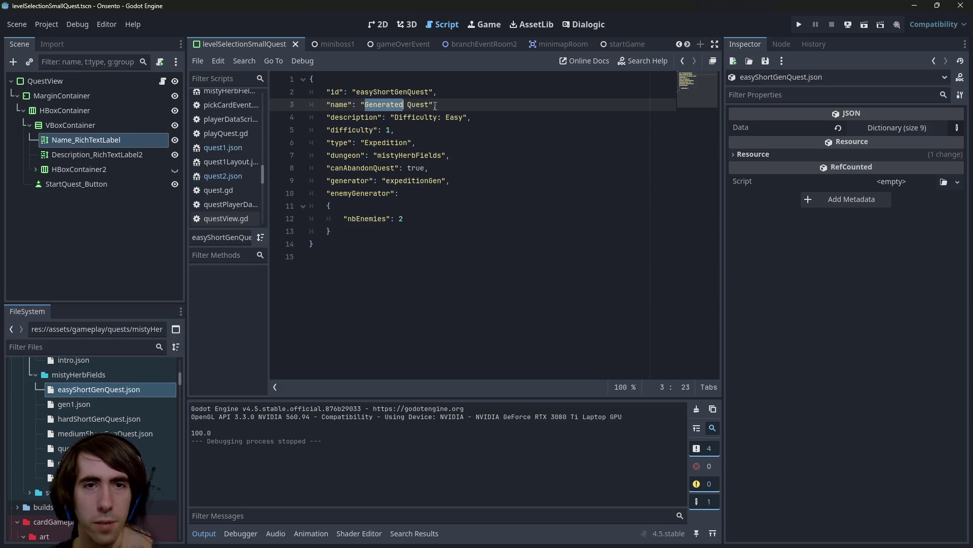
pyautogui.moveTo(430, 104)
pyautogui.mouseDown()
pyautogui.moveTo(343, 104)
pyautogui.moveTo(365, 105)
pyautogui.mouseUp()
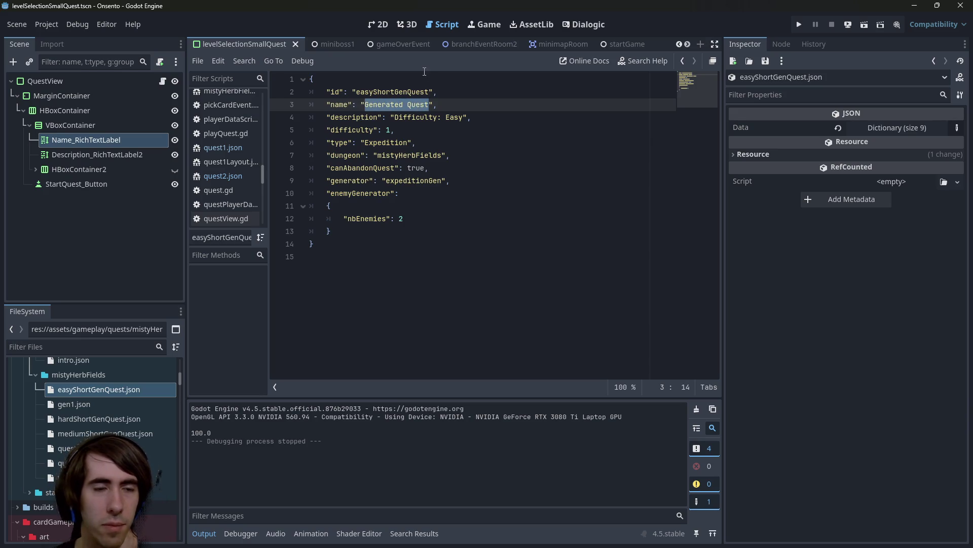
pyautogui.write('Scouting')
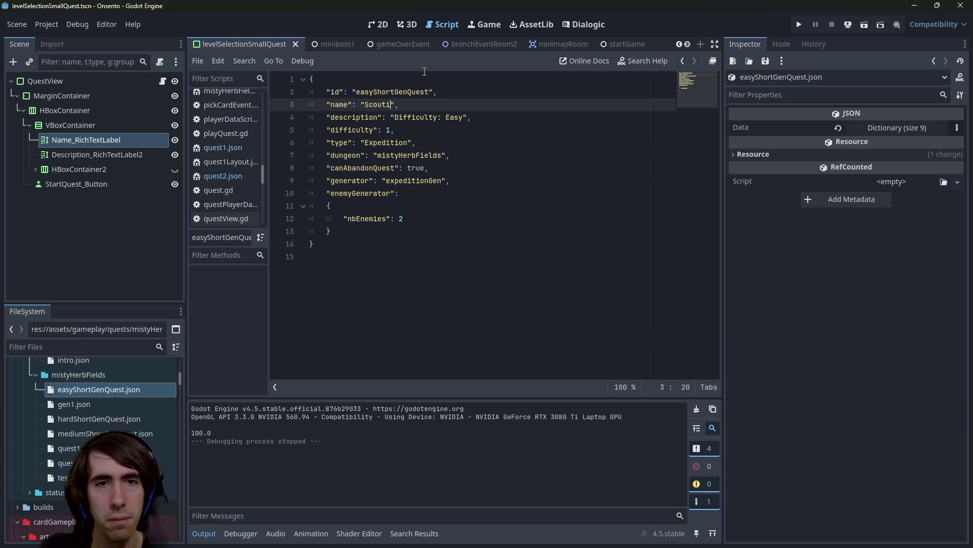
pyautogui.hotkey('ctrl', 's')
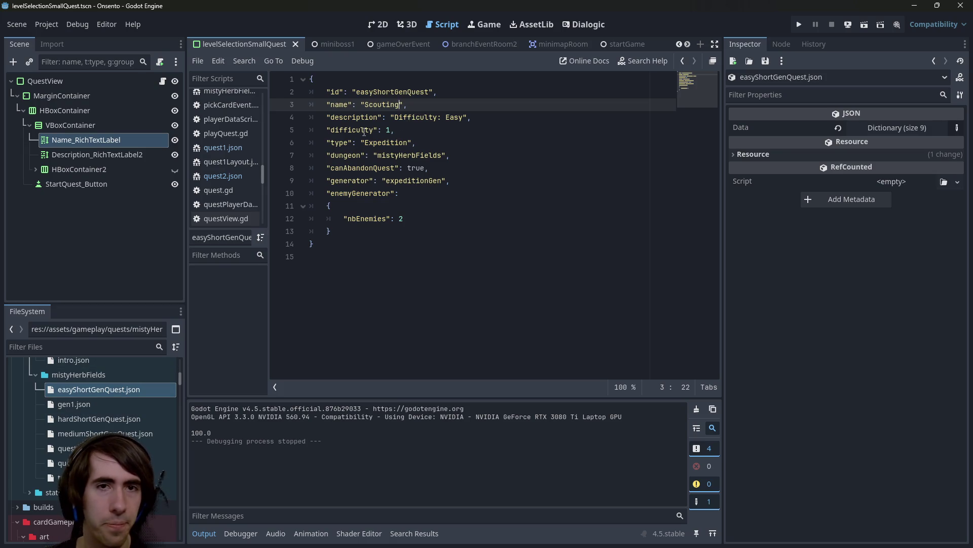
pyautogui.doubleClick(375, 105)
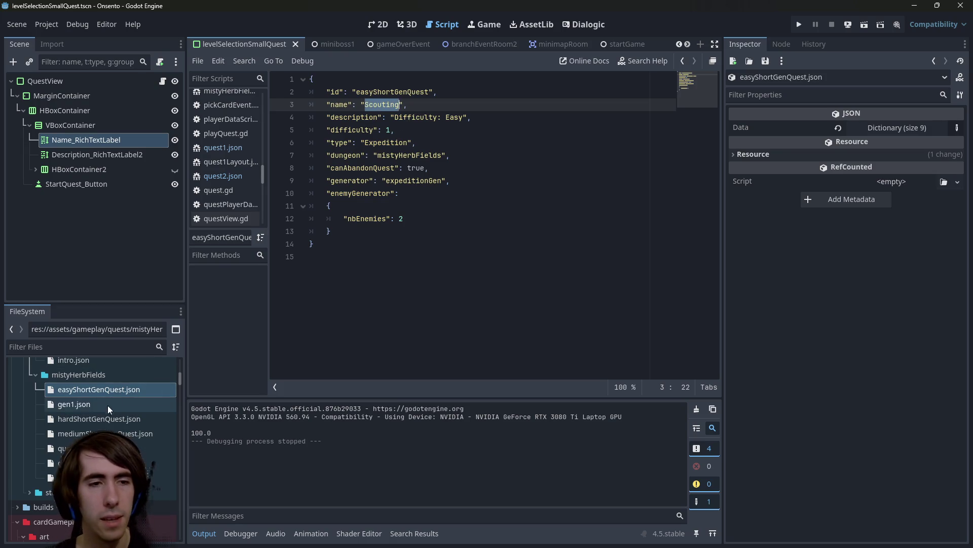
pyautogui.doubleClick(94, 433)
pyautogui.click(366, 104)
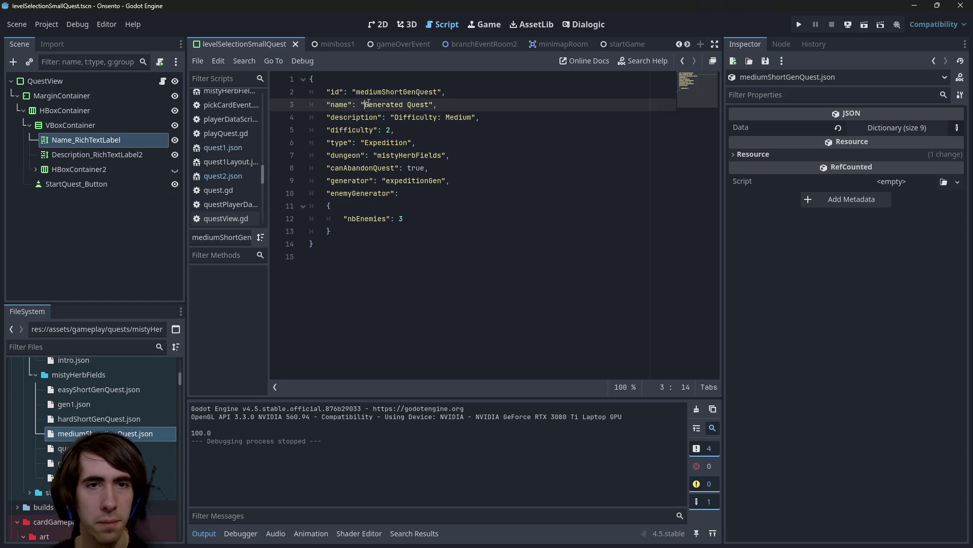
pyautogui.hotkey('ctrl', 's')
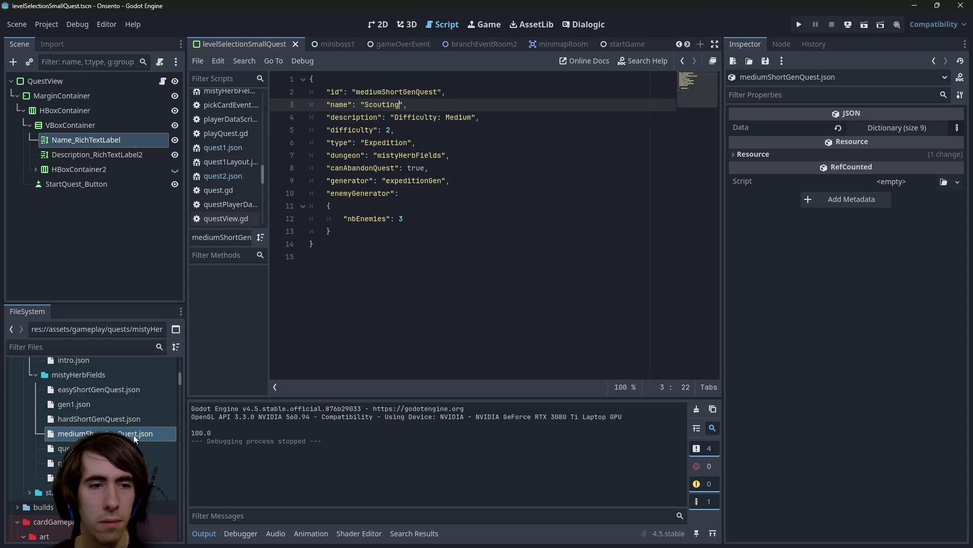
# Rename the hard generated quest to 'Scouting', save it, and recheck the medium and easy files.
pyautogui.doubleClick(114, 419)
pyautogui.moveTo(364, 104); pyautogui.dragTo(434, 104)
pyautogui.write('Scouting')
pyautogui.hotkey('ctrl', 's')
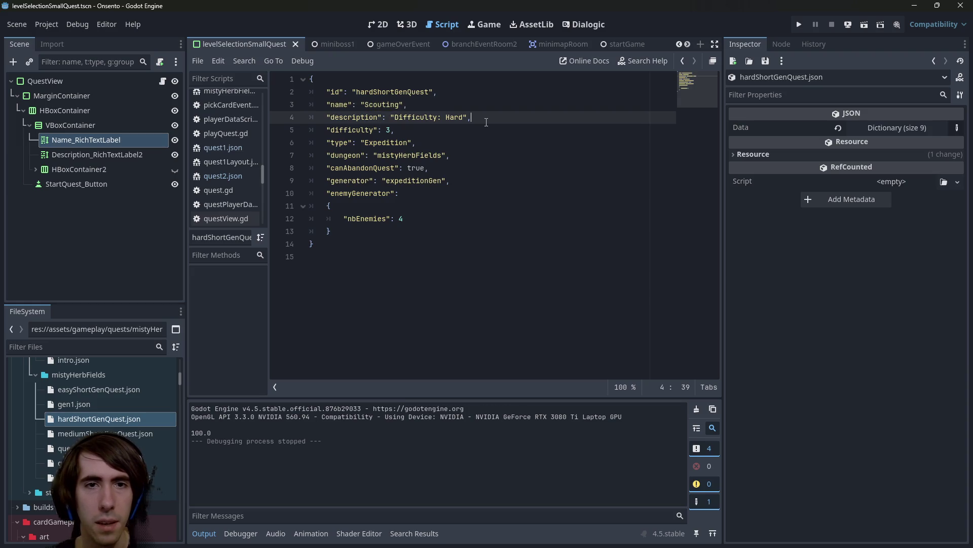
pyautogui.hotkey('ctrl', 's')
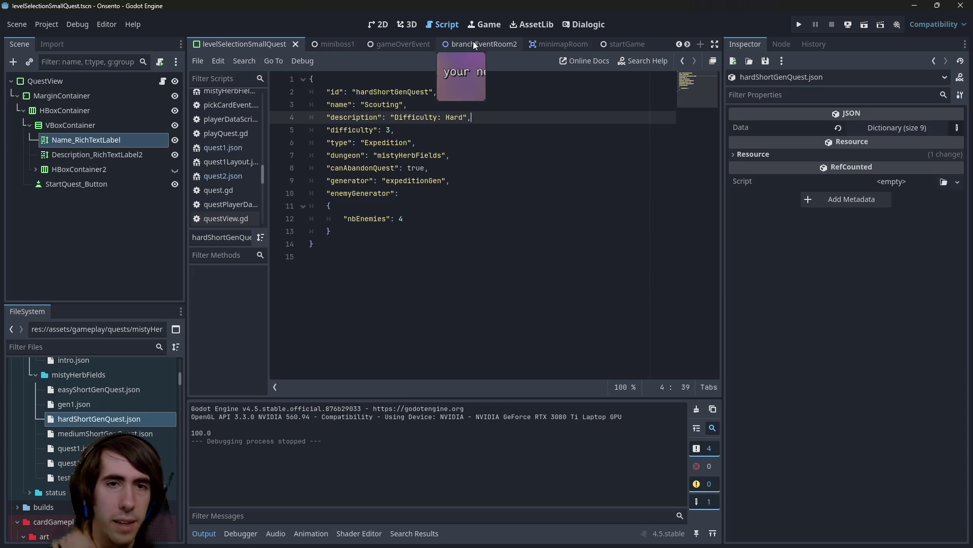
pyautogui.click(106, 429)
pyautogui.click(109, 418)
pyautogui.click(126, 389)
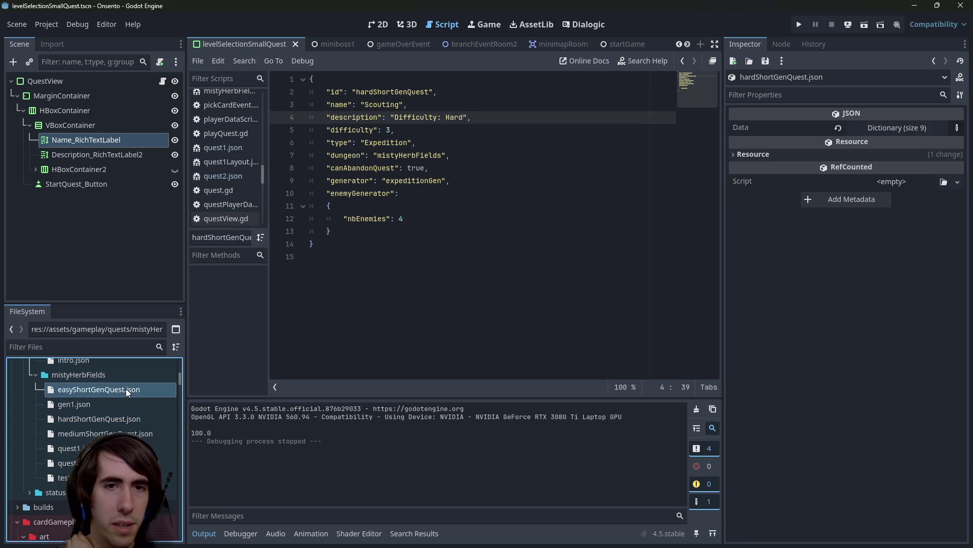
# Change the easy and medium quests' type from 'Expedition' to 'Scouting'.
pyautogui.doubleClick(385, 143)
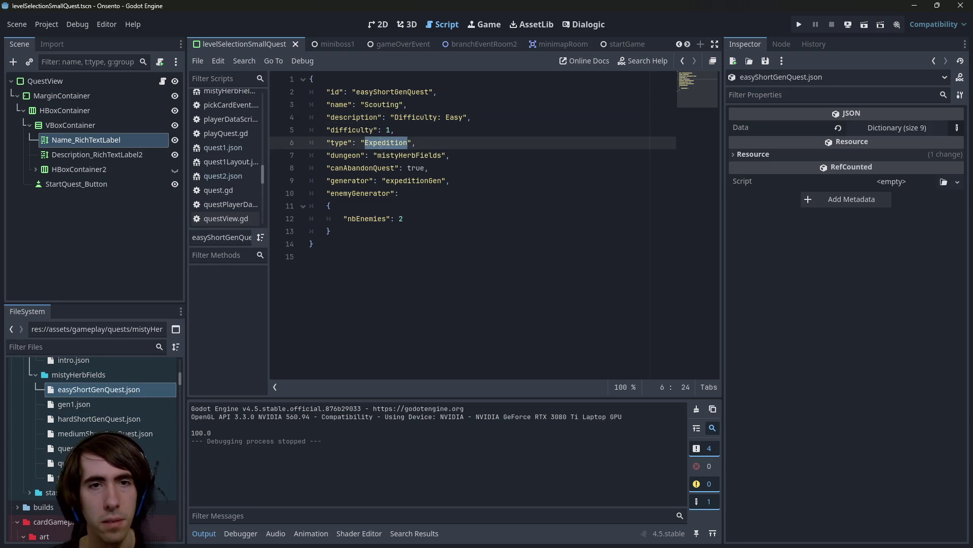
pyautogui.write('Scouting')
pyautogui.click(144, 424)
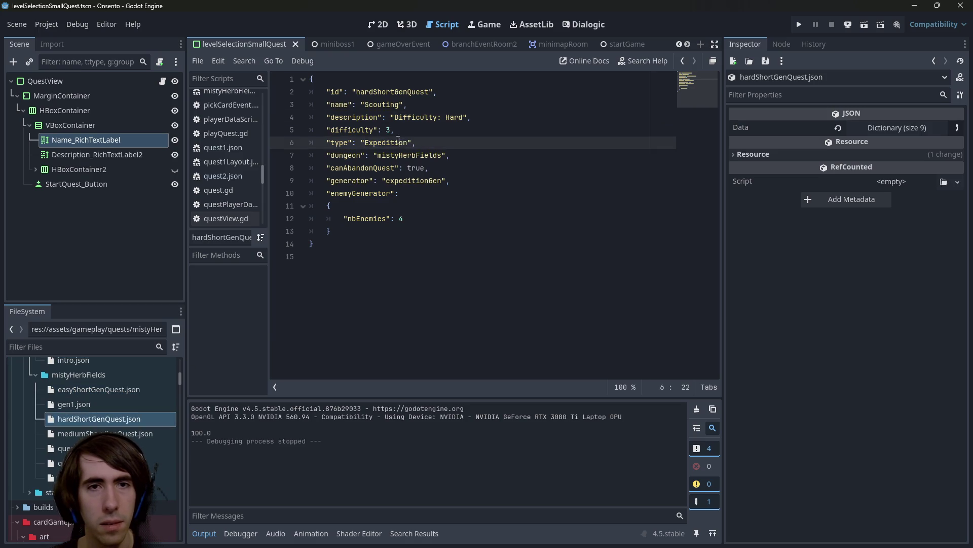
pyautogui.click(147, 435)
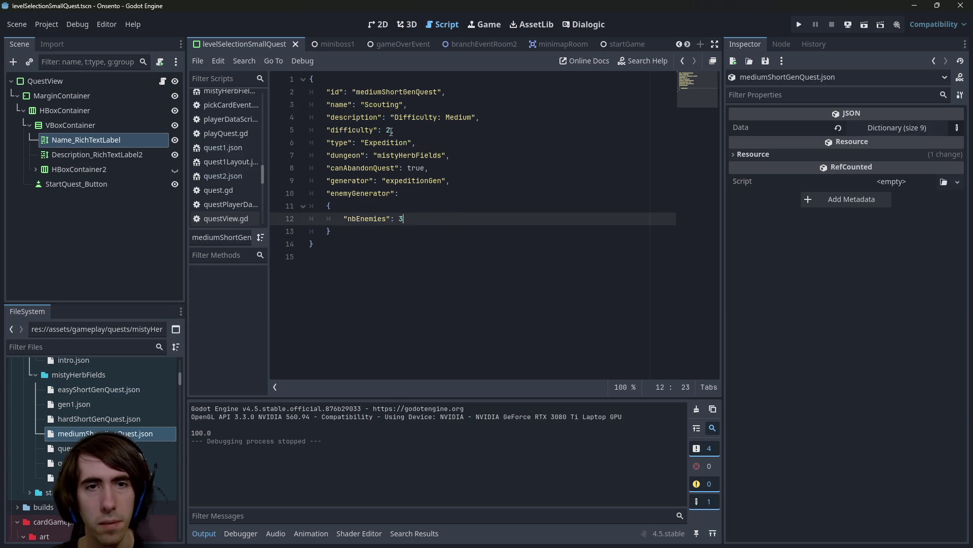
pyautogui.click(457, 169)
pyautogui.hotkey('ctrl', 's')
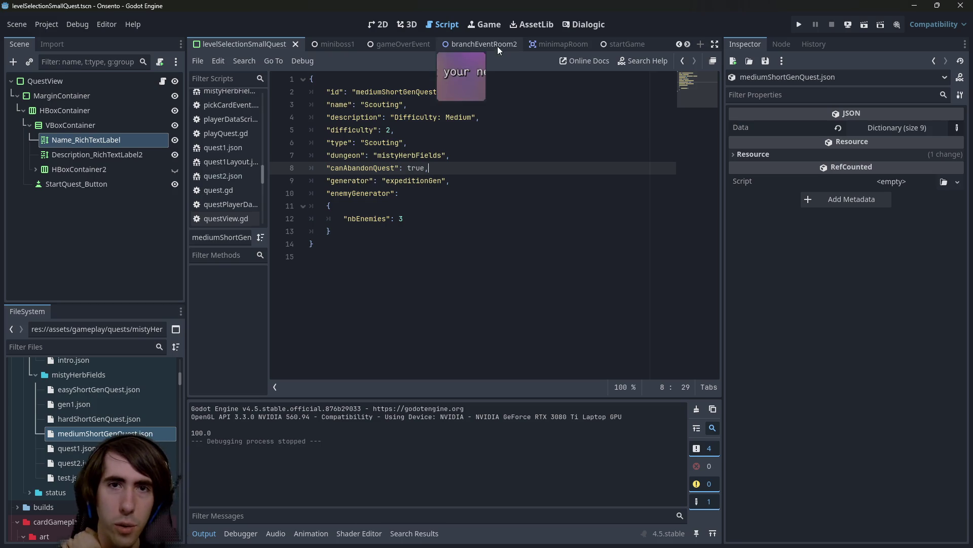
# Save the medium quest file and quick-search the project for 'playquest'.
pyautogui.scroll(-5, 498, 45)
pyautogui.press('Down')
pyautogui.press('Down')
pyautogui.press('Down')
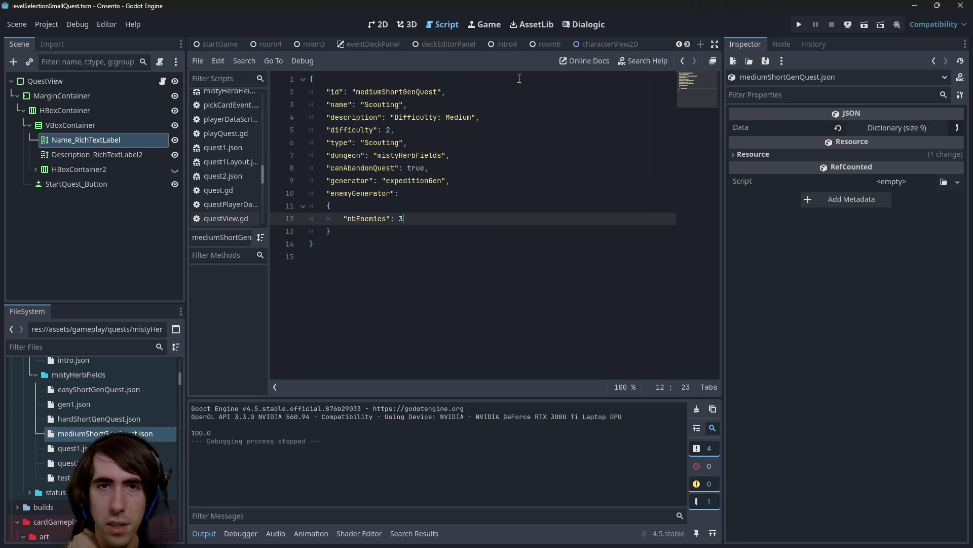
pyautogui.hotkey('shift', 'alt', 'o')
pyautogui.write('playqu')
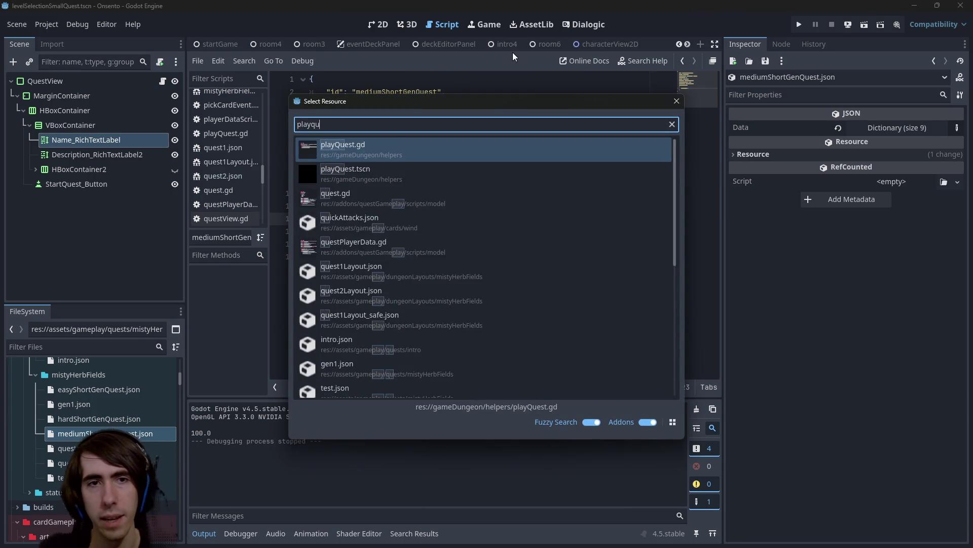
pyautogui.write('est')
# Open playQuest.tscn, switch to the Lobby scene, and check its Easy/Medium/Hard Scouting cards in-game.
pyautogui.press('Return')
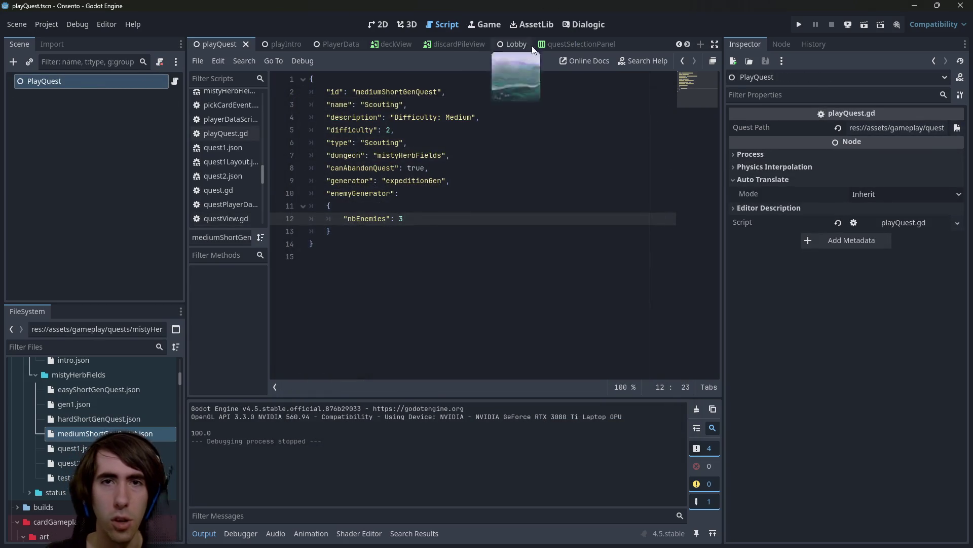
pyautogui.click(517, 45)
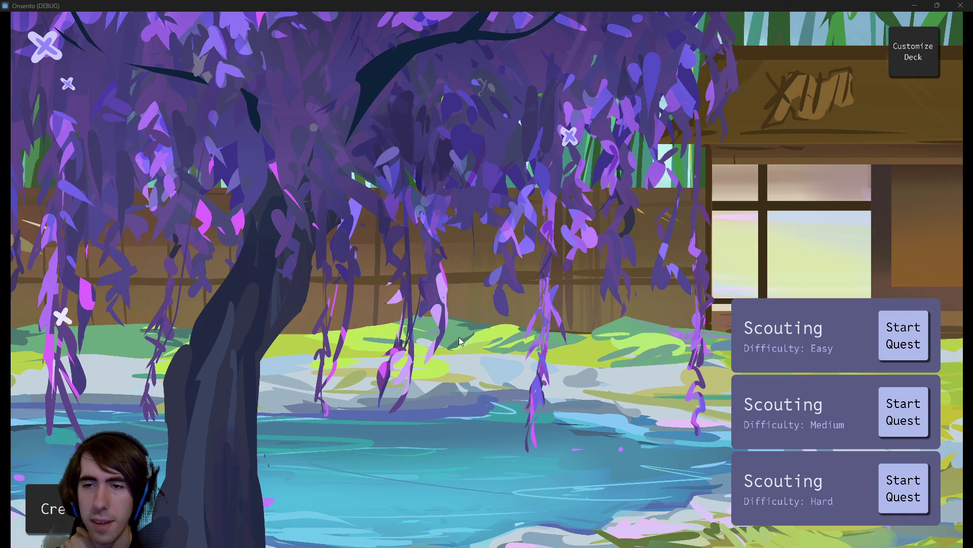
pyautogui.click(491, 306)
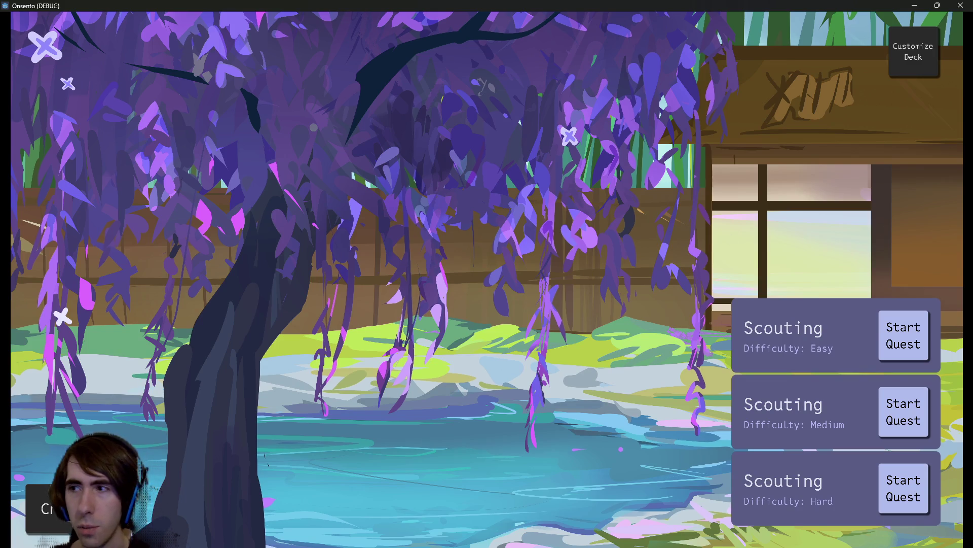
pyautogui.click(960, 5)
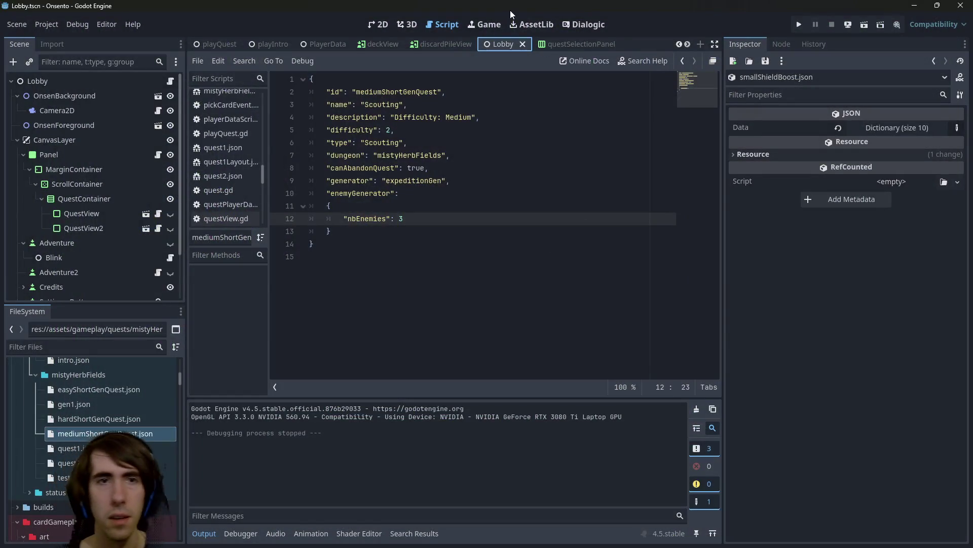
# Show the playMiniboss1 scene in the 2D view.
pyautogui.scroll(-10, 552, 43)
pyautogui.click(583, 44)
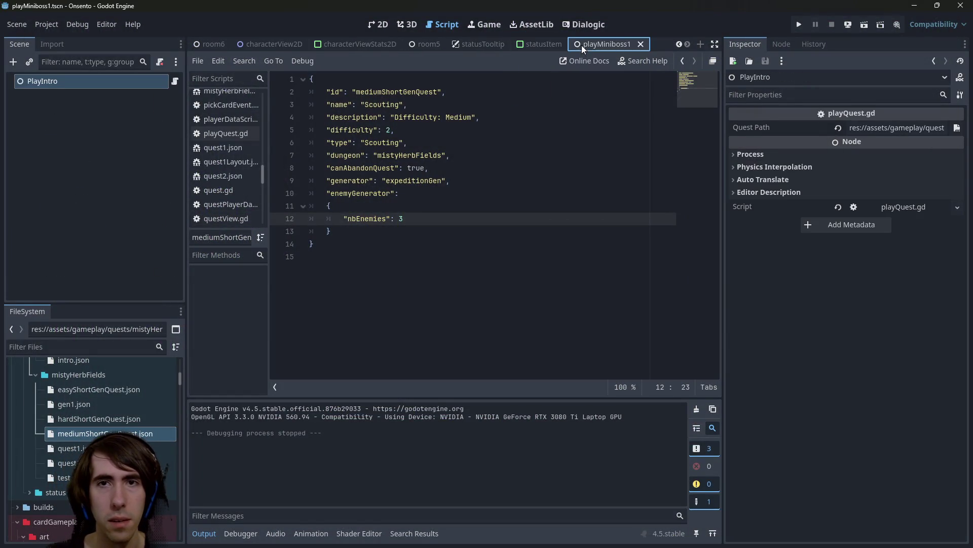
pyautogui.click(375, 26)
pyautogui.scroll(-5, 439, 174)
pyautogui.moveTo(495, 187); pyautogui.dragTo(460, 247)
# Quick-search 'small', open levelSelectionSmallQuest.tscn, and select the card's MarginContainer.
pyautogui.hotkey('shift', 'alt', 'o')
pyautogui.write('miniboss')
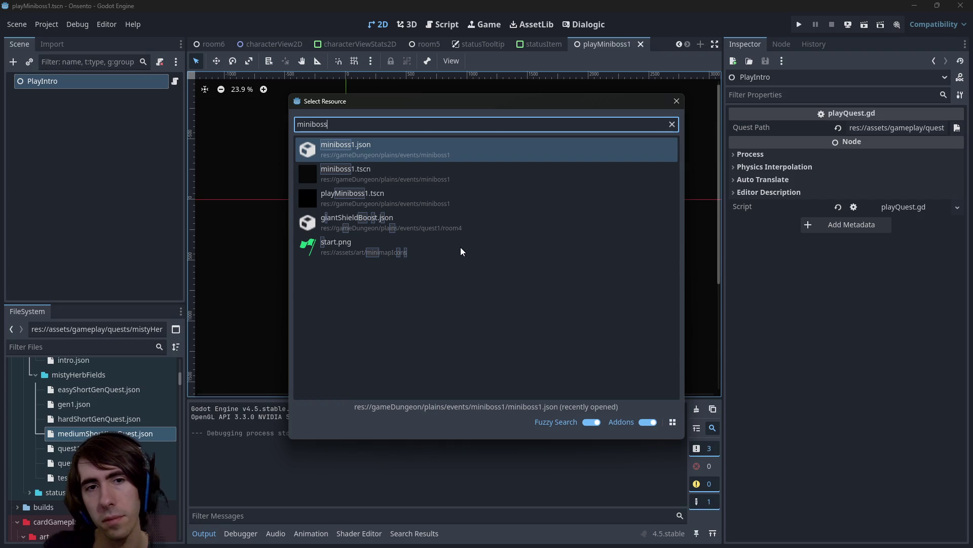
pyautogui.press('BackSpace')
pyautogui.press('BackSpace')
pyautogui.press('BackSpace')
pyautogui.write('small')
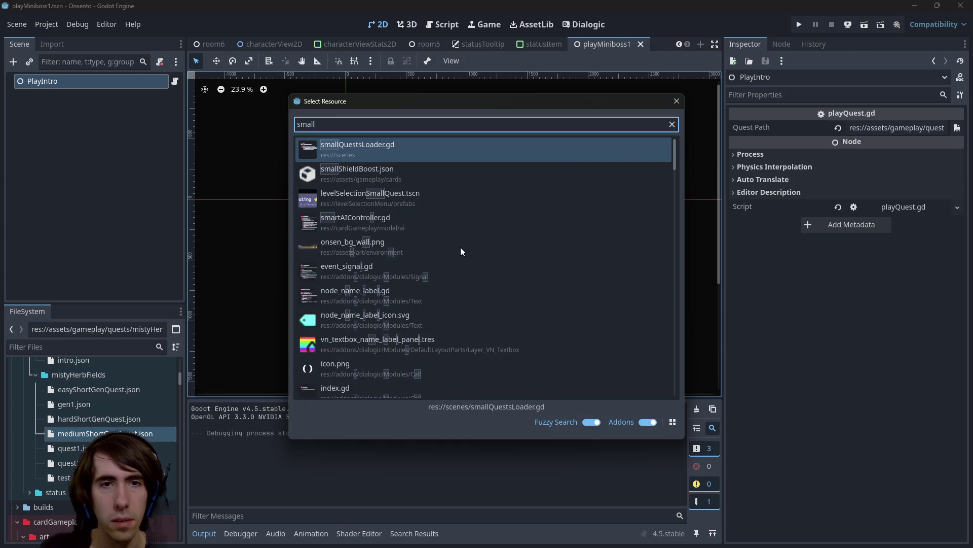
pyautogui.press('Down')
pyautogui.press('Down')
pyautogui.press('Return')
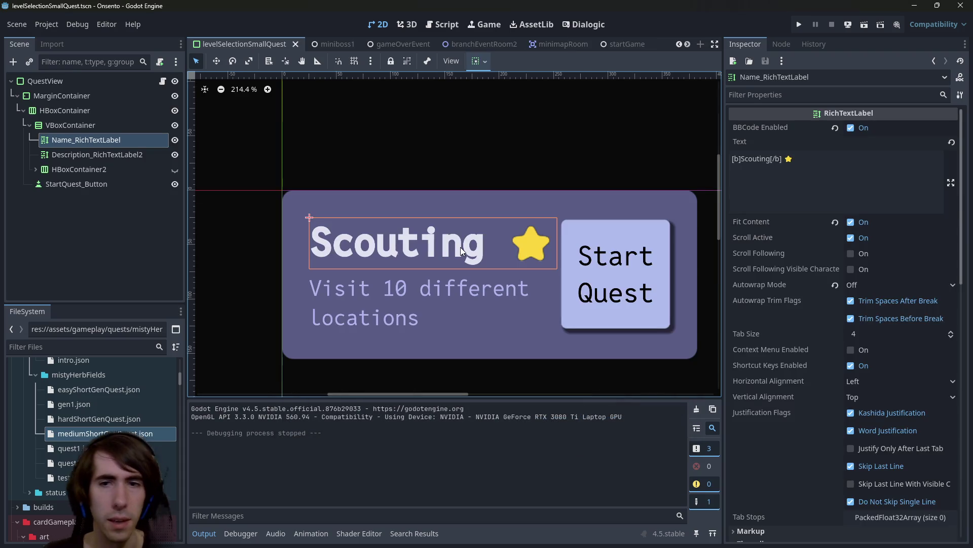
pyautogui.click(445, 195)
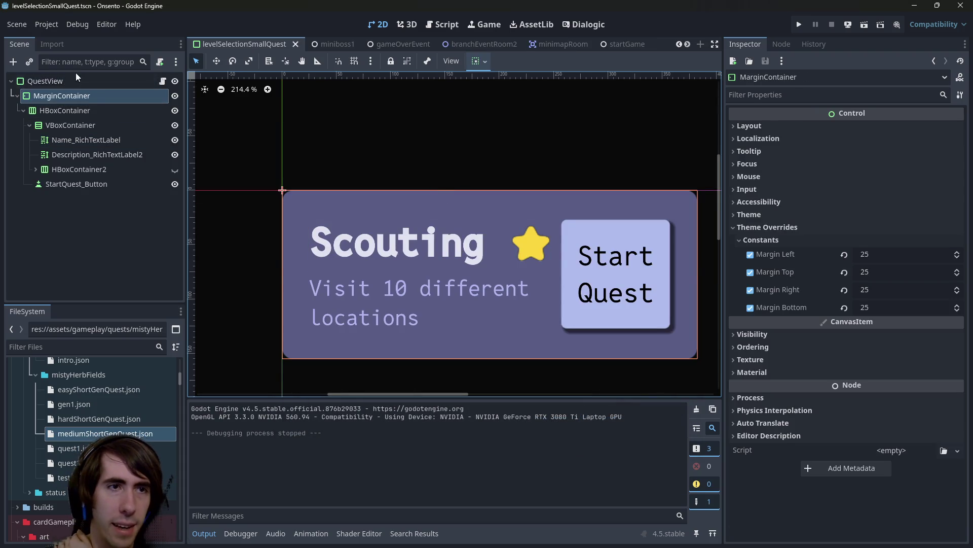
# Set the QuestView panel's StyleBoxFlat shadow colour to fully opaque black.
pyautogui.click(45, 81)
pyautogui.scroll(-10, 908, 372)
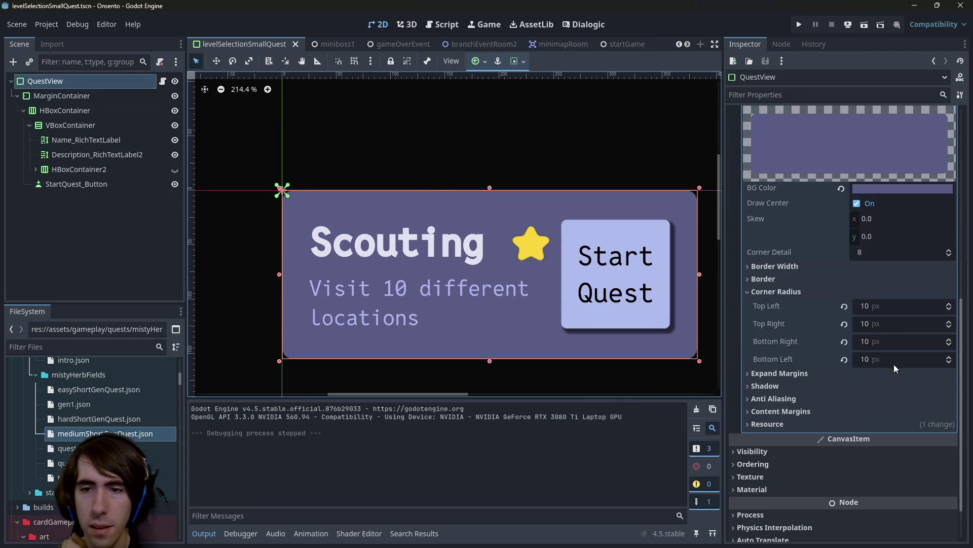
pyautogui.click(808, 287)
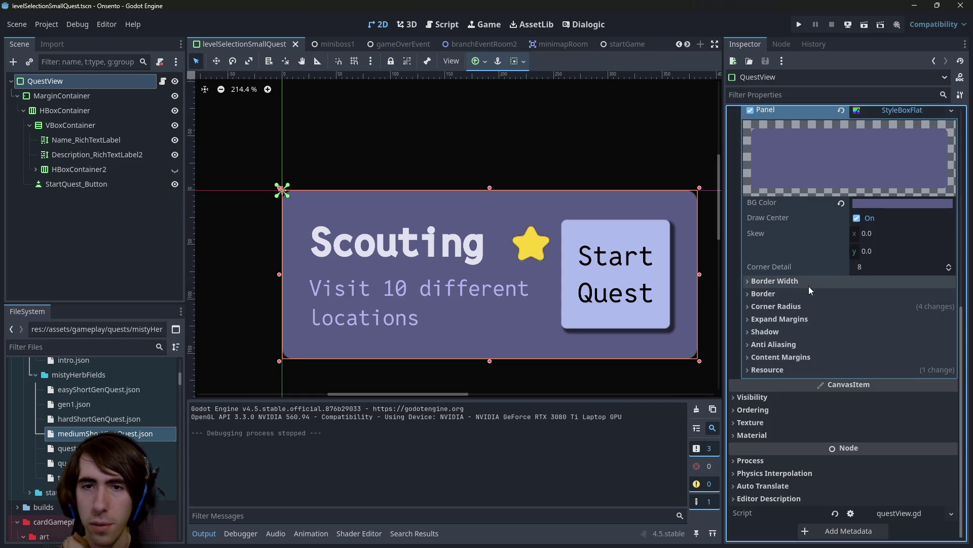
pyautogui.click(799, 331)
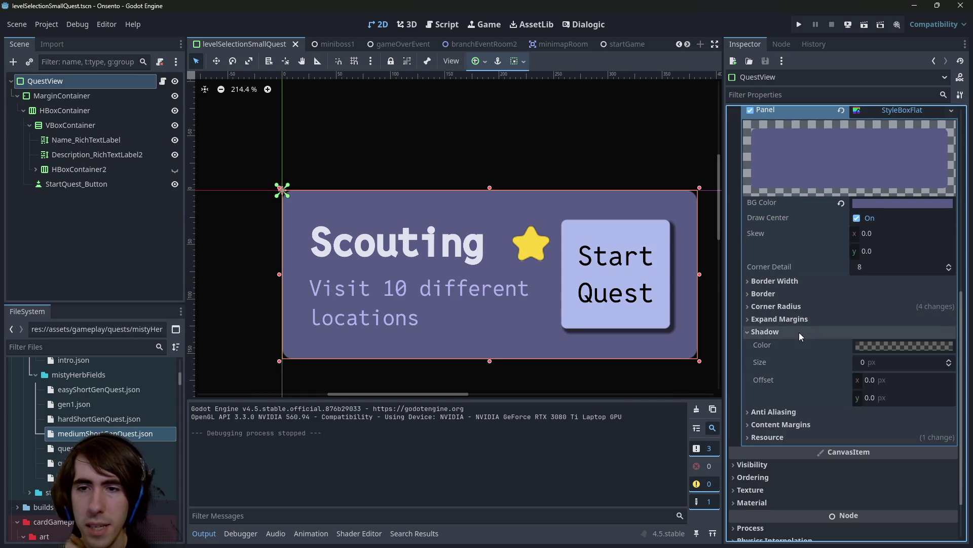
pyautogui.click(874, 346)
pyautogui.click(913, 271)
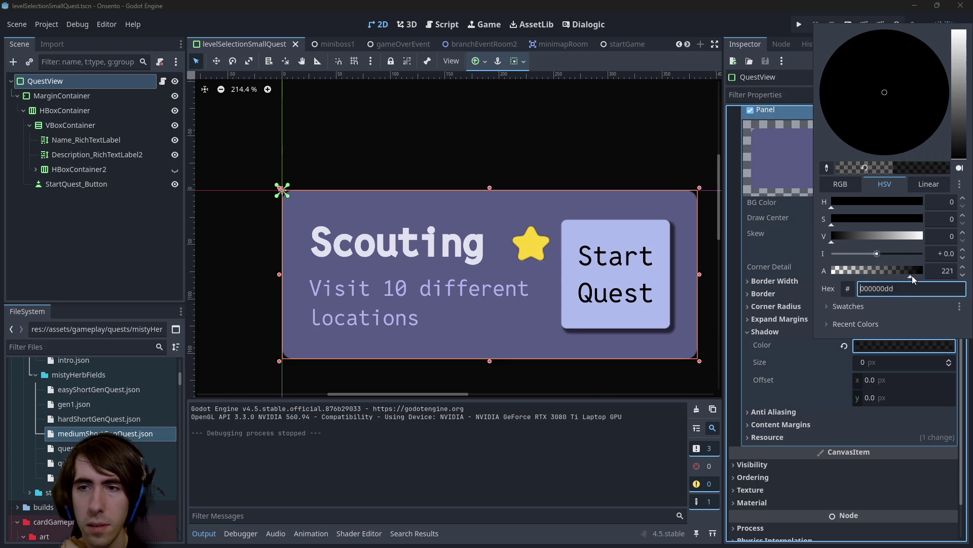
pyautogui.click(926, 361)
# Set the panel shadow size to 2 px and its offset to 2,2.
pyautogui.click(913, 363)
pyautogui.write('2')
pyautogui.press('Return')
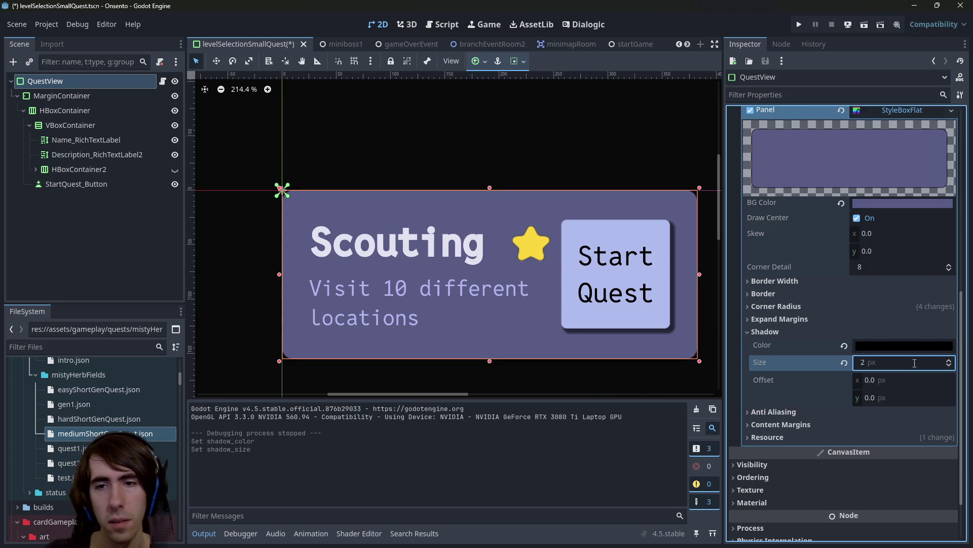
pyautogui.click(887, 379)
pyautogui.press('Tab')
pyautogui.write('2')
pyautogui.press('Return')
# Save the quest card scene and open Project Settings.
pyautogui.scroll(-5, 449, 195)
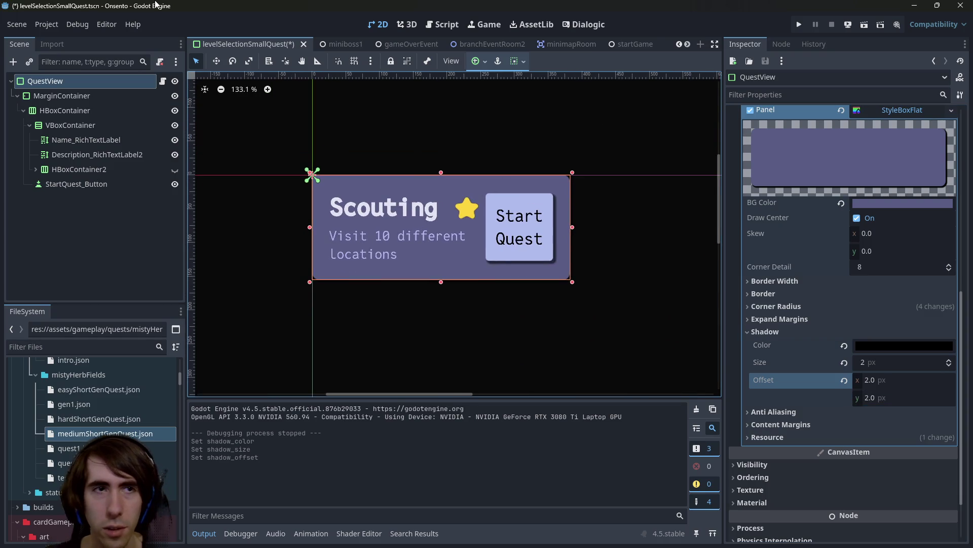
pyautogui.hotkey('ctrl', 's')
pyautogui.click(47, 25)
pyautogui.click(47, 35)
# Browse the Project Settings filter and the Boot Splash and Run sections.
pyautogui.write('back')
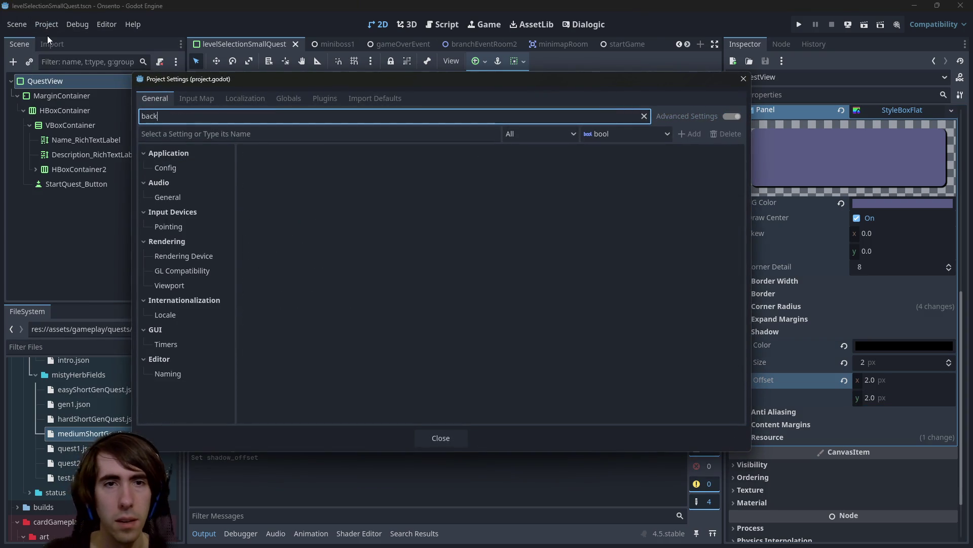
pyautogui.press('BackSpace')
pyautogui.click(178, 132)
pyautogui.write('b')
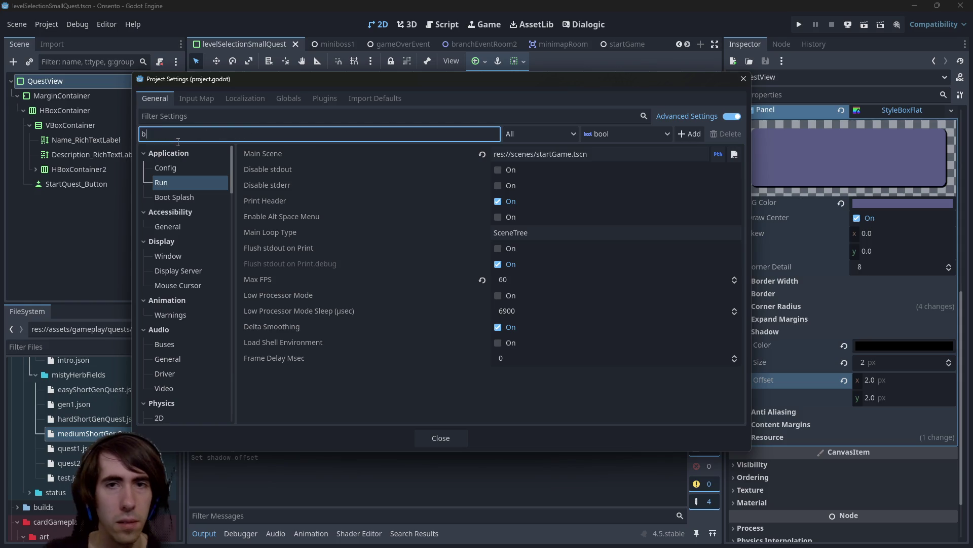
pyautogui.press('BackSpace')
pyautogui.press('BackSpace')
pyautogui.press('BackSpace')
pyautogui.click(184, 198)
pyautogui.press('Up')
pyautogui.click(228, 134)
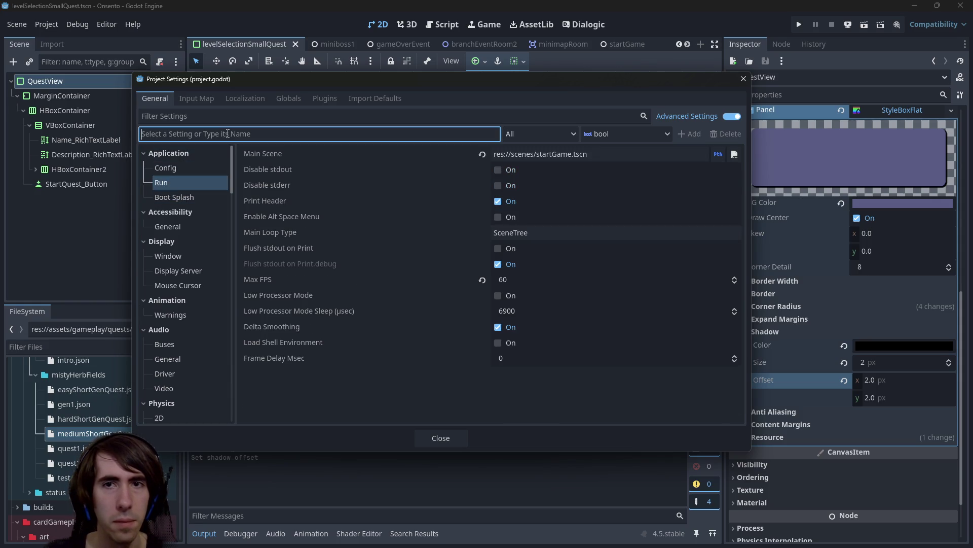
pyautogui.click(236, 116)
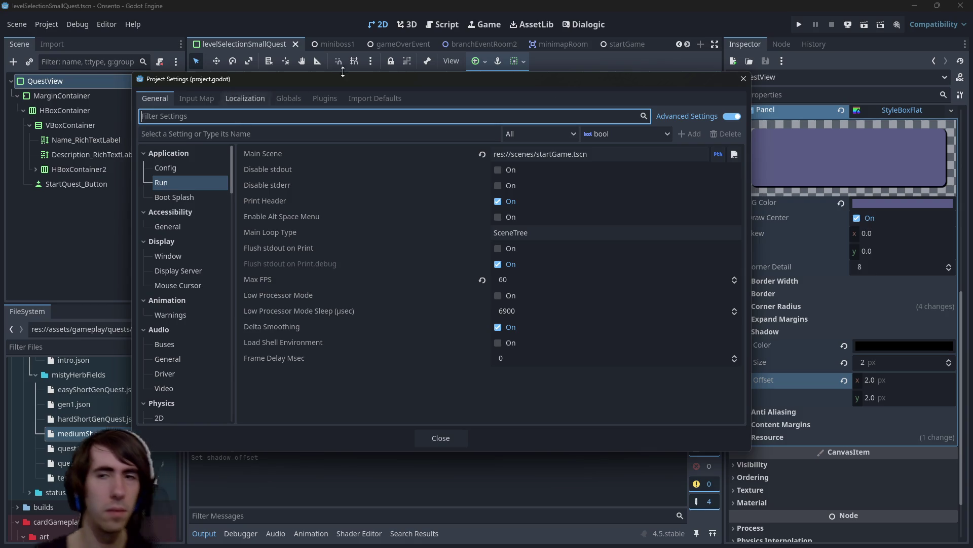
pyautogui.click(207, 138)
# Search the project settings for 'background' and view the viewport background setting.
pyautogui.write('bac')
pyautogui.hotkey('ctrl', 'a')
pyautogui.hotkey('ctrl', 'x')
pyautogui.click(203, 116)
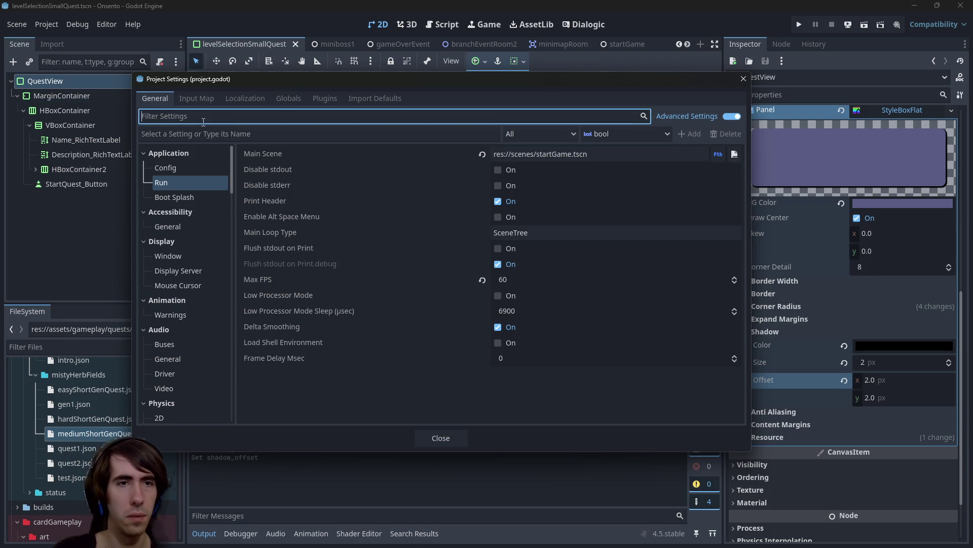
pyautogui.hotkey('ctrl', 'v')
pyautogui.write('gr')
pyautogui.click(179, 173)
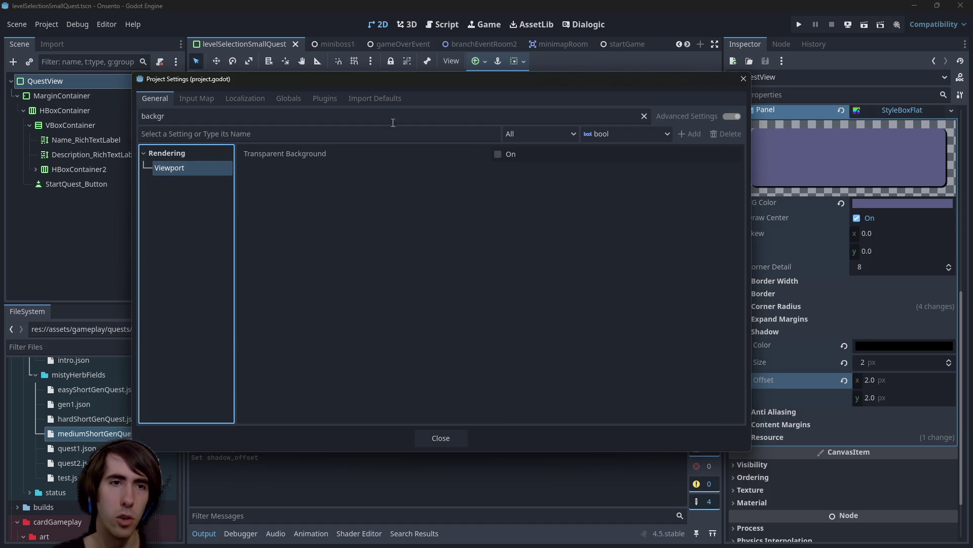
# Filter by 'color', revert Rendering > Environment Default Clear Color, and close Project Settings.
pyautogui.click(191, 120)
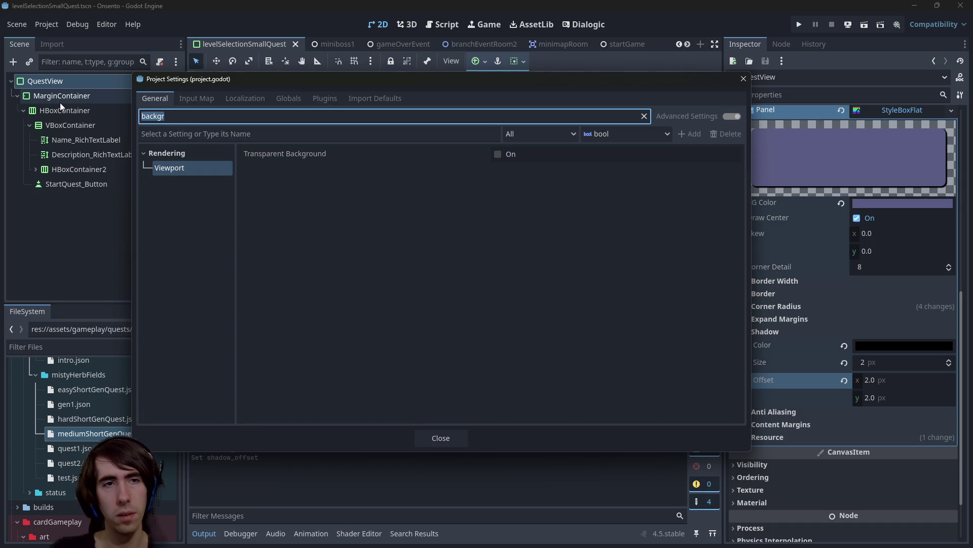
pyautogui.hotkey('ctrl', 'a')
pyautogui.write('color')
pyautogui.click(167, 312)
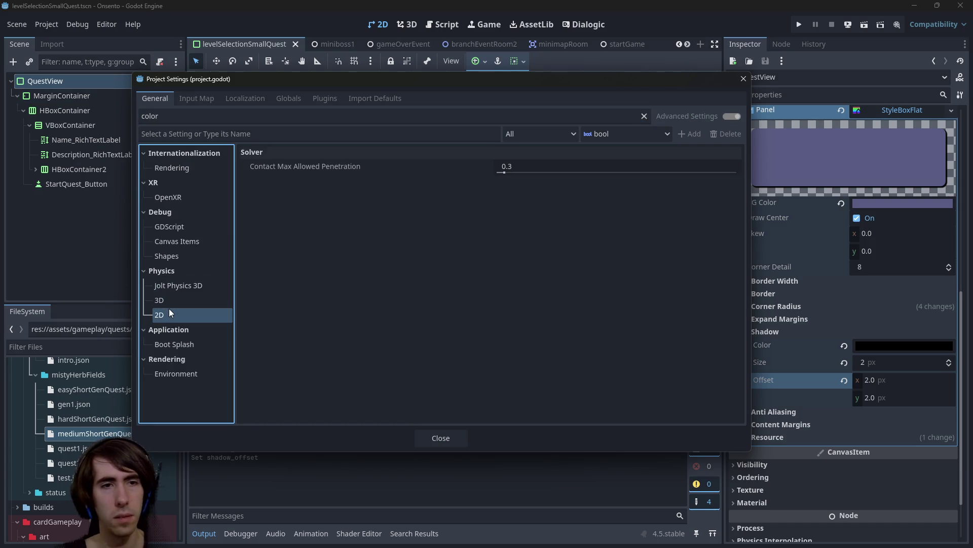
pyautogui.click(181, 169)
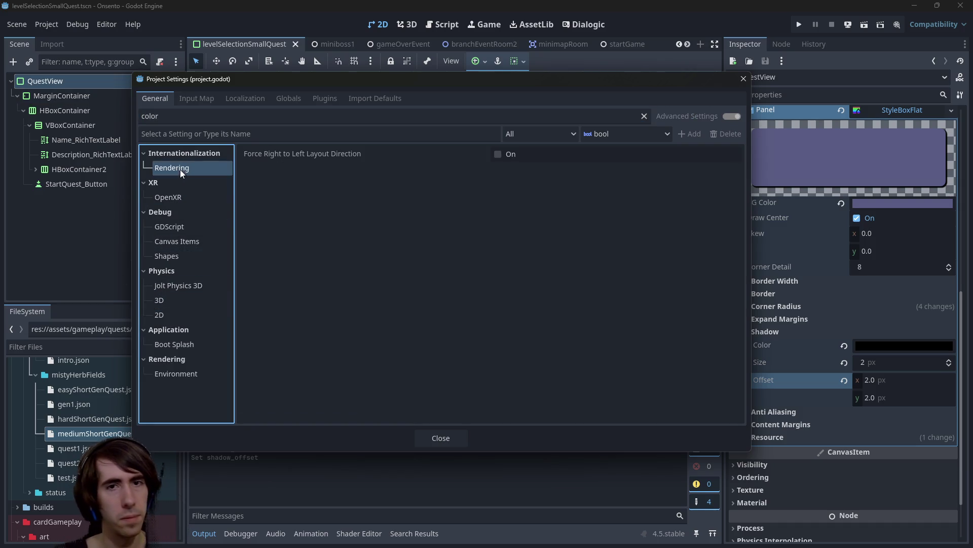
pyautogui.click(177, 373)
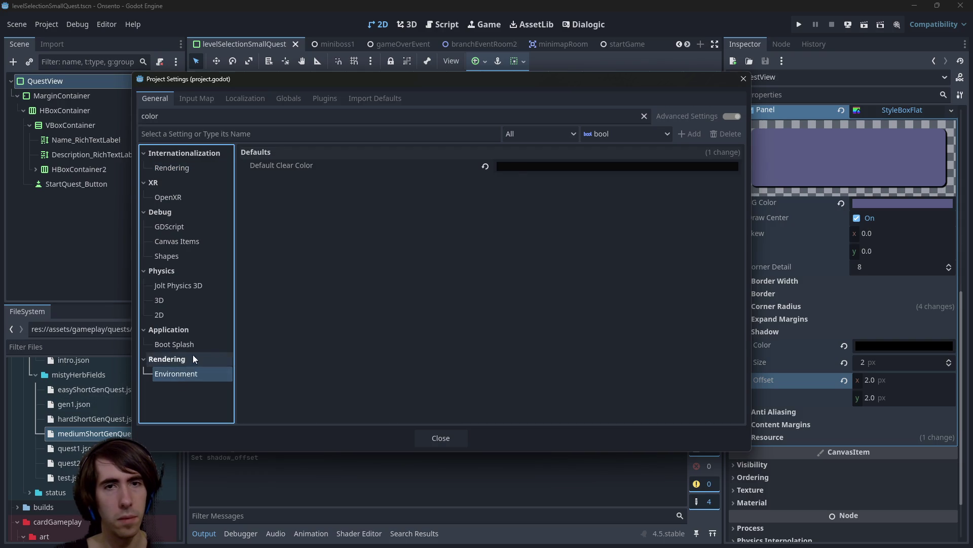
pyautogui.click(485, 167)
pyautogui.click(456, 438)
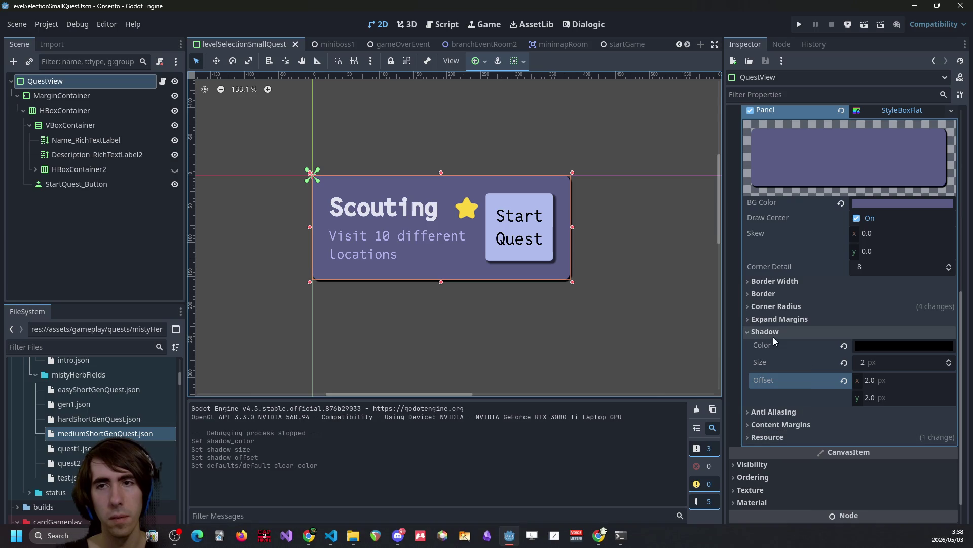
# Select the card's MarginContainer node on the canvas and save the scene.
pyautogui.scroll(6, 494, 276)
pyautogui.click(498, 296)
pyautogui.scroll(3, 498, 296)
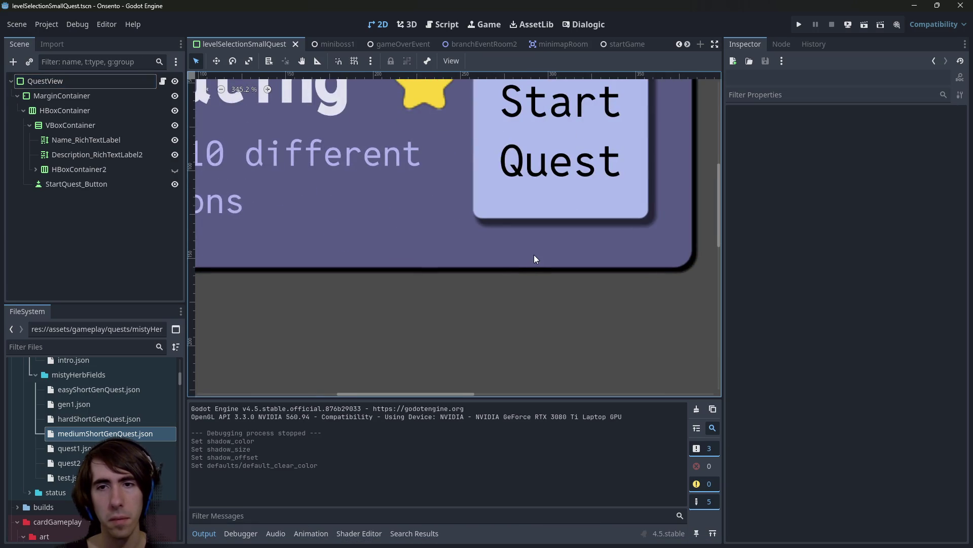
pyautogui.scroll(-7, 528, 321)
pyautogui.click(458, 319)
pyautogui.click(455, 327)
pyautogui.click(439, 319)
pyautogui.hotkey('ctrl', 's')
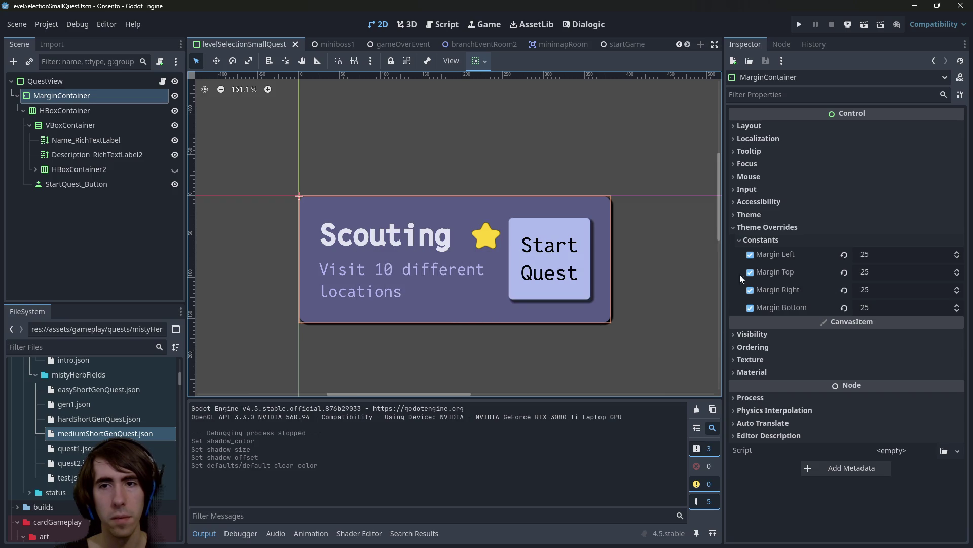
# Set the QuestView panel's border width to 2 px on every side.
pyautogui.press('Up')
pyautogui.press('F2')
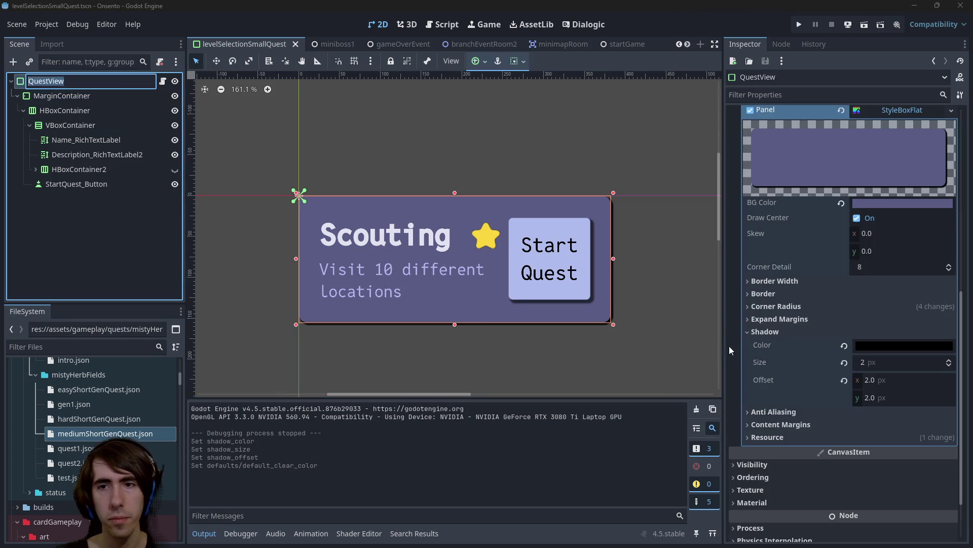
pyautogui.click(783, 282)
pyautogui.click(910, 297)
pyautogui.write('2')
pyautogui.press('Tab')
pyautogui.write('2')
pyautogui.press('Tab')
pyautogui.write('2')
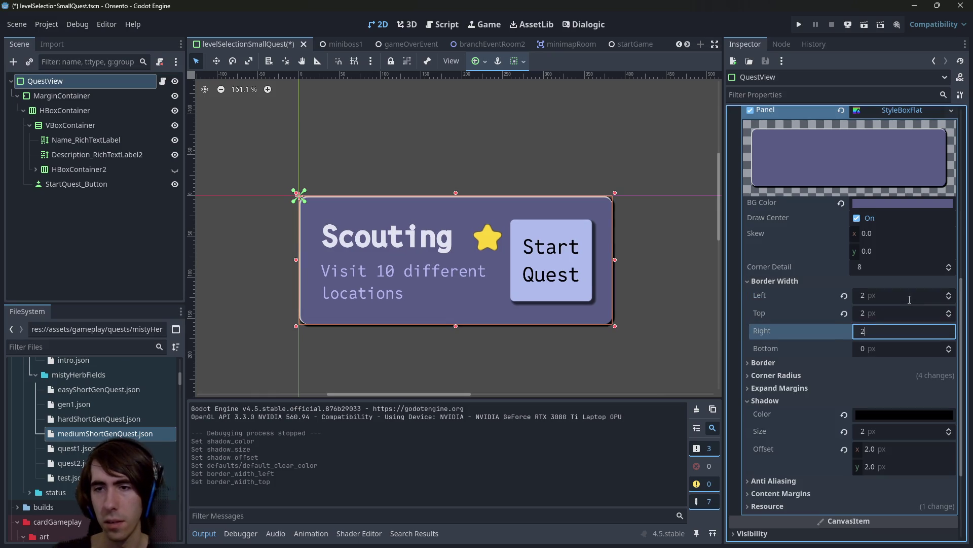
pyautogui.press('Tab')
pyautogui.write('2')
pyautogui.press('Return')
# Make the panel border colour near black and save the scene.
pyautogui.click(831, 363)
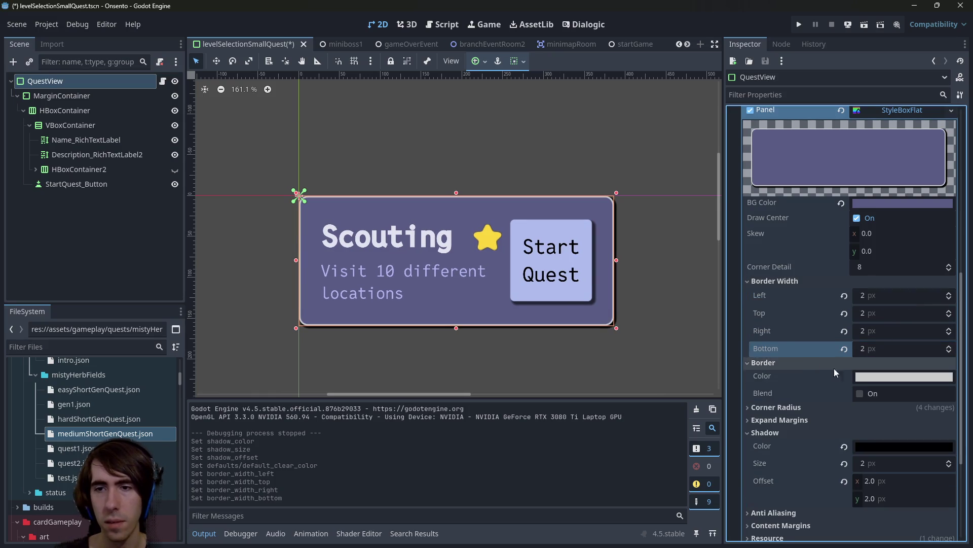
pyautogui.click(904, 376)
pyautogui.click(955, 189)
pyautogui.click(652, 261)
pyautogui.click(652, 262)
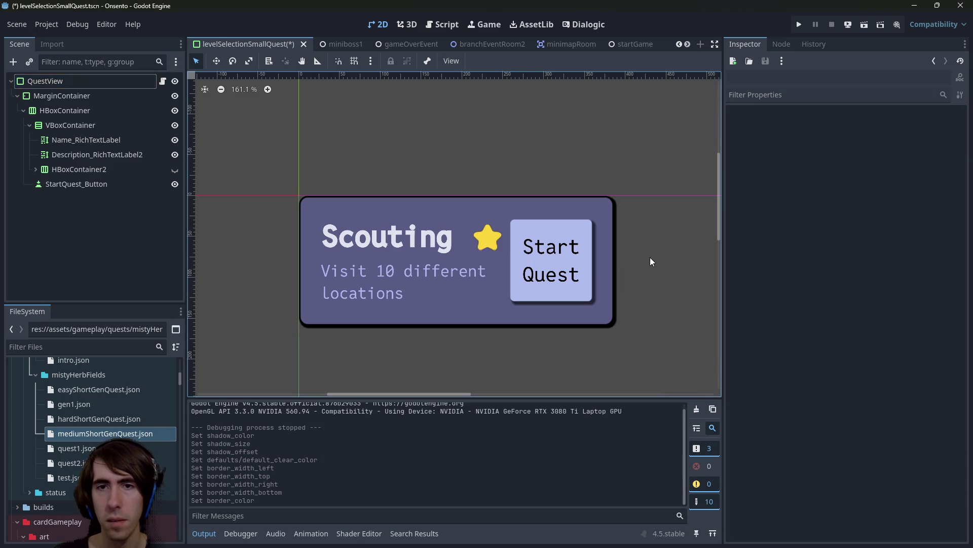
pyautogui.click(523, 315)
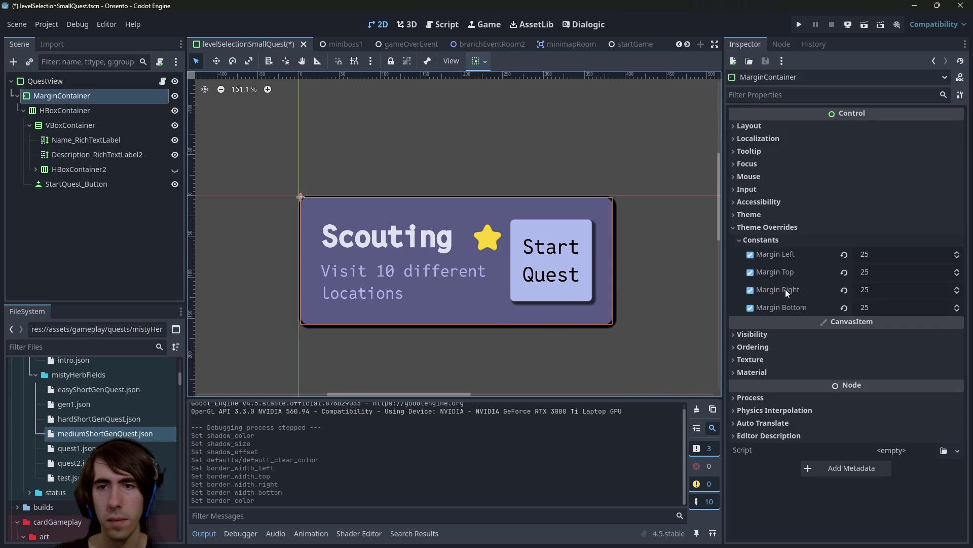
pyautogui.click(545, 361)
pyautogui.hotkey('ctrl', 's')
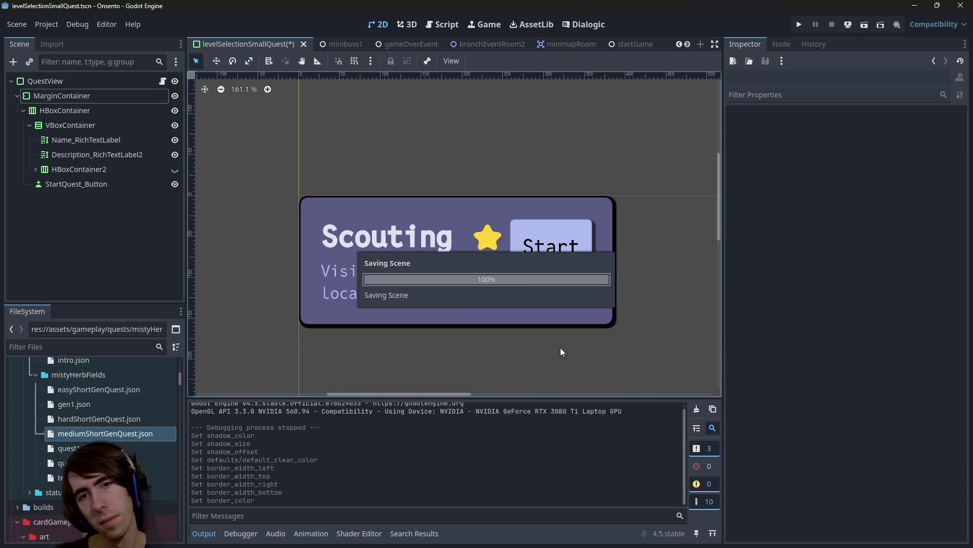
# Open Lobby.tscn via quick search, run the game to view the bordered Scouting cards, then close it.
pyautogui.hotkey('alt', 'shift', 'o')
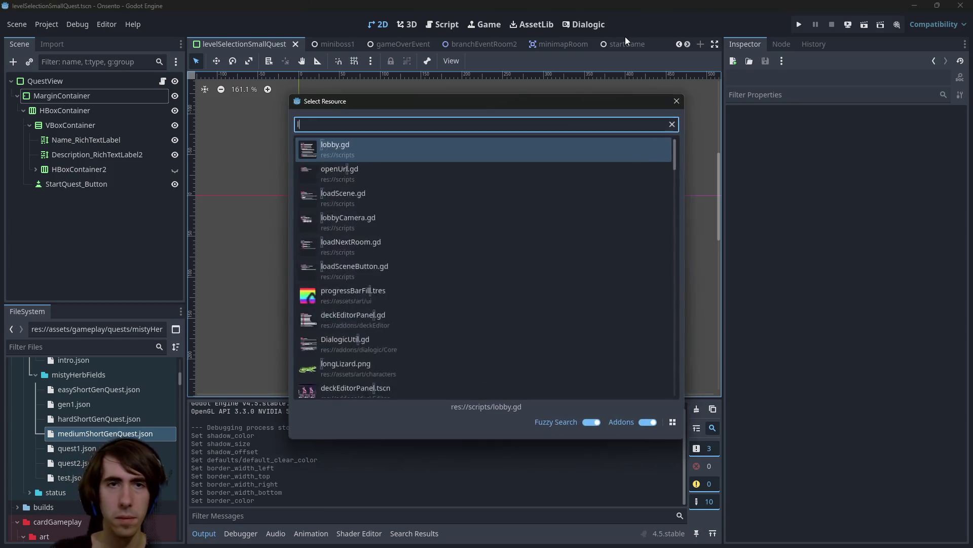
pyautogui.write('lobby')
pyautogui.press('Return')
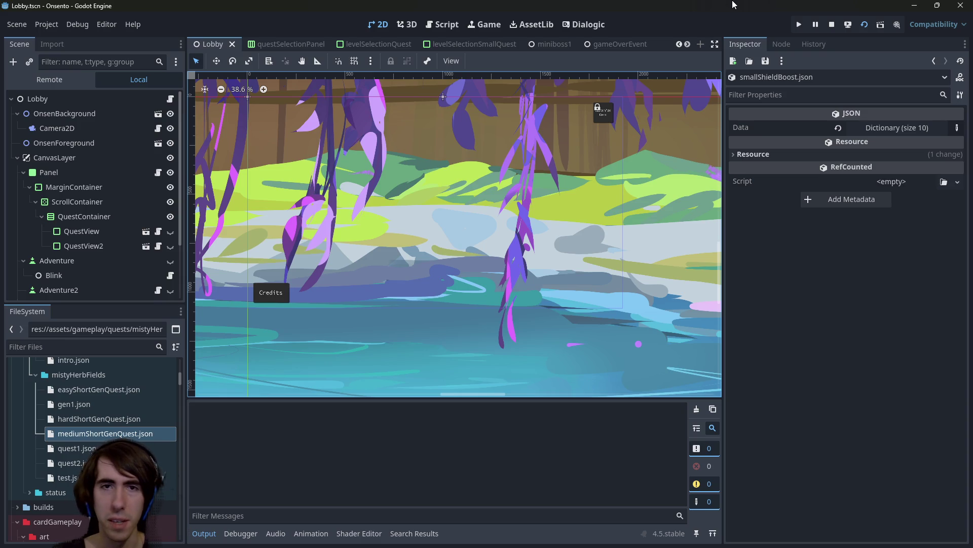
pyautogui.press('F5')
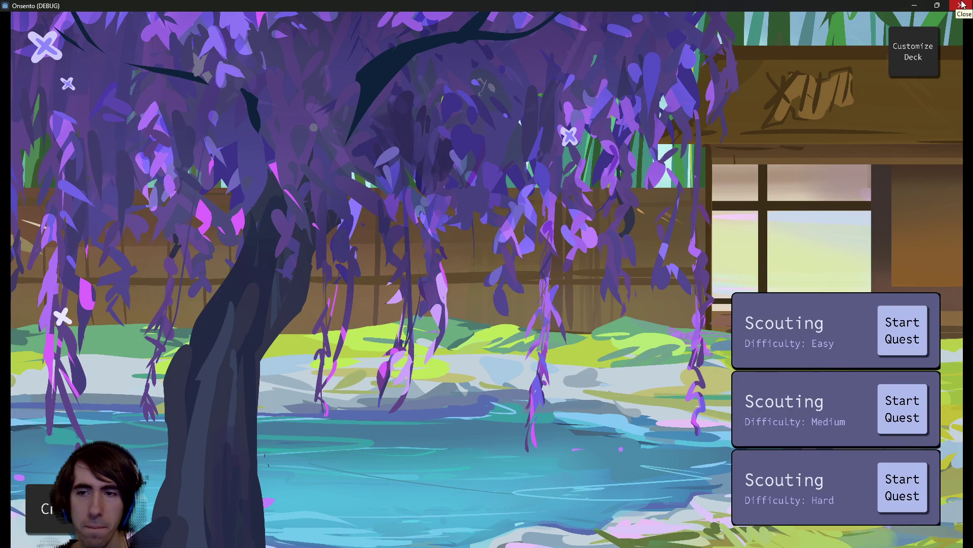
pyautogui.click(962, 4)
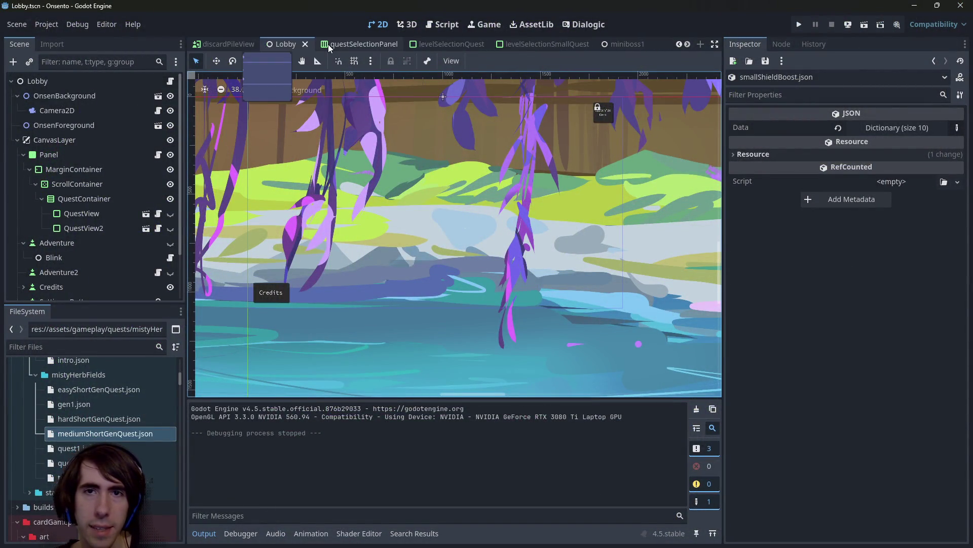
pyautogui.scroll(1, 329, 47)
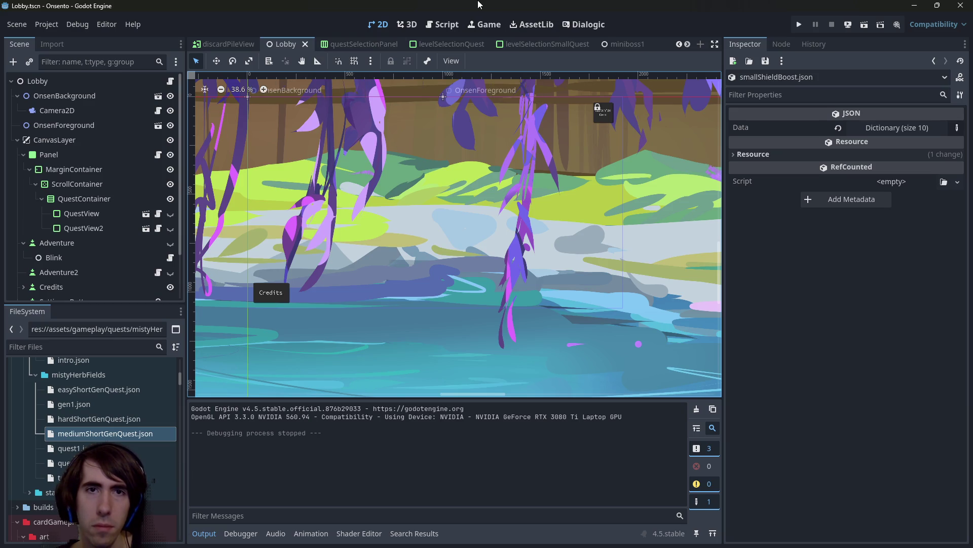
# In the levelSelectionSmallQuest scene, change the QuestView node's type to PanelContainer.
pyautogui.click(522, 44)
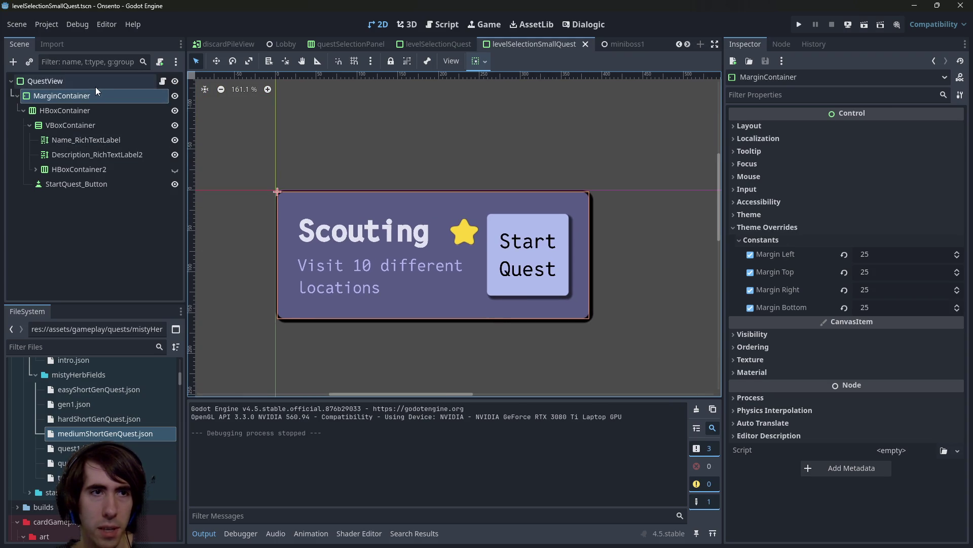
pyautogui.click(95, 87)
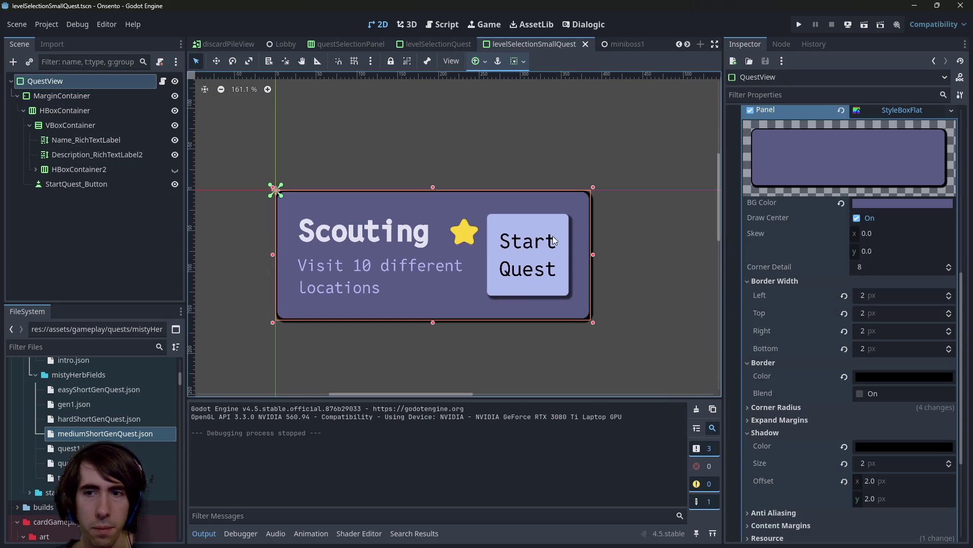
pyautogui.rightClick(83, 80)
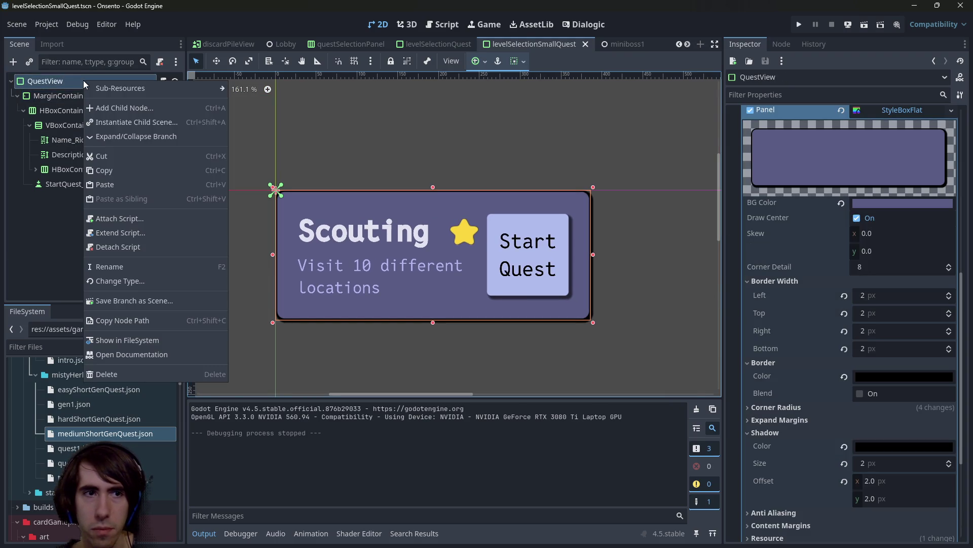
pyautogui.click(136, 285)
pyautogui.write('panel')
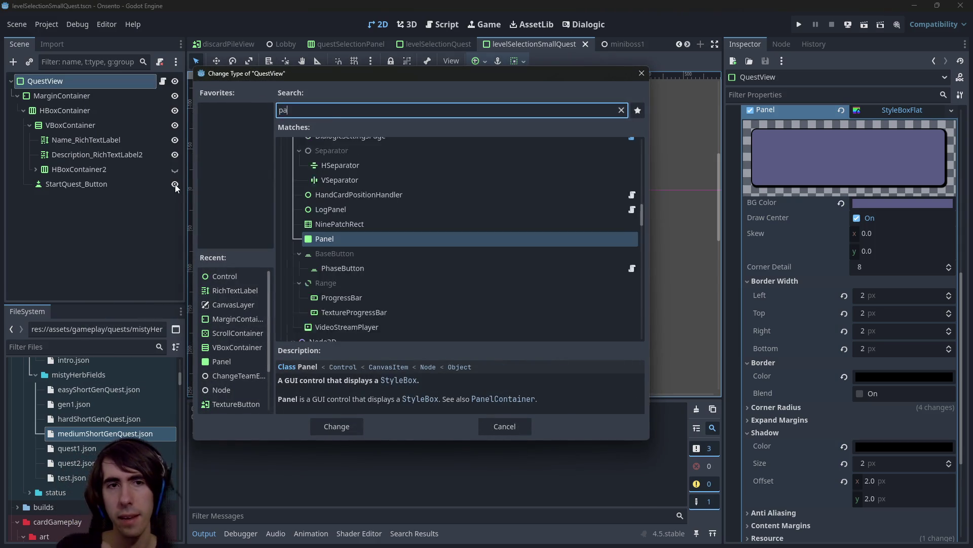
pyautogui.write('container')
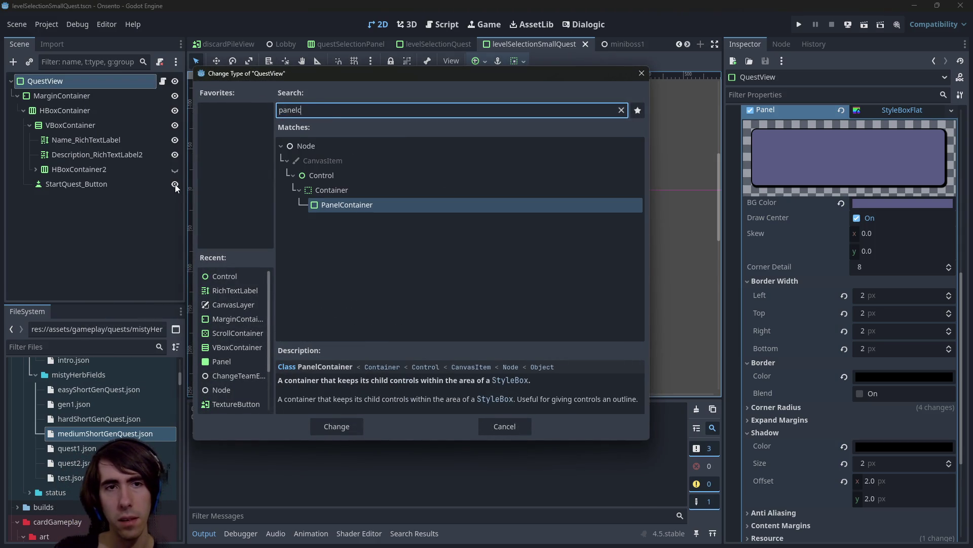
pyautogui.press('Return')
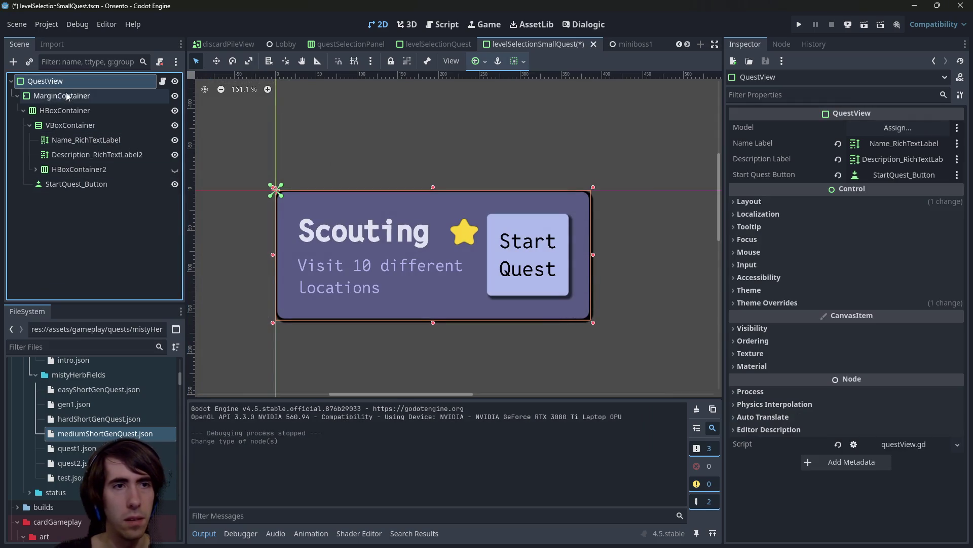
# Add a PanelContainer child under QuestView and make that PanelContainer the scene root.
pyautogui.rightClick(71, 81)
pyautogui.click(95, 108)
pyautogui.write('panelcontainer')
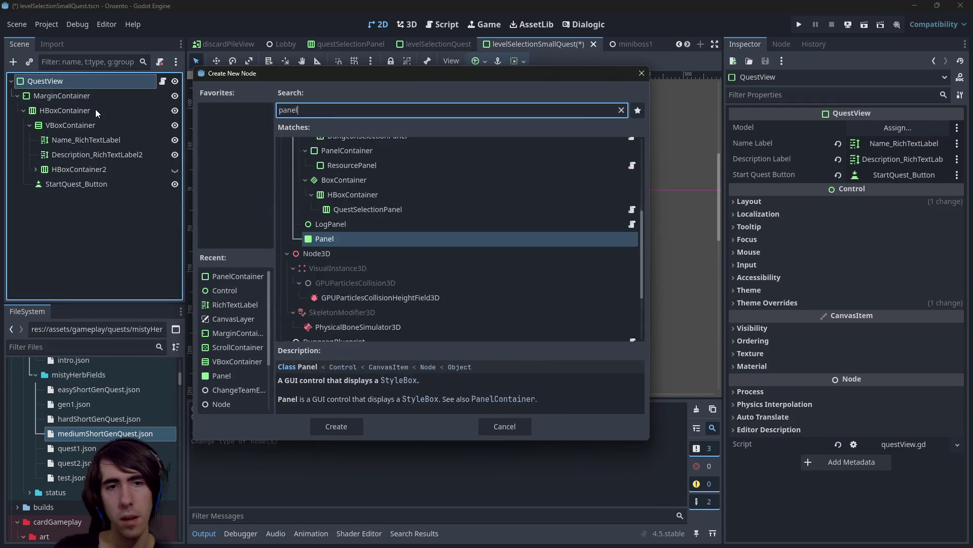
pyautogui.press('Return')
pyautogui.rightClick(48, 196)
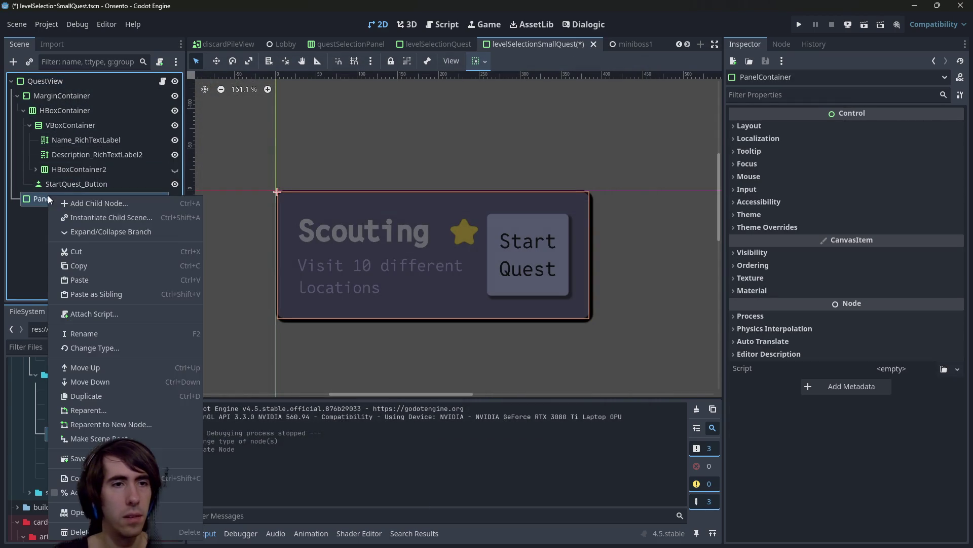
pyautogui.click(116, 428)
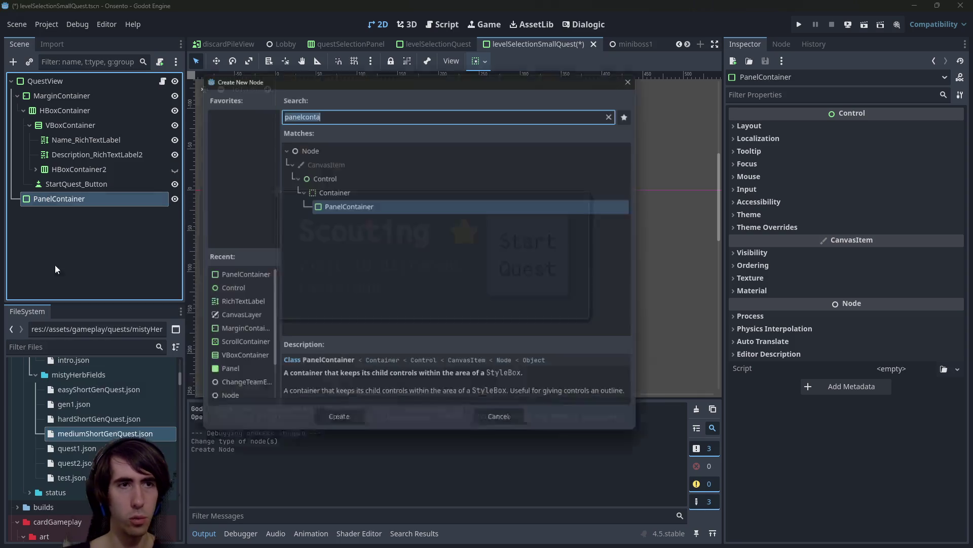
pyautogui.click(641, 76)
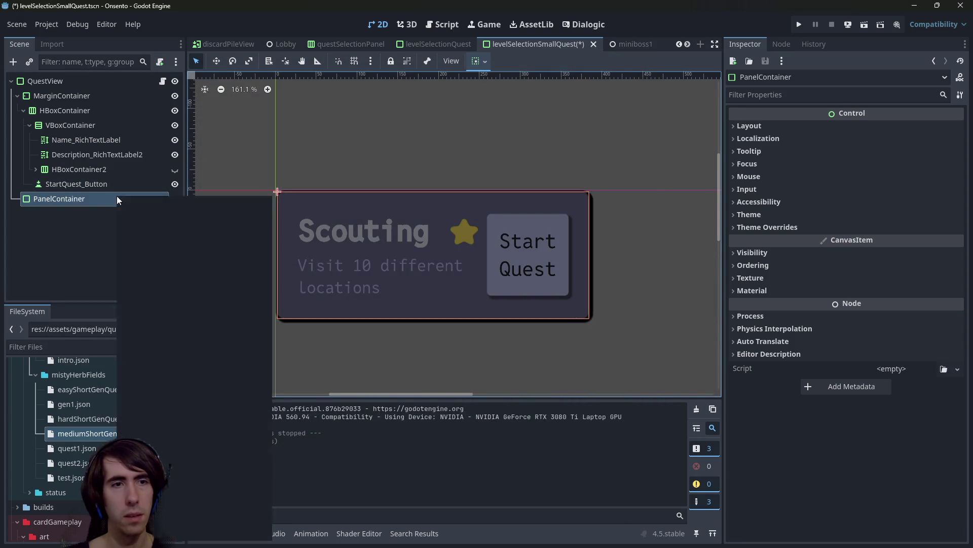
pyautogui.rightClick(117, 197)
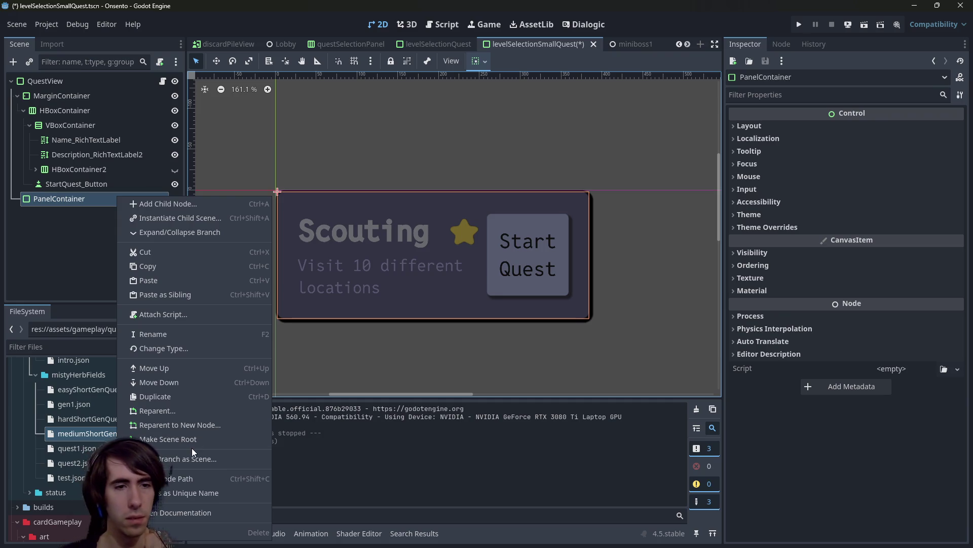
pyautogui.click(193, 439)
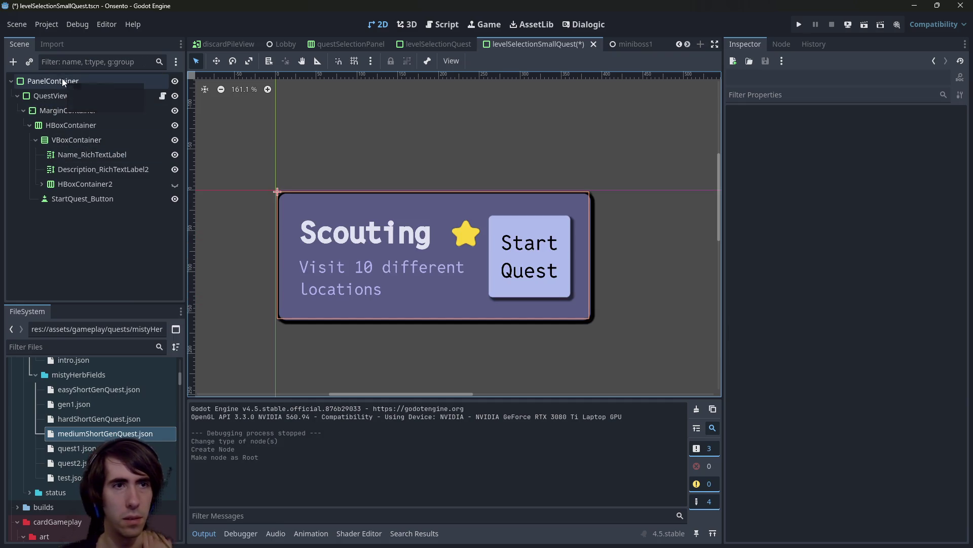
pyautogui.hotkey('ctrl', 'z')
pyautogui.hotkey('ctrl', 'shift', 'z')
pyautogui.hotkey('ctrl', 'z')
pyautogui.hotkey('ctrl', 'shift', 'z')
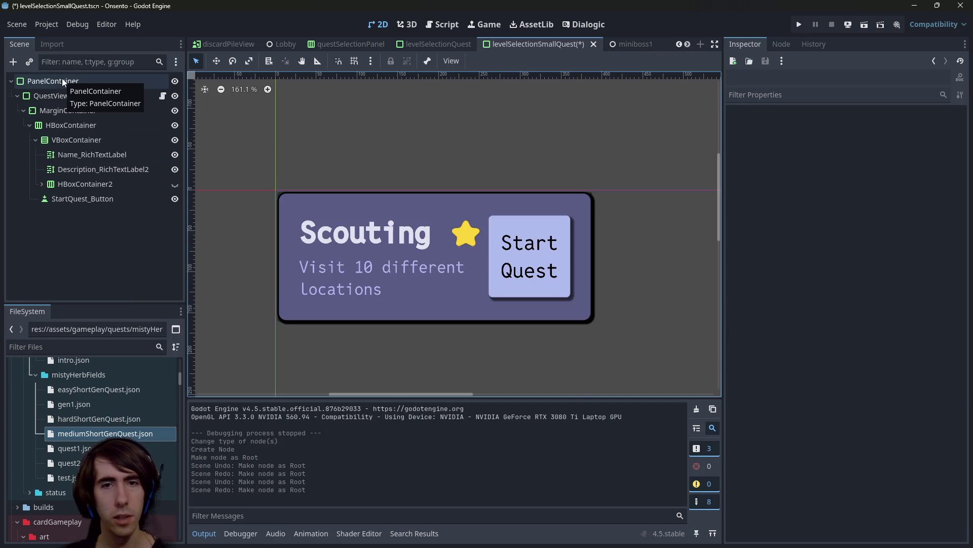
# Set PanelContainer's Theme Overrides Panel style to a new StyleBoxEmpty and save the scene.
pyautogui.click(62, 80)
pyautogui.click(76, 95)
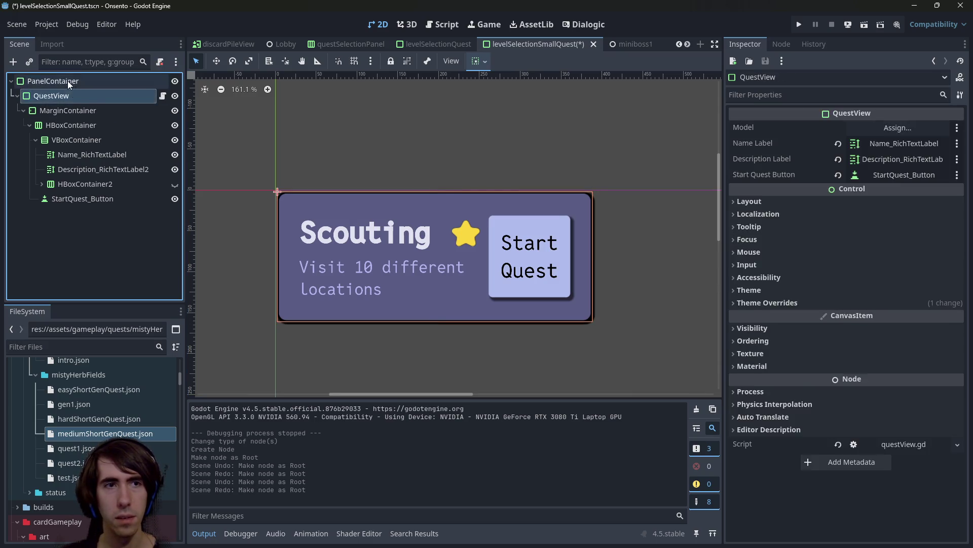
pyautogui.click(68, 81)
pyautogui.click(780, 227)
pyautogui.click(791, 240)
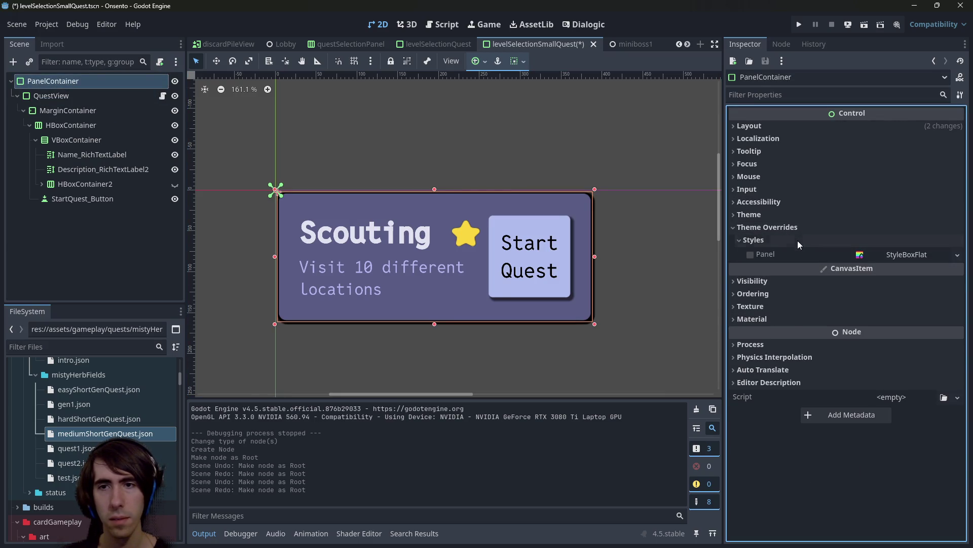
pyautogui.click(957, 254)
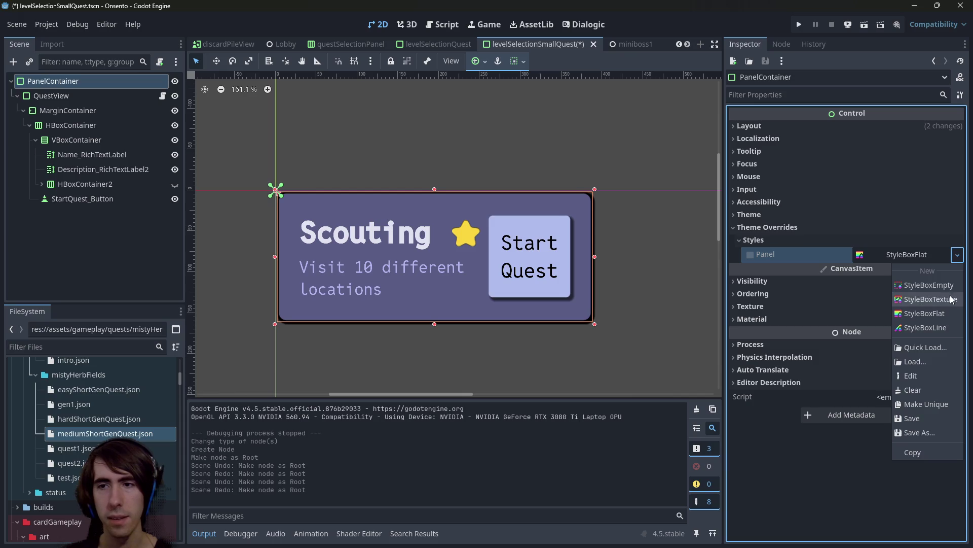
pyautogui.click(928, 278)
pyautogui.hotkey('ctrl', 's')
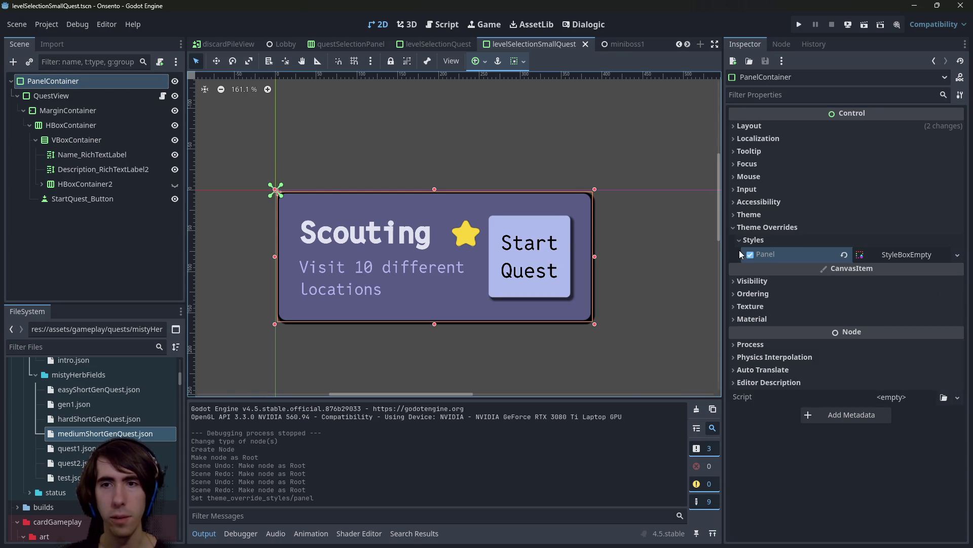
# Undo and redo the style change, confirming PanelContainer's Panel style remains StyleBoxEmpty.
pyautogui.hotkey('ctrl', 'z')
pyautogui.hotkey('ctrl', 'z')
pyautogui.hotkey('ctrl', 'shift', 'z')
pyautogui.click(436, 304)
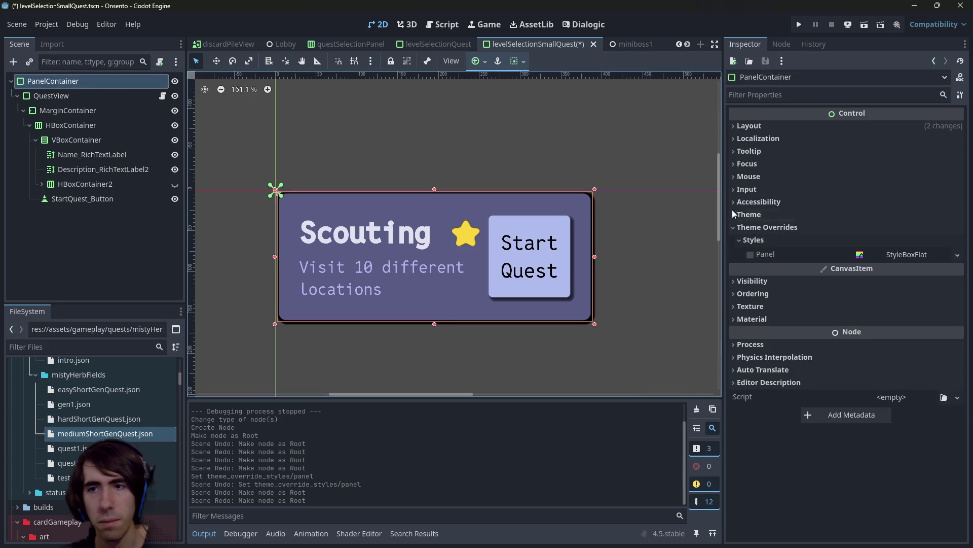
pyautogui.click(958, 255)
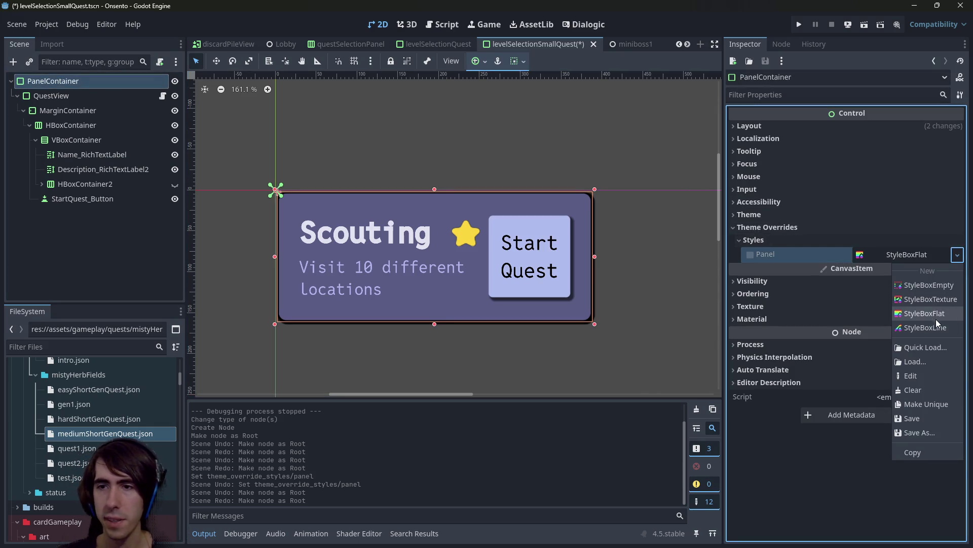
pyautogui.press('Escape')
pyautogui.click(765, 218)
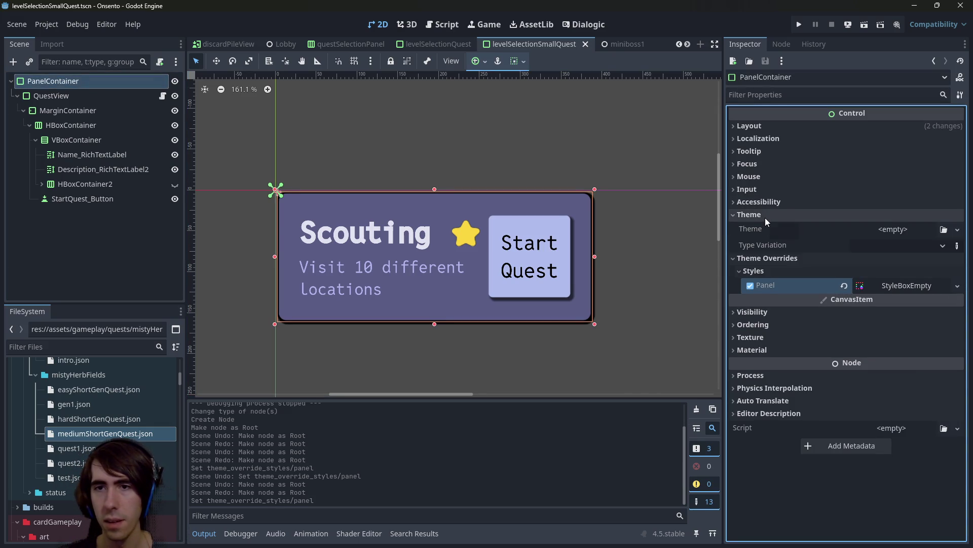
pyautogui.click(765, 217)
pyautogui.click(767, 240)
pyautogui.click(766, 239)
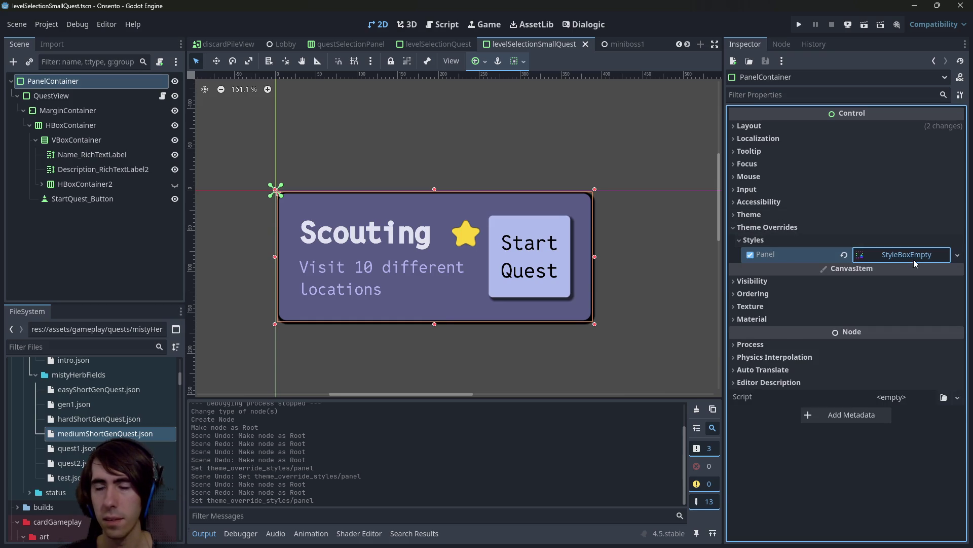
# Add a MarginContainer under PanelContainer and nest QuestView inside it.
pyautogui.rightClick(76, 83)
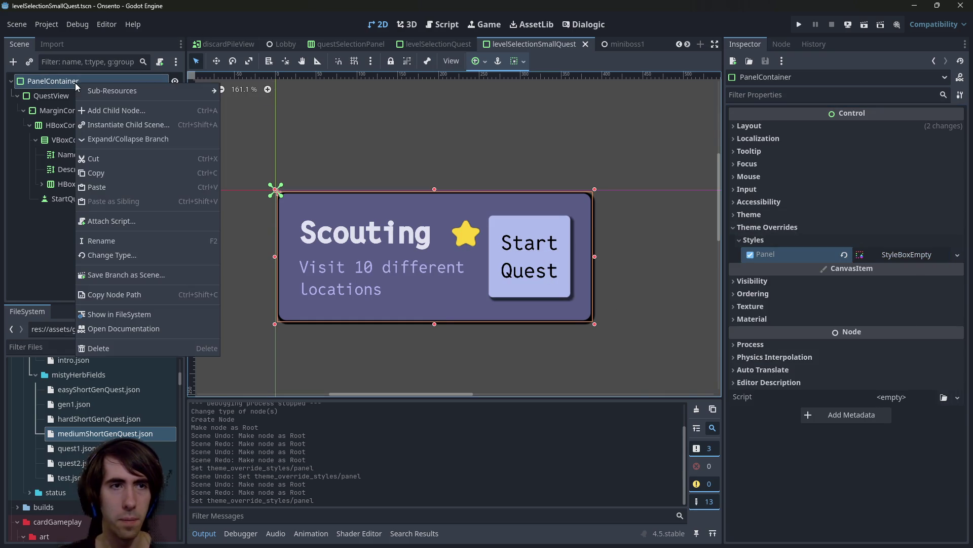
pyautogui.click(95, 106)
pyautogui.write('marg')
pyautogui.press('Return')
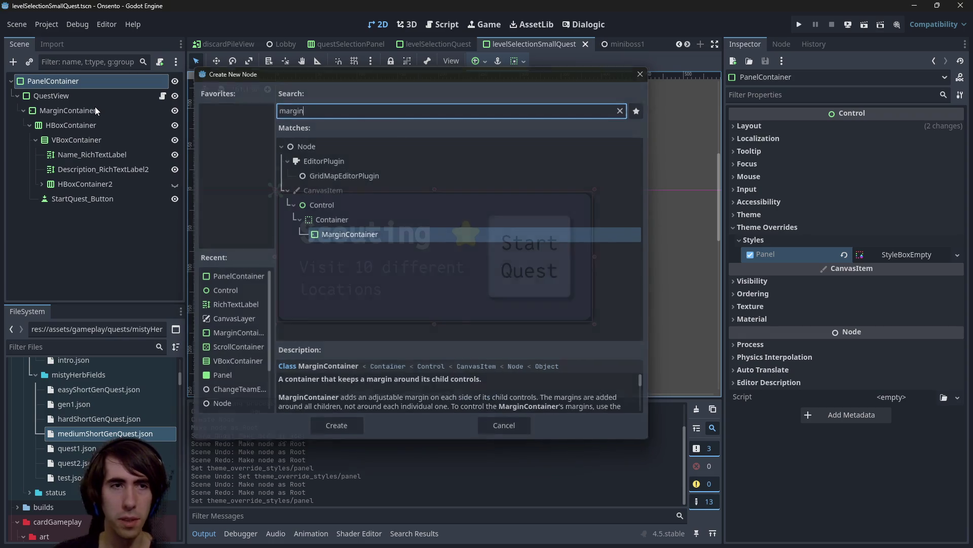
pyautogui.moveTo(67, 212)
pyautogui.mouseDown()
pyautogui.moveTo(82, 84)
pyautogui.moveTo(66, 214)
pyautogui.mouseUp()
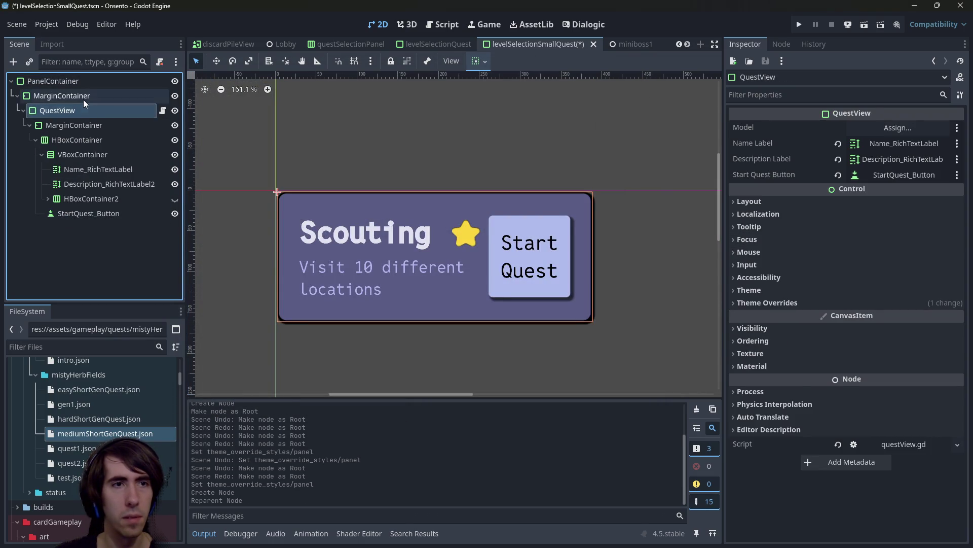
# Give the MarginContainer right and bottom margin overrides of 5 and save the scene.
pyautogui.click(77, 96)
pyautogui.click(771, 228)
pyautogui.click(837, 240)
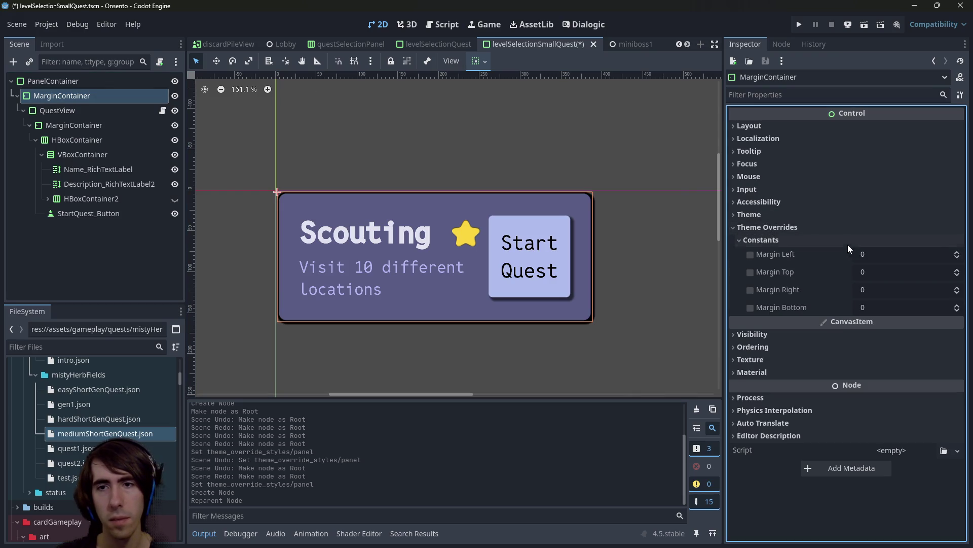
pyautogui.moveTo(877, 283); pyautogui.dragTo(885, 283)
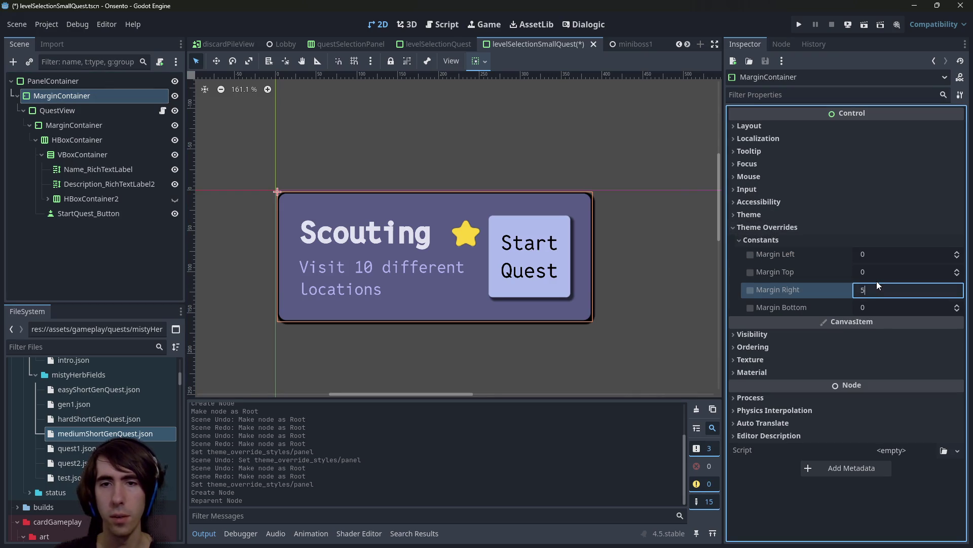
pyautogui.click(872, 303)
pyautogui.write('5')
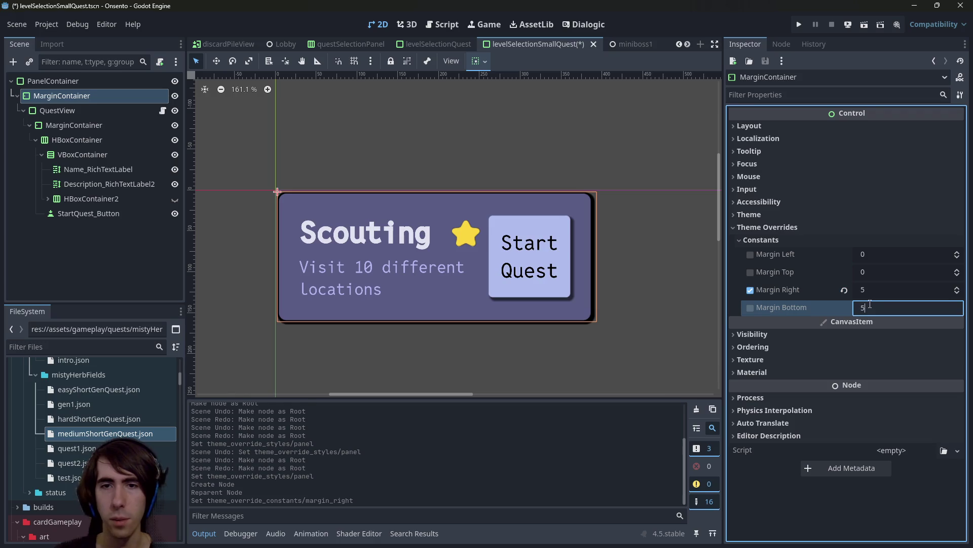
pyautogui.scroll(4, 581, 345)
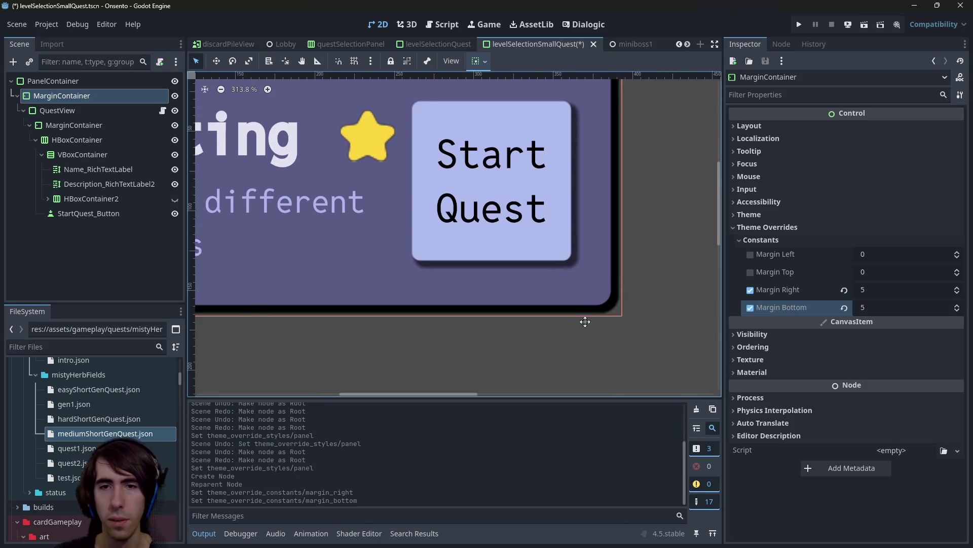
pyautogui.scroll(5, 572, 291)
pyautogui.hotkey('ctrl', 's')
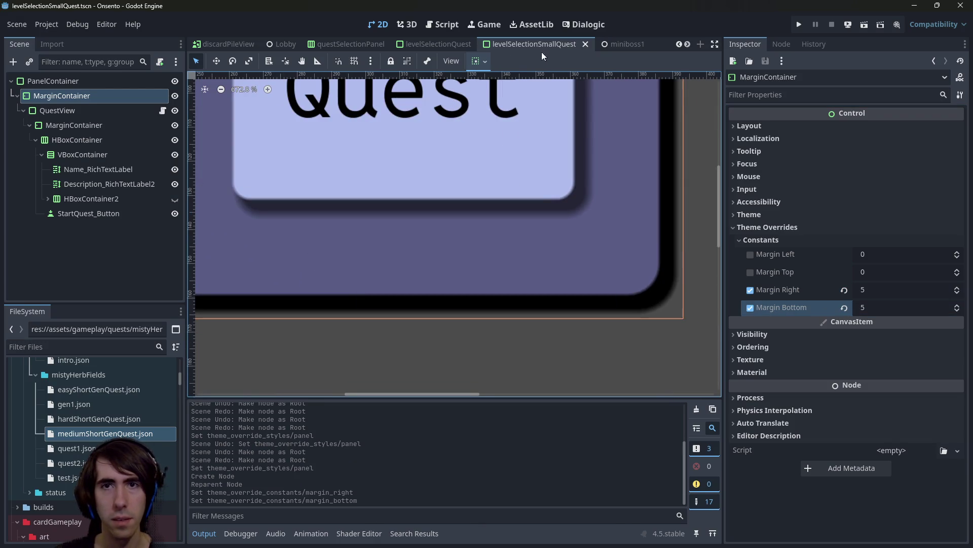
pyautogui.click(283, 44)
# Run the game, hit the QuestView type error in the debugger, and stop it.
pyautogui.click(864, 24)
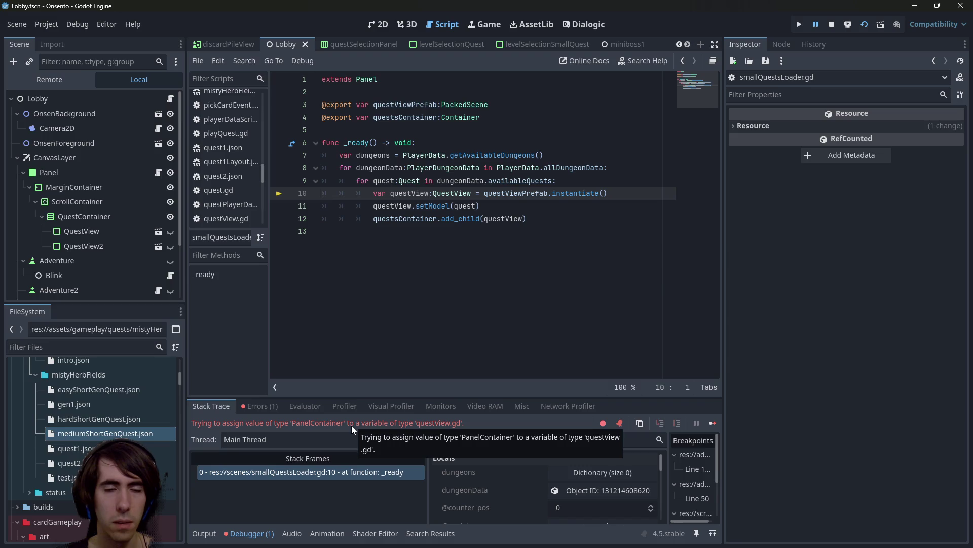
pyautogui.click(832, 23)
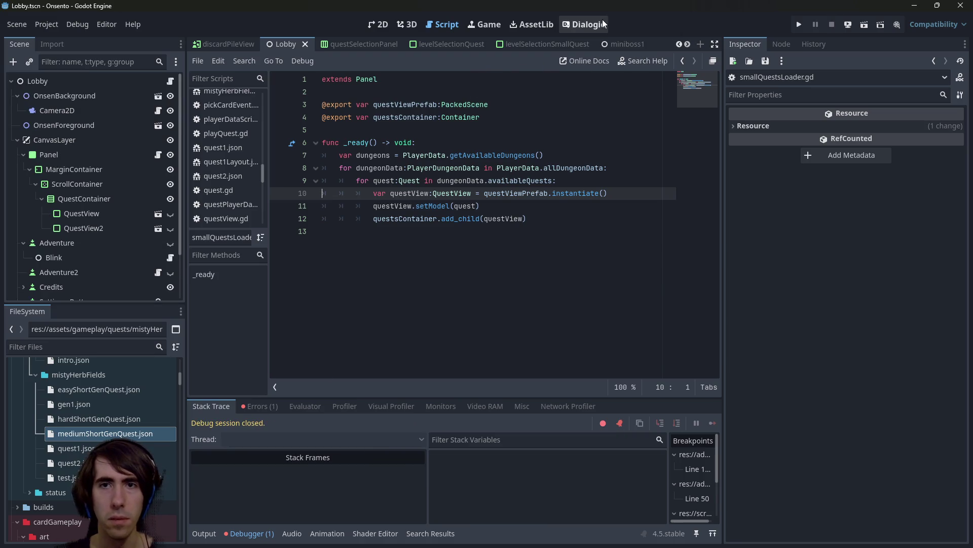
pyautogui.scroll(-5, 614, 41)
pyautogui.scroll(-3, 614, 41)
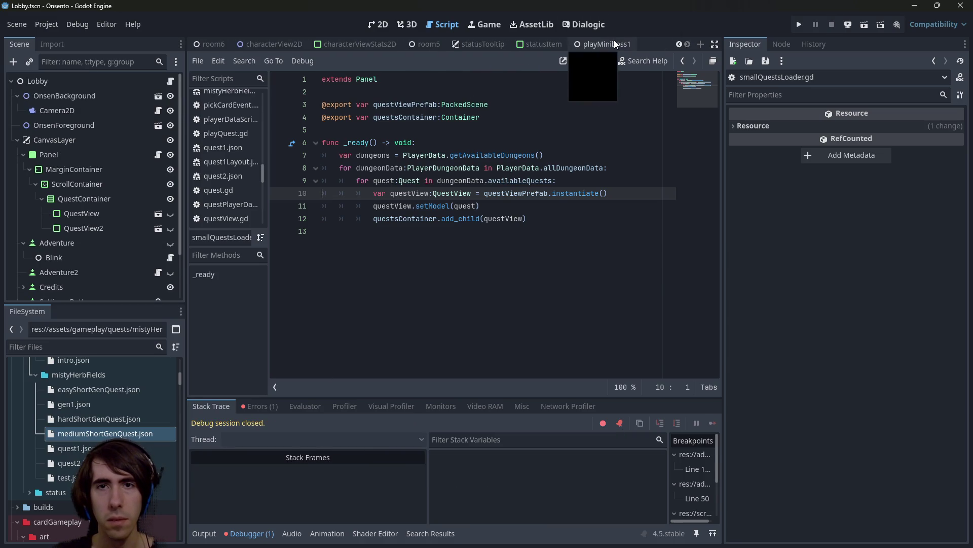
# Reopen levelSelectionSmallQuest.tscn through Quick Open with the search 'smallquest'.
pyautogui.click(606, 41)
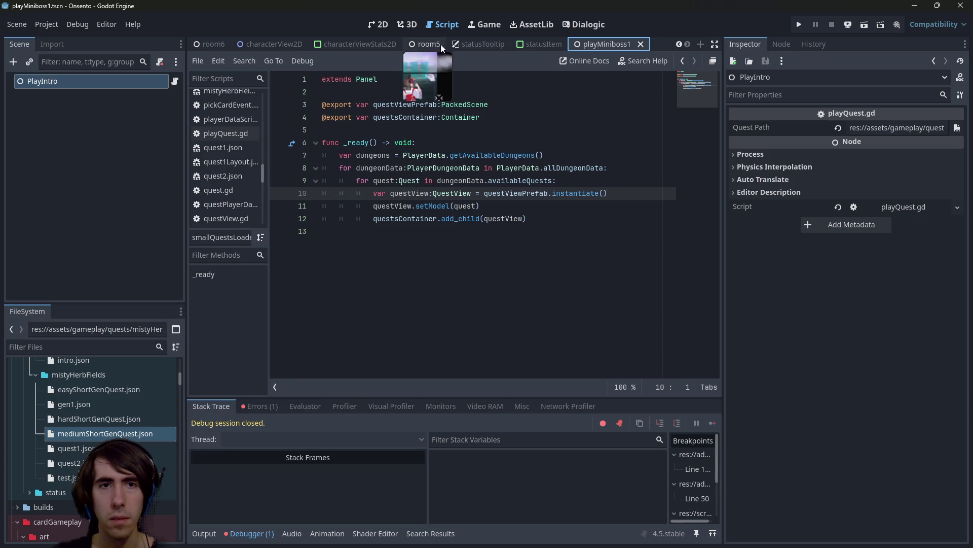
pyautogui.click(457, 104)
pyautogui.hotkey('alt', 'shift', 'o')
pyautogui.write('smallquest')
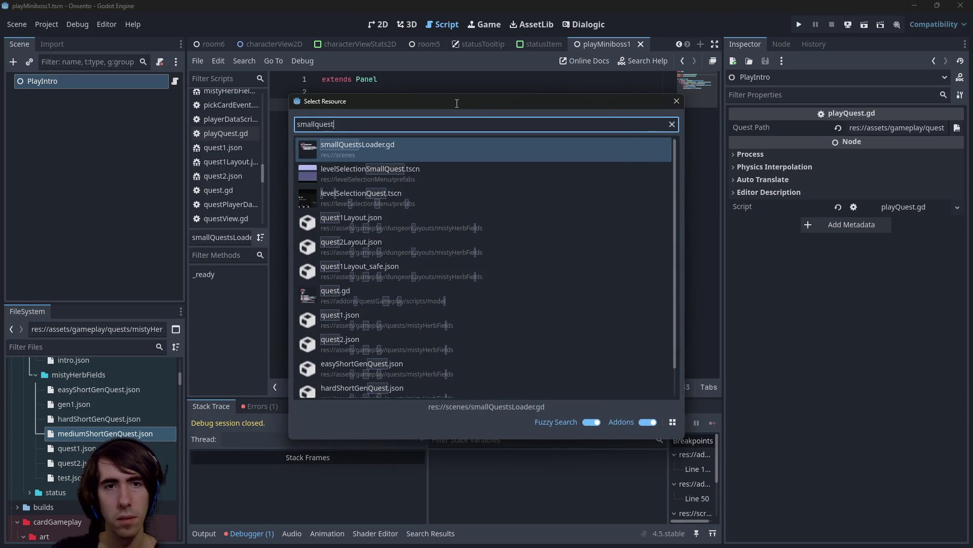
pyautogui.press('Down')
pyautogui.press('Return')
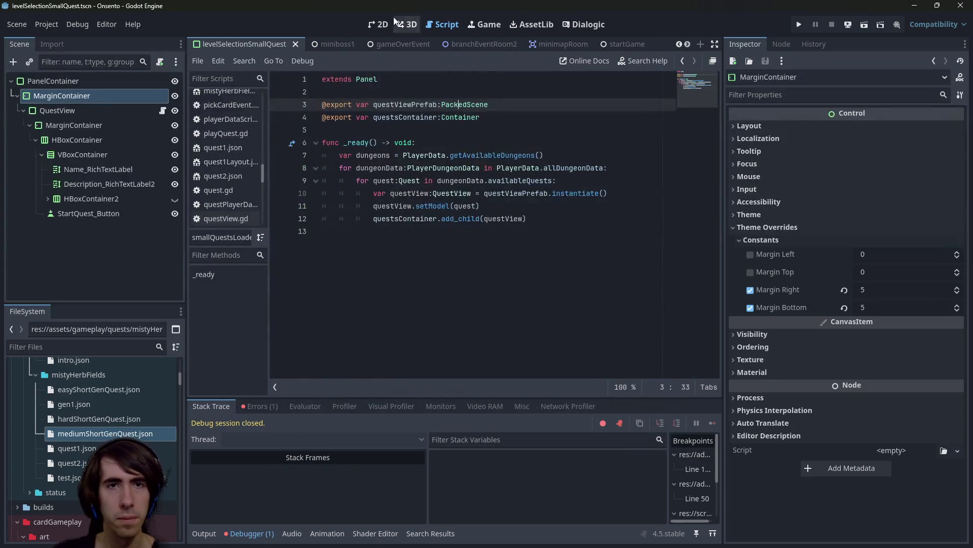
# Inspect QuestView's Panel style override, a StyleBoxFlat, in the 2D view.
pyautogui.click(378, 24)
pyautogui.scroll(-4, 412, 206)
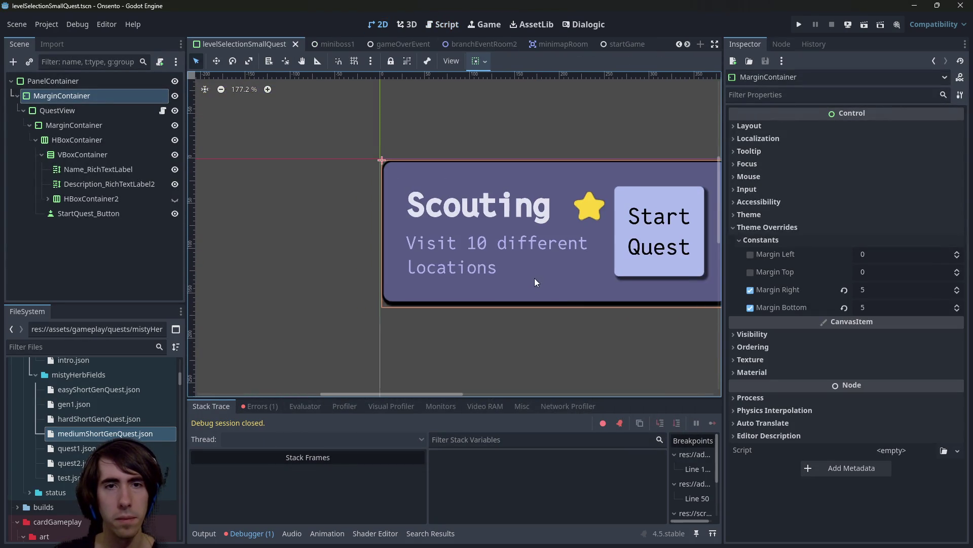
pyautogui.click(73, 111)
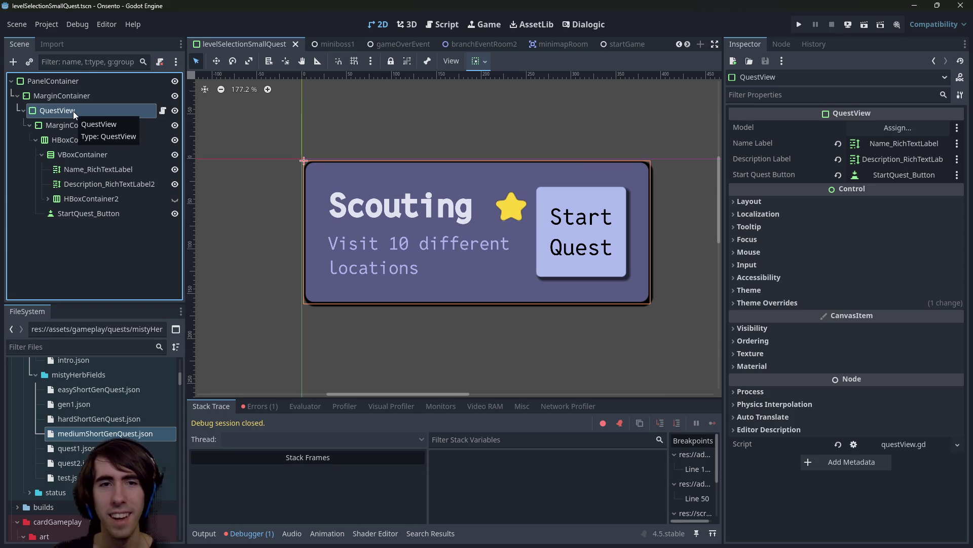
pyautogui.click(782, 302)
pyautogui.click(784, 313)
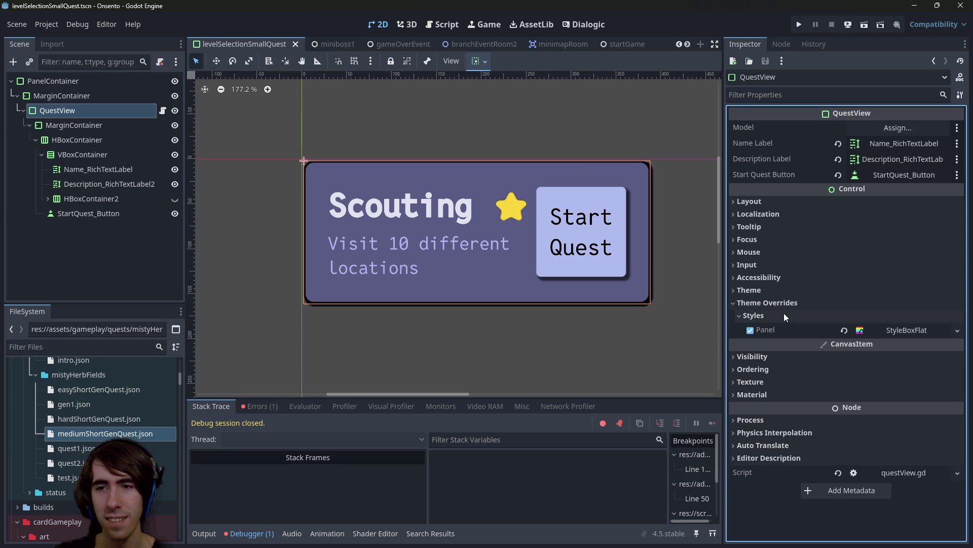
pyautogui.click(920, 329)
pyautogui.click(920, 330)
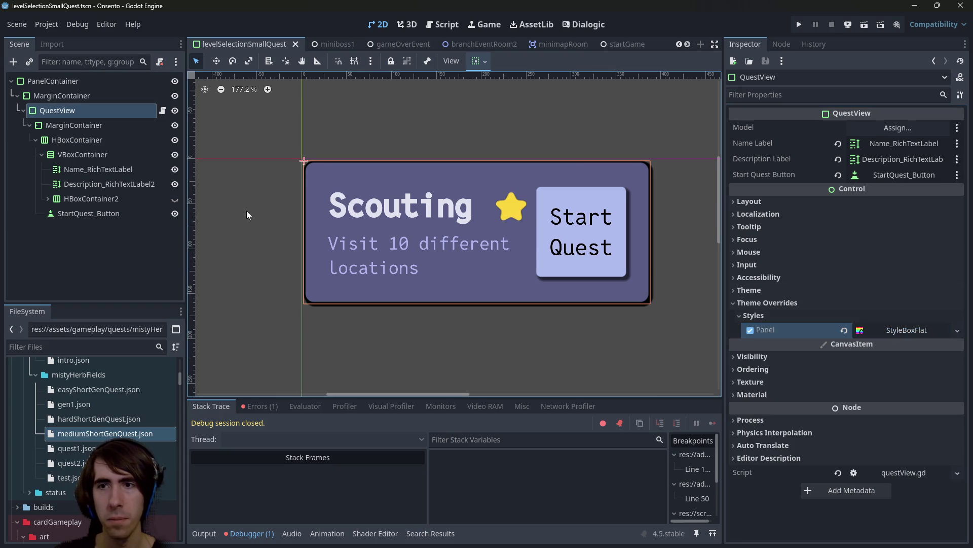
# Make QuestView the scene root again and nest MarginContainer inside PanelContainer.
pyautogui.rightClick(75, 108)
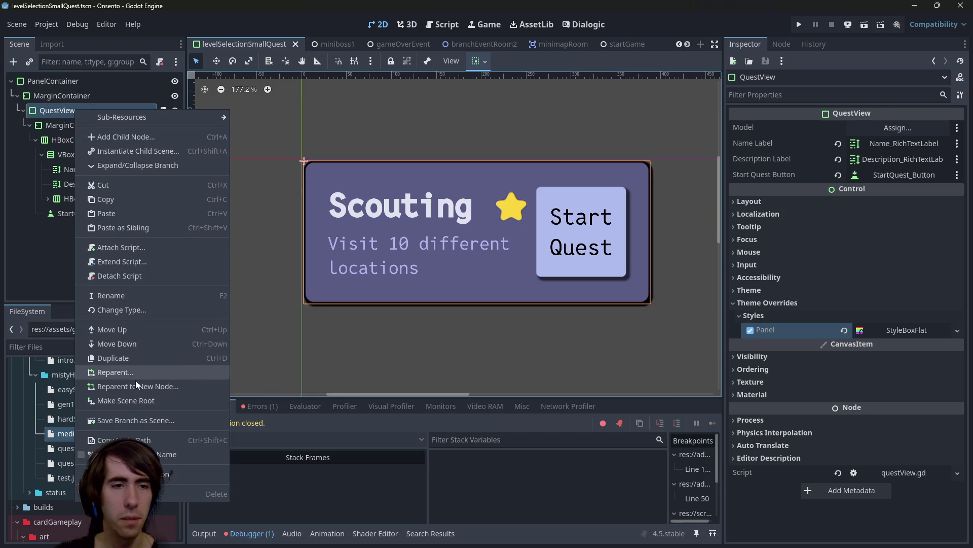
pyautogui.click(133, 403)
pyautogui.moveTo(58, 197)
pyautogui.mouseDown()
pyautogui.moveTo(60, 104)
pyautogui.moveTo(57, 220)
pyautogui.moveTo(52, 93)
pyautogui.moveTo(61, 246)
pyautogui.moveTo(59, 90)
pyautogui.moveTo(69, 93)
pyautogui.mouseUp()
pyautogui.click(65, 102)
pyautogui.moveTo(68, 129); pyautogui.dragTo(72, 110)
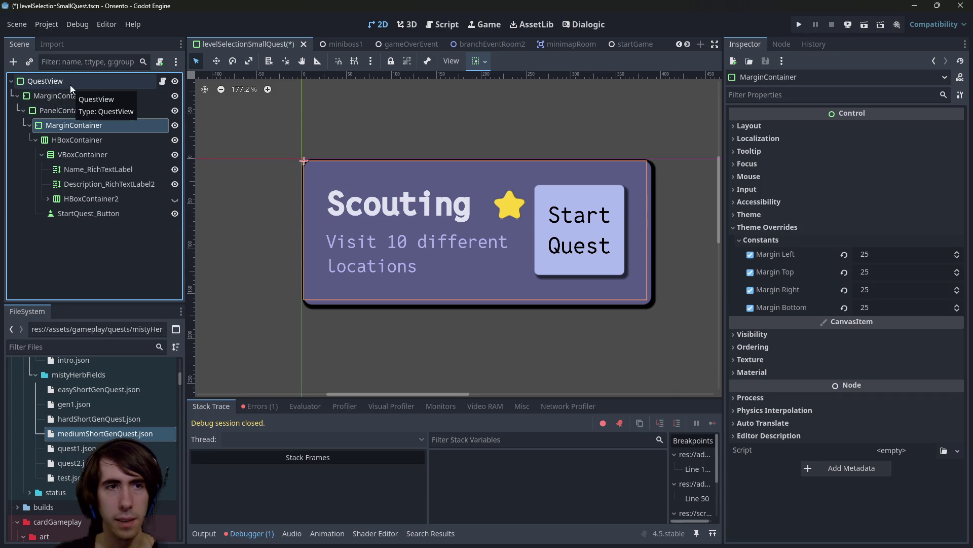
# Copy QuestView's StyleBoxFlat onto PanelContainer's Panel style and save the quest card scene.
pyautogui.click(69, 83)
pyautogui.rightClick(811, 330)
pyautogui.click(836, 339)
pyautogui.click(85, 111)
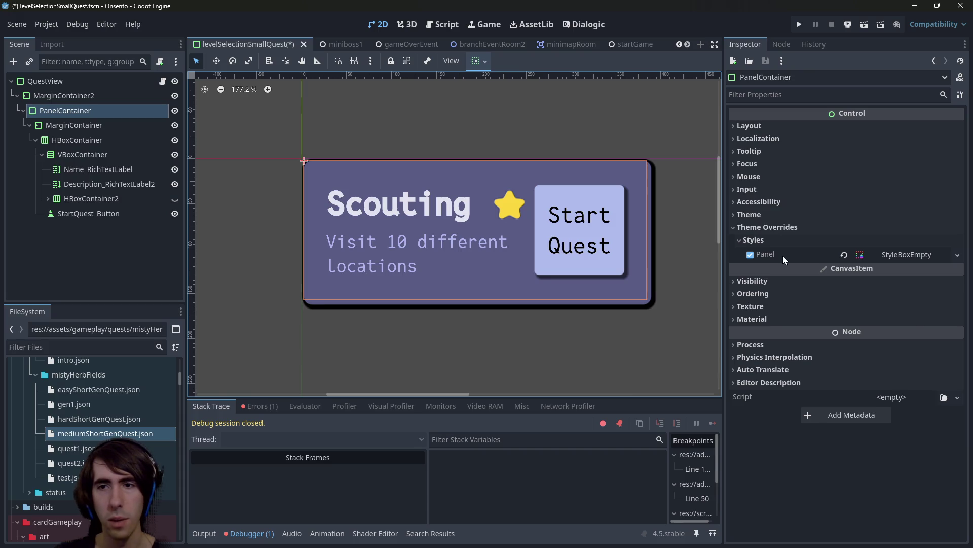
pyautogui.rightClick(783, 259)
pyautogui.click(802, 280)
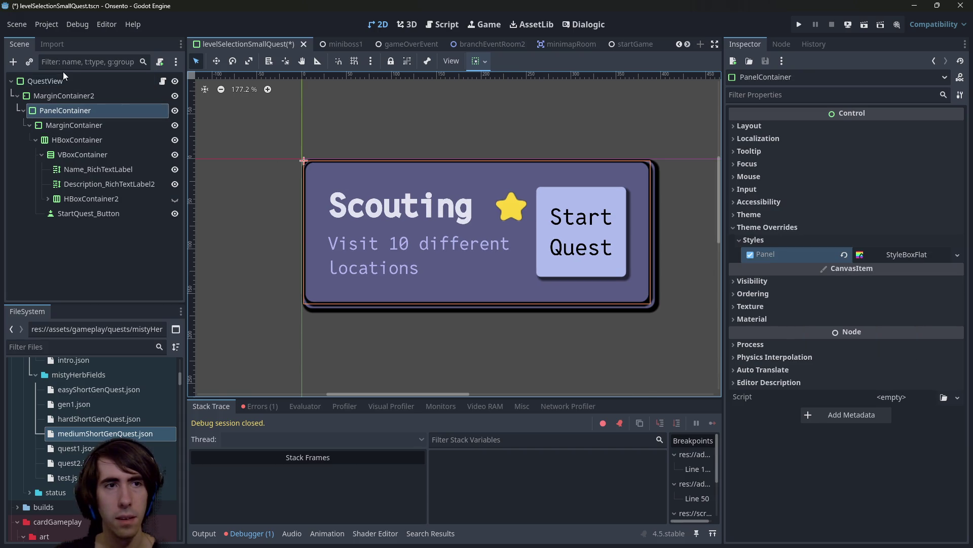
pyautogui.click(64, 78)
pyautogui.click(957, 330)
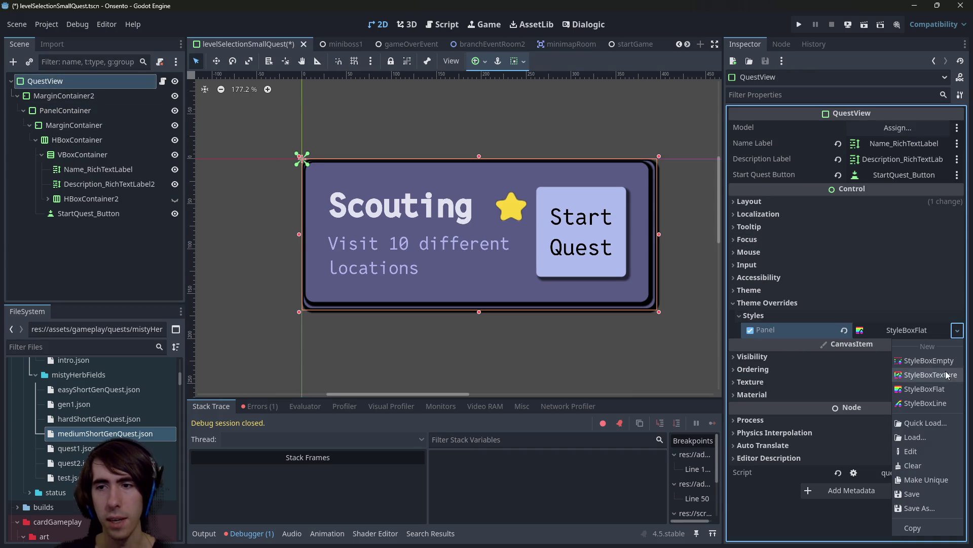
pyautogui.press('Escape')
pyautogui.hotkey('ctrl', 's')
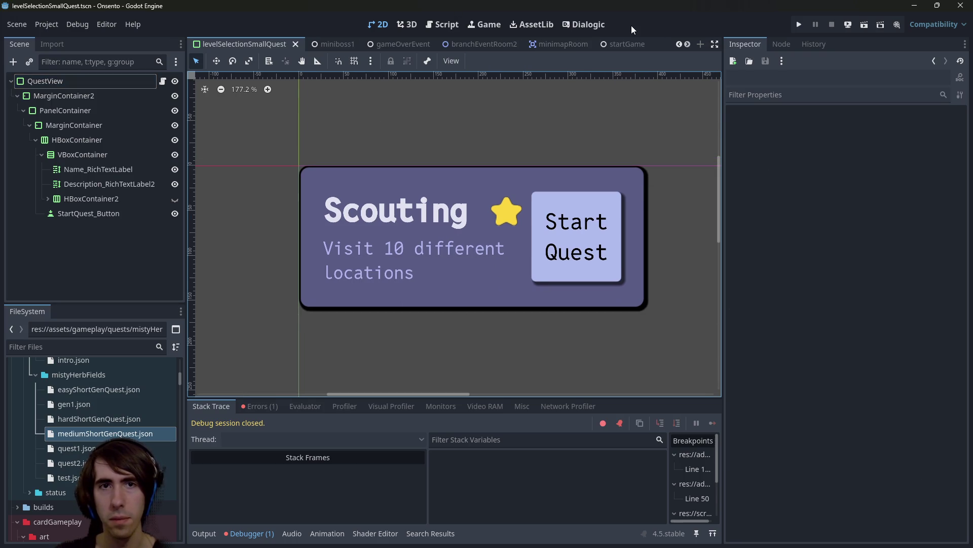
# Quick-open Lobby.tscn by searching 'lobby'.
pyautogui.hotkey('alt', 'shift', 'o')
pyautogui.write('lobby')
pyautogui.press('Down')
pyautogui.press('Down')
pyautogui.press('Return')
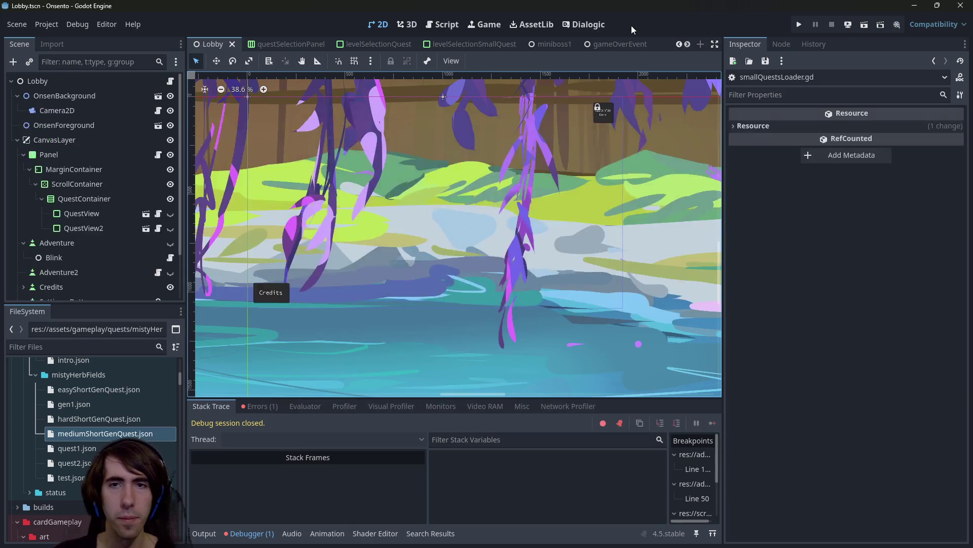
pyautogui.click(864, 26)
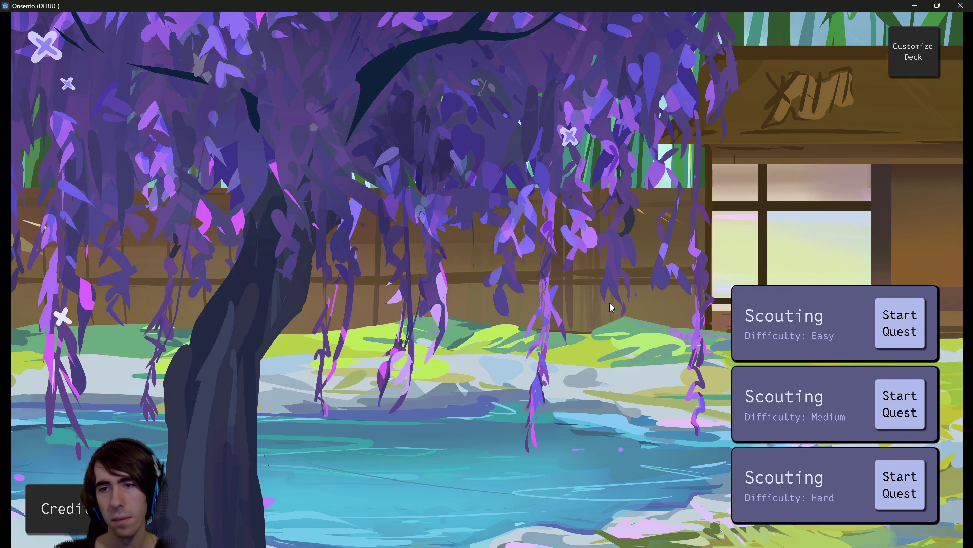
pyautogui.click(962, 5)
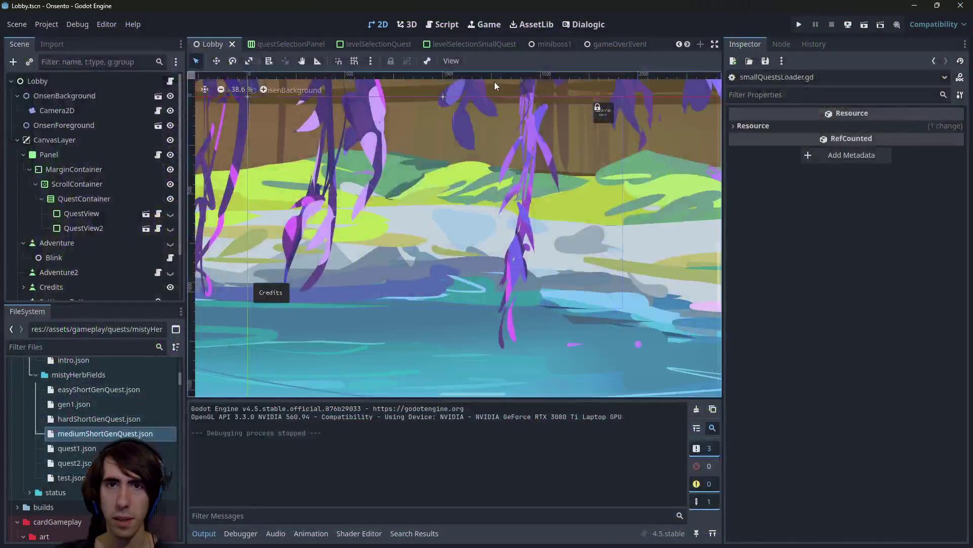
pyautogui.hotkey('alt', 'shift', 'o')
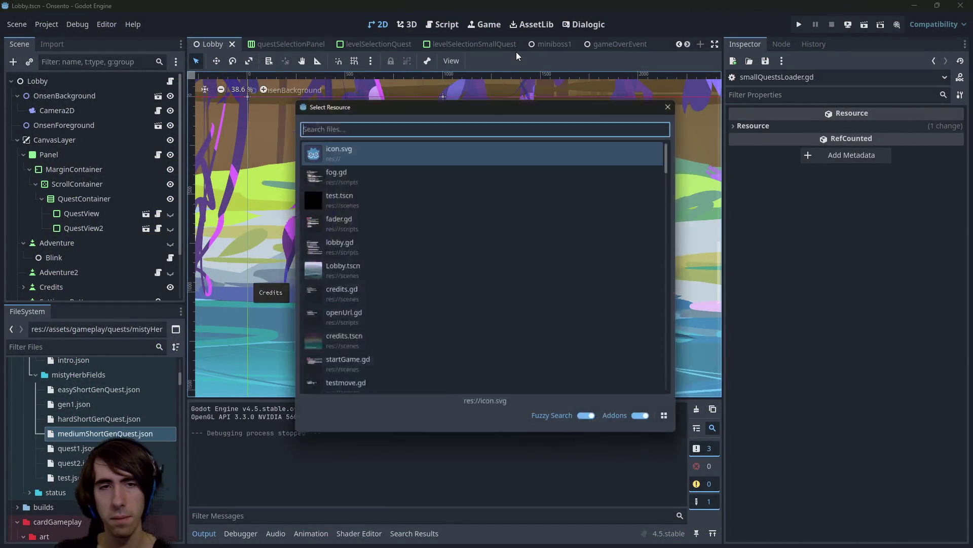
pyautogui.write('small')
pyautogui.press('Down')
pyautogui.press('Down')
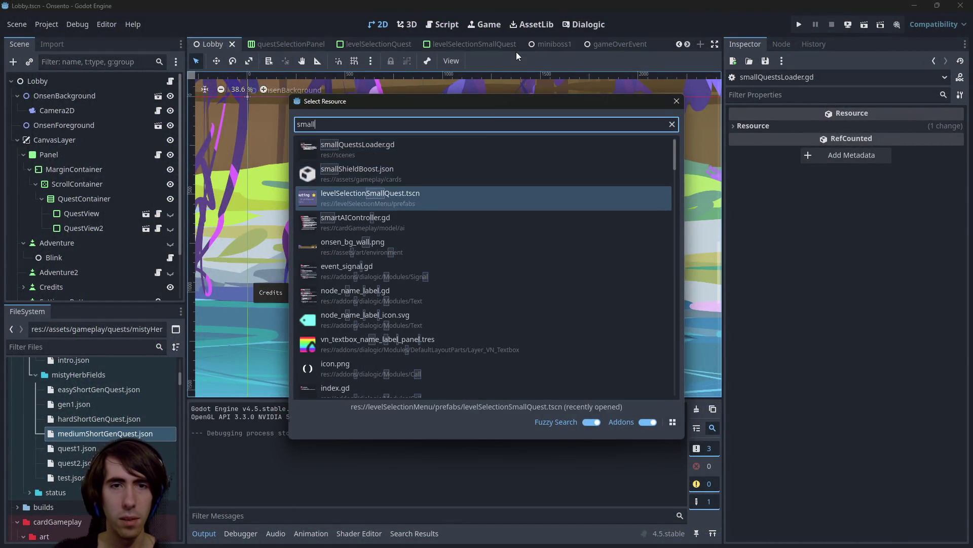
pyautogui.press('Return')
pyautogui.click(781, 94)
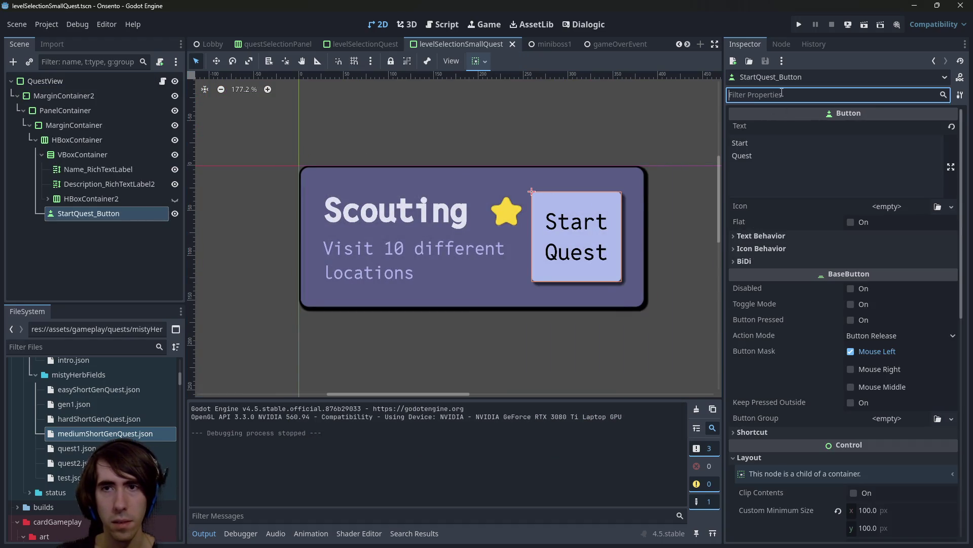
pyautogui.write('min')
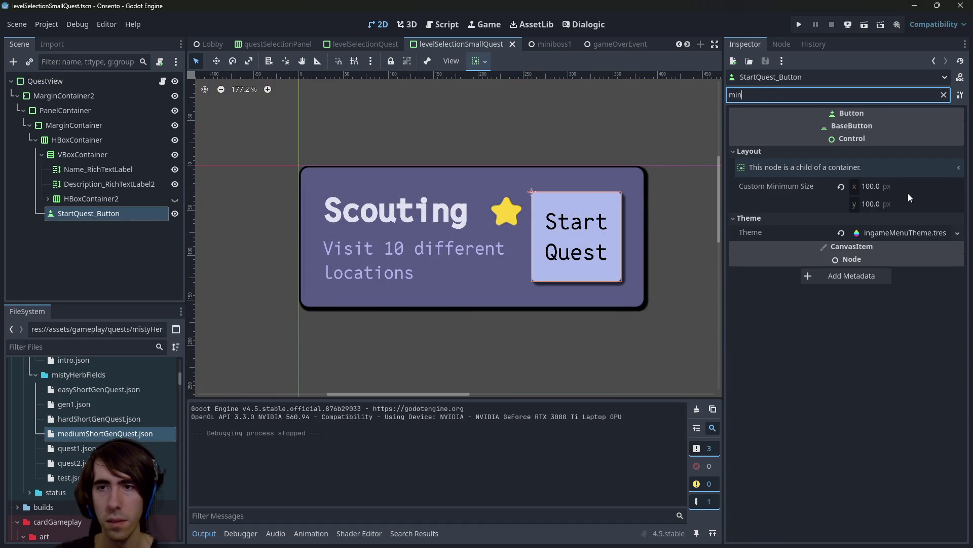
pyautogui.click(909, 191)
pyautogui.write('75')
pyautogui.press('Tab')
pyautogui.write('75')
pyautogui.press('Return')
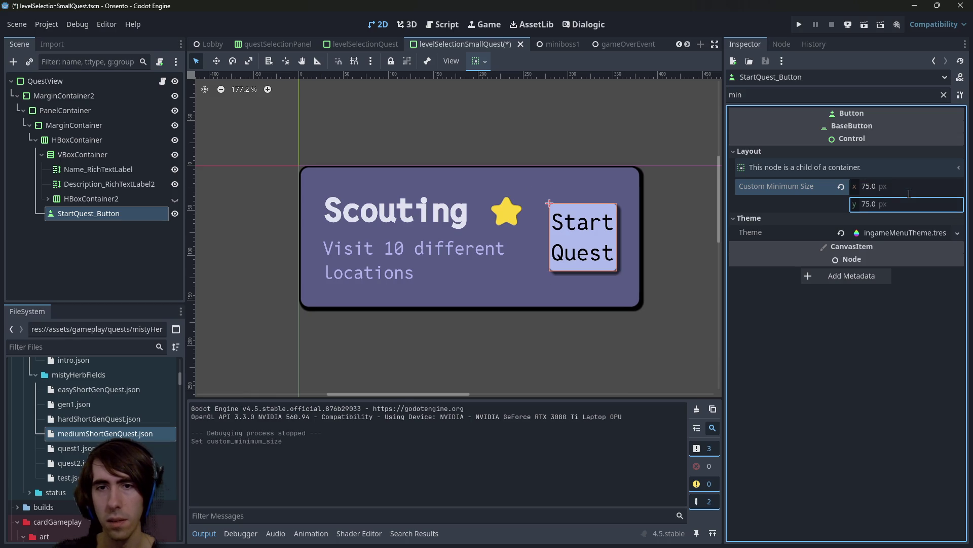
pyautogui.hotkey('ctrl', 'z')
pyautogui.hotkey('ctrl', 'z')
pyautogui.hotkey('ctrl', 'shift', 'z')
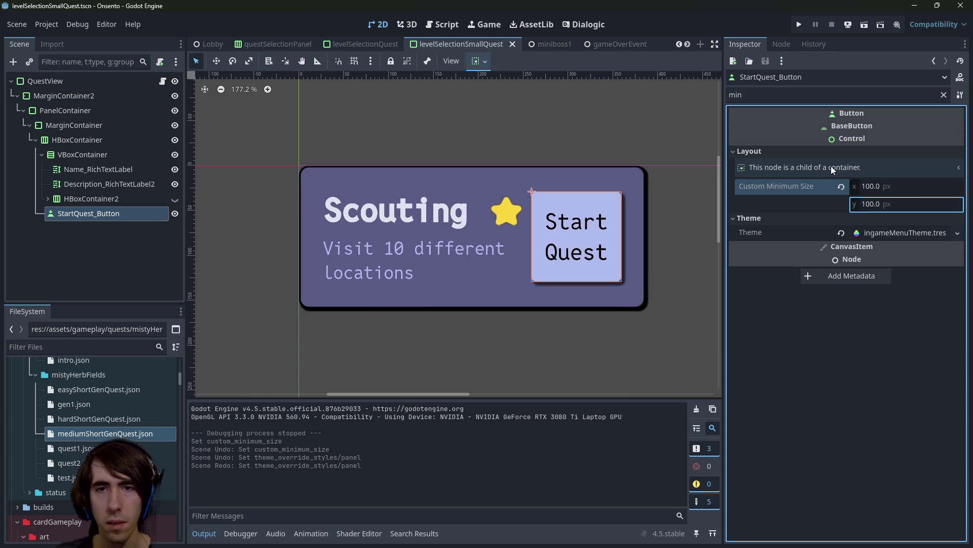
pyautogui.hotkey('ctrl', 'shift', 'z')
pyautogui.hotkey('ctrl', 'z')
pyautogui.hotkey('ctrl', 'shift', 'z')
pyautogui.hotkey('ctrl', 'z')
pyautogui.hotkey('ctrl', 'shift', 'z')
pyautogui.hotkey('ctrl', 's')
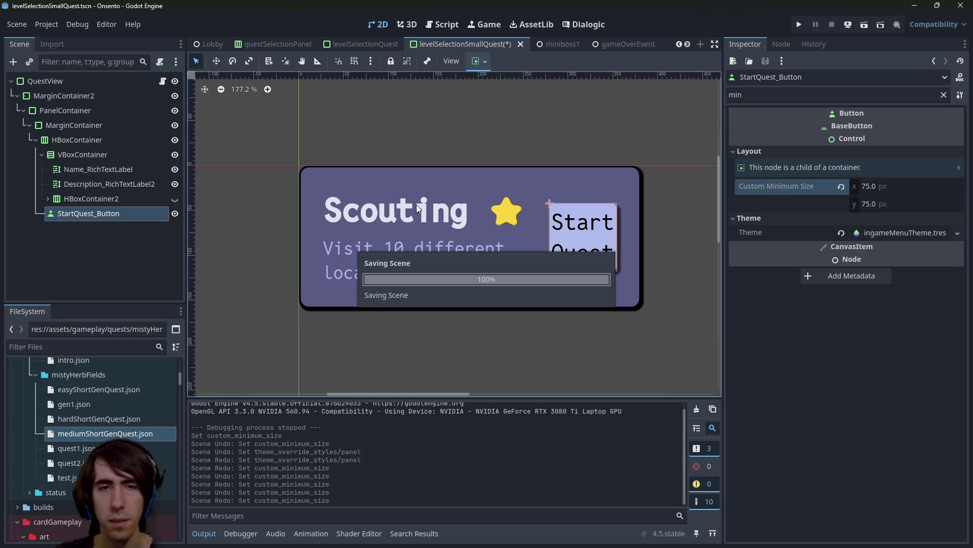
pyautogui.click(416, 204)
pyautogui.click(72, 125)
pyautogui.click(72, 114)
pyautogui.click(96, 126)
pyautogui.click(894, 165)
pyautogui.write('10')
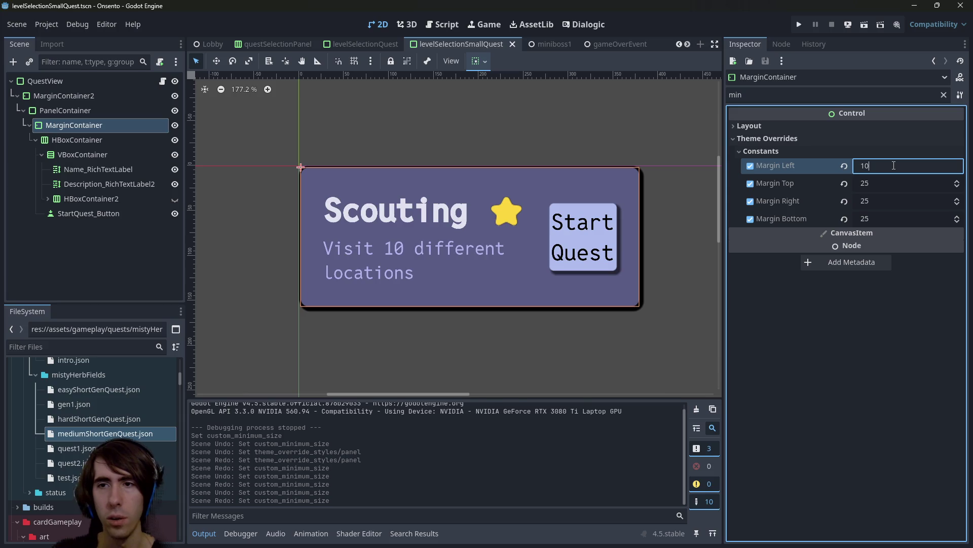
pyautogui.press('Tab')
pyautogui.write('10')
pyautogui.press('Tab')
pyautogui.write('10')
pyautogui.press('Tab')
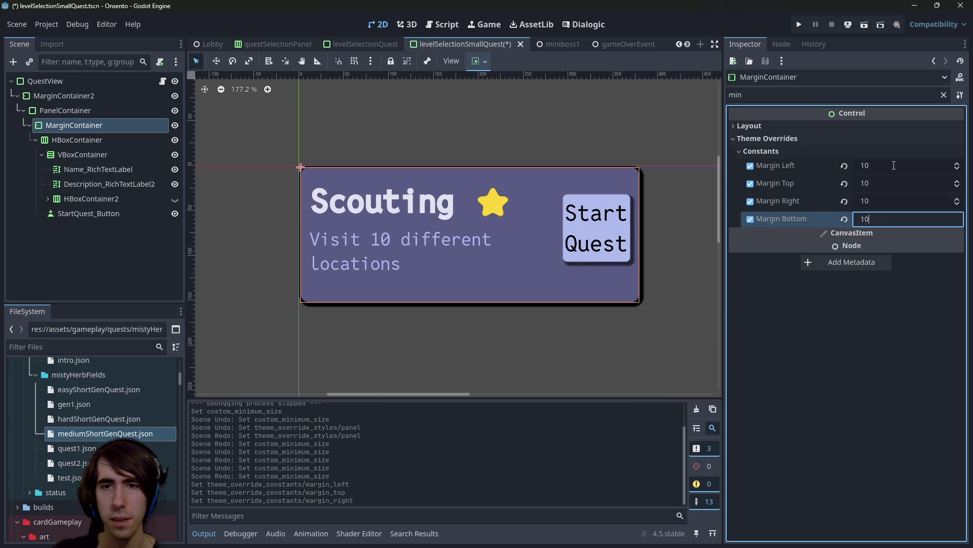
pyautogui.press('Return')
pyautogui.hotkey('ctrl', 'z')
pyautogui.hotkey('ctrl', 'z')
pyautogui.hotkey('ctrl', 'z')
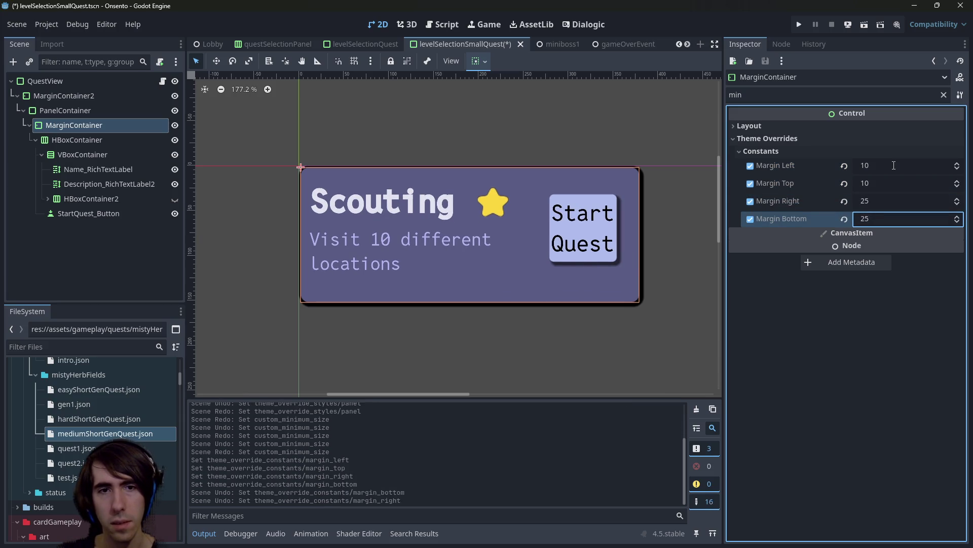
pyautogui.hotkey('ctrl', 'shift', 'z')
pyautogui.hotkey('ctrl', 'shift', 'z')
pyautogui.hotkey('ctrl', 'shift', 'z')
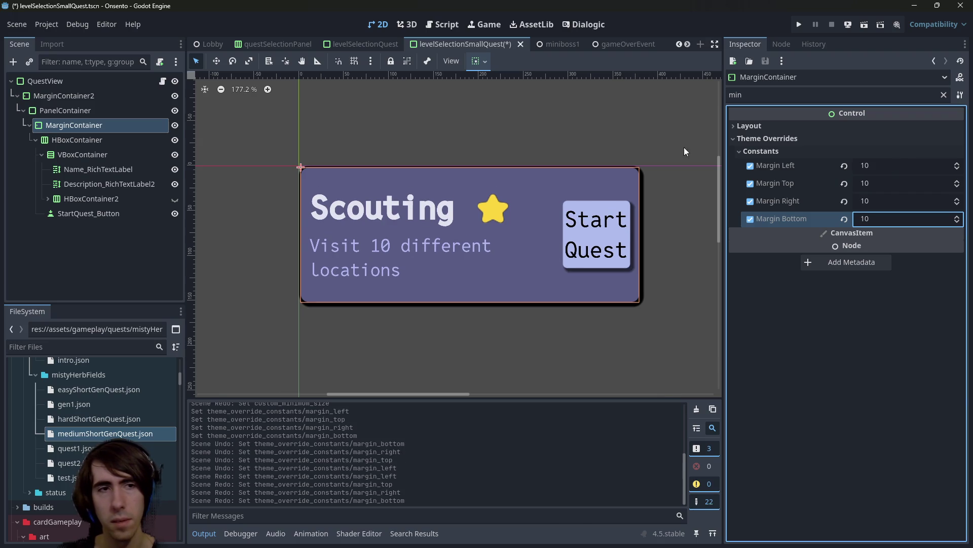
pyautogui.hotkey('ctrl', 's')
pyautogui.click(87, 139)
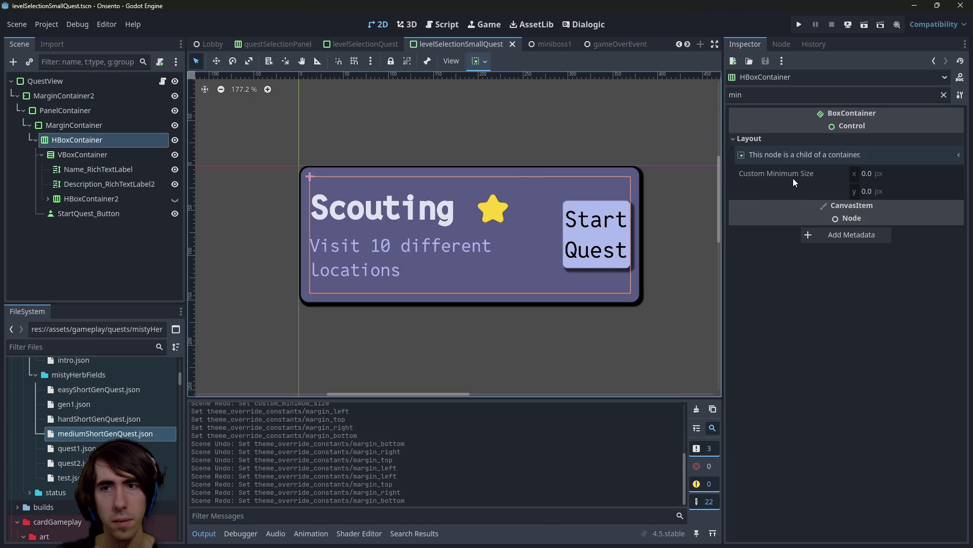
pyautogui.click(944, 95)
pyautogui.scroll(-2, 892, 279)
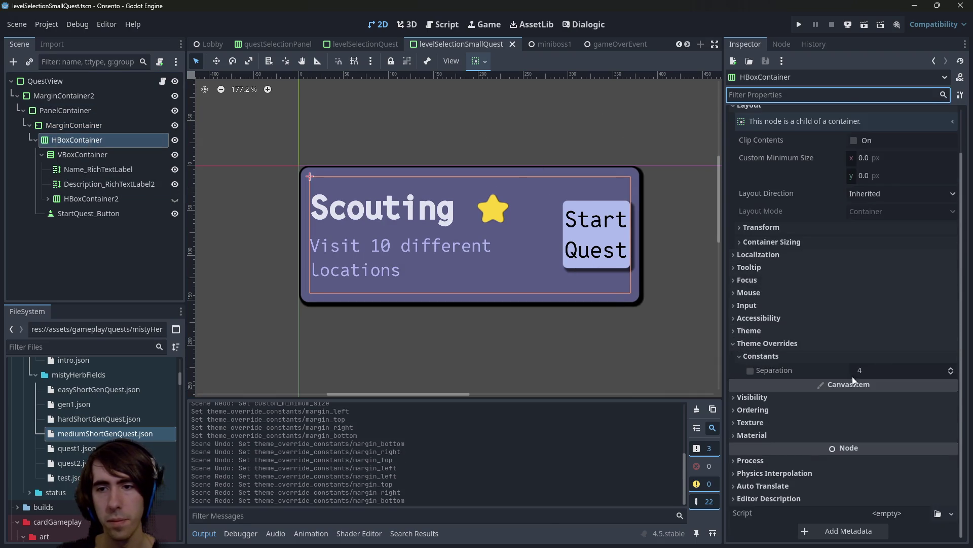
pyautogui.click(897, 372)
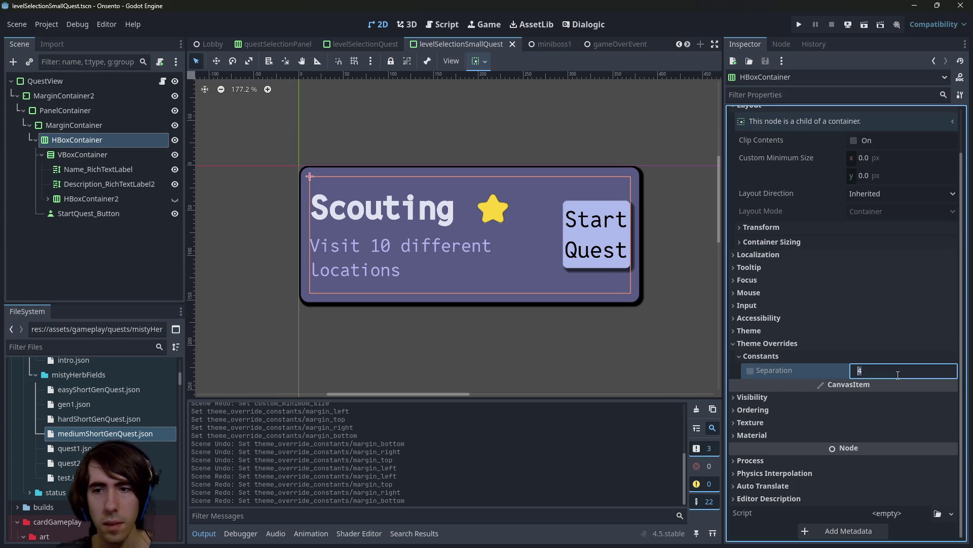
pyautogui.write('0')
pyautogui.press('Return')
pyautogui.hotkey('ctrl', 'z')
pyautogui.hotkey('ctrl', 's')
pyautogui.click(455, 249)
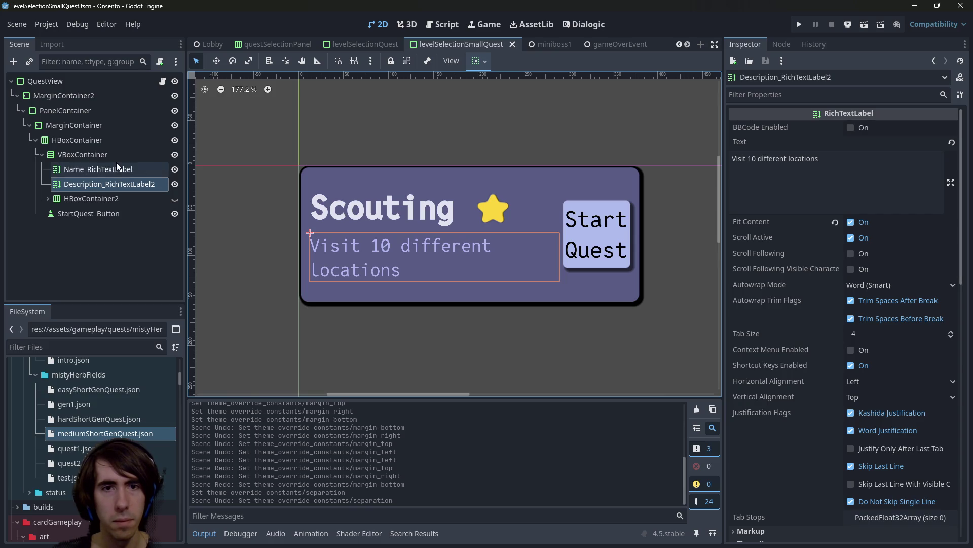
pyautogui.click(829, 95)
pyautogui.write('min')
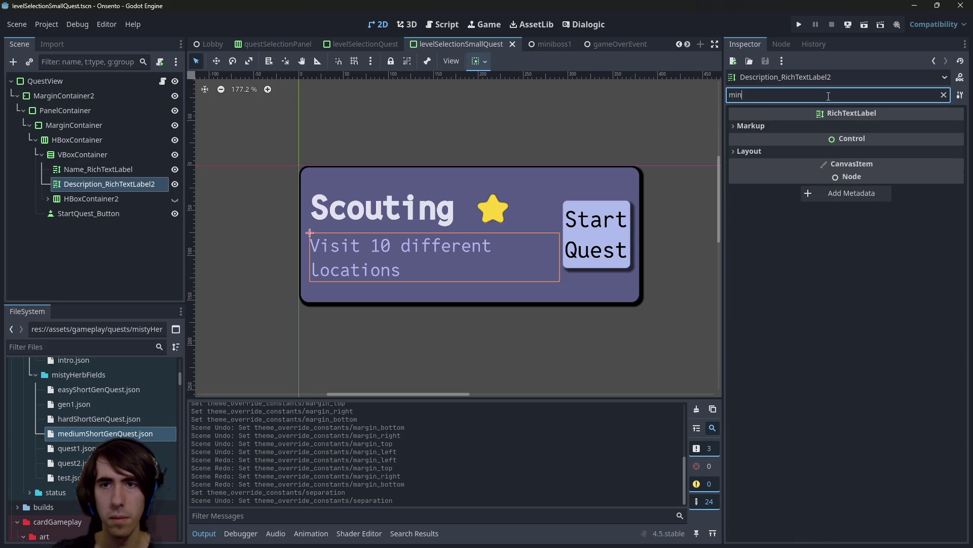
pyautogui.click(883, 152)
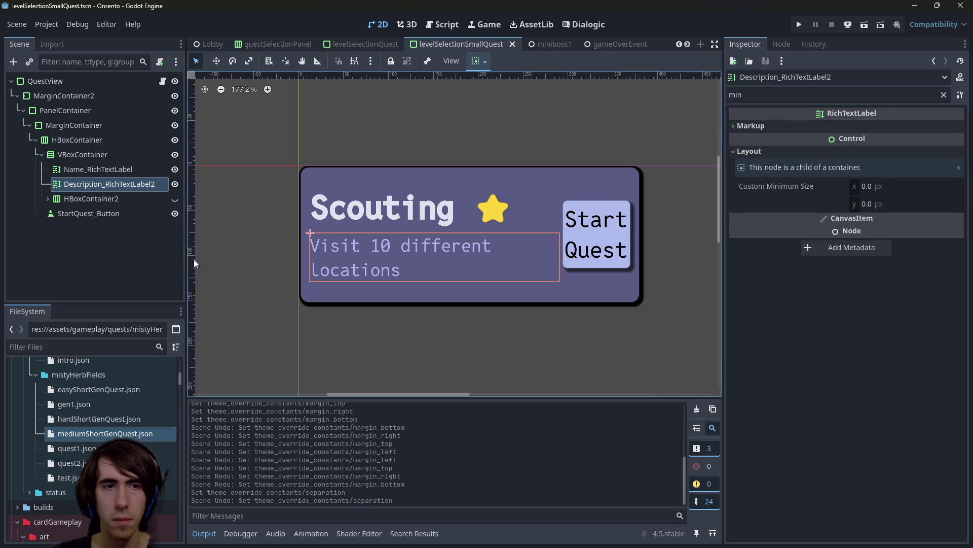
pyautogui.click(81, 160)
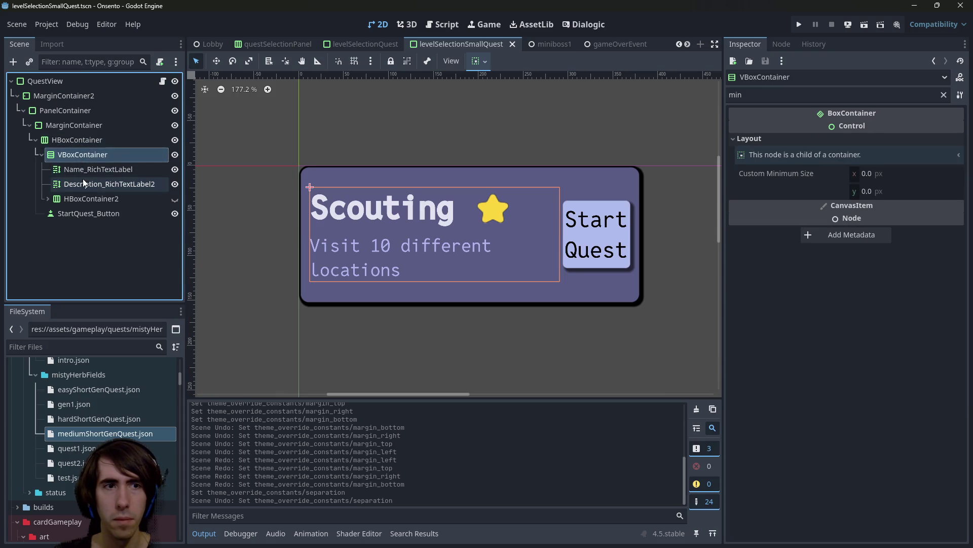
pyautogui.click(83, 179)
pyautogui.click(83, 170)
pyautogui.click(913, 154)
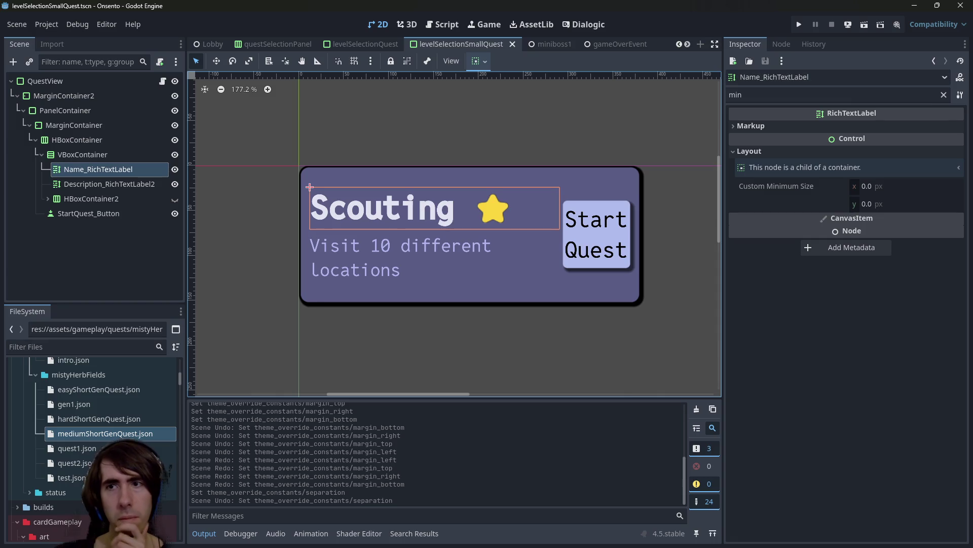
pyautogui.click(943, 95)
pyautogui.click(848, 160)
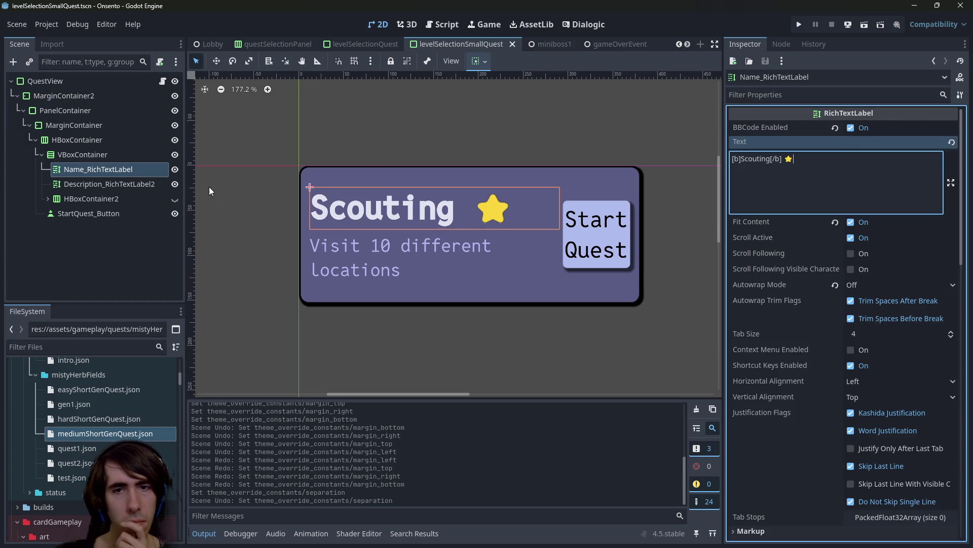
pyautogui.click(477, 61)
pyautogui.click(479, 100)
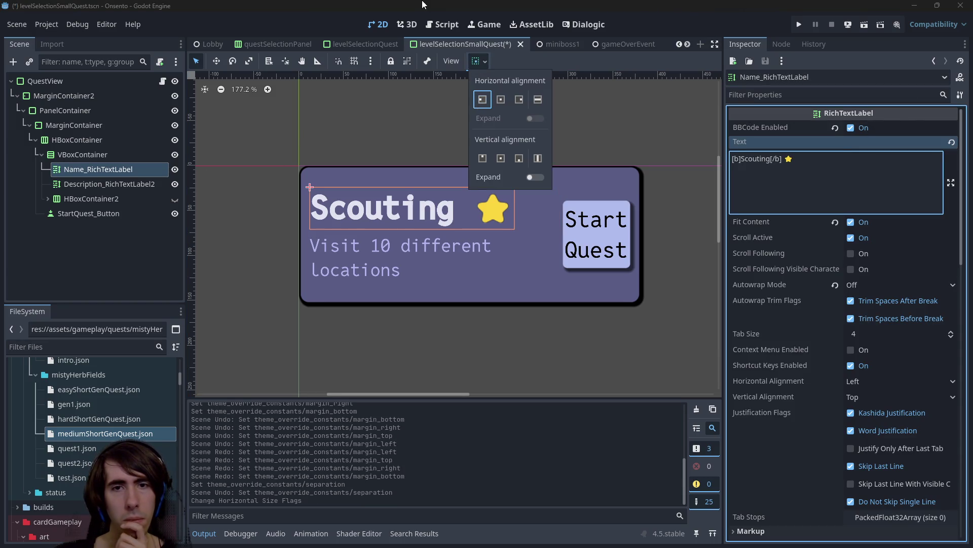
pyautogui.click(409, 266)
pyautogui.click(478, 61)
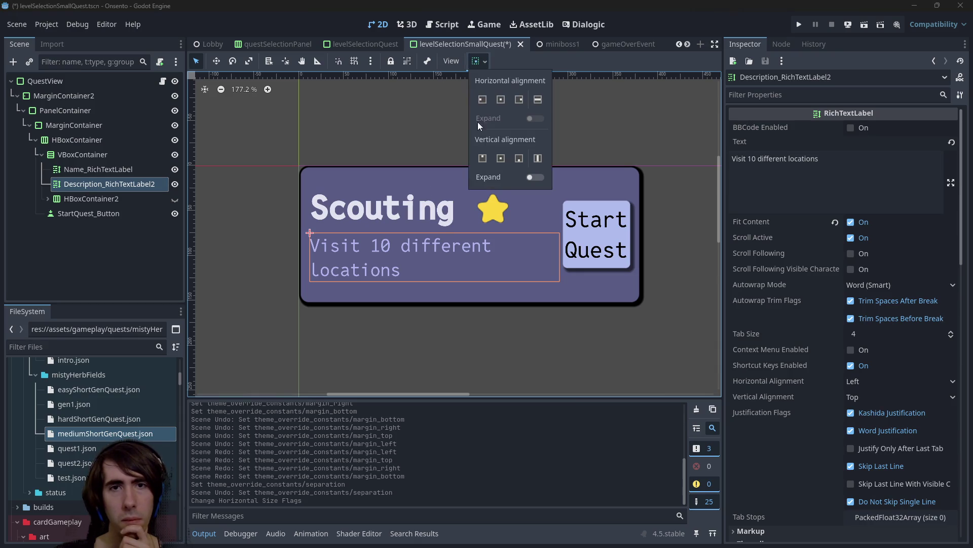
pyautogui.click(483, 99)
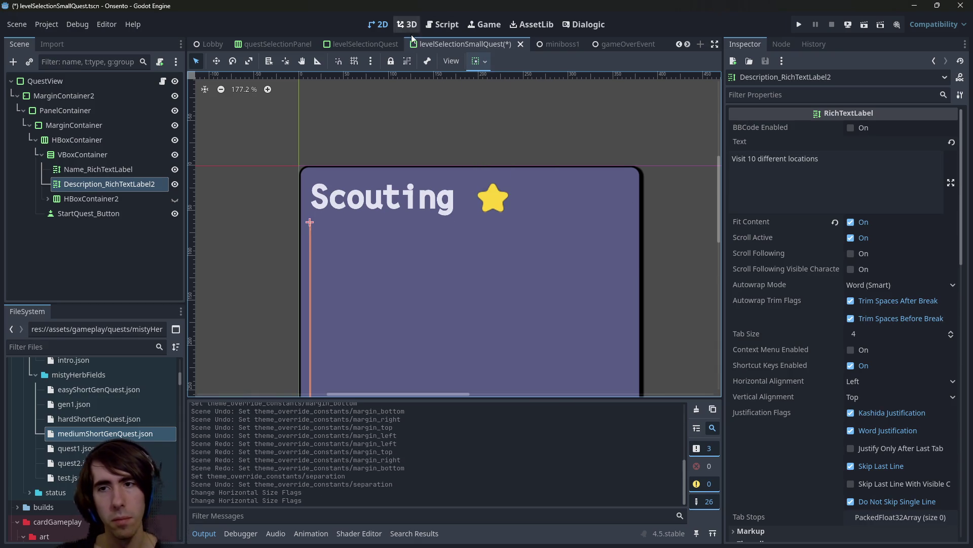
pyautogui.hotkey('ctrl', 'z')
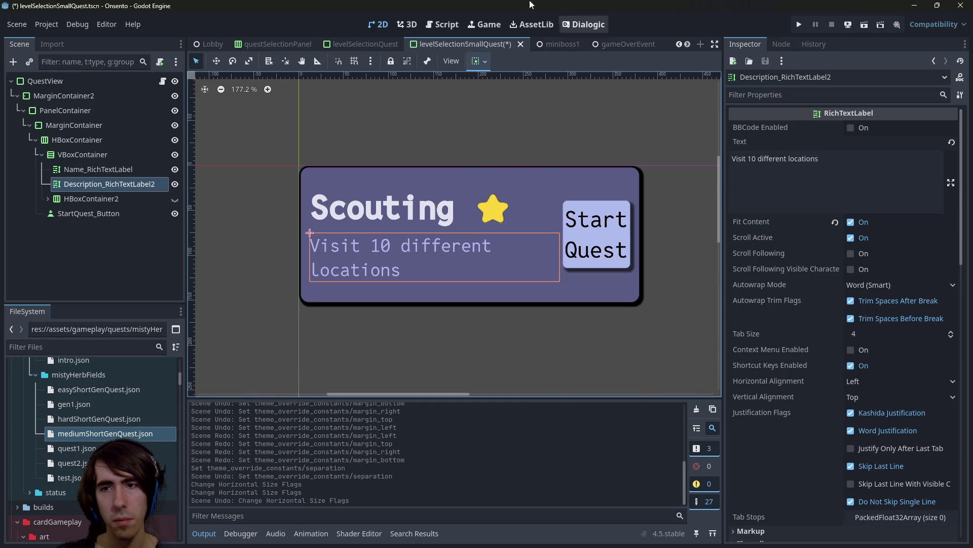
pyautogui.hotkey('ctrl', 's')
pyautogui.click(786, 91)
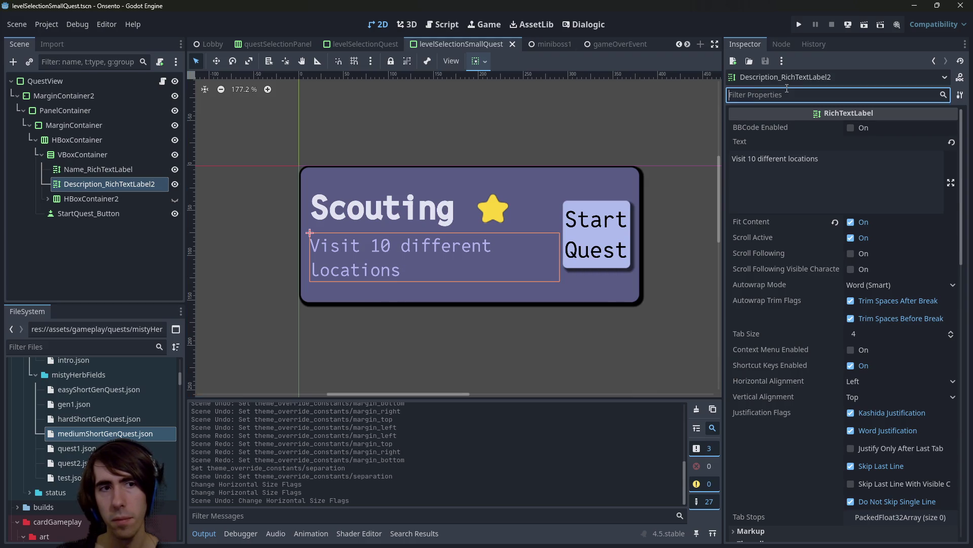
pyautogui.write('min')
pyautogui.press('BackSpace')
pyautogui.press('BackSpace')
pyautogui.press('BackSpace')
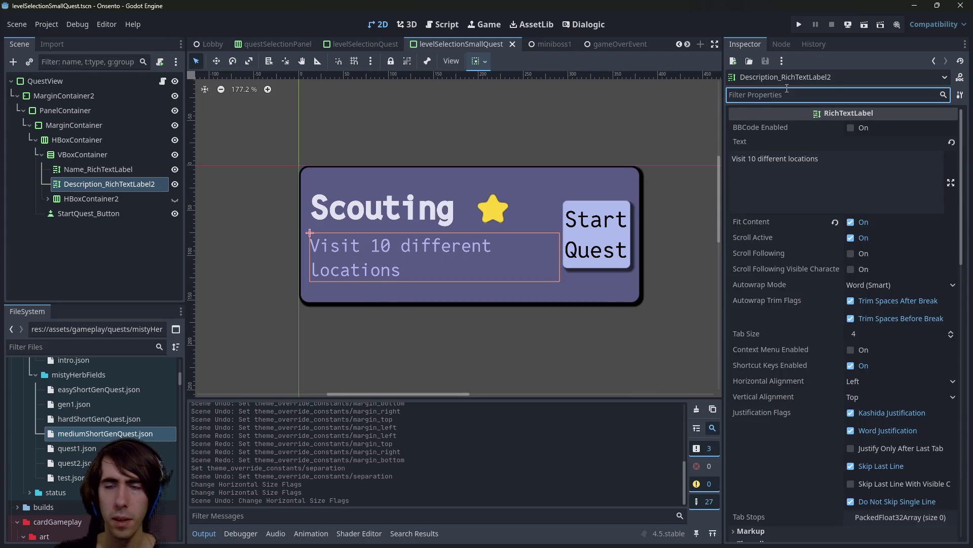
pyautogui.write('size')
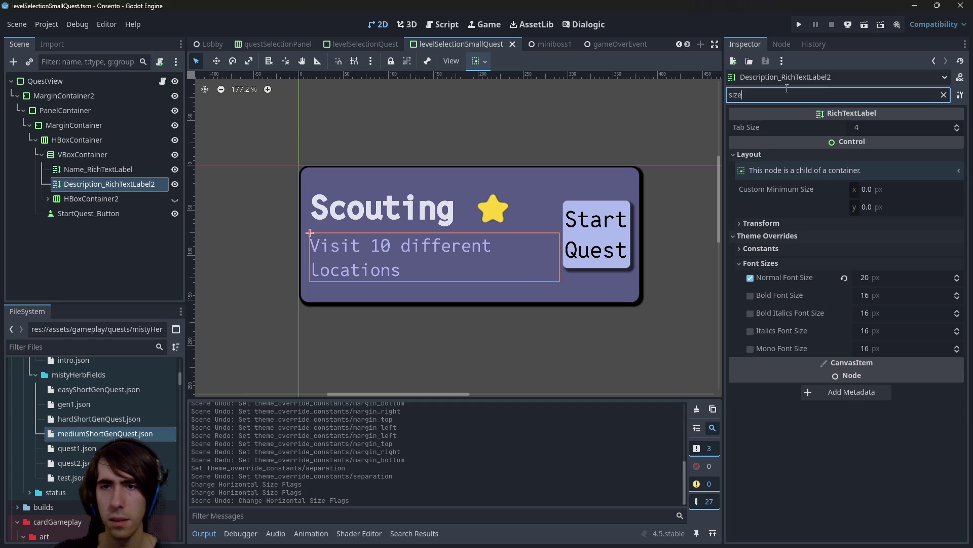
pyautogui.press('BackSpace')
pyautogui.press('BackSpace')
pyautogui.press('BackSpace')
pyautogui.scroll(-5, 820, 379)
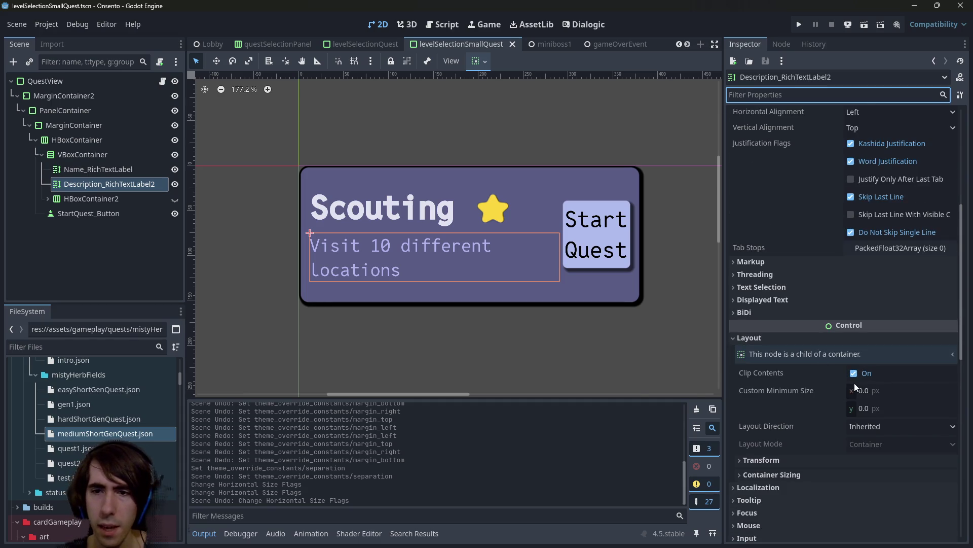
pyautogui.click(774, 460)
pyautogui.scroll(-4, 781, 449)
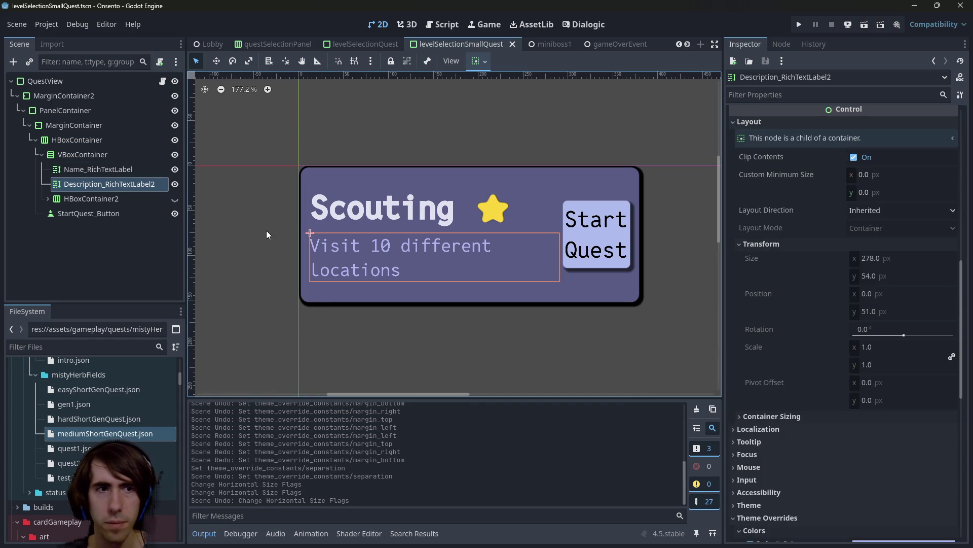
pyautogui.click(84, 199)
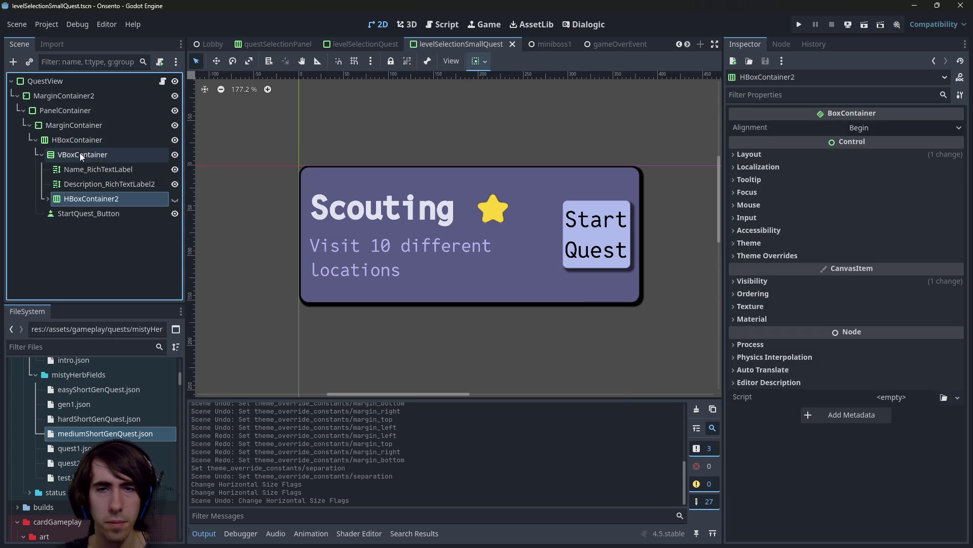
pyautogui.click(565, 222)
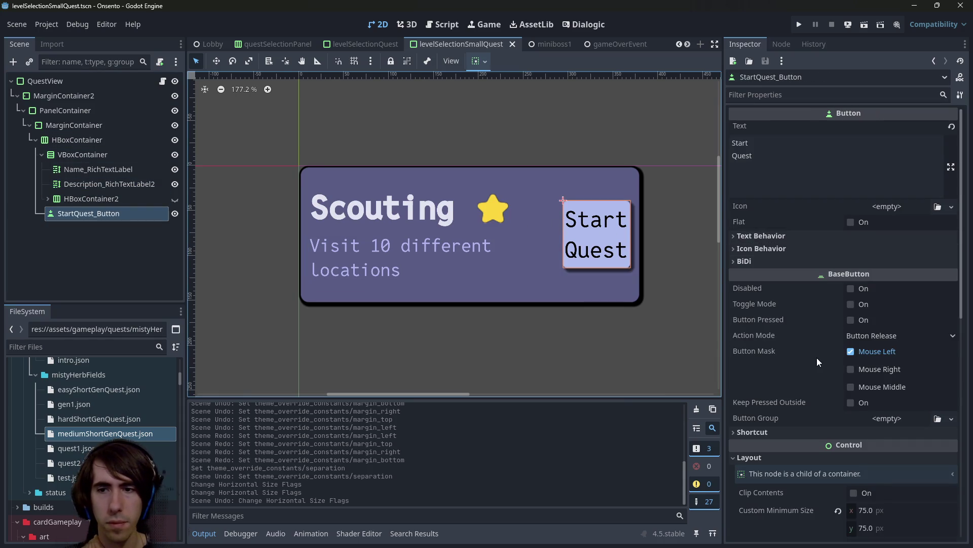
pyautogui.scroll(-3, 816, 357)
pyautogui.click(102, 139)
pyautogui.click(90, 127)
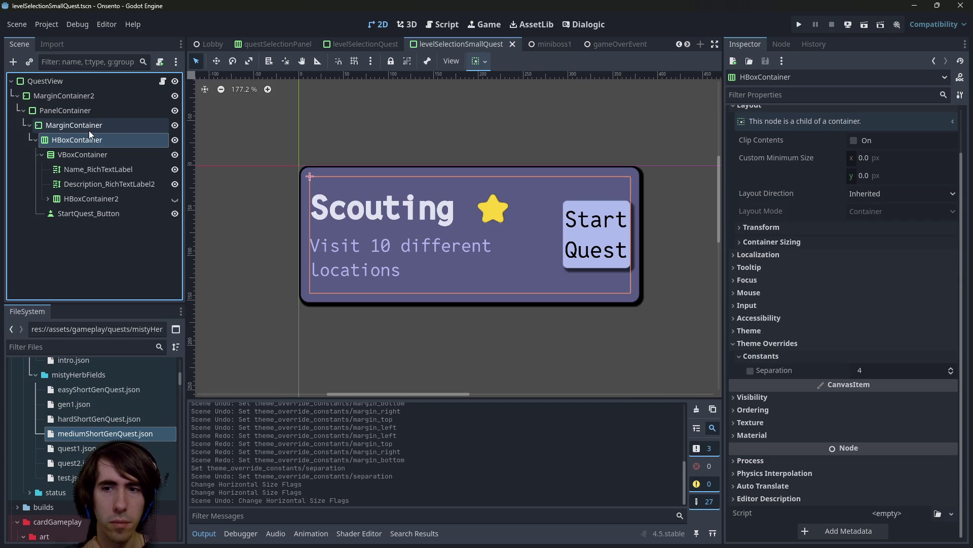
pyautogui.click(807, 96)
pyautogui.write('min')
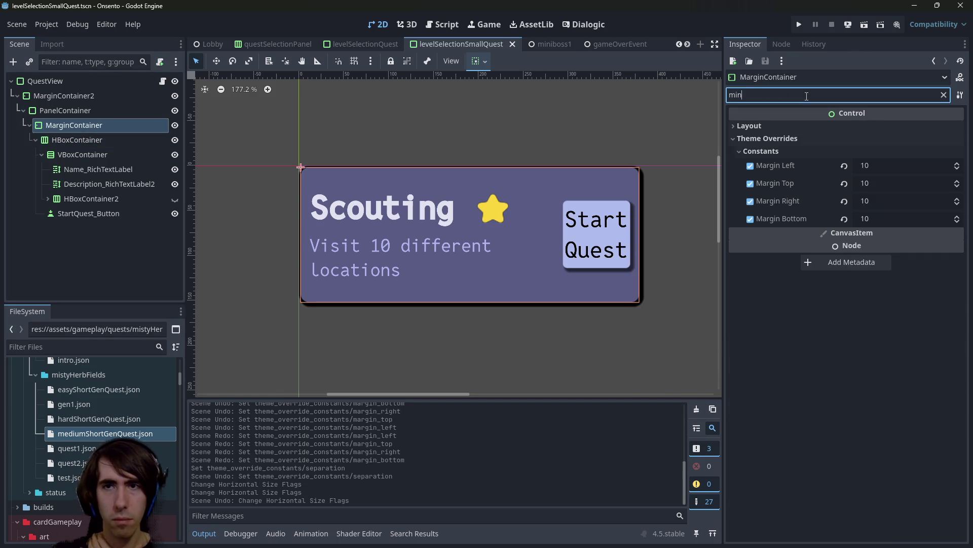
pyautogui.click(102, 116)
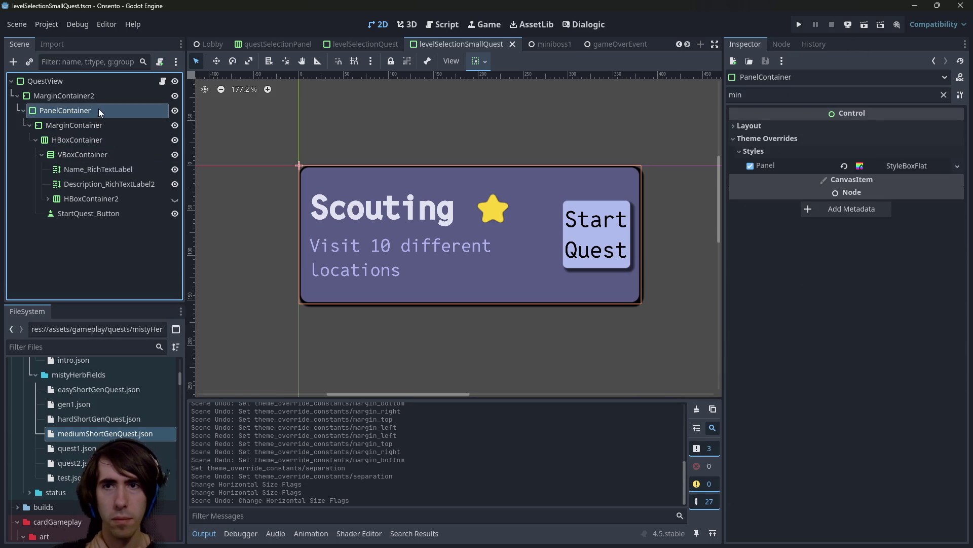
pyautogui.click(86, 97)
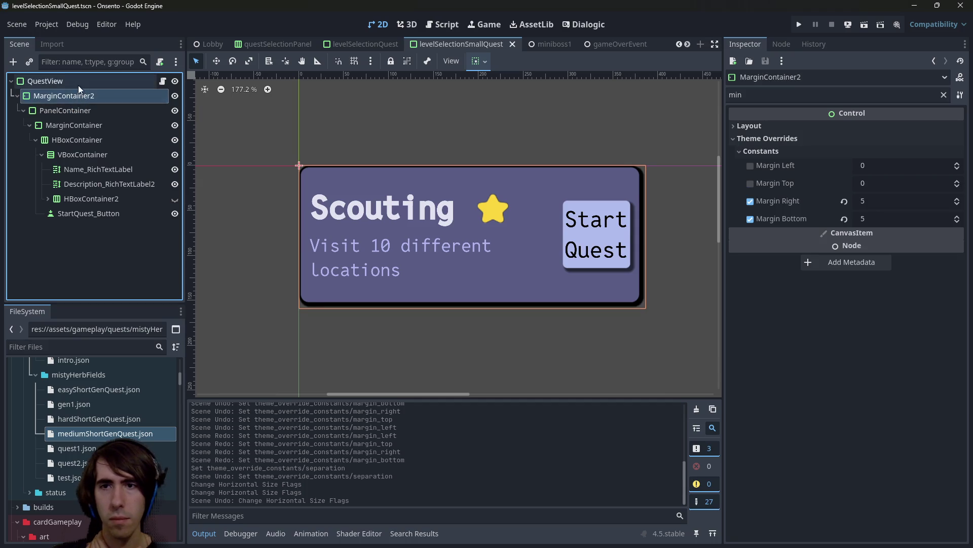
pyautogui.click(79, 84)
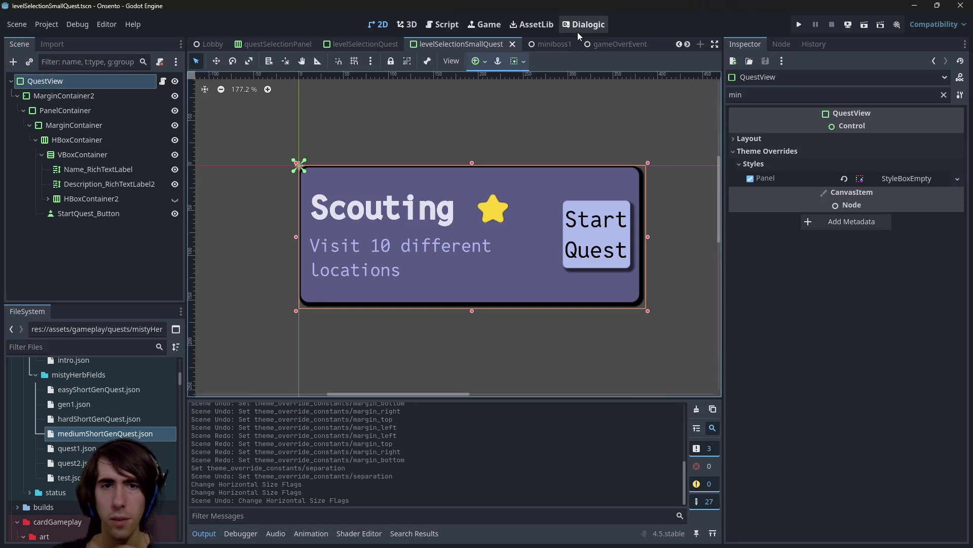
# Quick-open Lobby.tscn, run it with F6 to view the Easy, Medium and Hard Scouting cards, then close the game.
pyautogui.hotkey('shift', 'alt', 'o')
pyautogui.write('lobby')
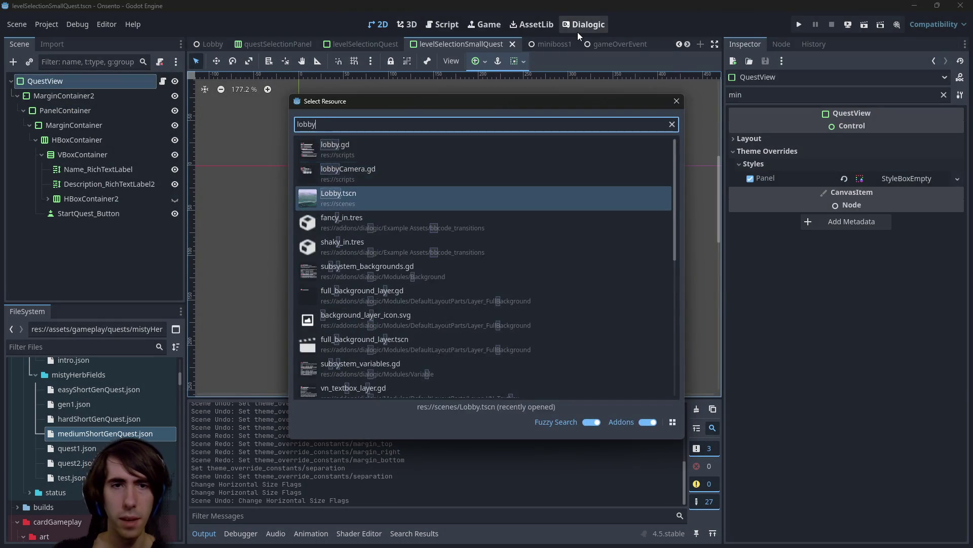
pyautogui.press('Return')
pyautogui.press('F6')
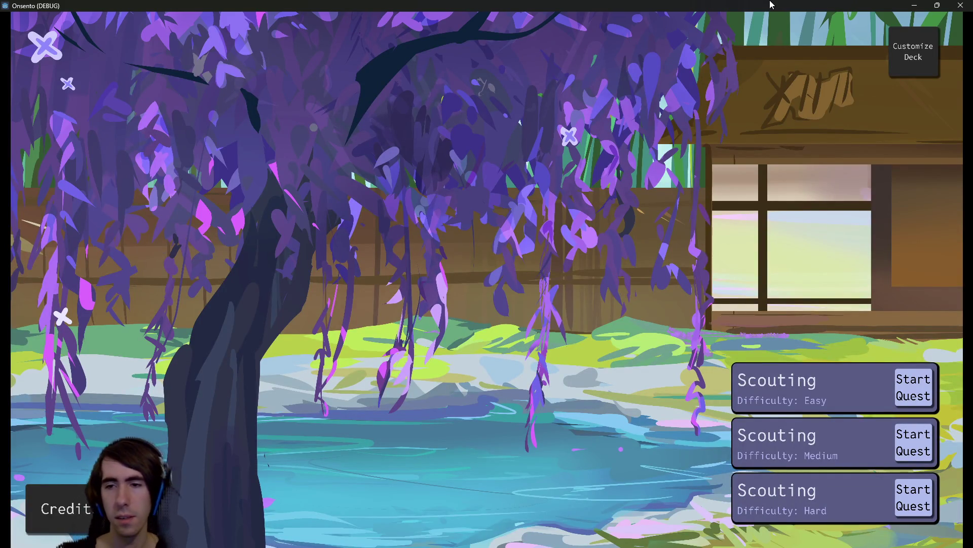
pyautogui.click(953, 5)
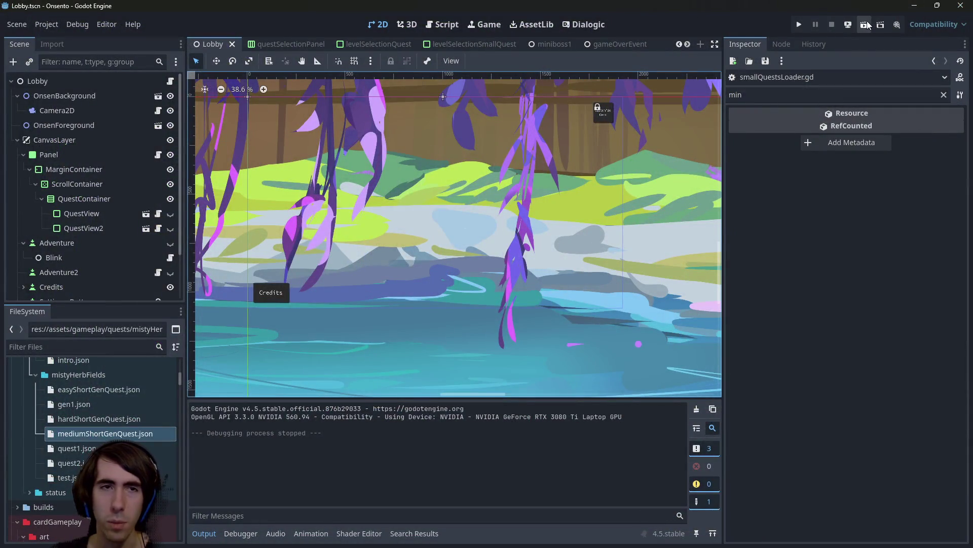
# Move StartQuest_Button above VBoxContainer in HBoxContainer so the button sits left of the title and description.
pyautogui.click(799, 24)
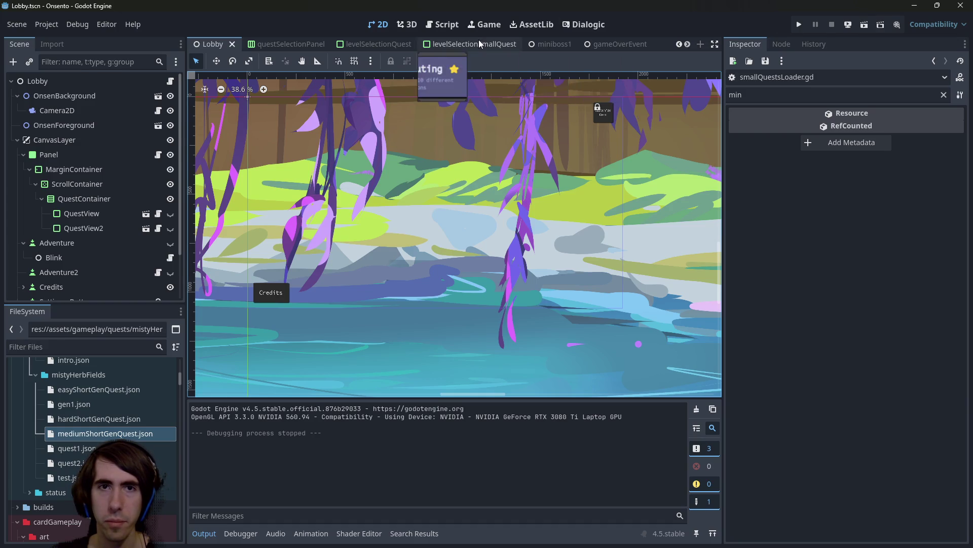
pyautogui.click(478, 44)
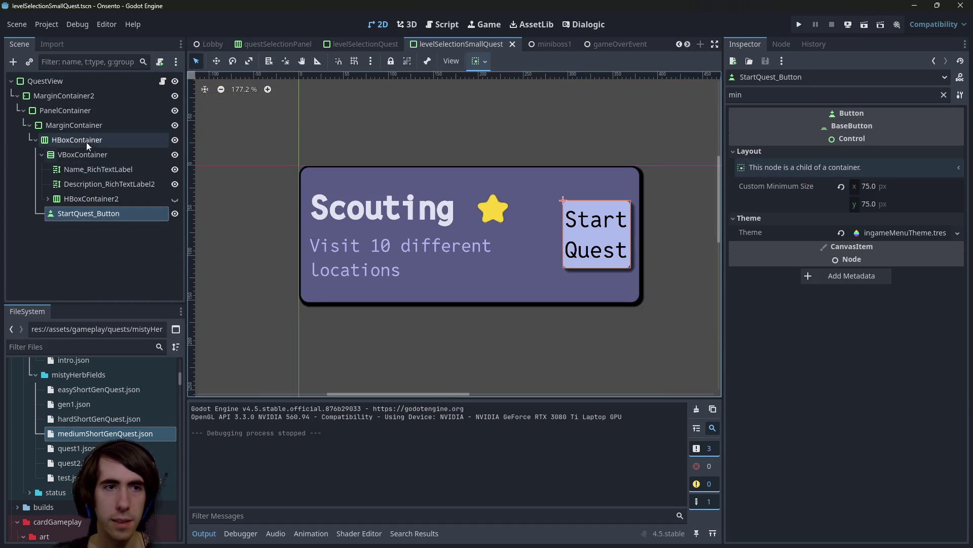
pyautogui.click(42, 154)
pyautogui.moveTo(68, 162); pyautogui.dragTo(63, 151)
pyautogui.click(417, 330)
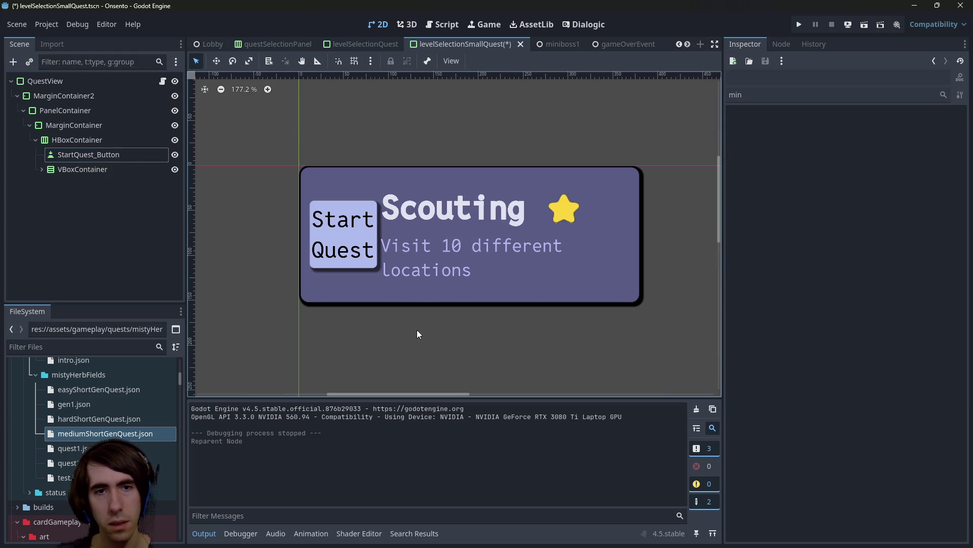
pyautogui.click(409, 258)
pyautogui.click(350, 227)
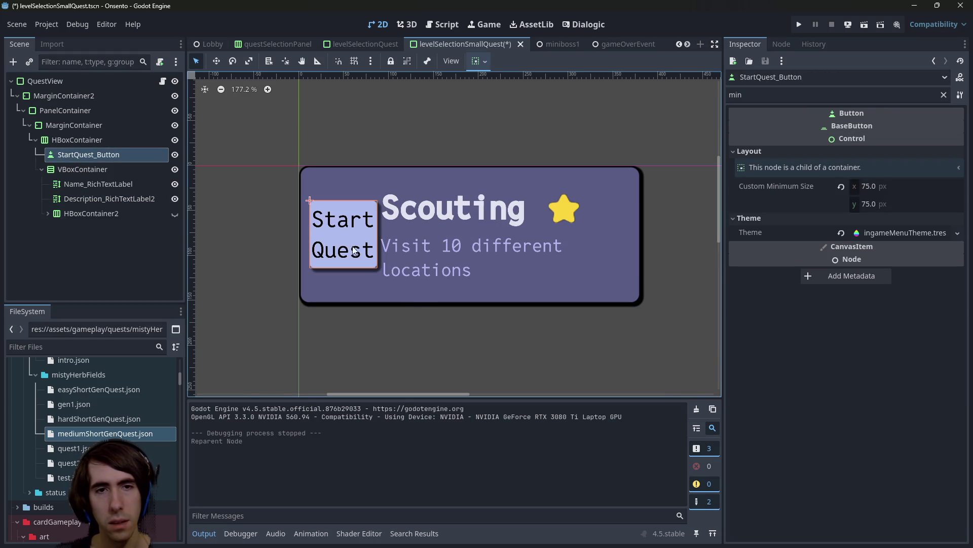
pyautogui.click(400, 218)
pyautogui.click(77, 140)
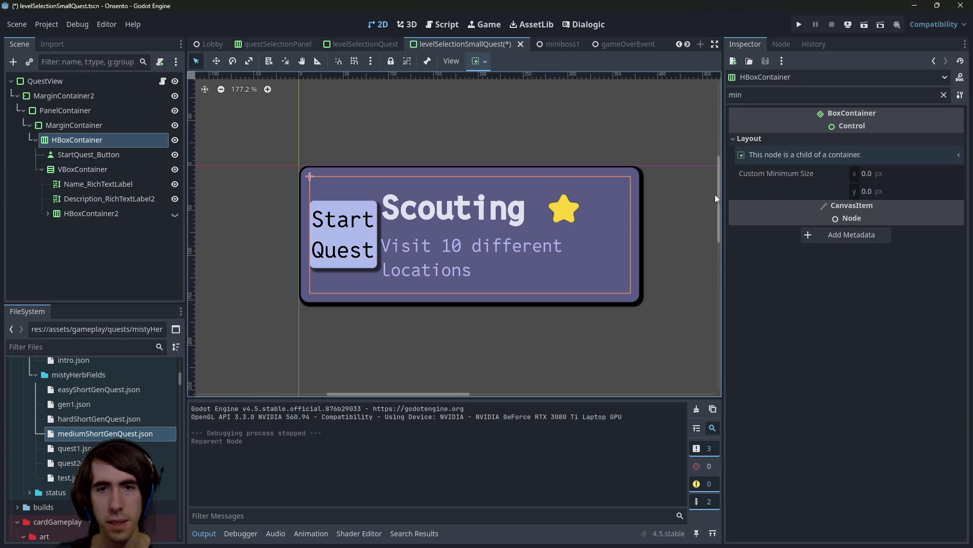
# Set HBoxContainer's Separation constant override to 20 and save the quest card scene.
pyautogui.click(944, 95)
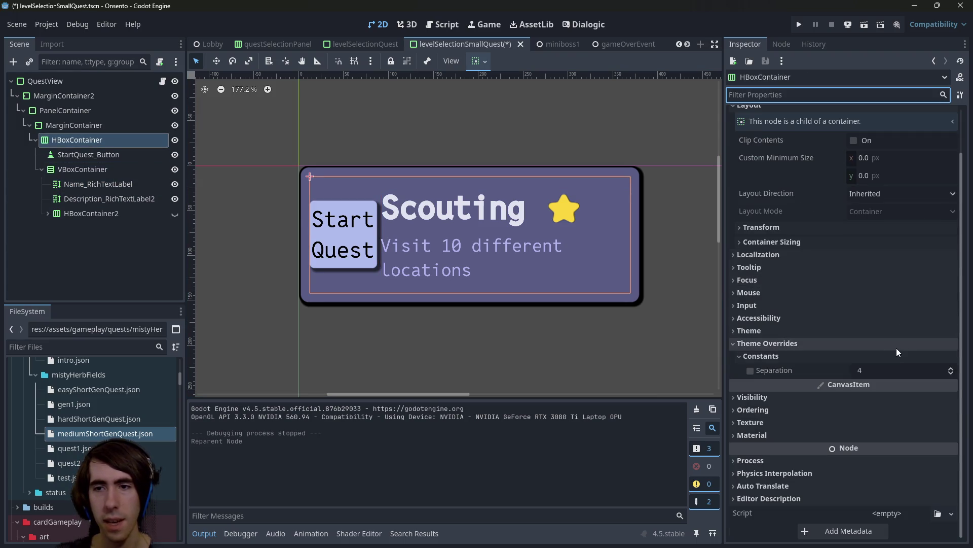
pyautogui.click(880, 370)
pyautogui.write('0')
pyautogui.press('Return')
pyautogui.click(880, 370)
pyautogui.write('20')
pyautogui.press('Return')
pyautogui.click(880, 370)
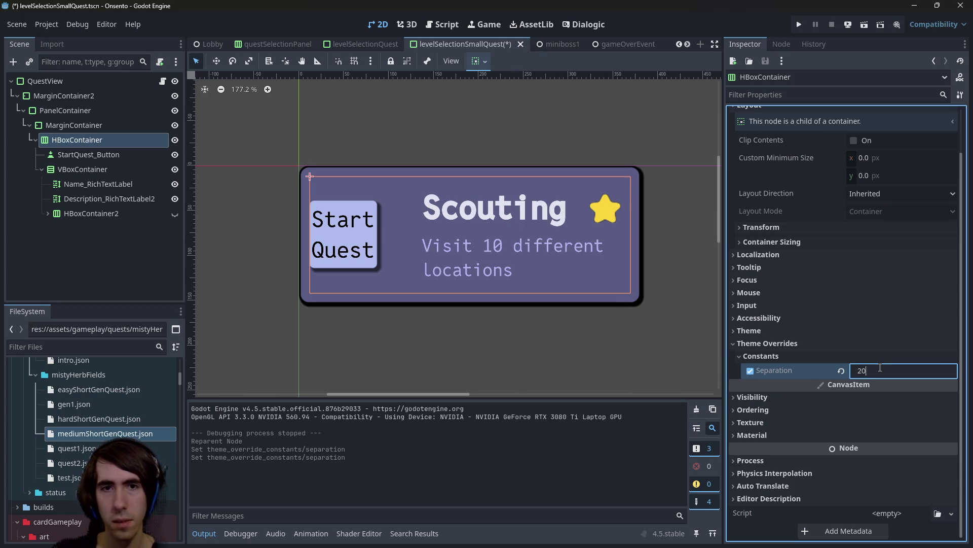
pyautogui.press('Return')
pyautogui.hotkey('ctrl', 's')
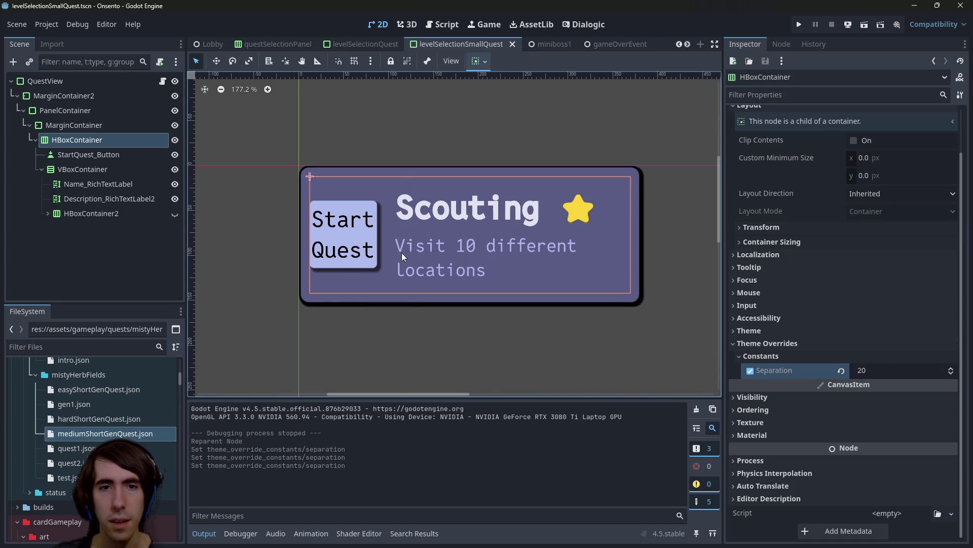
pyautogui.scroll(-2, 573, 45)
pyautogui.scroll(-5, 572, 44)
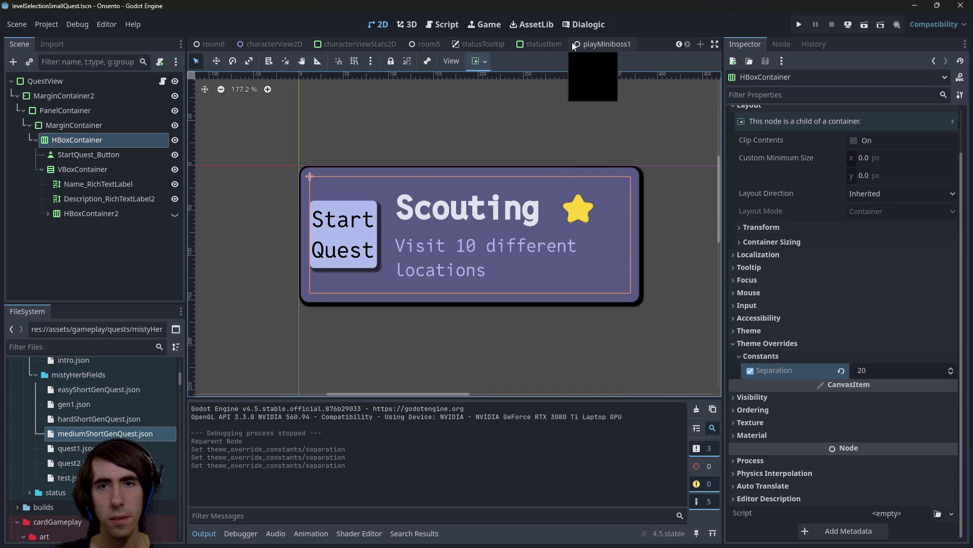
# Quick-open Lobby.tscn and run it to preview the quest cards.
pyautogui.hotkey('ctrl', 'shift', 'o')
pyautogui.write('lobby')
pyautogui.press('Down')
pyautogui.press('Down')
pyautogui.press('Return')
pyautogui.click(865, 24)
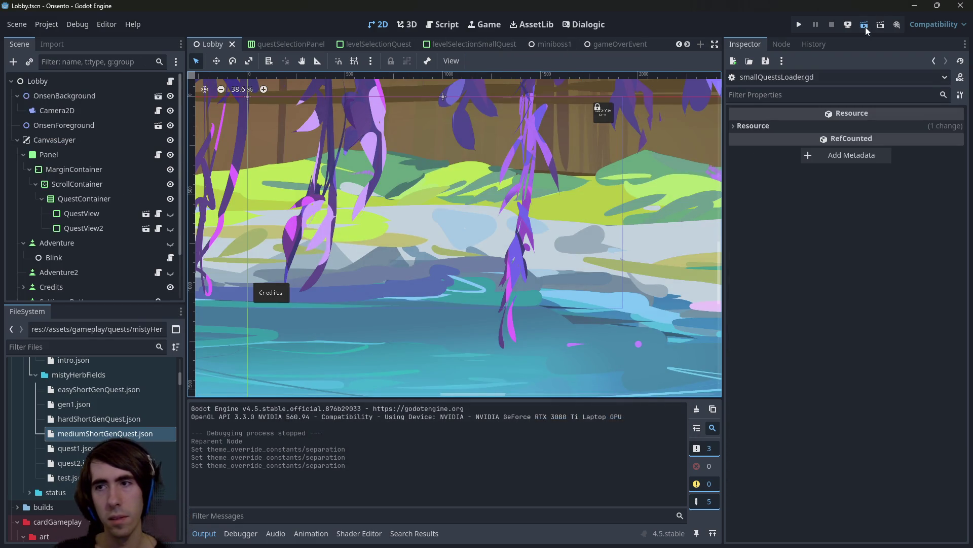